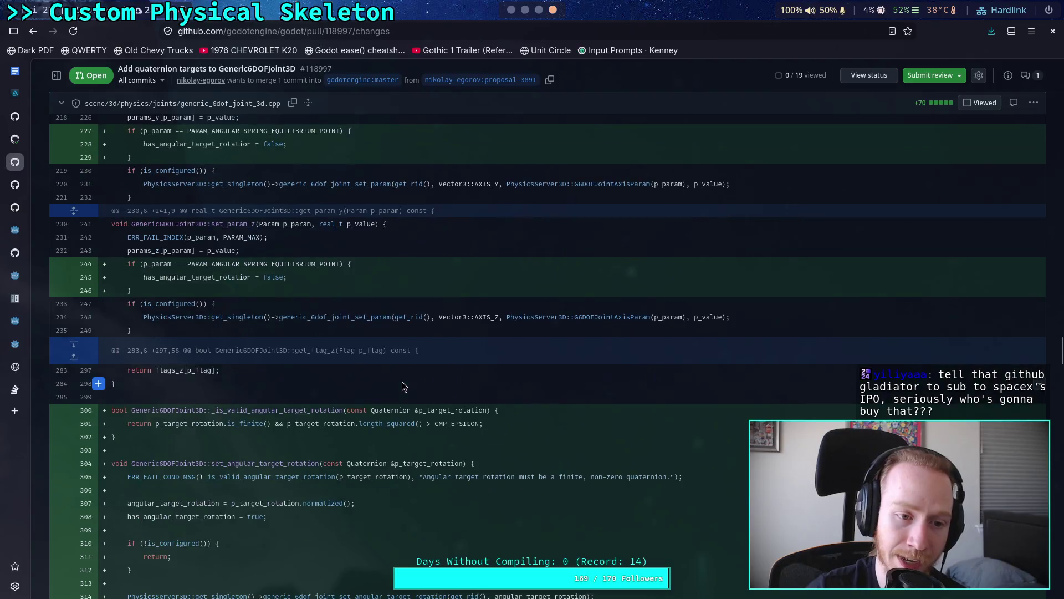
pyautogui.scroll(-10, 402, 387)
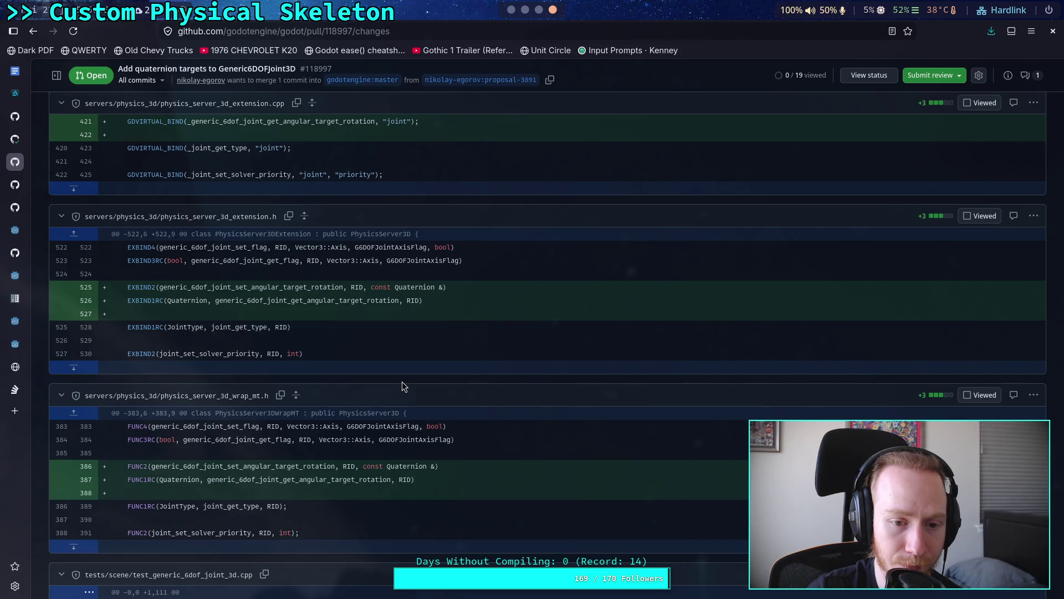
# - Review PR #118997's diff, collapse the generic 6DOF joint test file, and close the PR
pyautogui.scroll(-20, 402, 382)
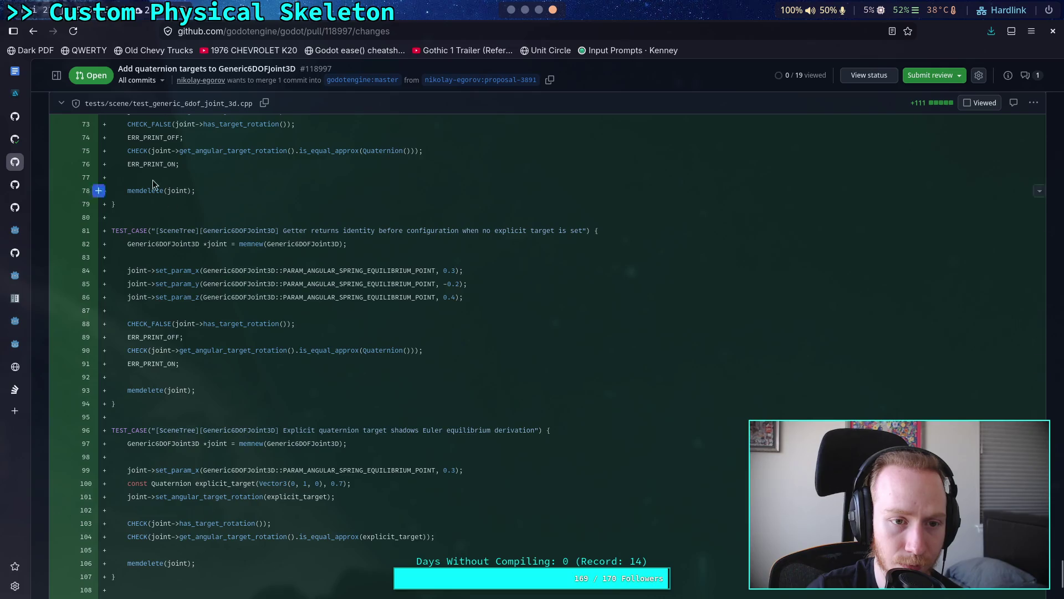
pyautogui.click(61, 103)
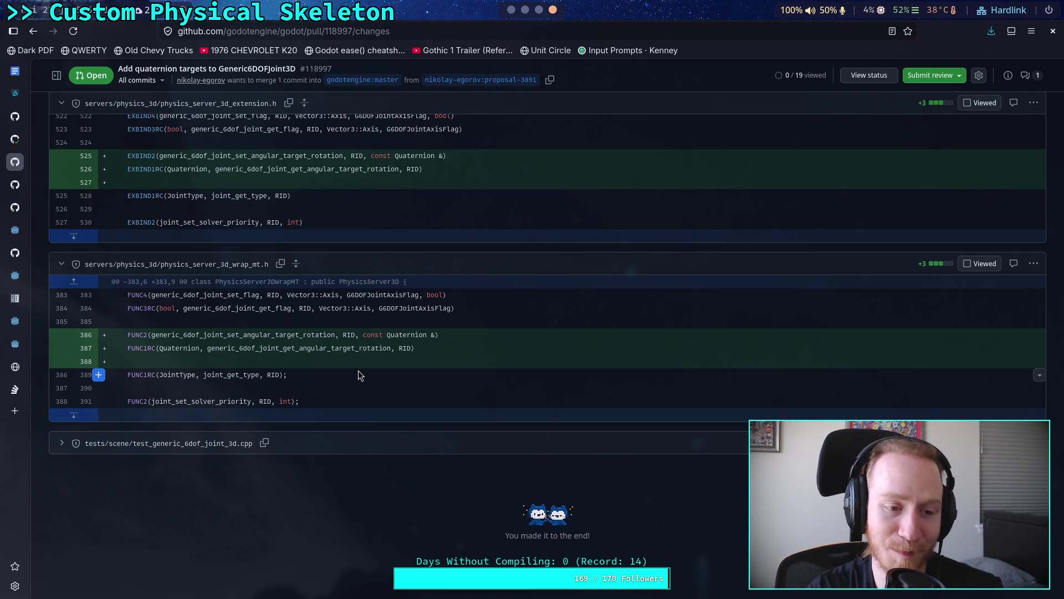
pyautogui.scroll(15, 345, 351)
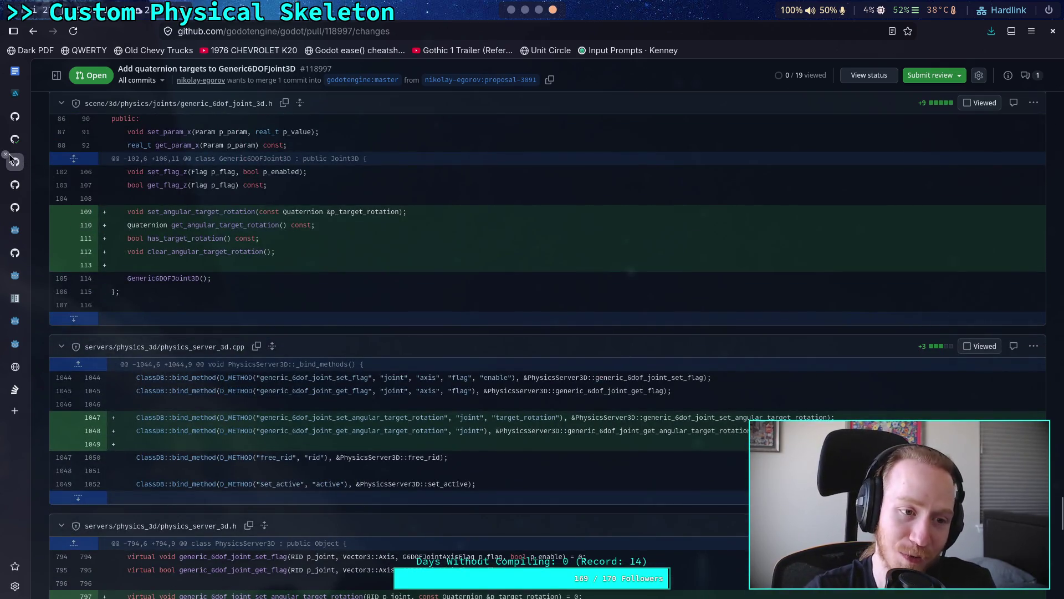
pyautogui.click(6, 154)
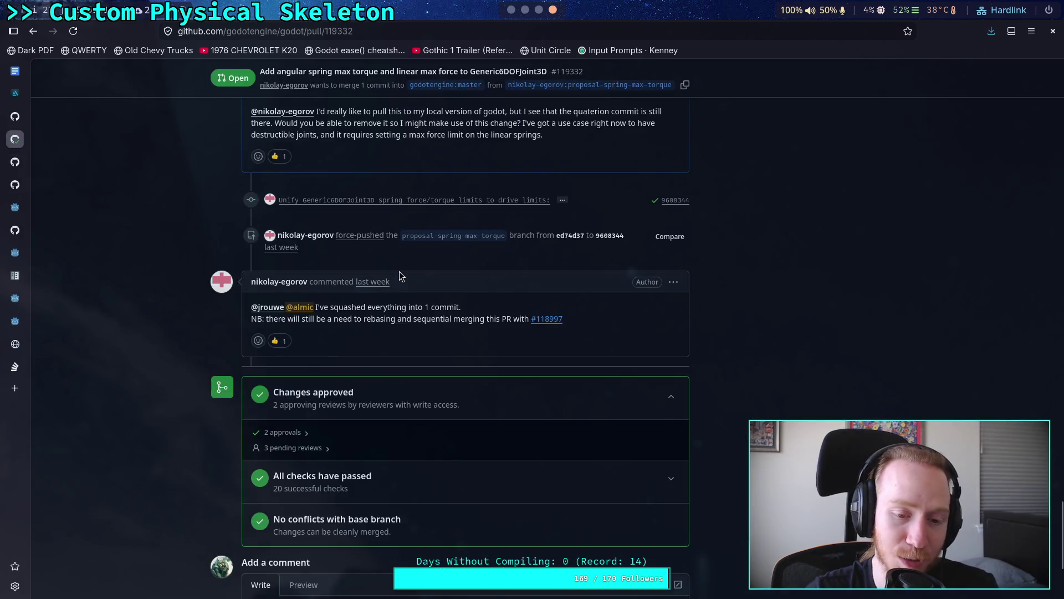
# - Copy the proposal-spring-max-torque branch name from PR #119332
pyautogui.scroll(-4, 422, 305)
pyautogui.scroll(8, 418, 310)
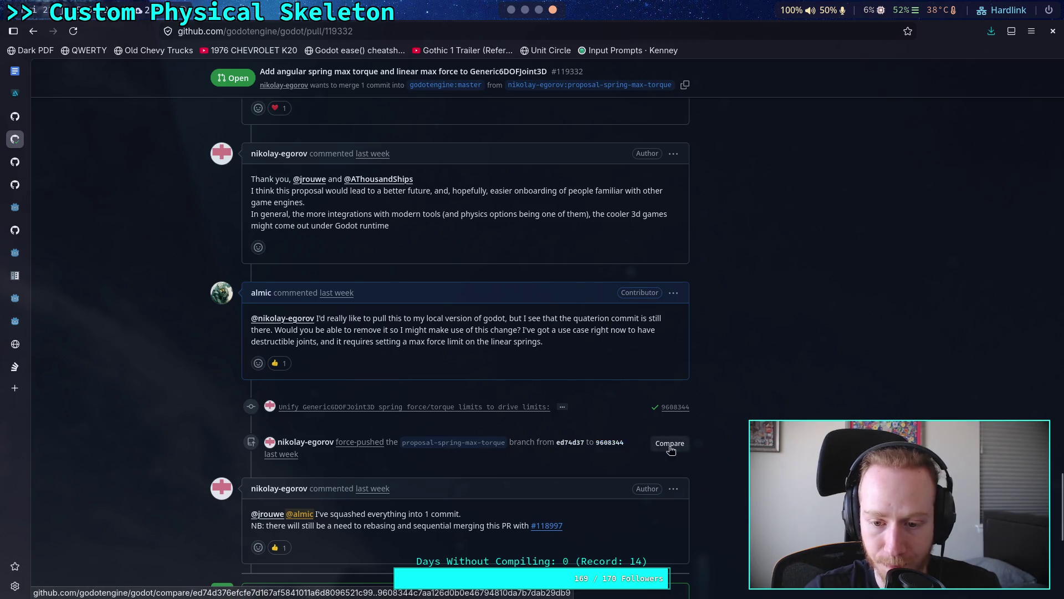
pyautogui.moveTo(402, 443)
pyautogui.mouseDown()
pyautogui.moveTo(502, 443)
pyautogui.moveTo(399, 447)
pyautogui.mouseUp()
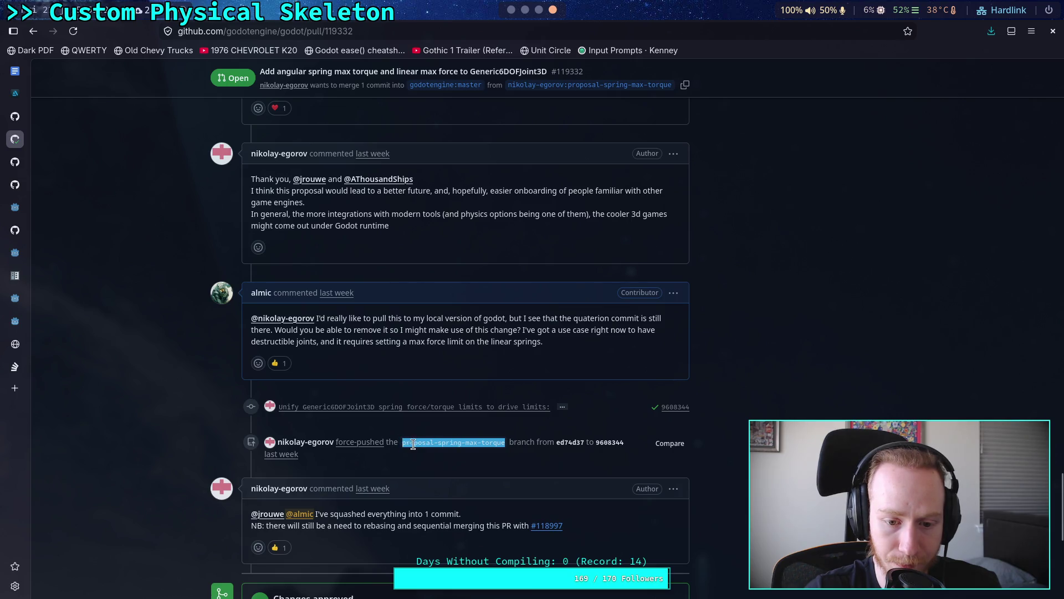
pyautogui.rightClick(413, 443)
pyautogui.click(432, 270)
# - Scroll back to the top of the PR and switch to the build terminal workspace
pyautogui.scroll(15, 630, 409)
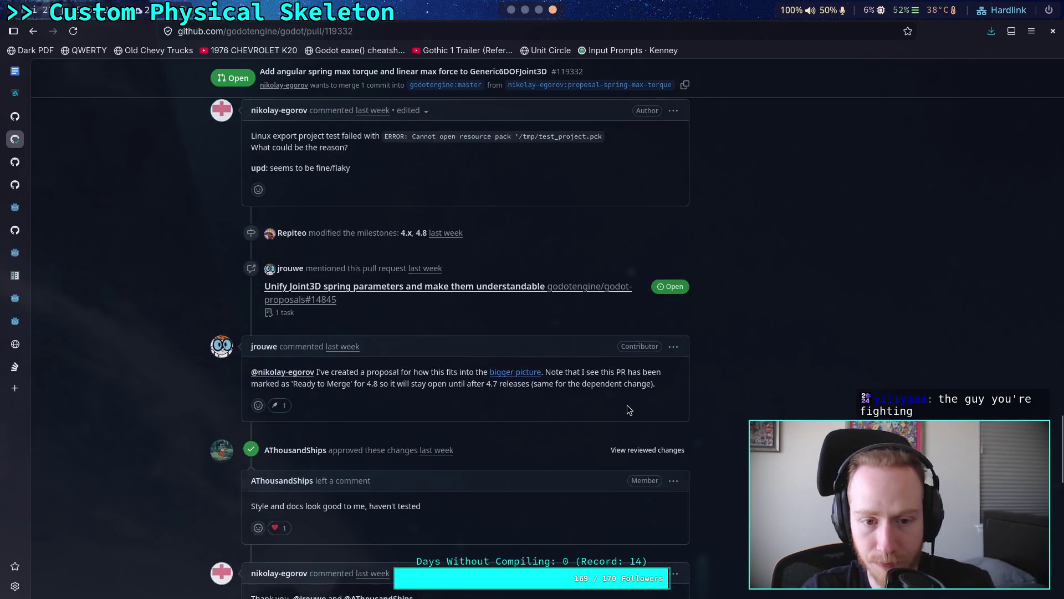
pyautogui.scroll(15, 590, 371)
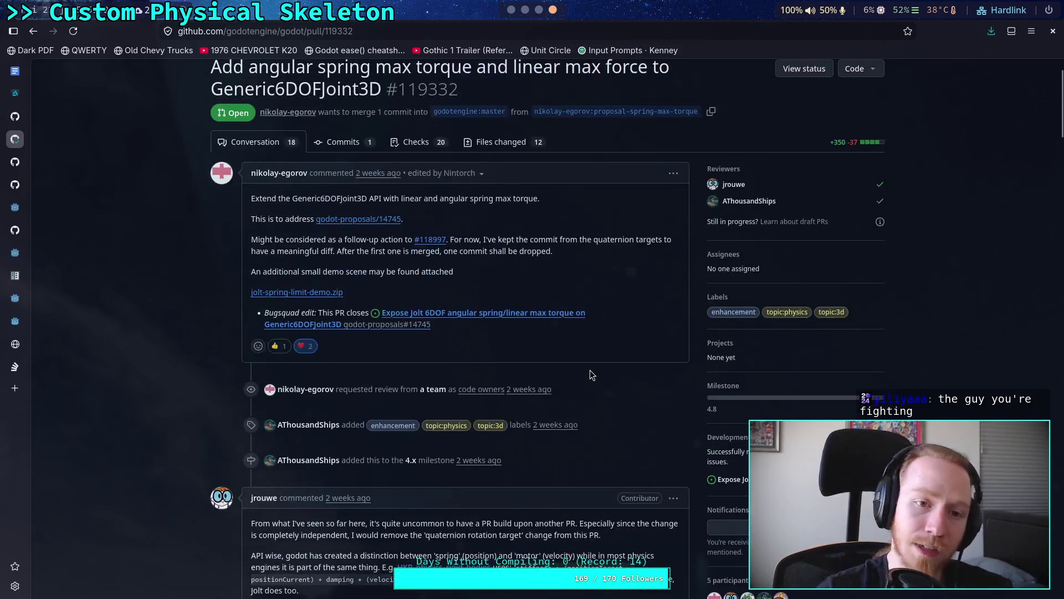
pyautogui.click(513, 11)
pyautogui.click(525, 10)
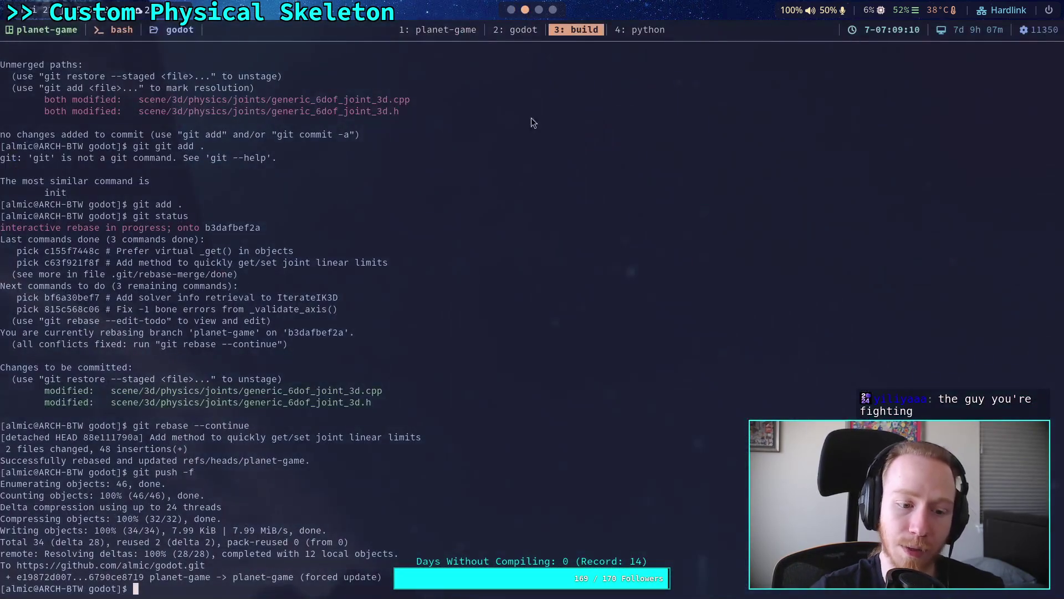
# - List the git remotes and fetch the egorov remote's branches
pyautogui.write('git r')
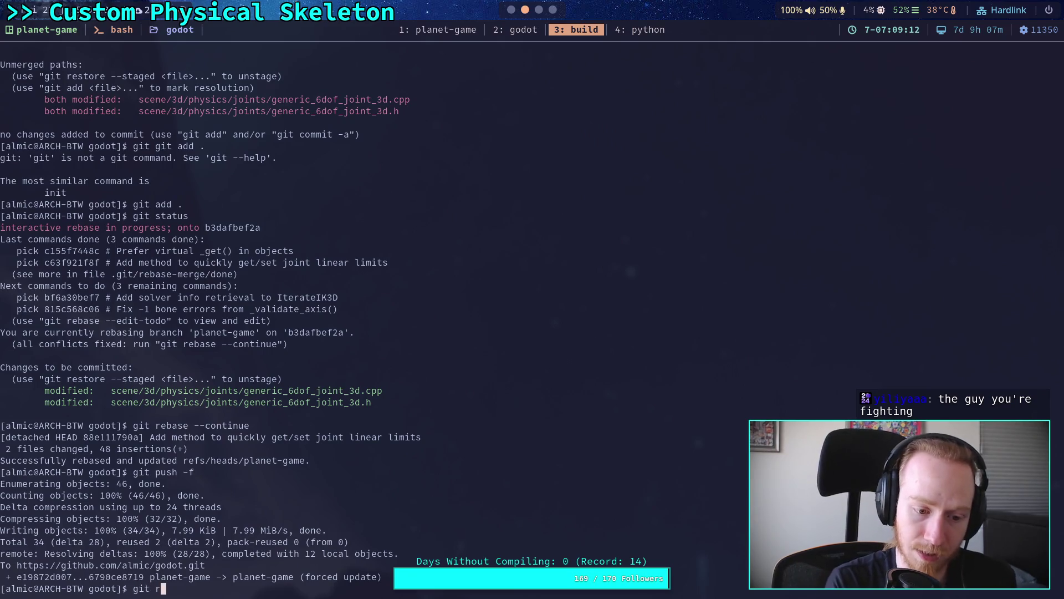
pyautogui.write('emote -v')
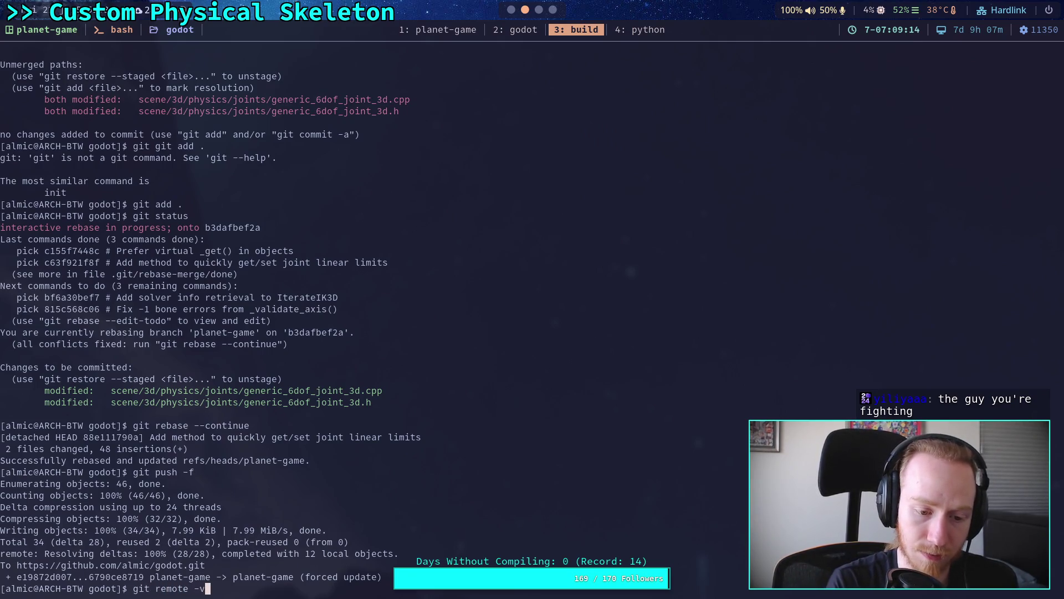
pyautogui.press('Return')
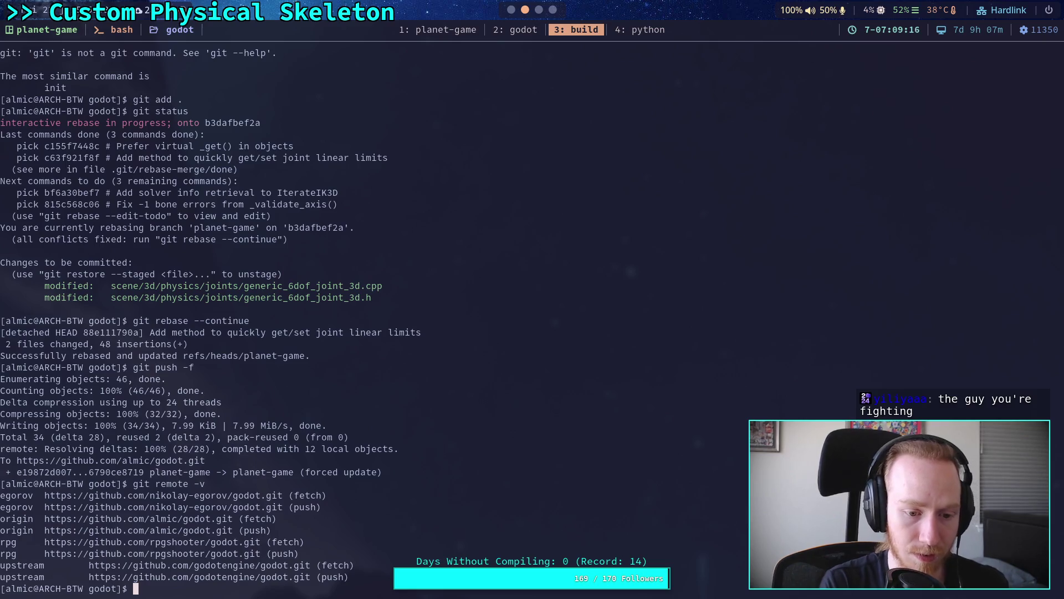
pyautogui.write('git fetch')
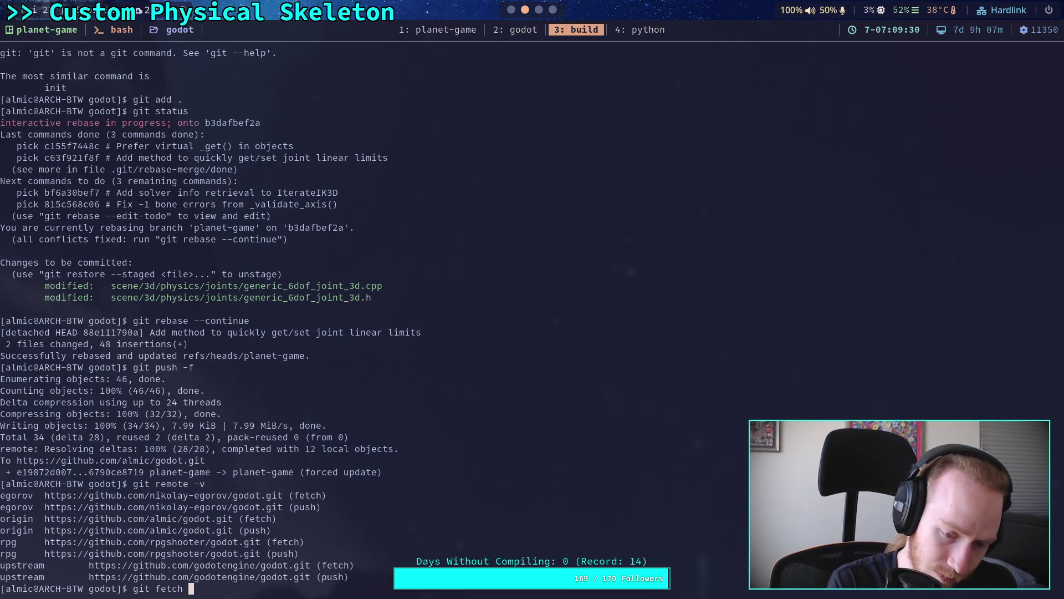
pyautogui.press('BackSpace')
pyautogui.press('BackSpace')
pyautogui.press('BackSpace')
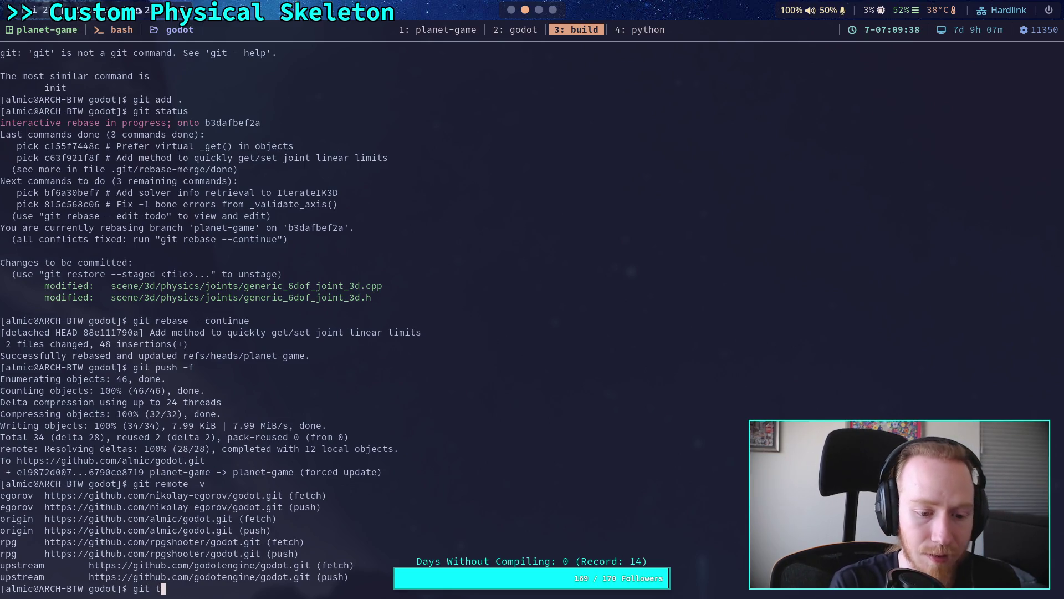
pyautogui.write('fetch ')
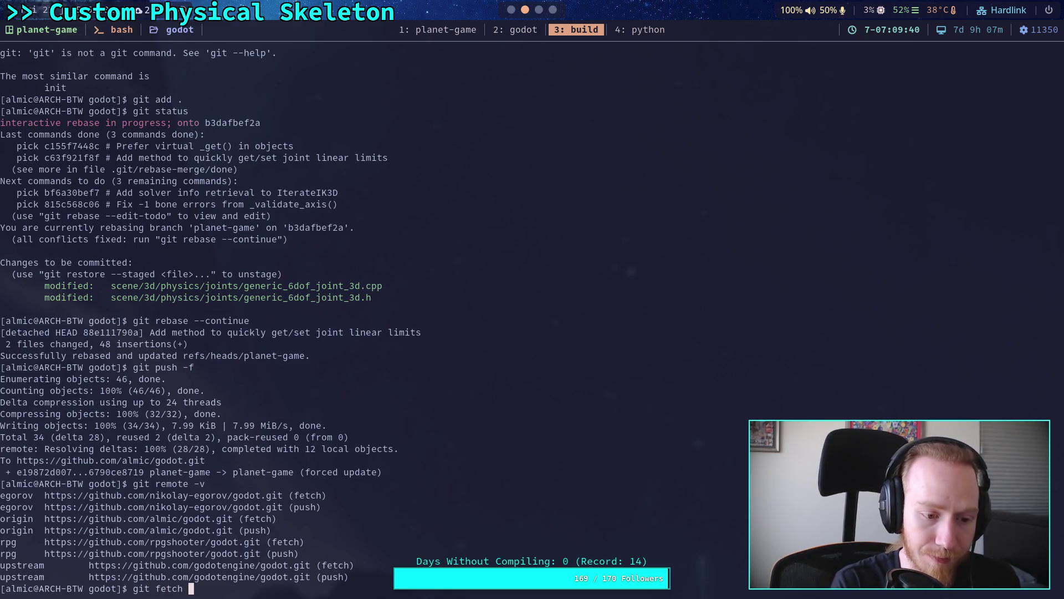
pyautogui.write('egorov')
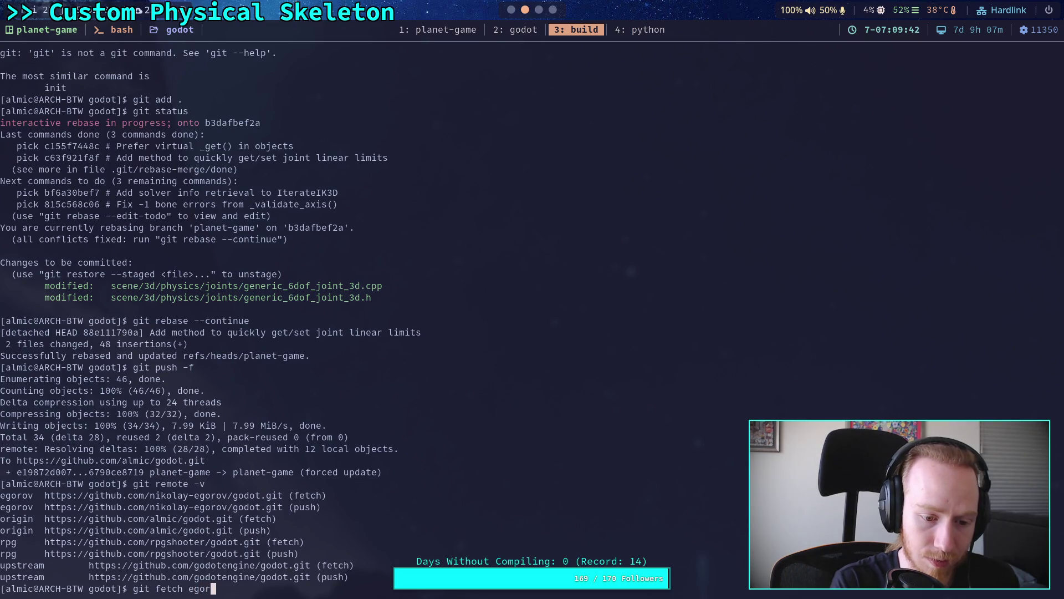
pyautogui.press('Return')
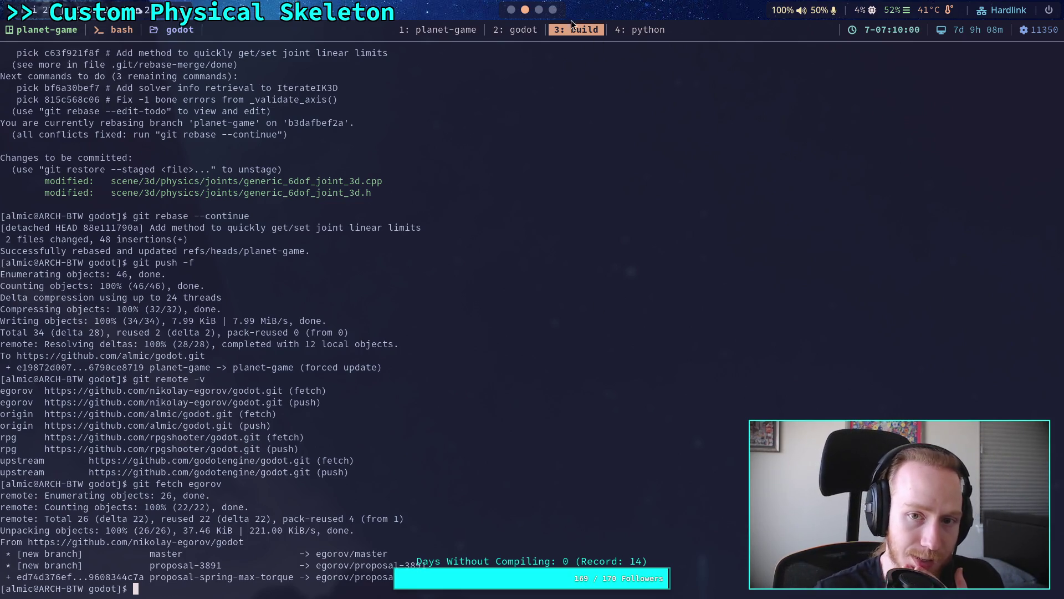
# - Copy the PR's single commit hash from its Commits list, then return to the terminal
pyautogui.press('super+4')
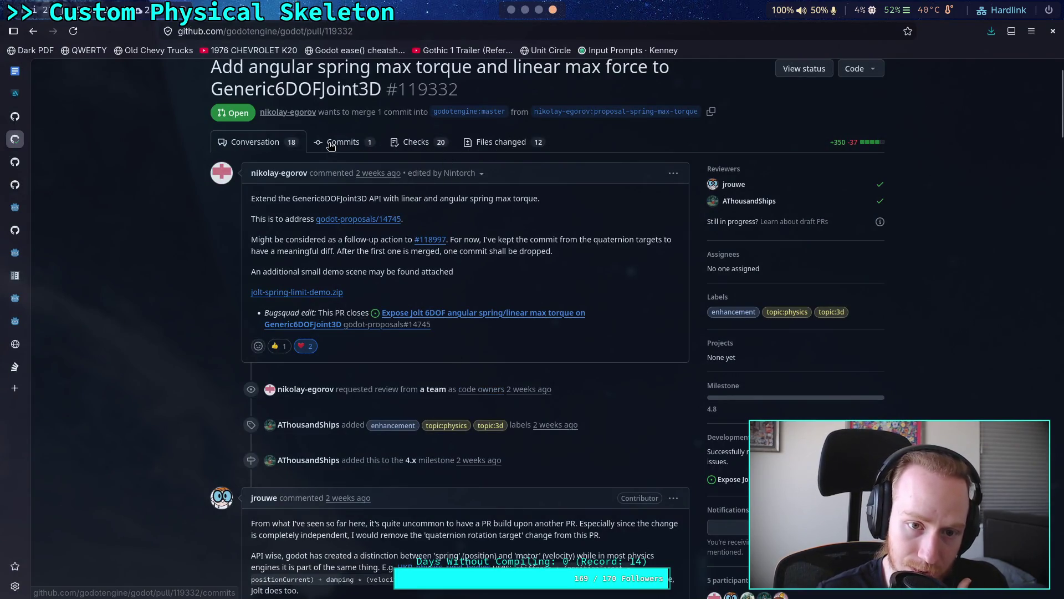
pyautogui.click(364, 141)
pyautogui.click(845, 274)
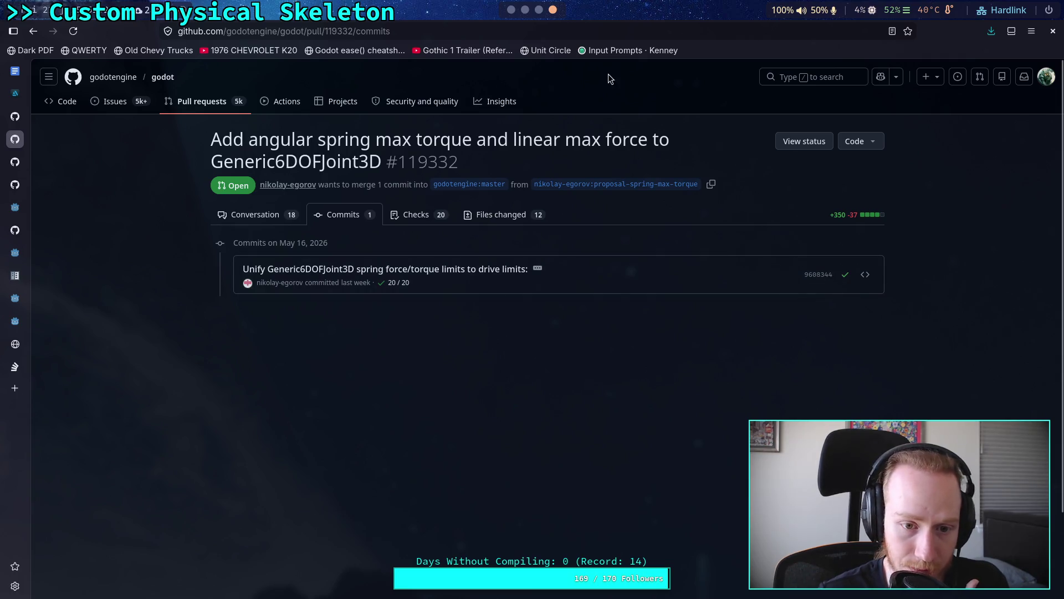
pyautogui.click(511, 10)
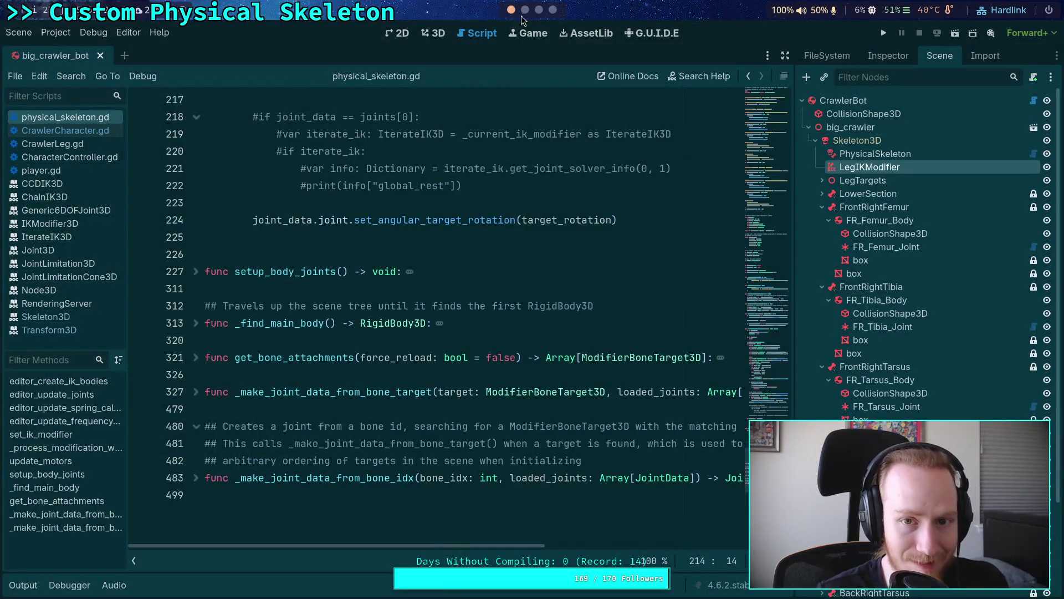
pyautogui.click(526, 11)
# - Cherry-pick commit 9608344c7a onto planet-game and run git status to see the conflict
pyautogui.write('git cherry-pick')
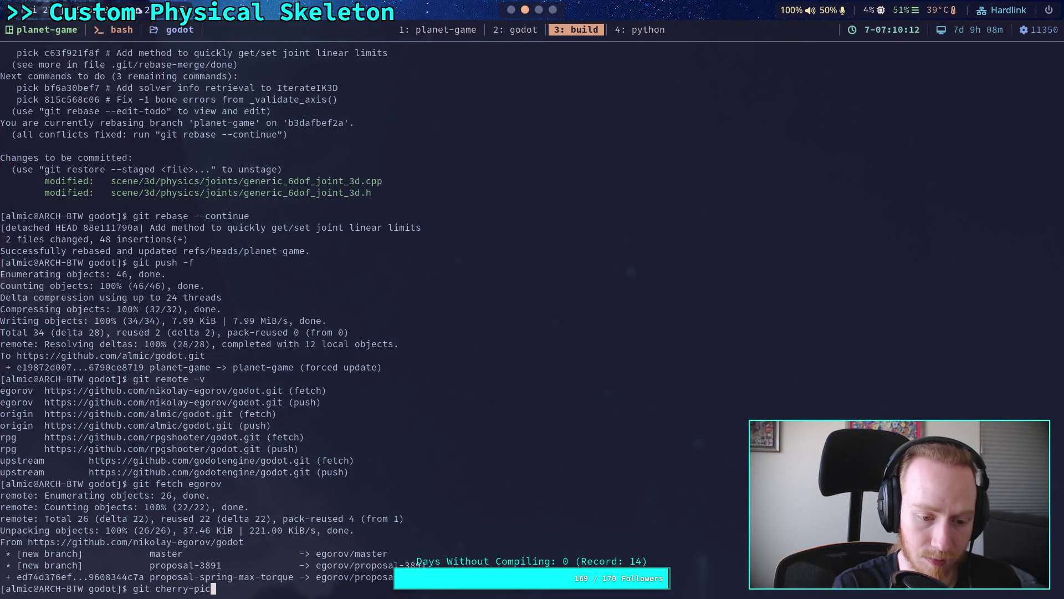
pyautogui.hotkey('ctrl', 'shift', 'v')
pyautogui.press('Return')
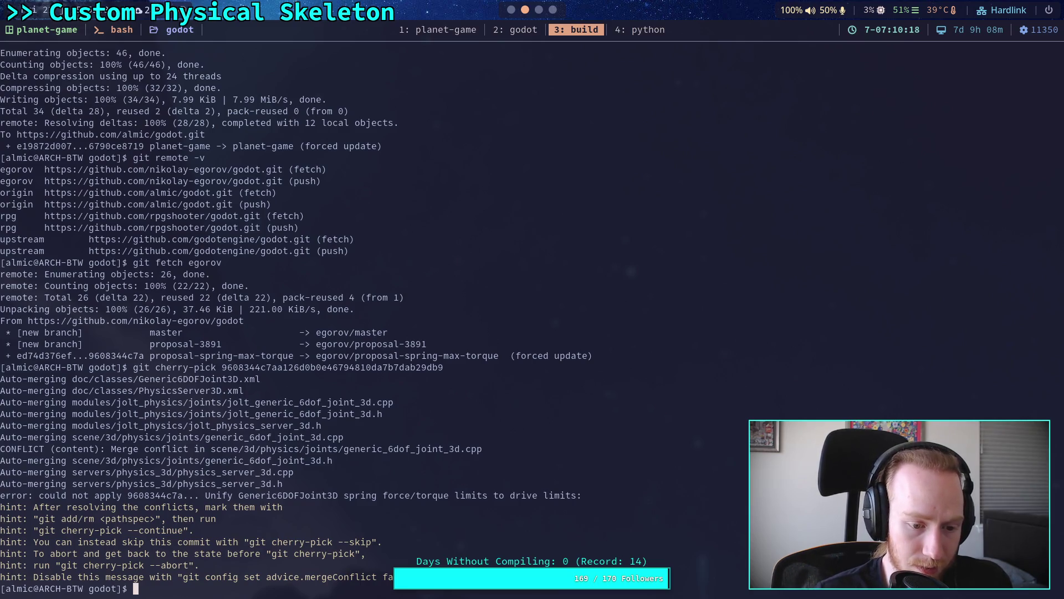
pyautogui.write('git status')
pyautogui.press('Return')
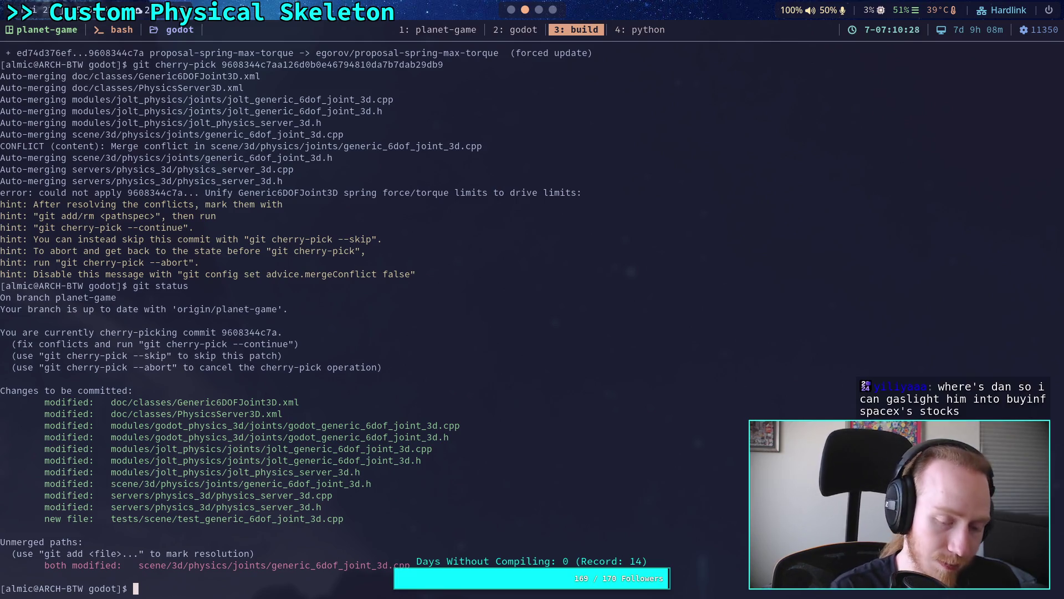
# - Bring up the Neovim code editor window
pyautogui.click(512, 27)
pyautogui.click(565, 35)
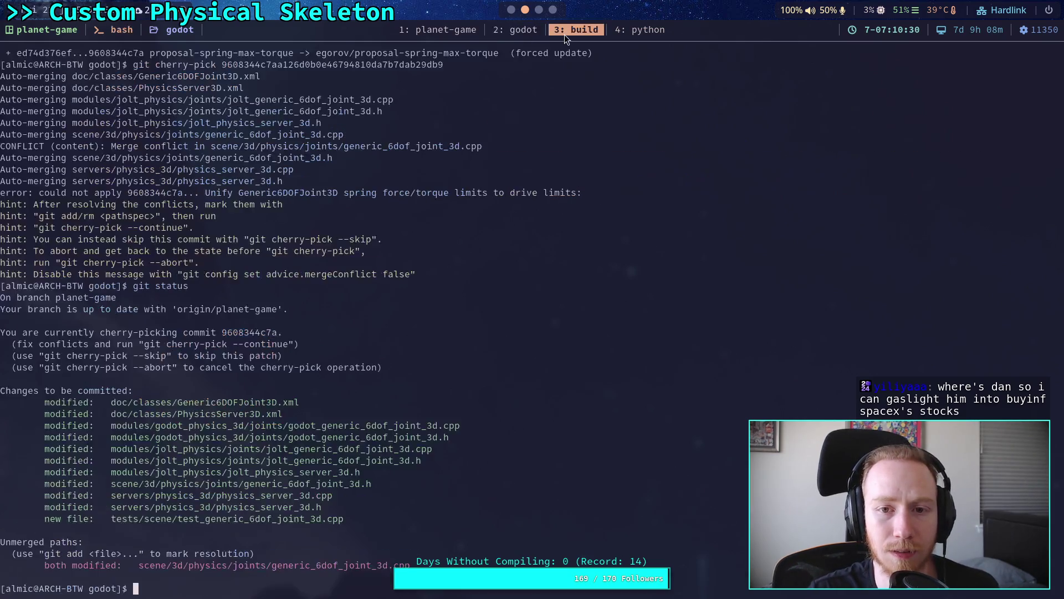
pyautogui.click(511, 29)
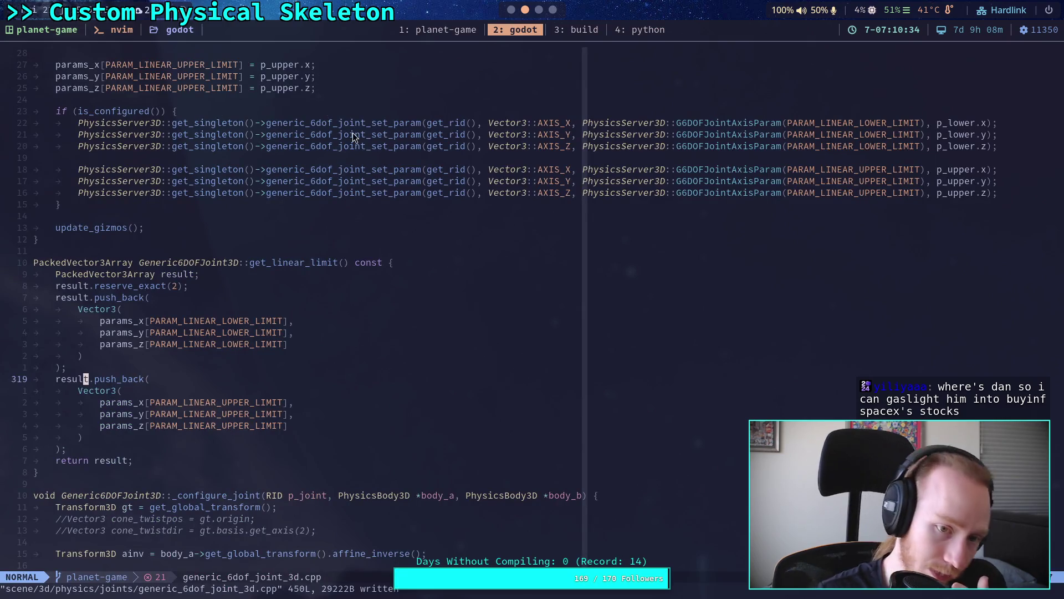
# - Reload generic_6dof_joint_3d.cpp with :e! and scroll through the conflict region
pyautogui.click(358, 161)
pyautogui.write(':e!')
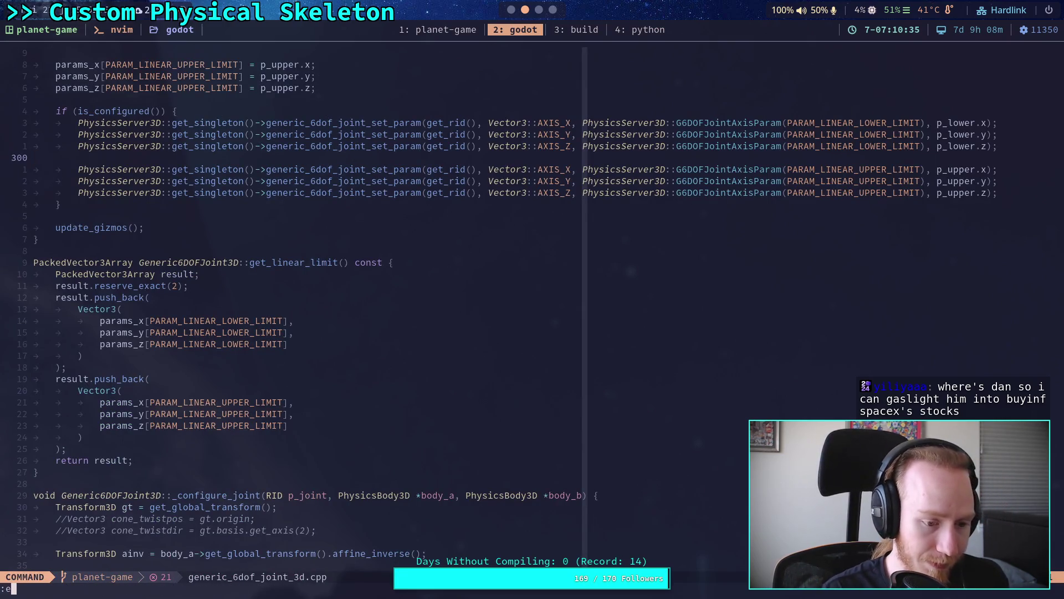
pyautogui.press('Return')
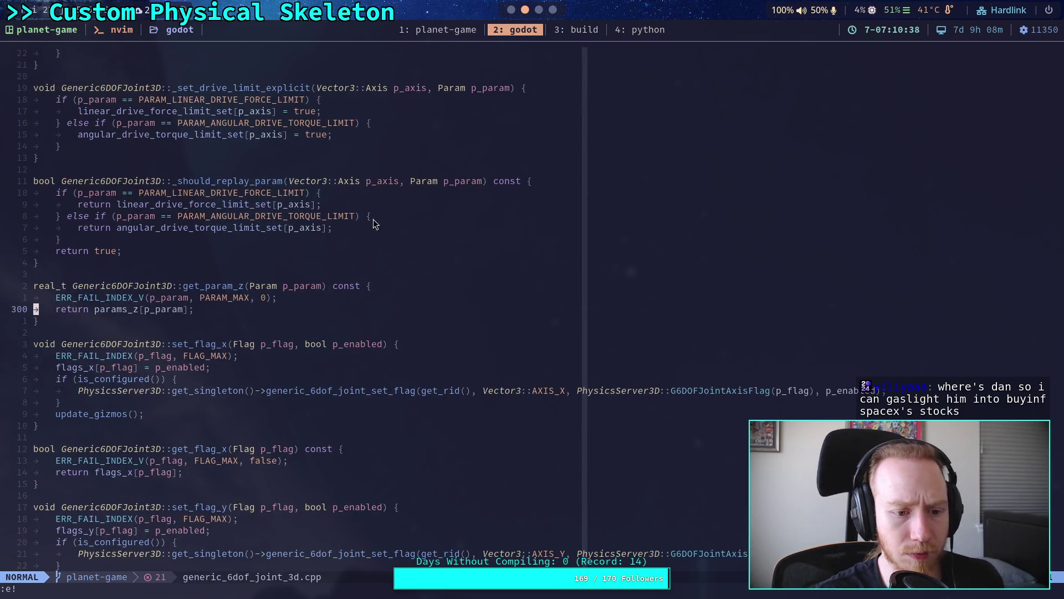
pyautogui.scroll(-7, 377, 233)
pyautogui.scroll(2, 387, 272)
pyautogui.scroll(12, 387, 271)
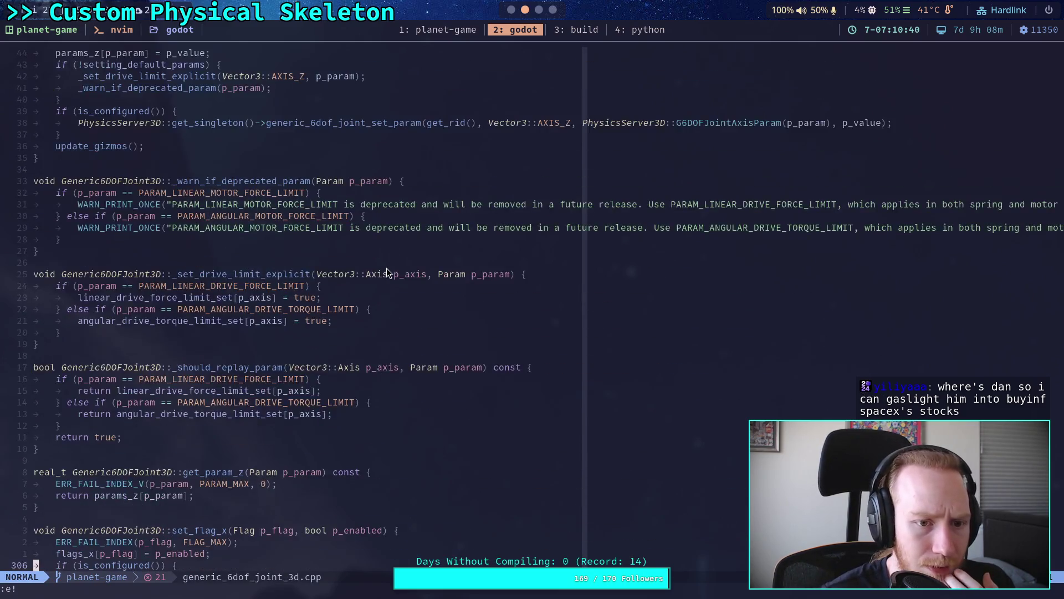
pyautogui.scroll(-12, 387, 272)
pyautogui.scroll(3, 336, 223)
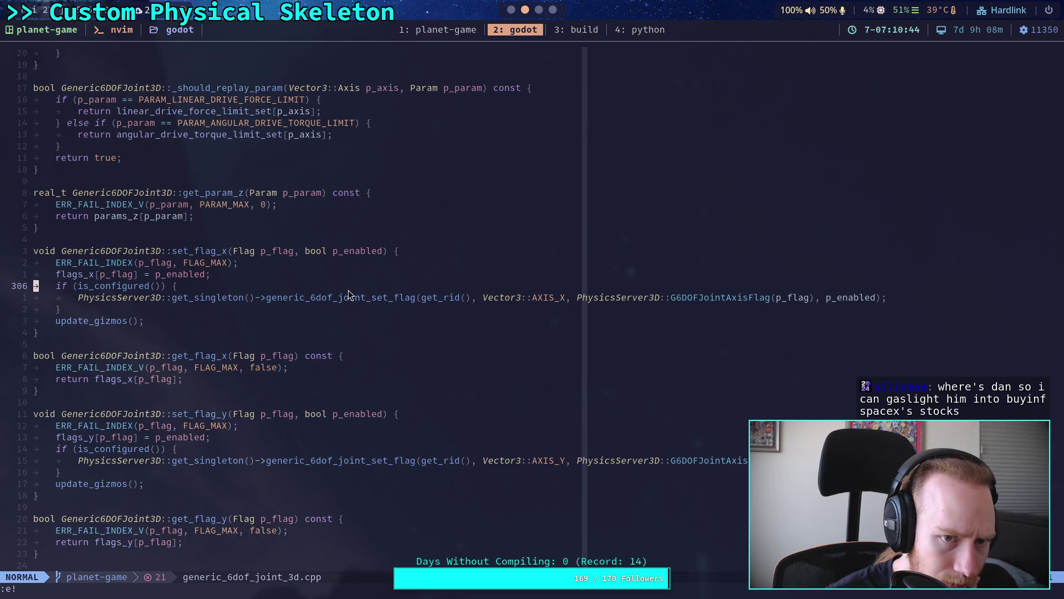
pyautogui.scroll(8, 349, 294)
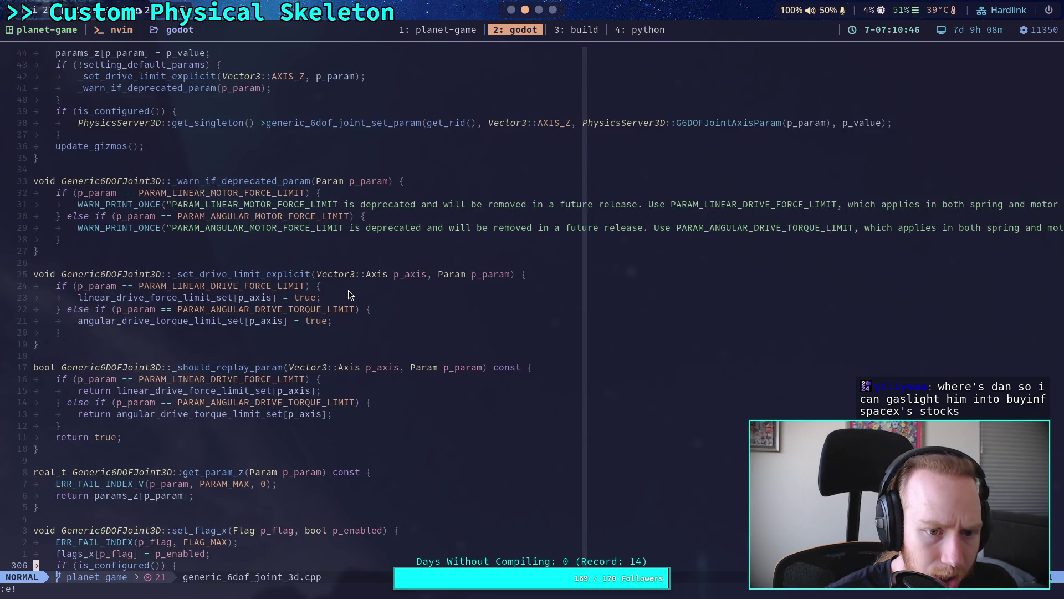
pyautogui.scroll(19, 348, 291)
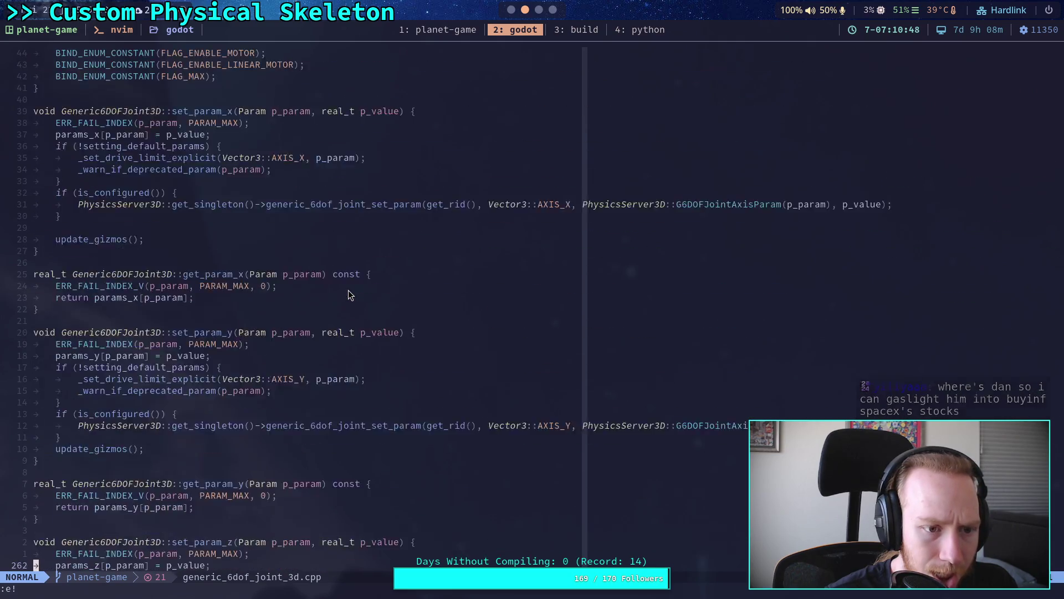
pyautogui.scroll(20, 348, 294)
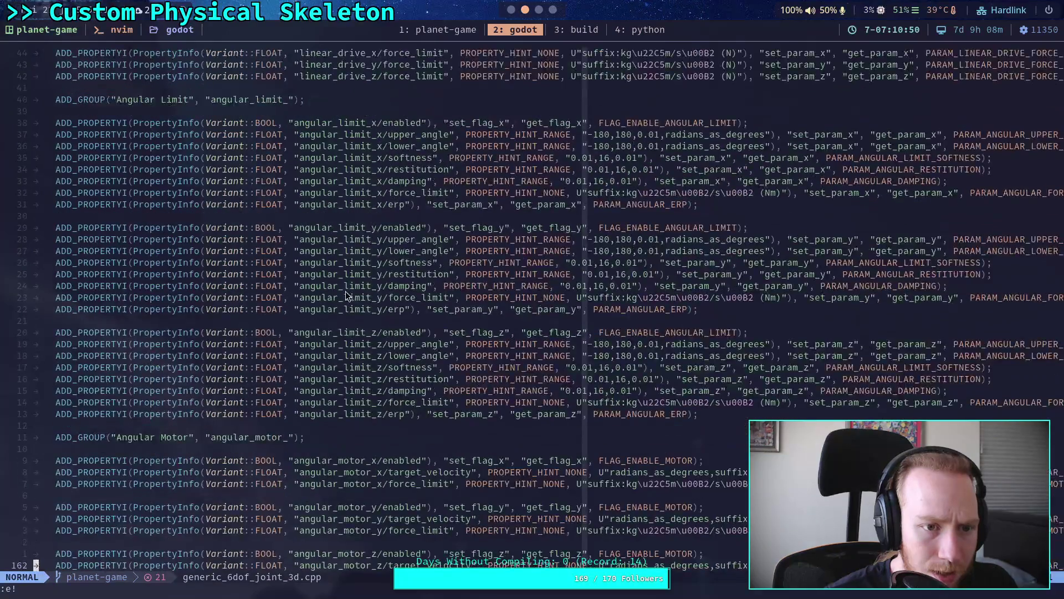
# - Check the terminal, reload the file again, and move to the blank line near the conflict
pyautogui.click(580, 30)
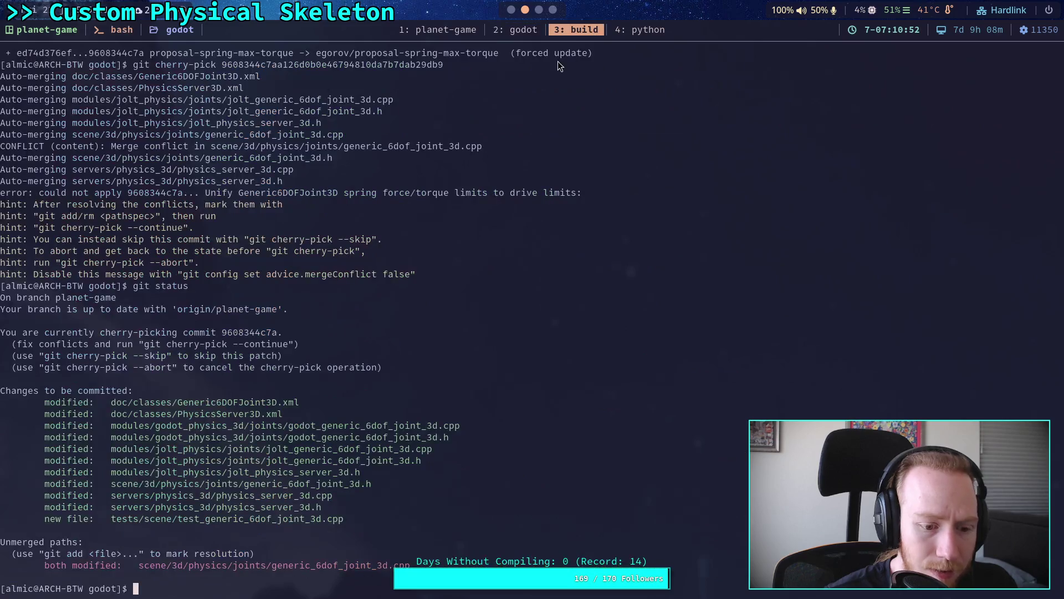
pyautogui.click(515, 31)
pyautogui.write(':e!')
pyautogui.press('Return')
pyautogui.scroll(5, 475, 254)
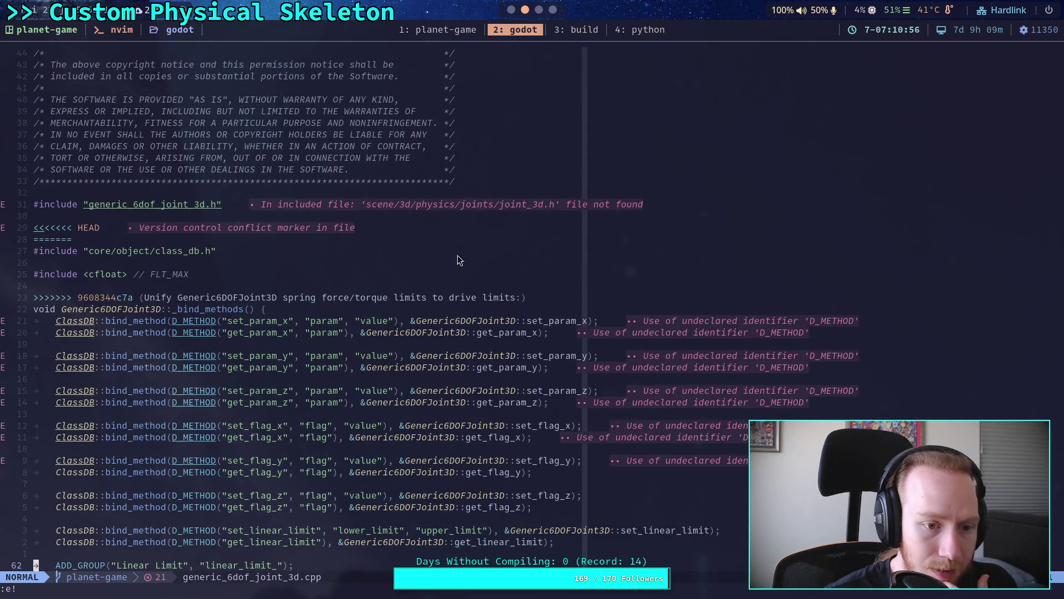
pyautogui.click(208, 265)
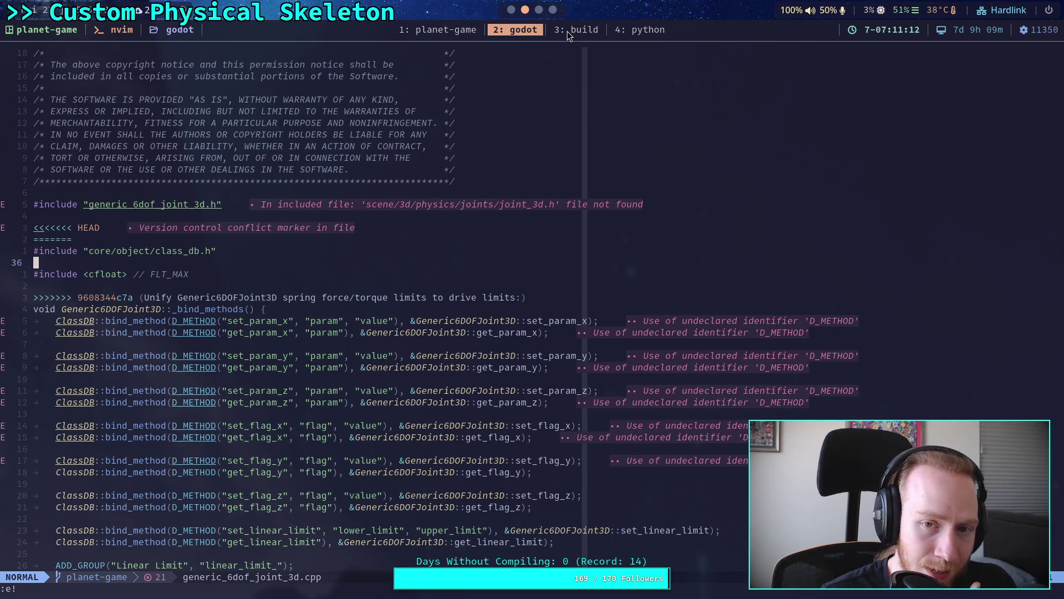
# - Open commit 9608344's changed files in the browser
pyautogui.click(567, 31)
pyautogui.click(537, 10)
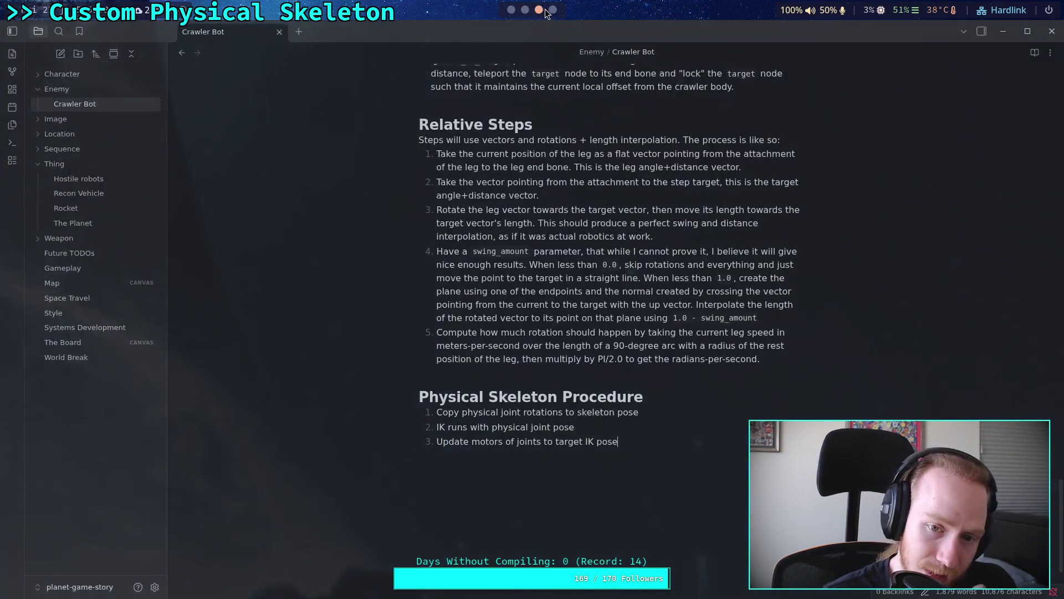
pyautogui.click(552, 10)
pyautogui.click(399, 269)
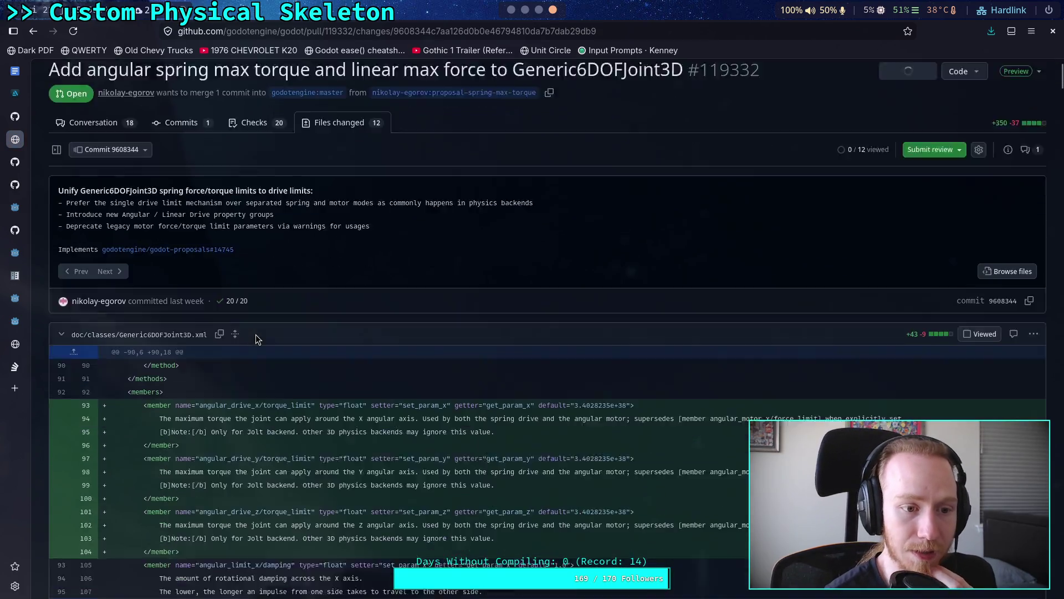
# - Collapse the Generic6DOFJoint3D.xml and PhysicsServer3D.xml diffs and expand context above the godot_generic_6dof_joint_3d.cpp hunk
pyautogui.scroll(-1, 257, 338)
pyautogui.click(61, 265)
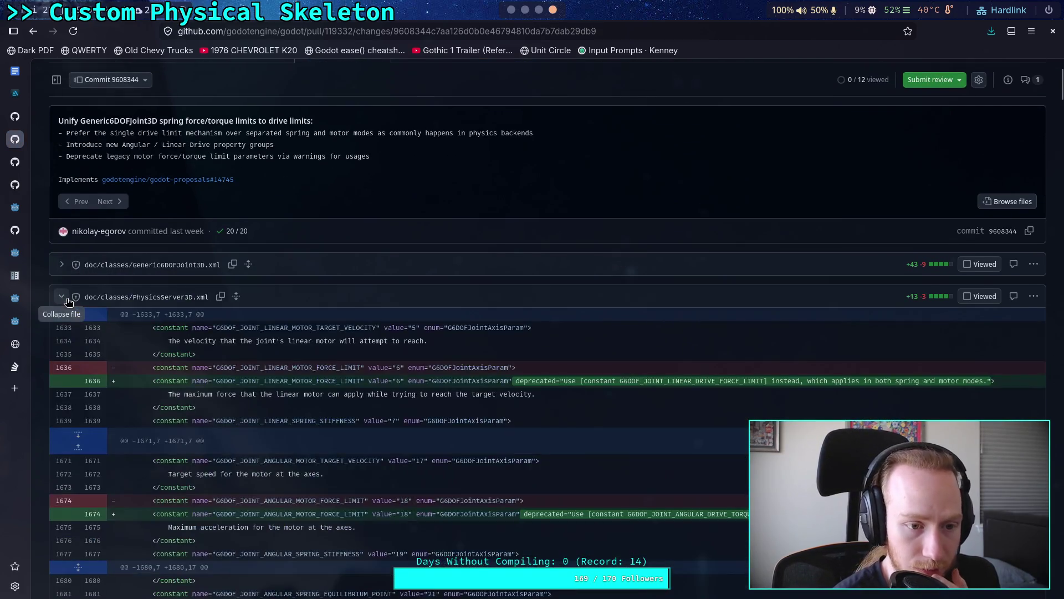
pyautogui.click(62, 296)
pyautogui.click(62, 327)
pyautogui.click(61, 328)
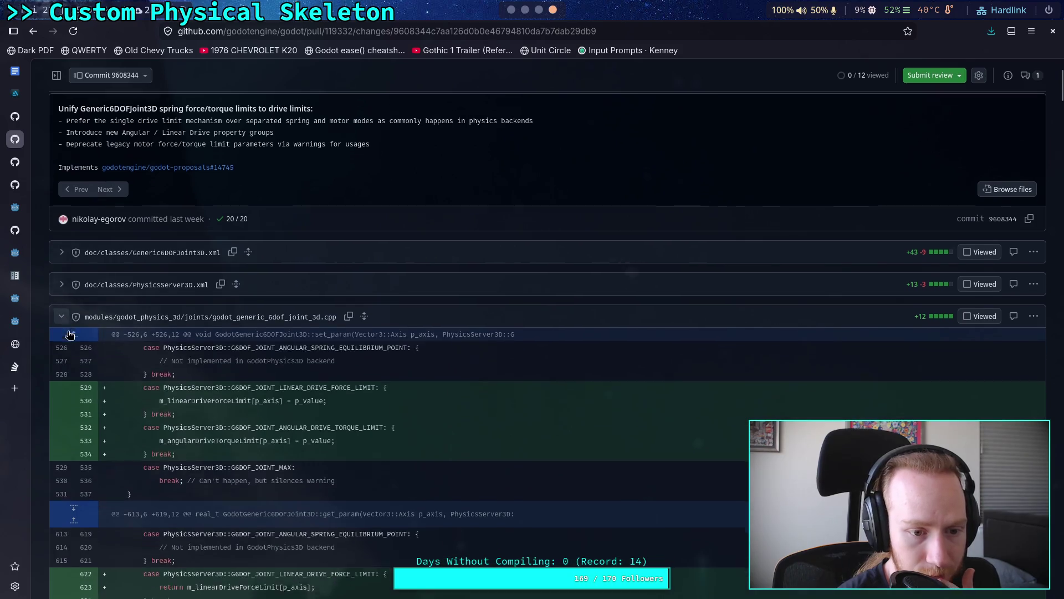
pyautogui.scroll(-2, 67, 333)
pyautogui.scroll(-2, 72, 333)
pyautogui.scroll(2, 80, 330)
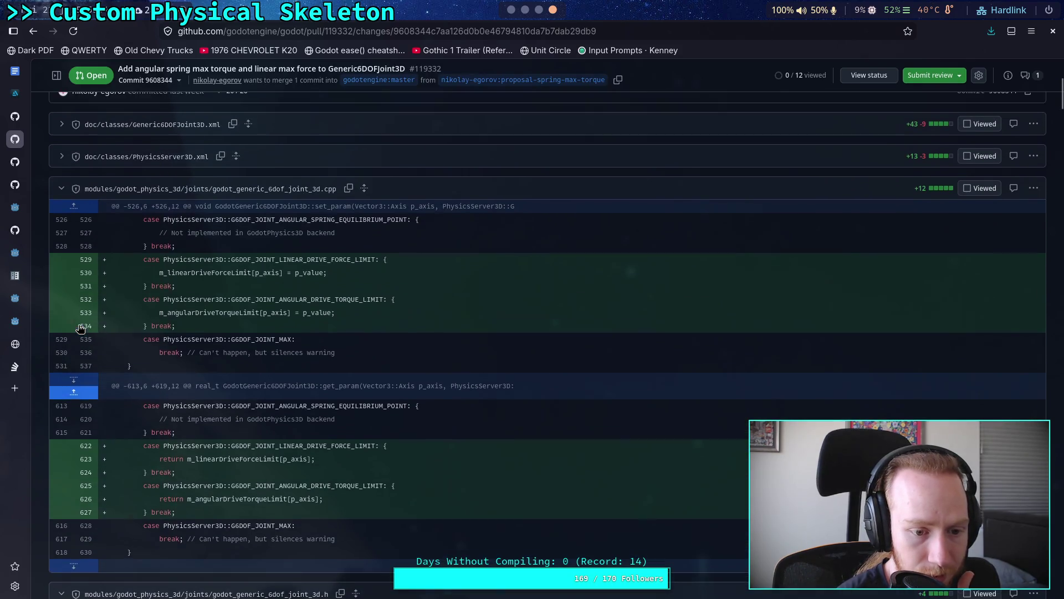
pyautogui.click(75, 208)
pyautogui.click(76, 208)
pyautogui.click(75, 208)
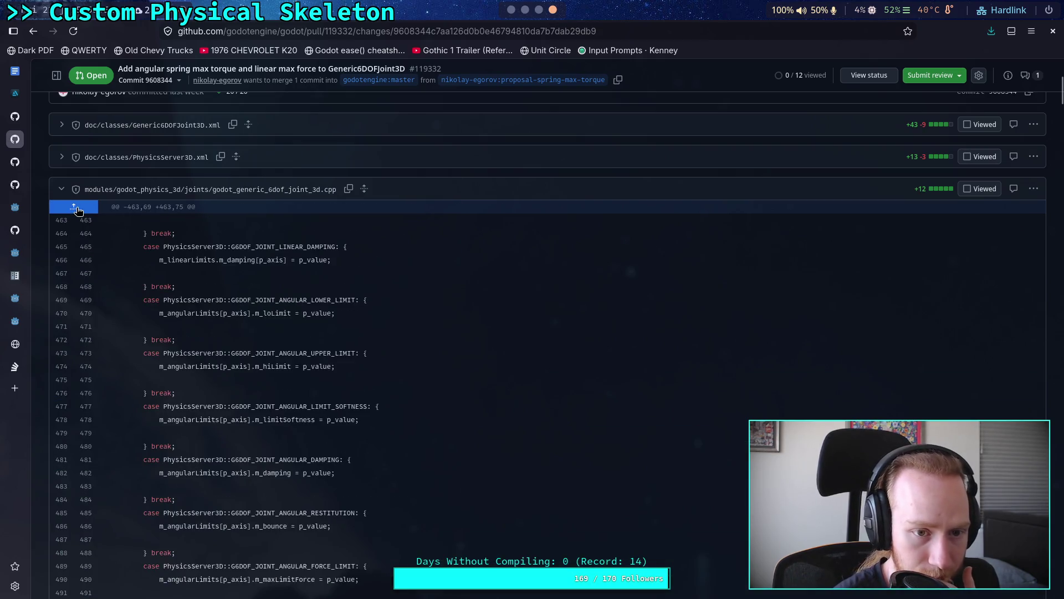
pyautogui.click(75, 208)
# - Collapse the godot and jolt joint diffs, expanding context above the jolt and scene cpp hunks
pyautogui.click(62, 189)
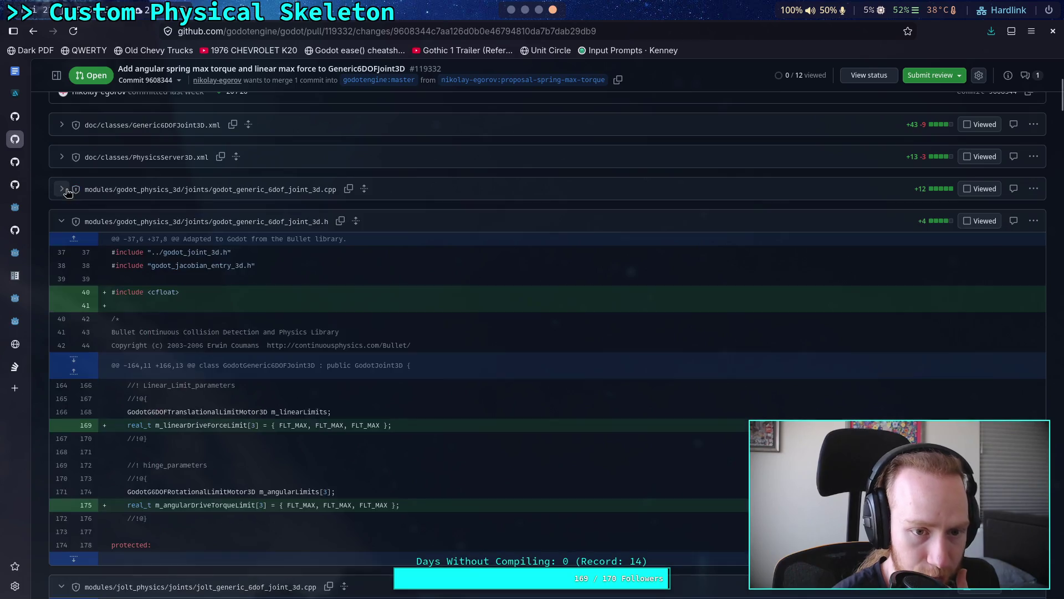
pyautogui.click(62, 221)
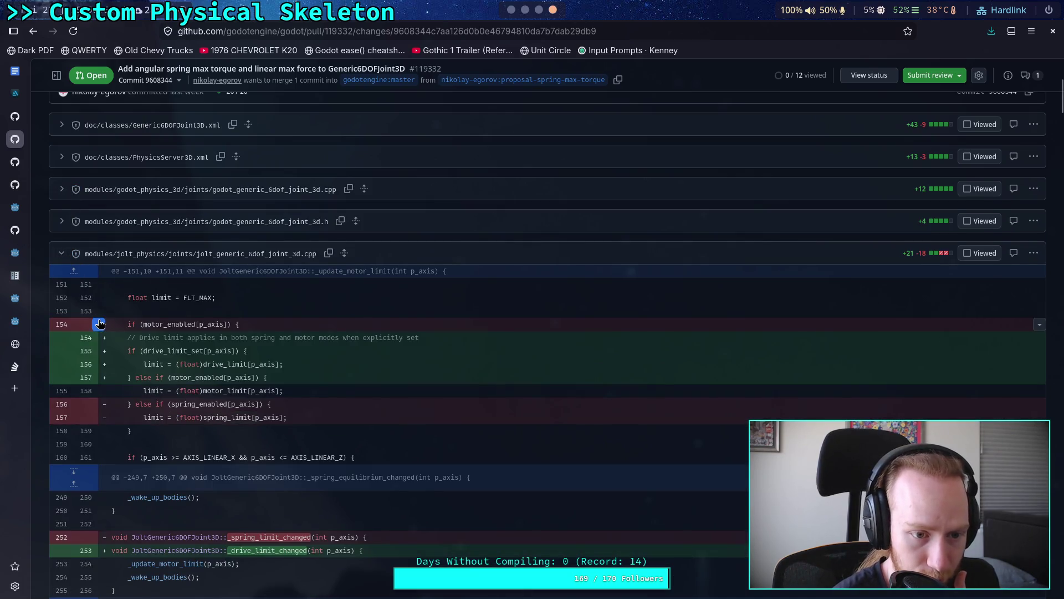
pyautogui.click(78, 274)
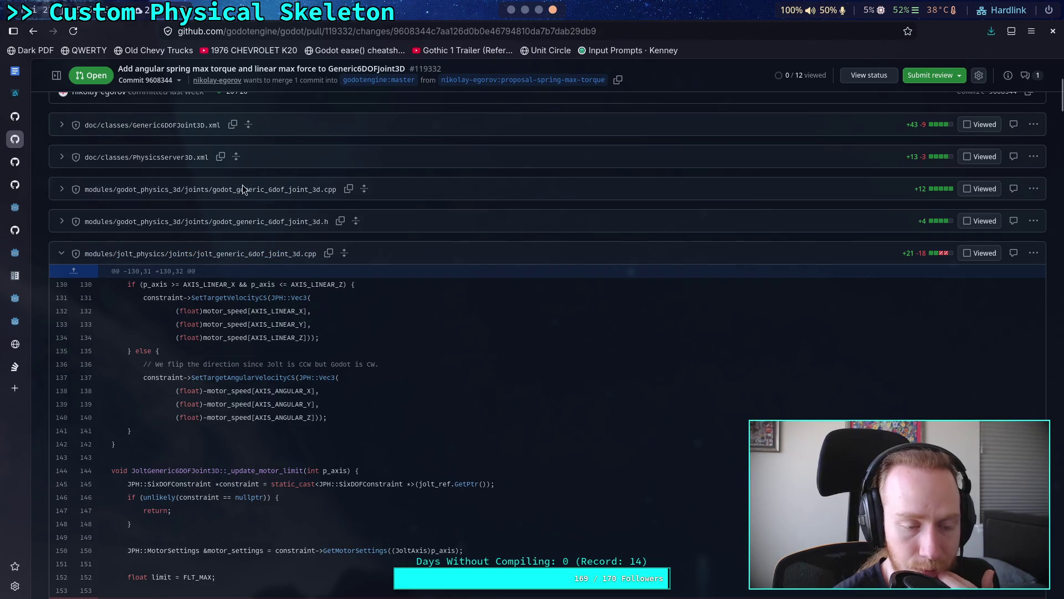
pyautogui.click(61, 253)
pyautogui.click(62, 285)
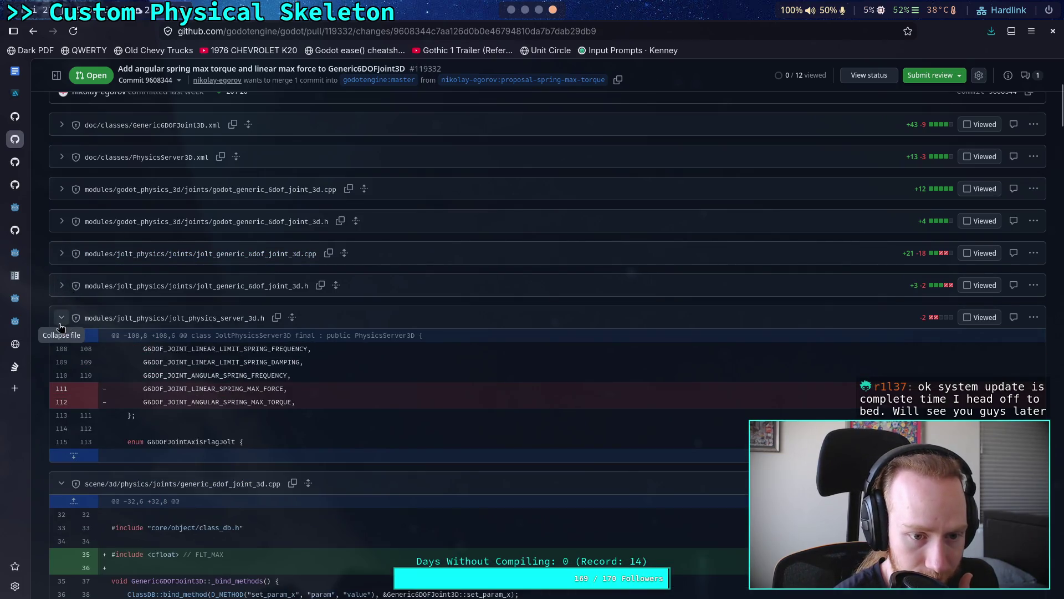
pyautogui.click(61, 318)
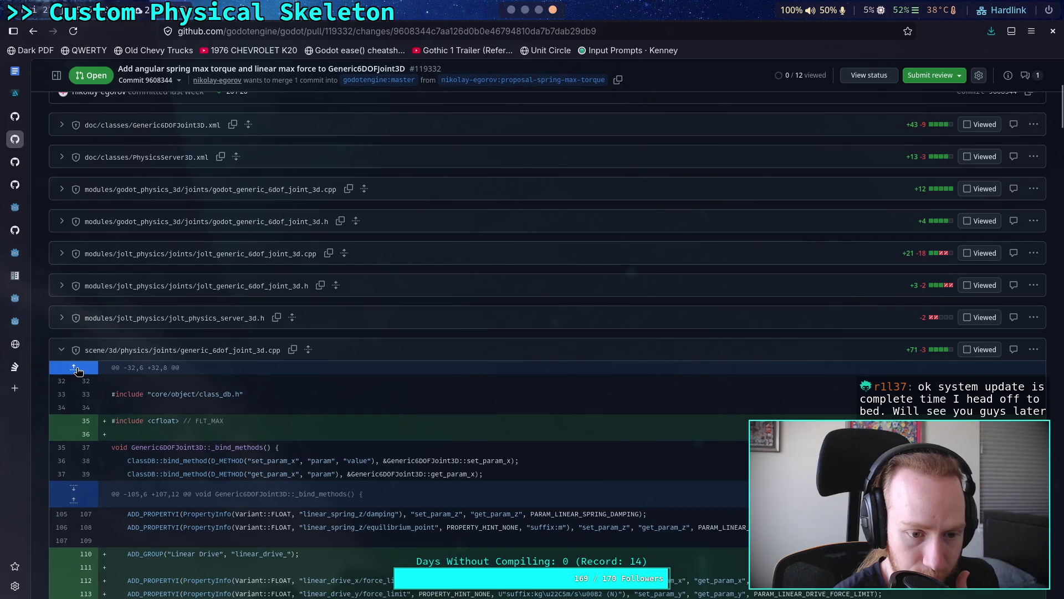
pyautogui.scroll(-2, 149, 349)
pyautogui.click(73, 298)
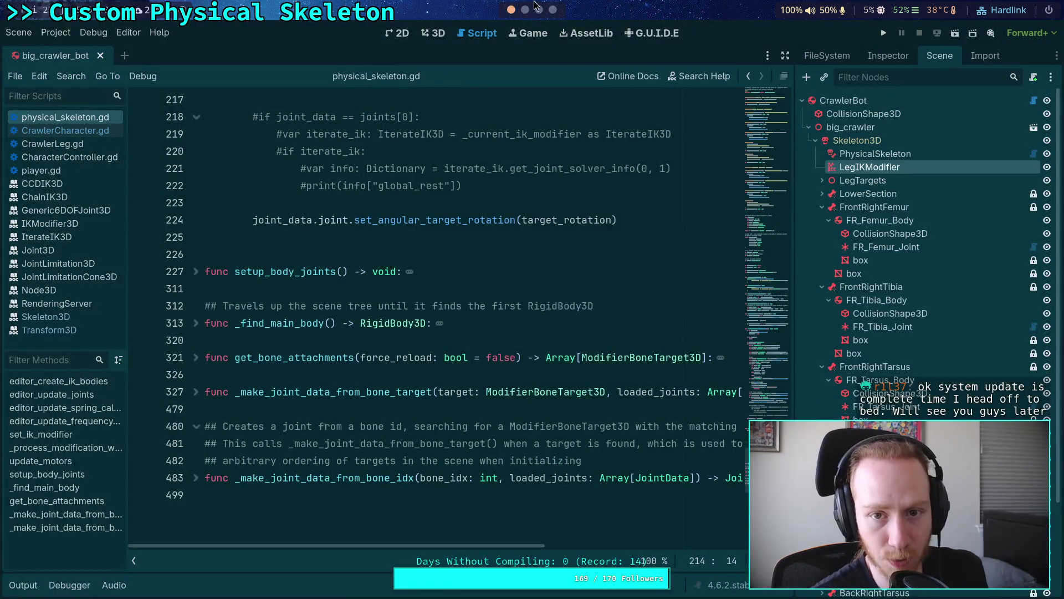
# - Delete the conflict marker lines in generic_6dof_joint_3d.cpp and save it with :w
pyautogui.hotkey('alt', 'Tab')
pyautogui.hotkey('ctrl', 'b')
pyautogui.press('2')
pyautogui.click(200, 232)
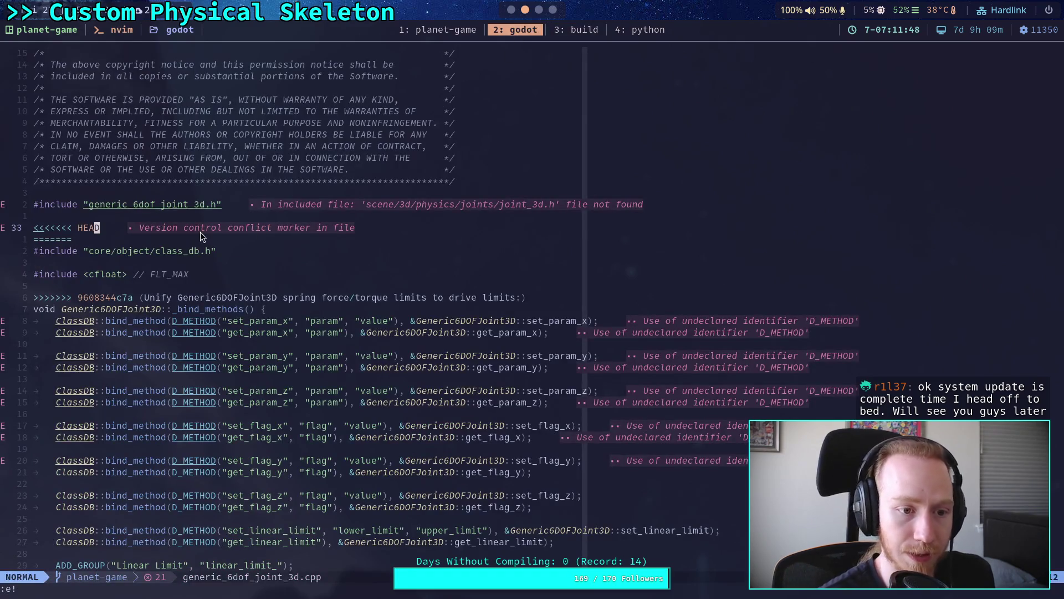
pyautogui.press('Return')
pyautogui.hotkey('shift', 'v')
pyautogui.press('k')
pyautogui.press('d')
pyautogui.press('j')
pyautogui.press('j')
pyautogui.press('j')
pyautogui.press('d')
pyautogui.press('d')
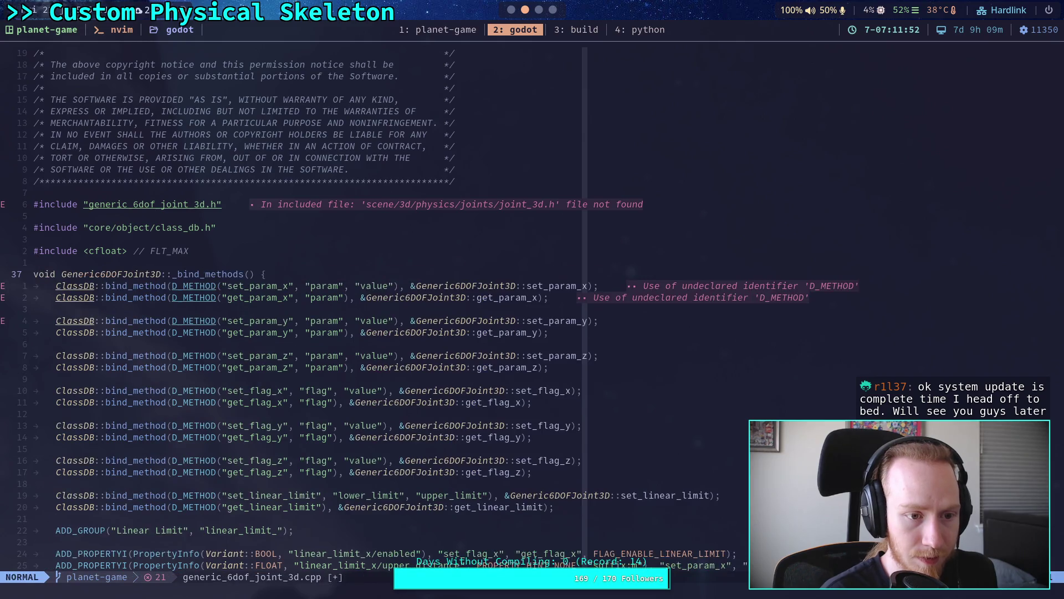
pyautogui.write(':w')
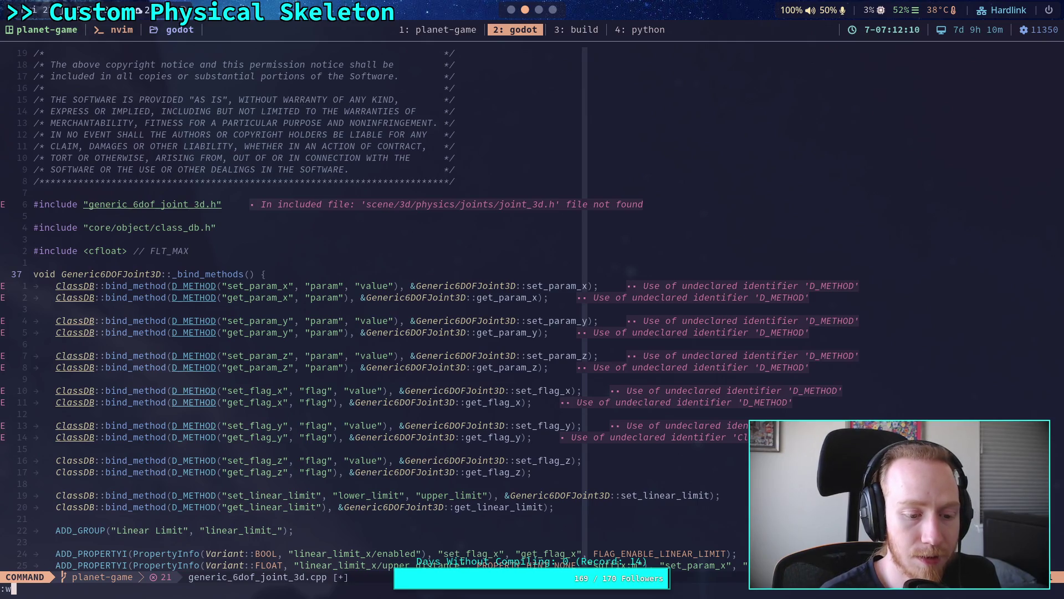
pyautogui.press('Return')
# - Run git status in the build terminal
pyautogui.click(581, 31)
pyautogui.write('git status')
pyautogui.press('Return')
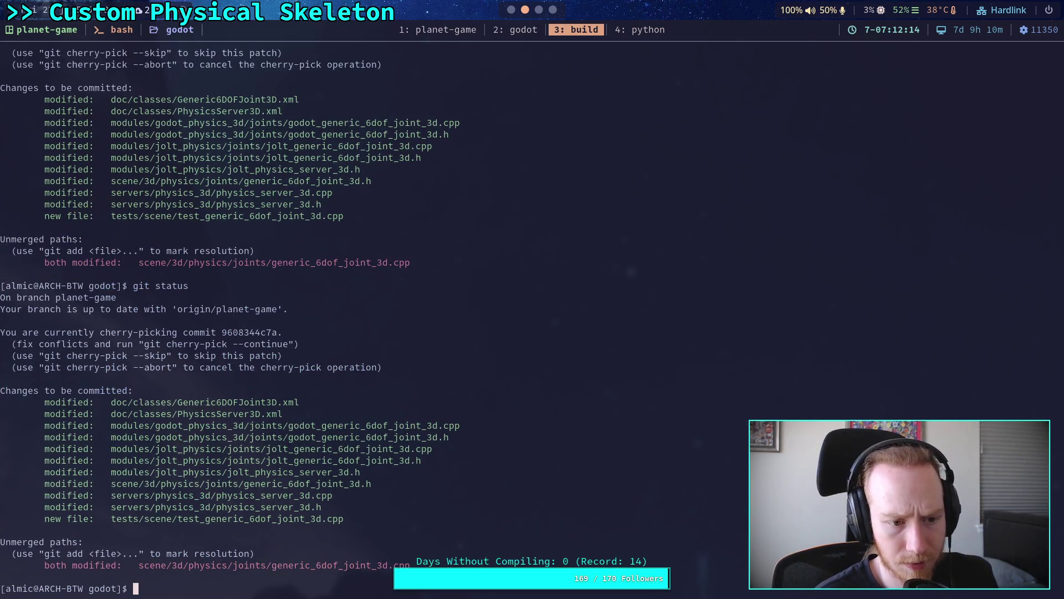
# - Run git diff and search the file in nvim for leftover conflict markers
pyautogui.write('git ')
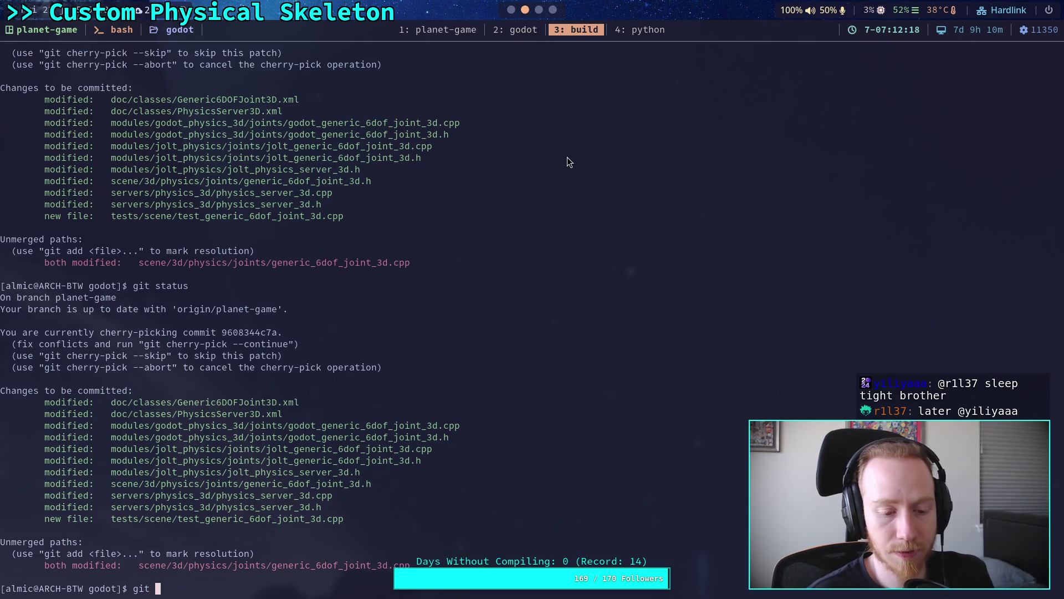
pyautogui.write('diff')
pyautogui.press('Return')
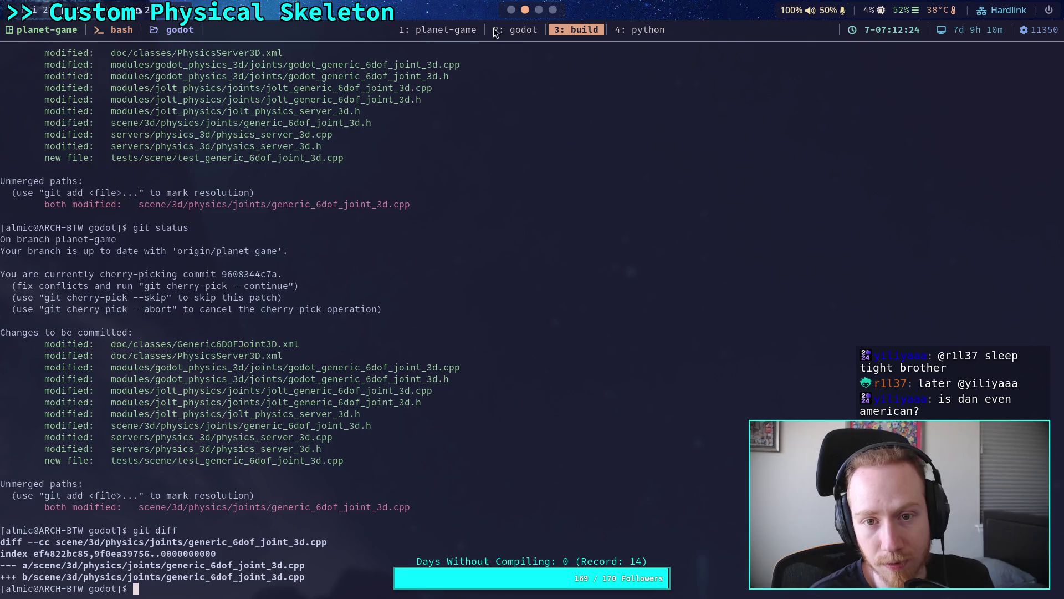
pyautogui.click(518, 30)
pyautogui.write('/')
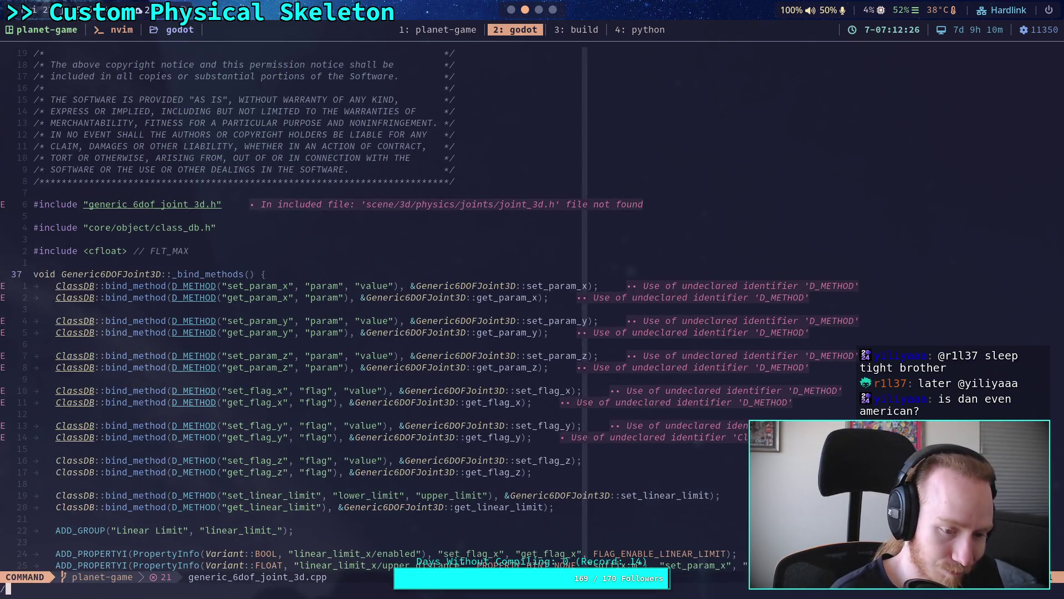
pyautogui.write('>>')
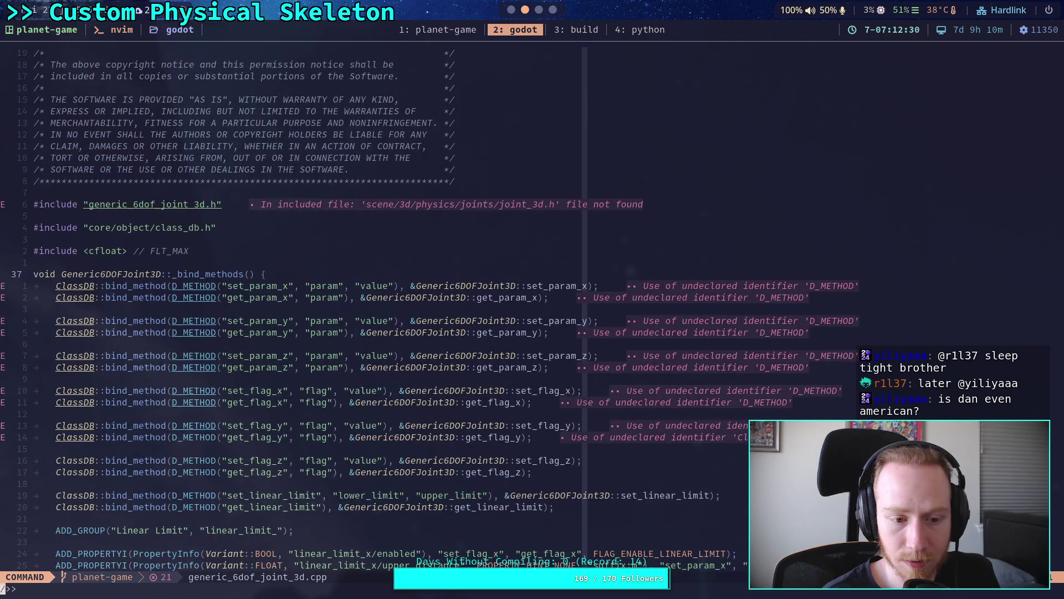
pyautogui.press('Return')
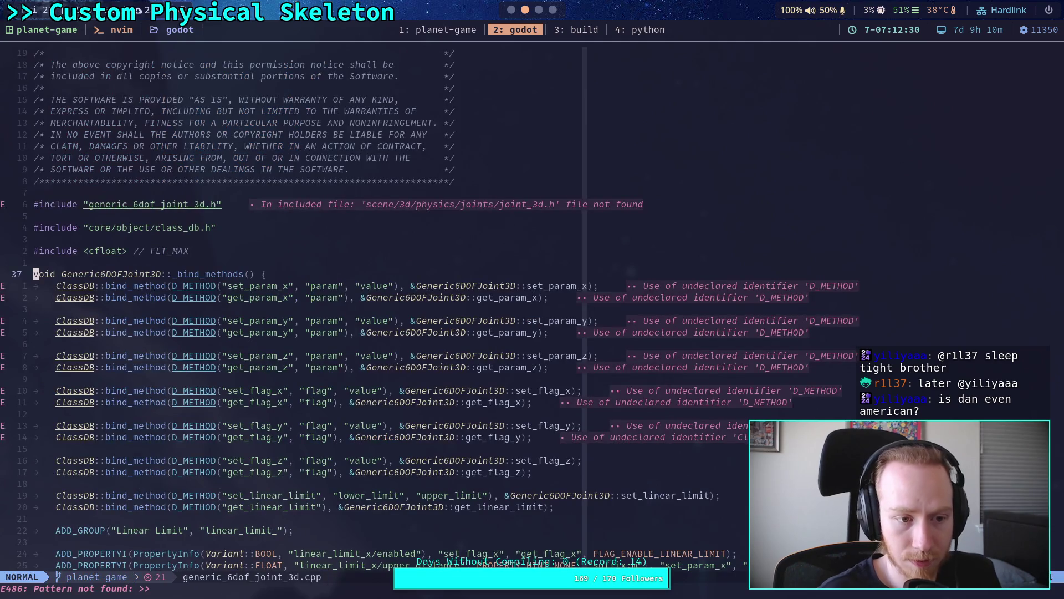
# - Stage scene/3d/physics/joints/generic_6dof_joint_3d.cpp with git add
pyautogui.press('super+3')
pyautogui.write('git add sc')
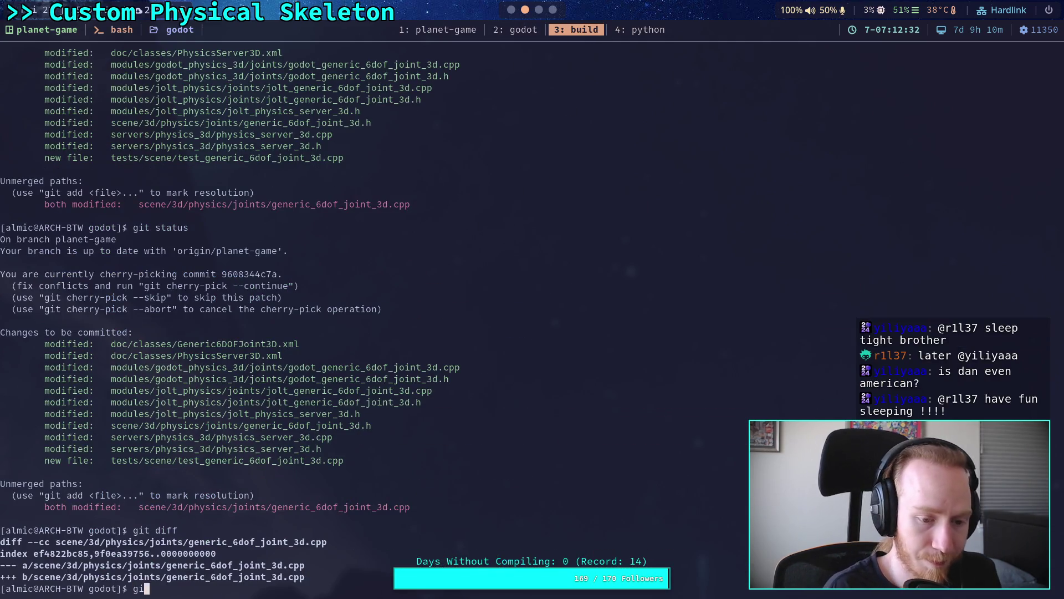
pyautogui.press('Tab')
pyautogui.write('e')
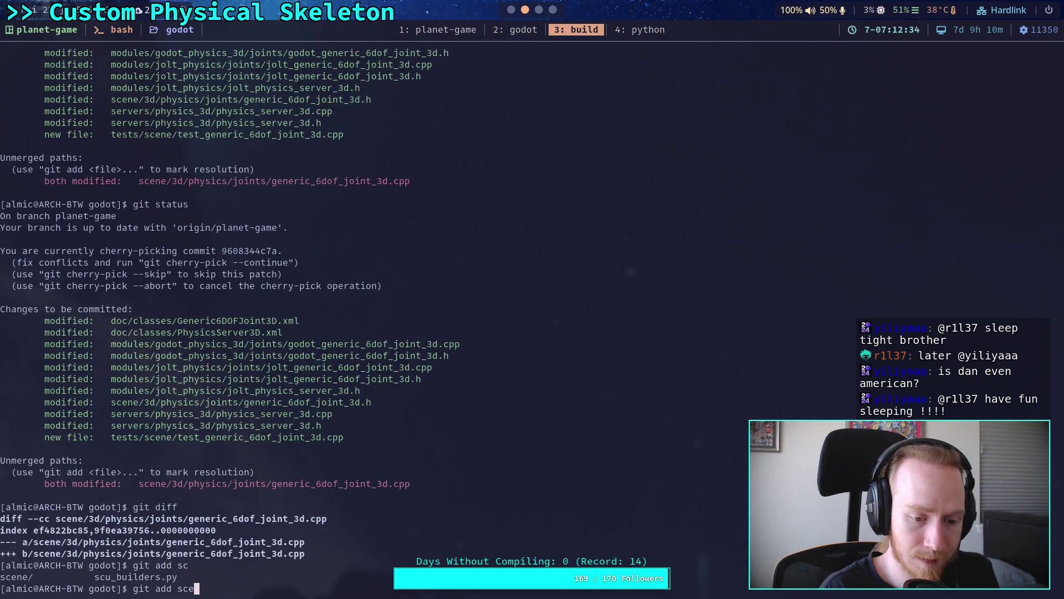
pyautogui.write('ne/3d/ph')
pyautogui.press('Tab')
pyautogui.write('j')
pyautogui.press('Tab')
pyautogui.write('g')
pyautogui.press('Tab')
pyautogui.write('c')
pyautogui.press('Tab')
pyautogui.press('Return')
# - Confirm all conflicts are fixed with git status and run git cherry-pick --continue
pyautogui.write('git status')
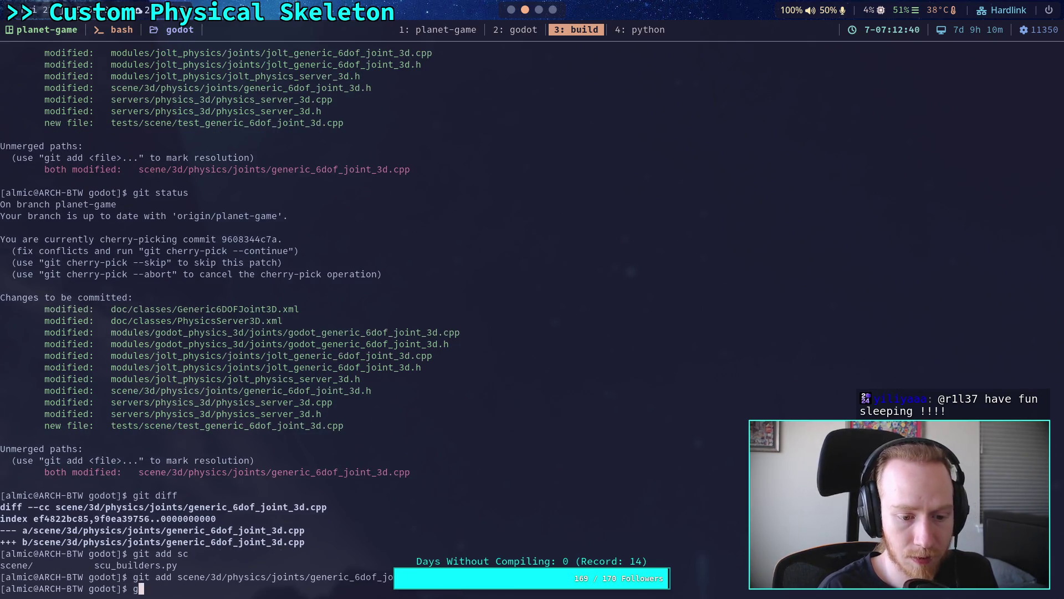
pyautogui.press('Return')
pyautogui.write('git ')
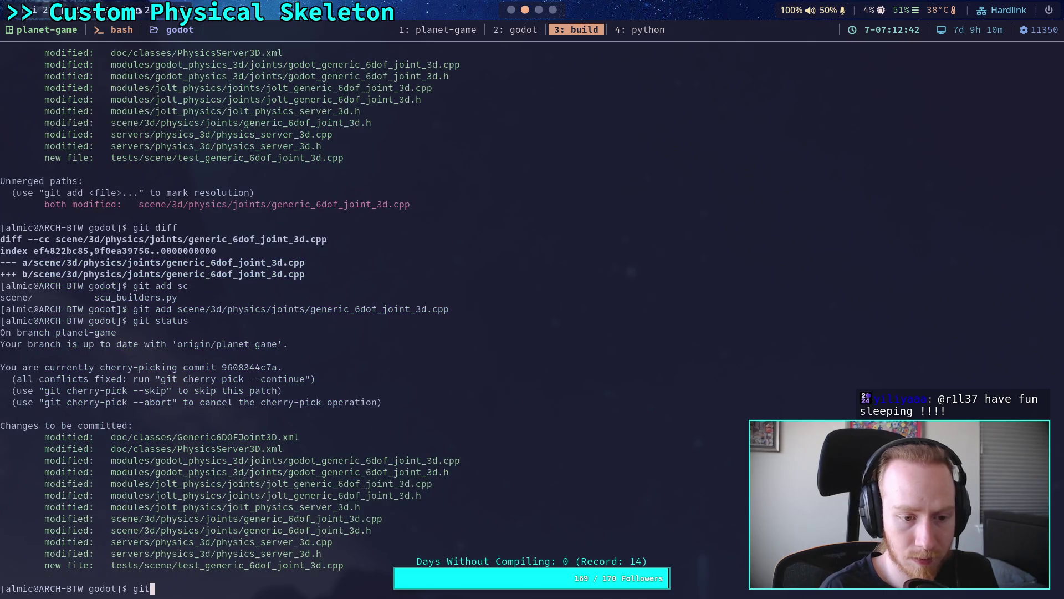
pyautogui.write('cherry')
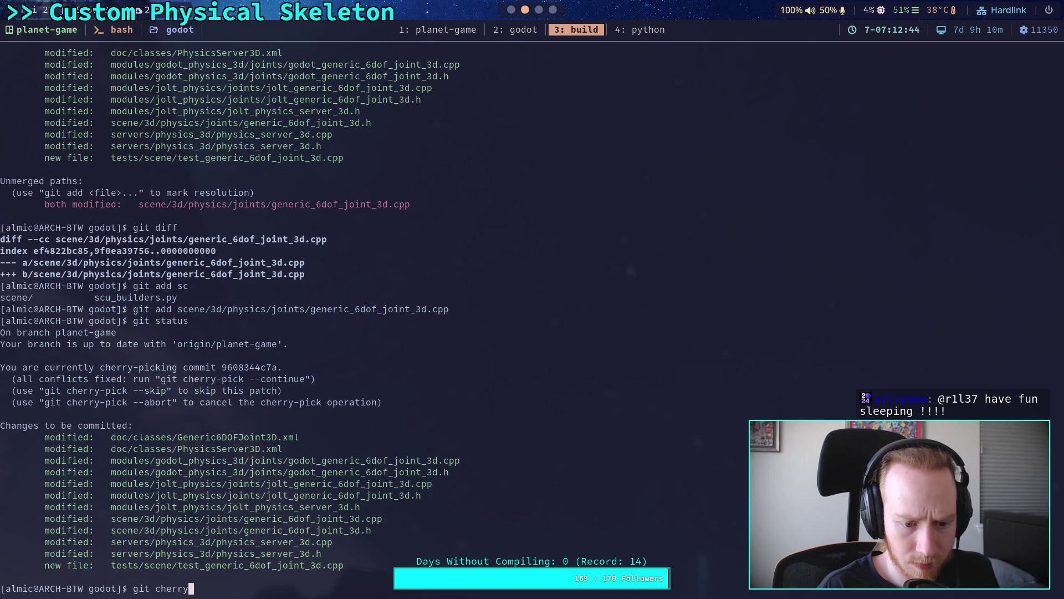
pyautogui.write('-pick --')
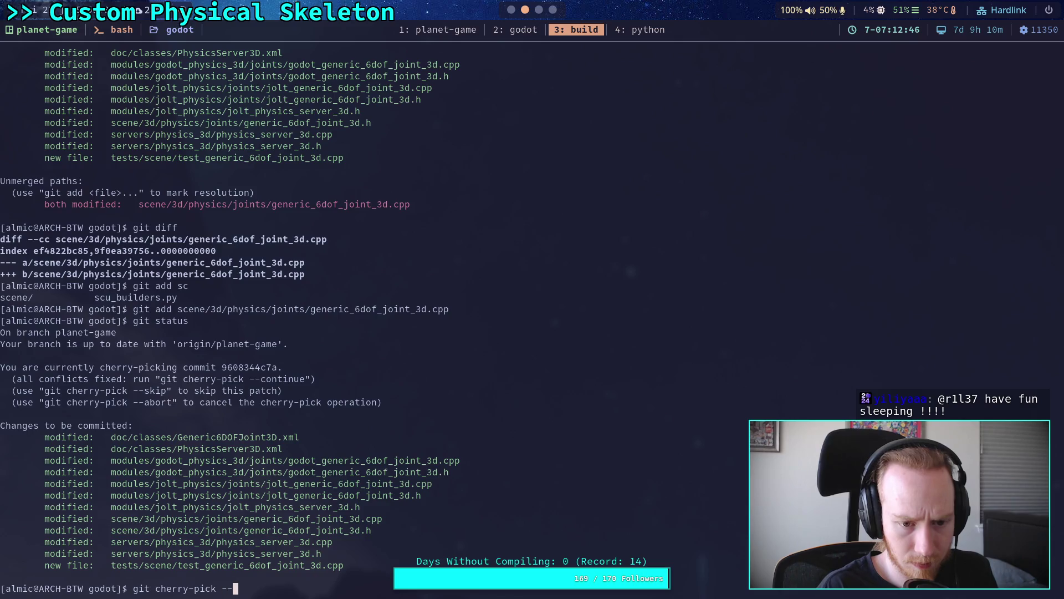
pyautogui.write('continue')
pyautogui.press('Return')
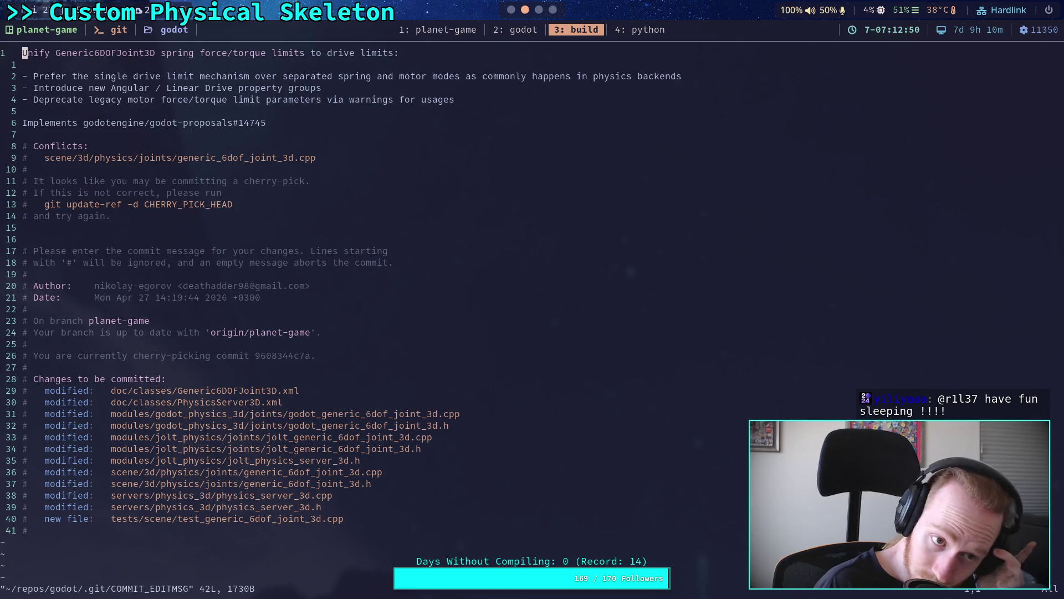
# - Save the commit message with :wq and push planet-game
pyautogui.write(':wq')
pyautogui.press('Return')
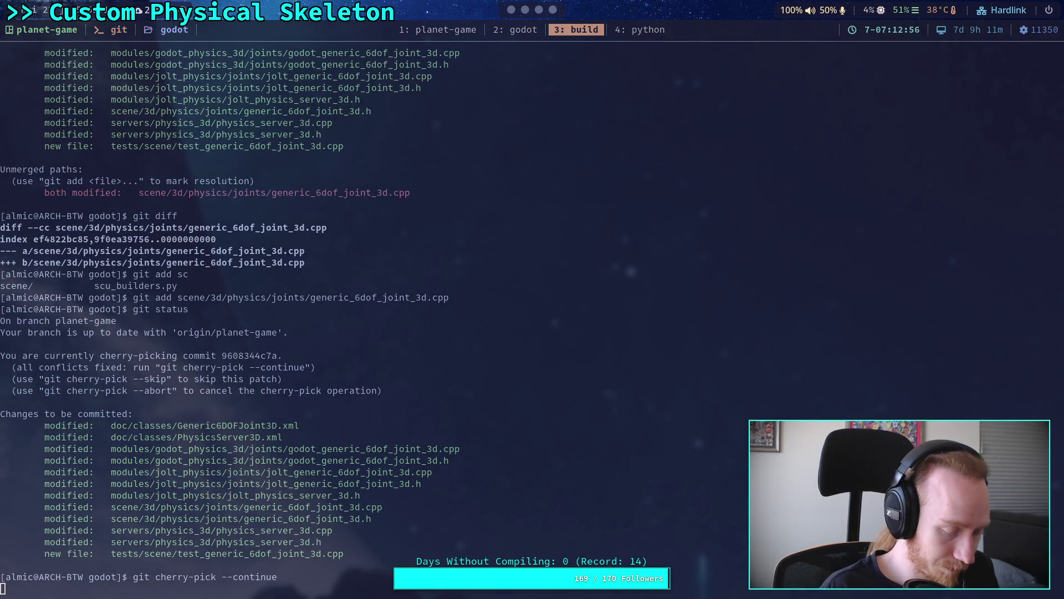
pyautogui.write('git push')
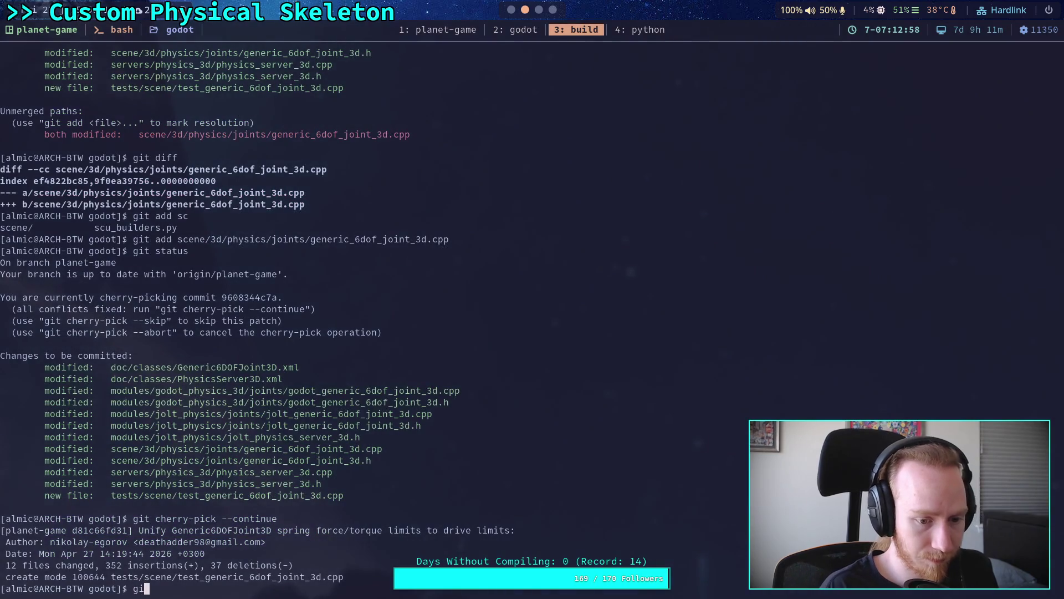
pyautogui.press('Return')
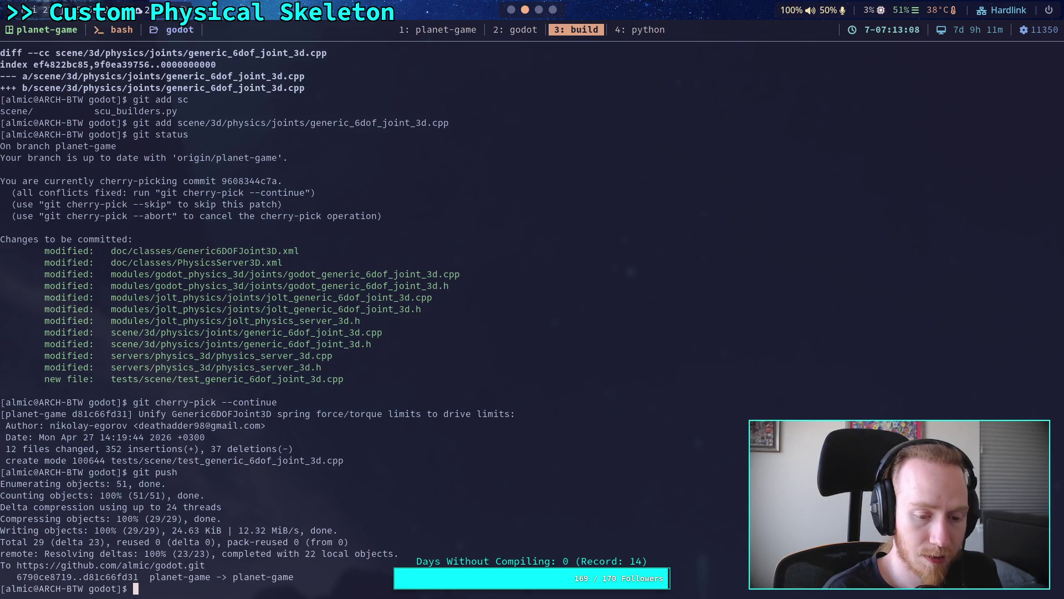
# - Start the engine build with ./build -a
pyautogui.write('./build -a')
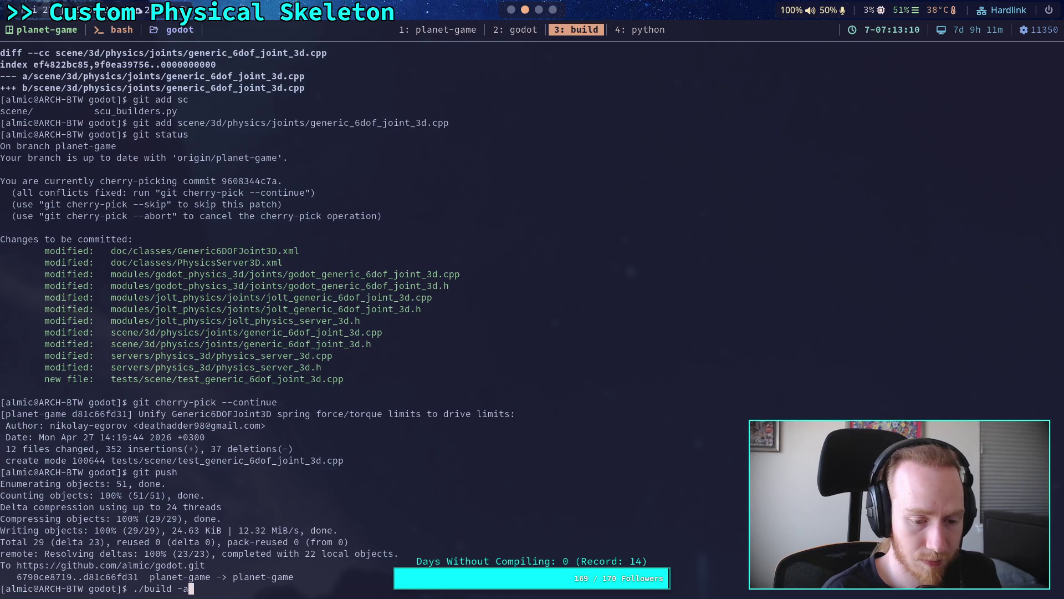
pyautogui.press('Return')
pyautogui.click(539, 9)
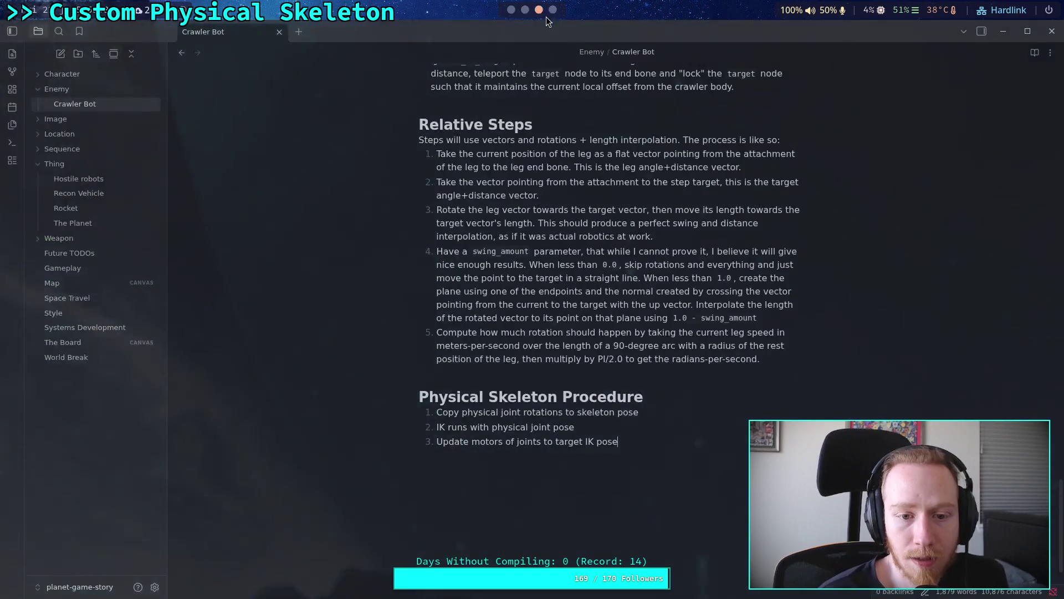
# - Open issue #119664 on the JointLimitation3D gizmo and bring up the latest comment's options
pyautogui.click(553, 9)
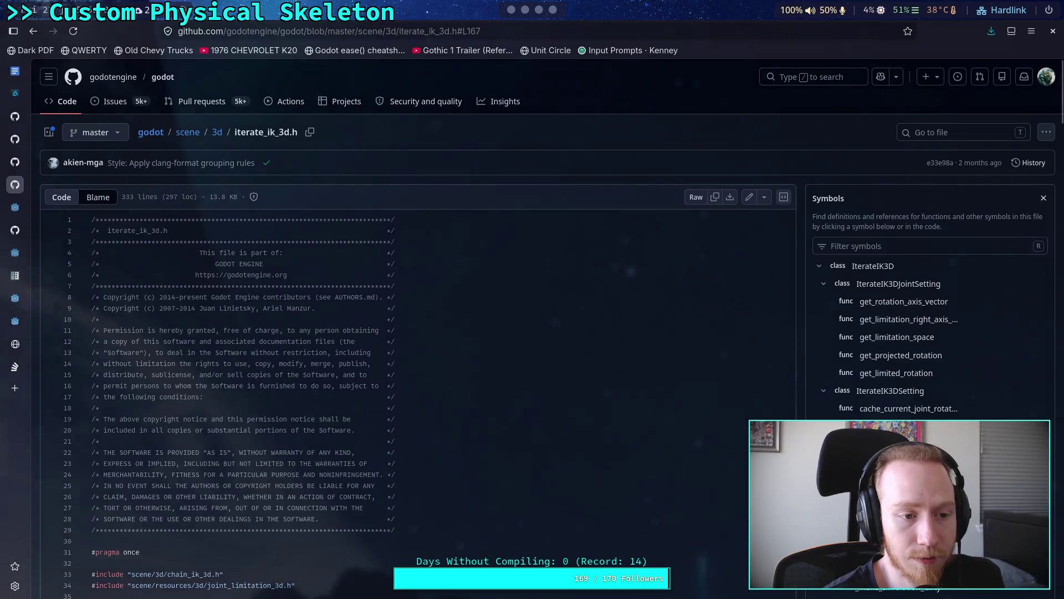
pyautogui.click(15, 230)
pyautogui.scroll(-8, 182, 394)
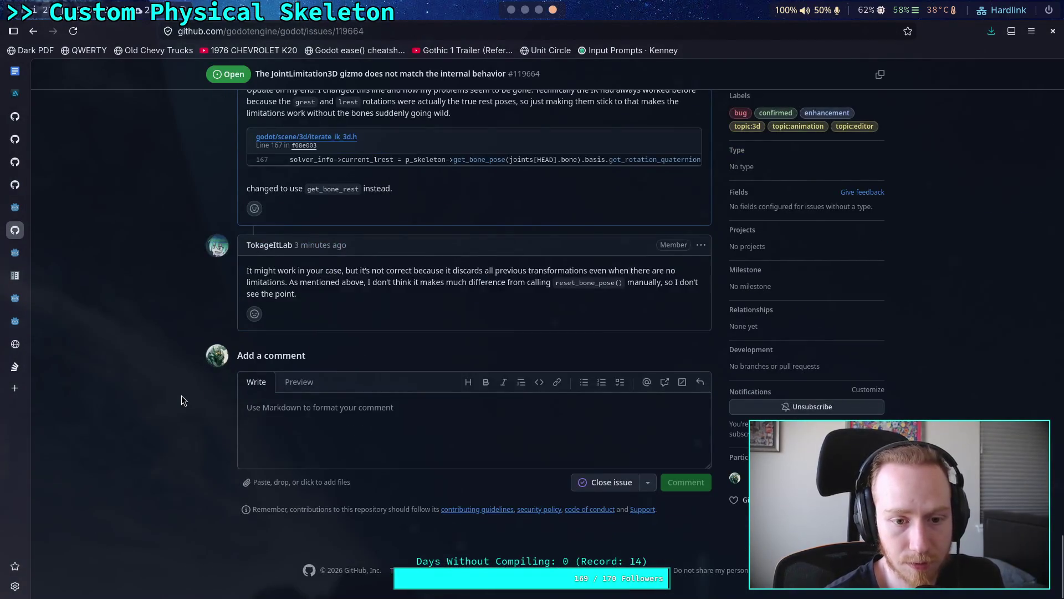
pyautogui.scroll(3, 181, 395)
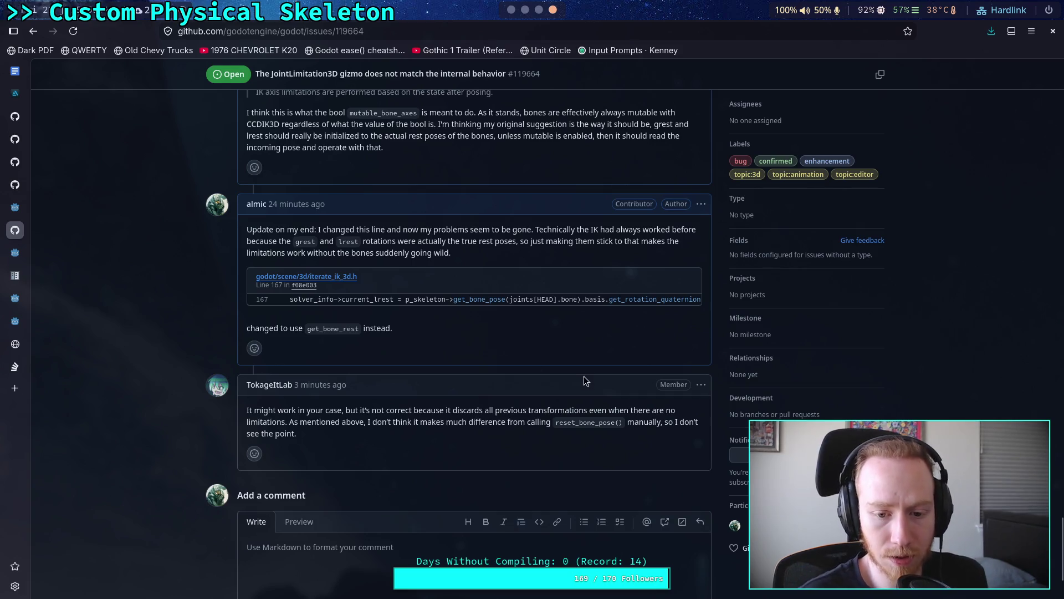
pyautogui.click(701, 384)
# - Quote the latest comment and begin the reply with 'does not discard the previous transformations'
pyautogui.click(715, 449)
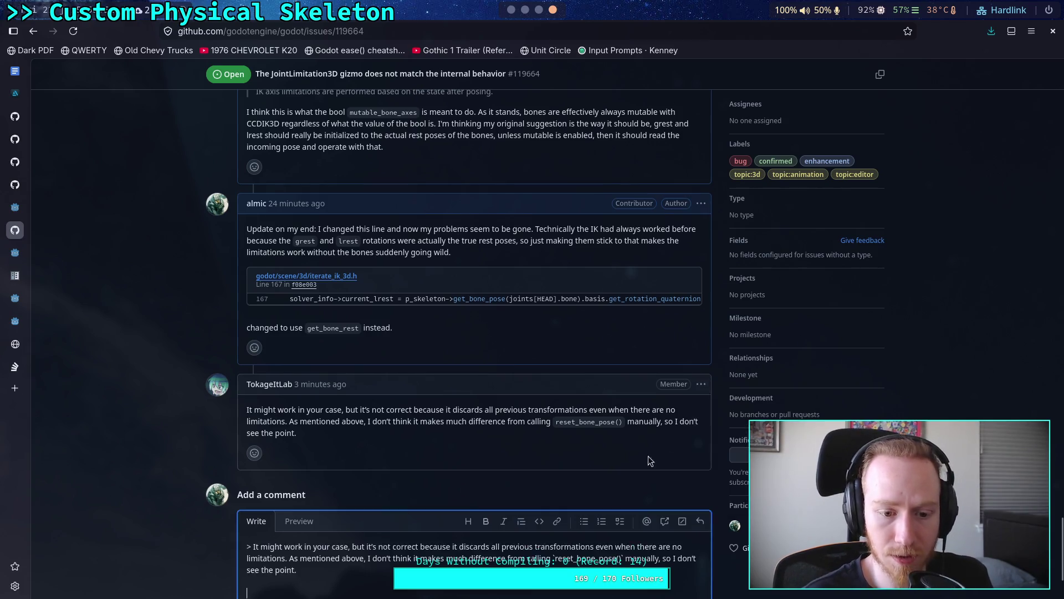
pyautogui.write('Itn d')
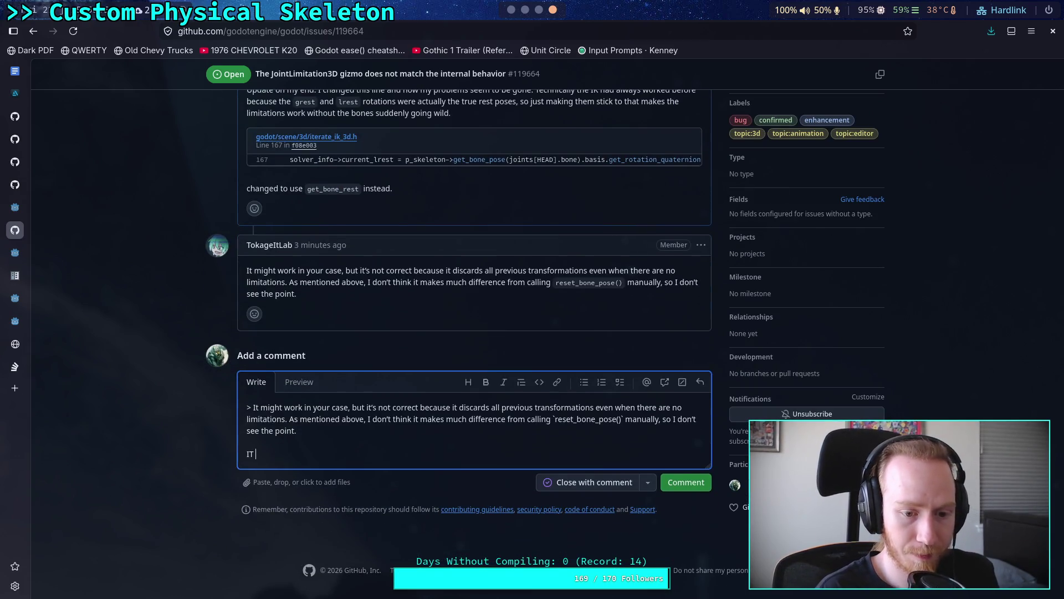
pyautogui.press('BackSpace')
pyautogui.press('BackSpace')
pyautogui.press('BackSpace')
pyautogui.write('does not discar')
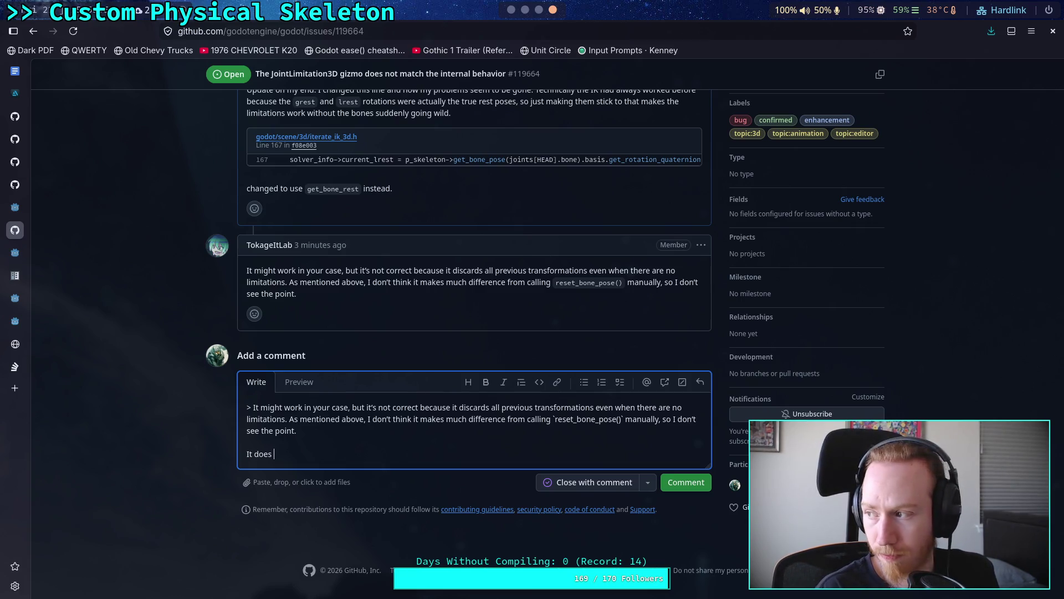
pyautogui.write('d ')
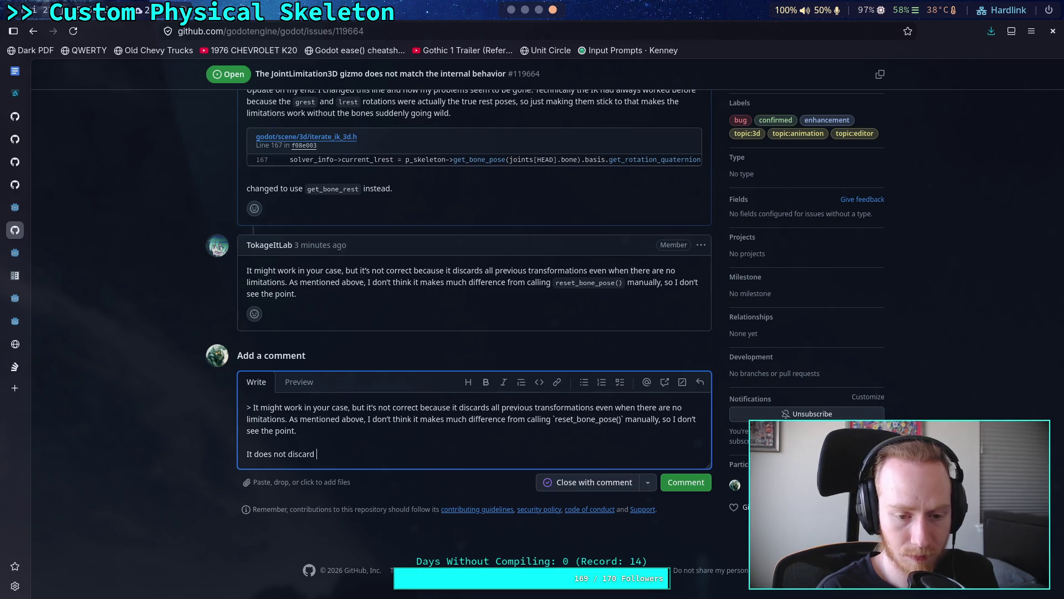
pyautogui.write('the prev')
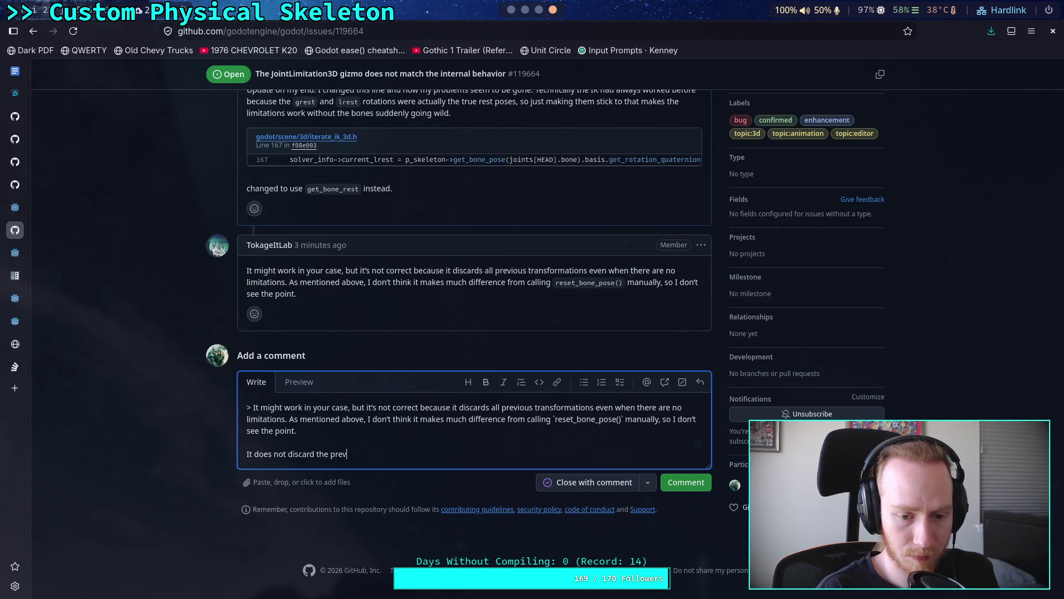
pyautogui.write('ious tran')
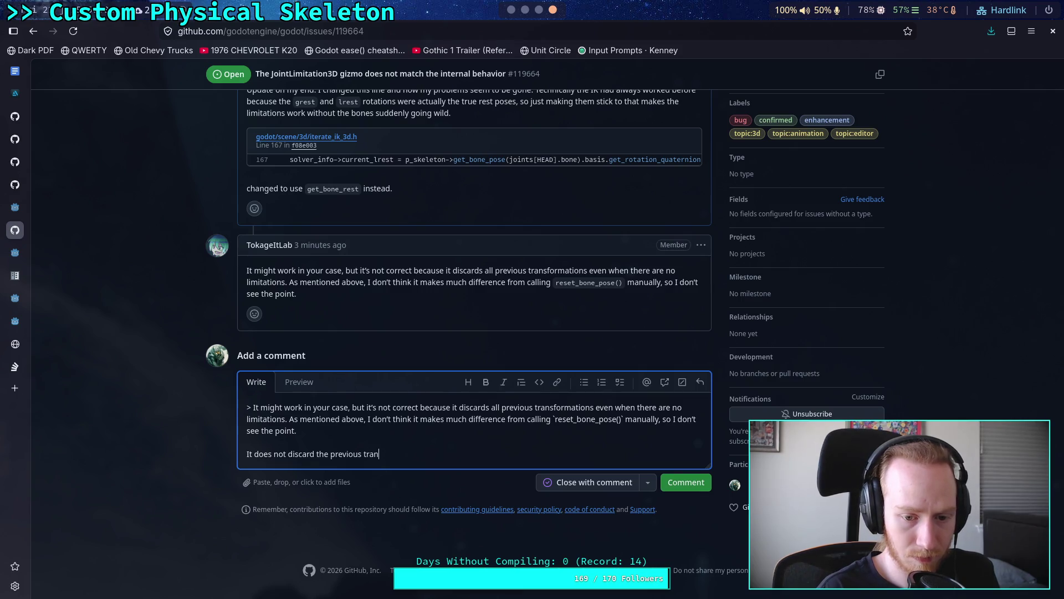
pyautogui.write('sformations')
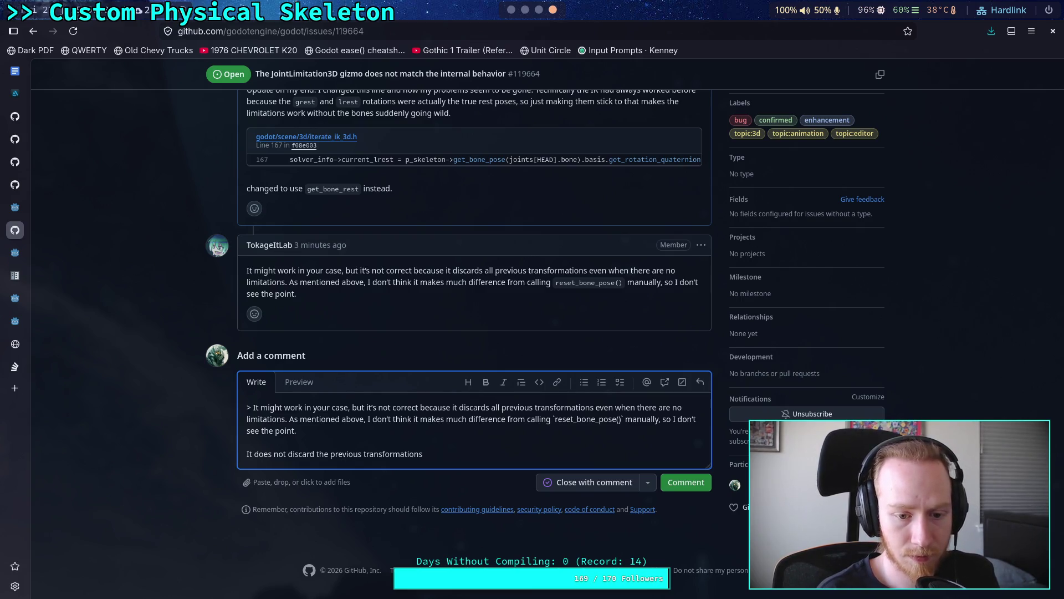
# - Add that the use case copies live physics-simulated 6DOF joint rotations onto the skeleton pose
pyautogui.write(', as ')
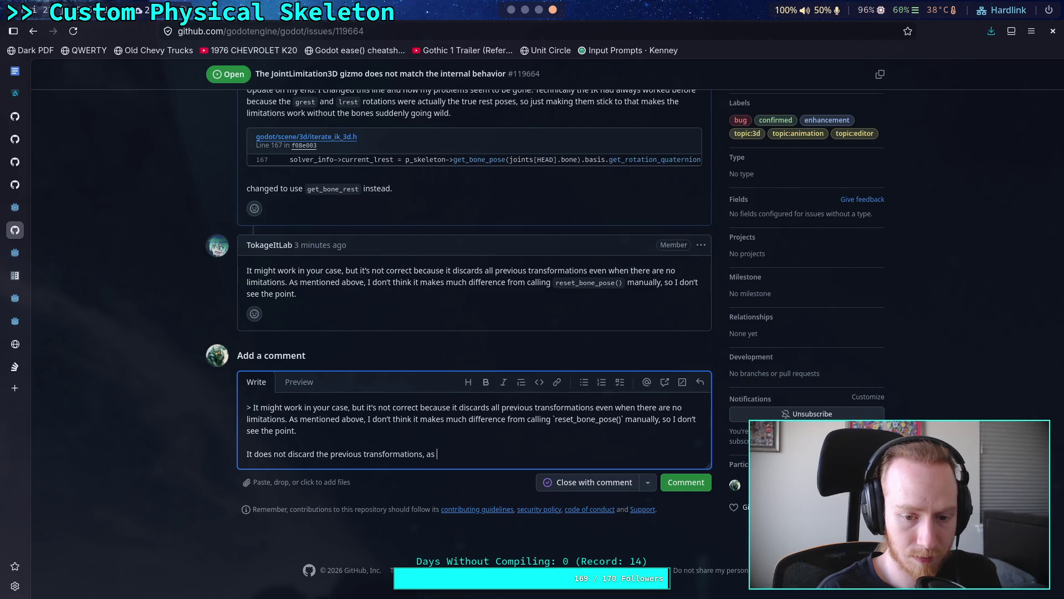
pyautogui.write('I said my use c')
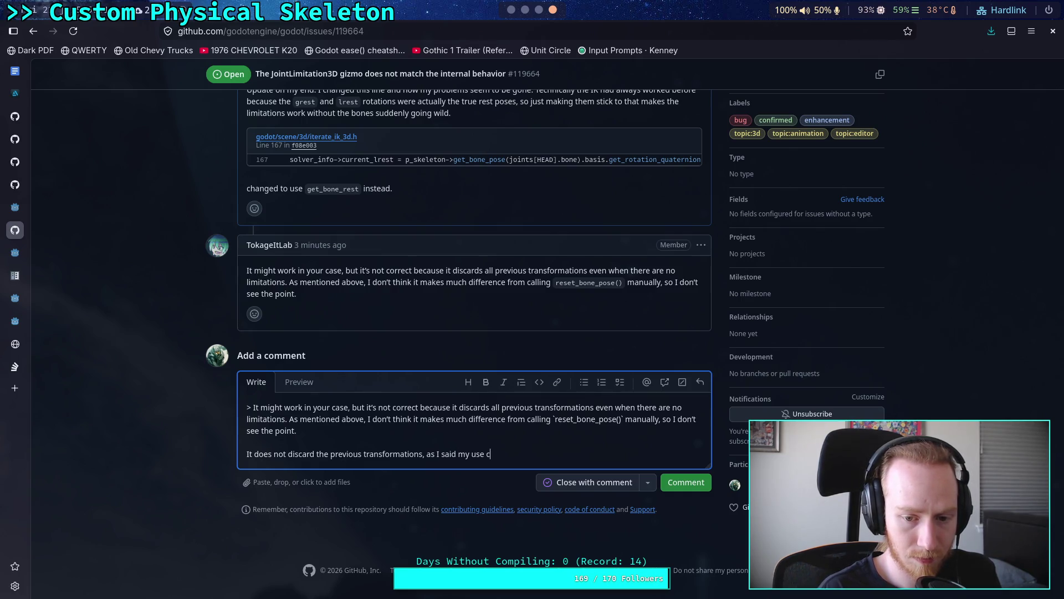
pyautogui.write('ase cop')
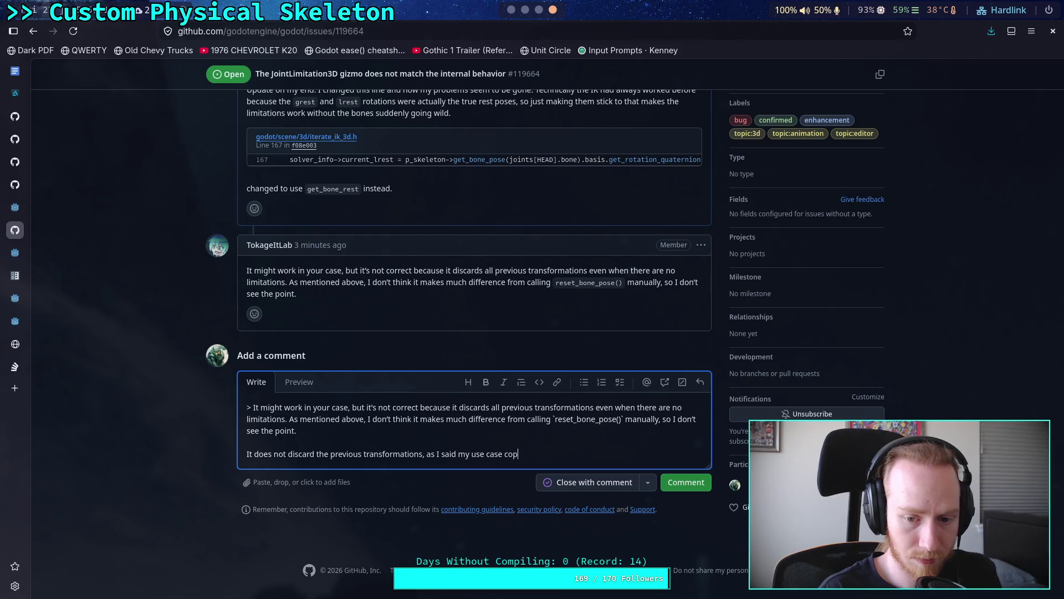
pyautogui.write('ies the live')
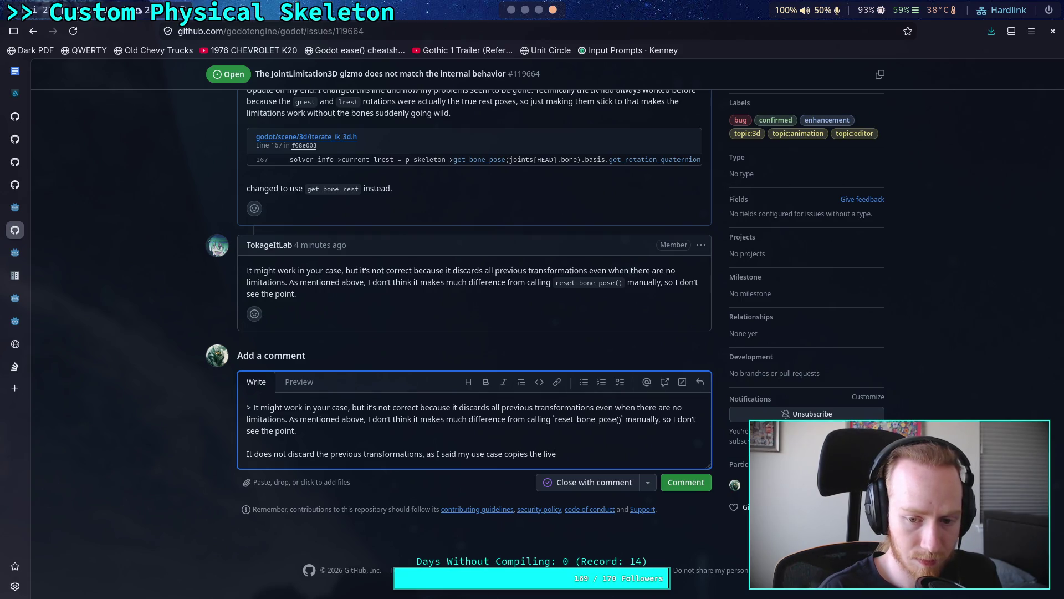
pyautogui.write(' physics simulatie')
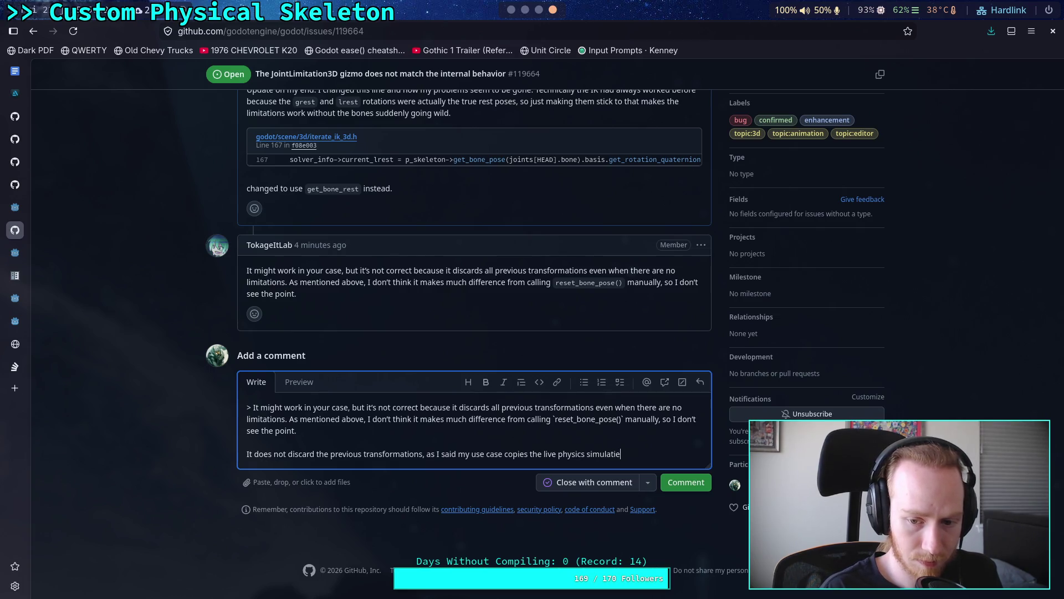
pyautogui.press('BackSpace')
pyautogui.write('ed Generic')
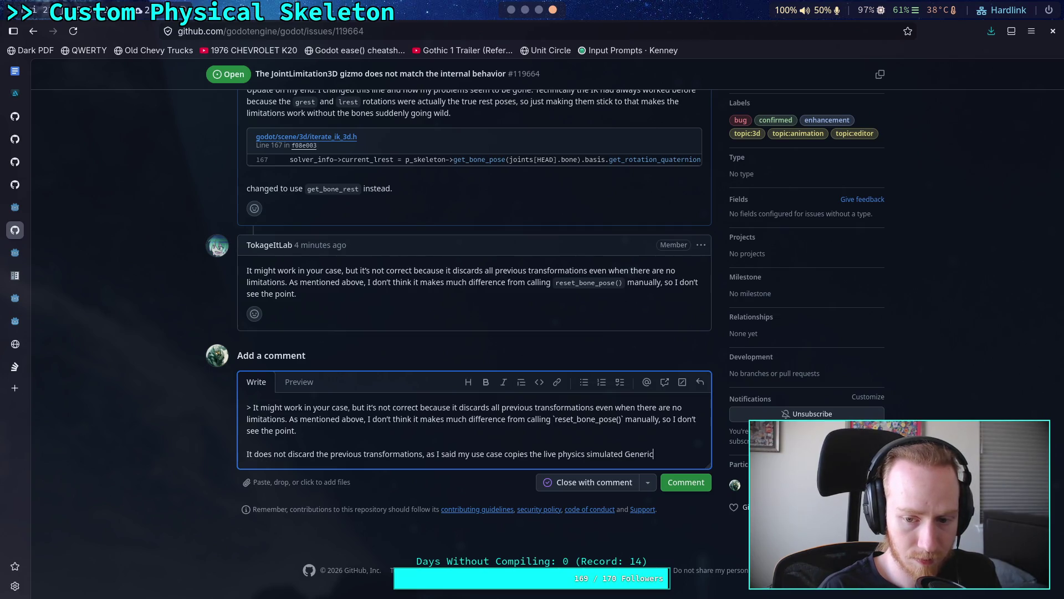
pyautogui.write('6DOF')
pyautogui.press('BackSpace')
pyautogui.press('BackSpace')
pyautogui.press('BackSpace')
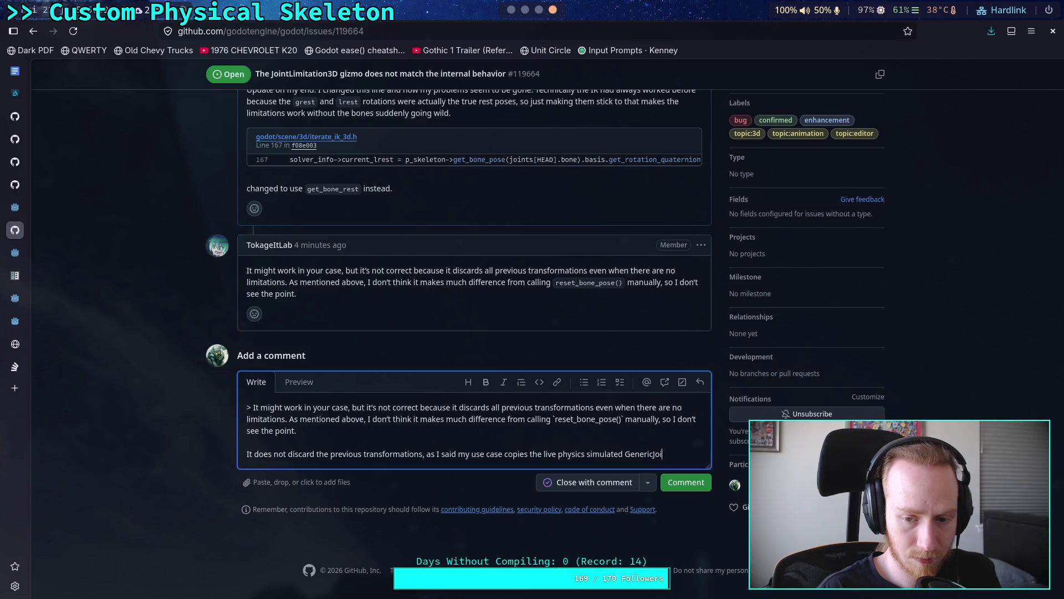
pyautogui.press('BackSpace')
pyautogui.press('BackSpace')
pyautogui.press('BackSpace')
pyautogui.write('7D')
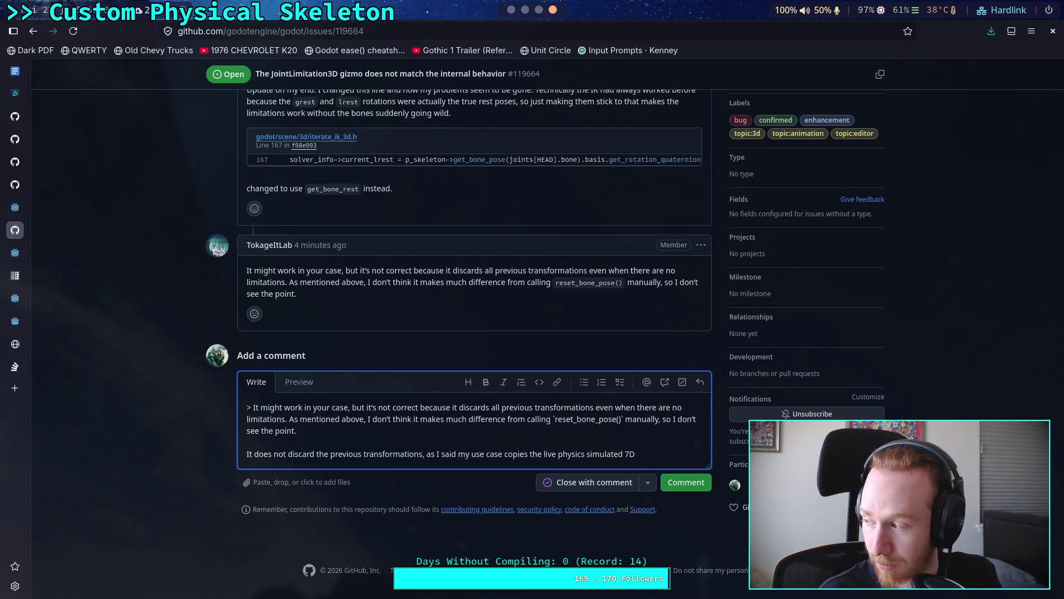
pyautogui.press('BackSpace')
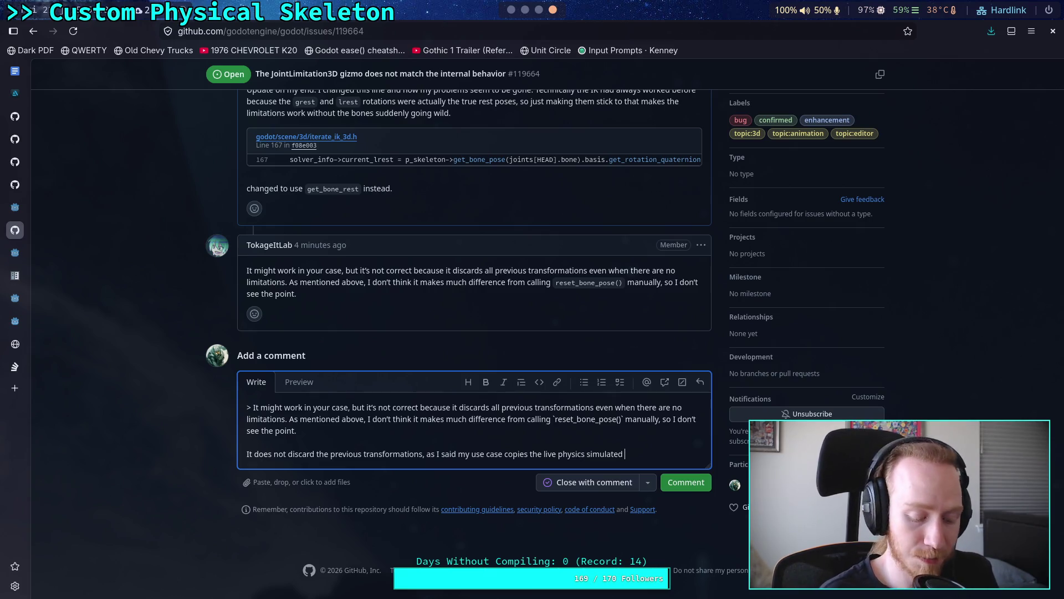
pyautogui.write('7')
pyautogui.press('BackSpace')
pyautogui.write('6D')
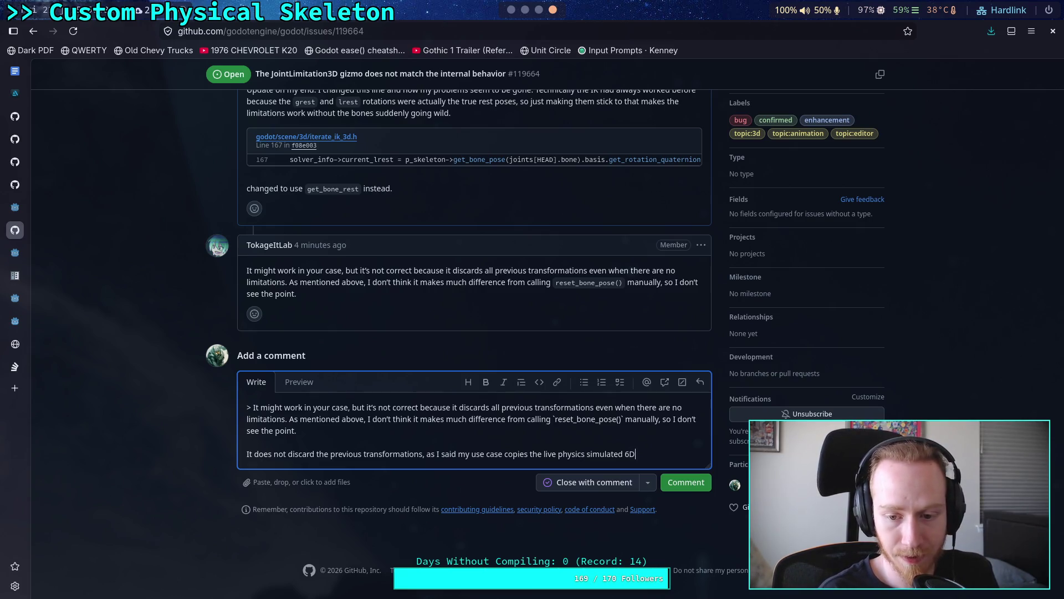
pyautogui.write('OF')
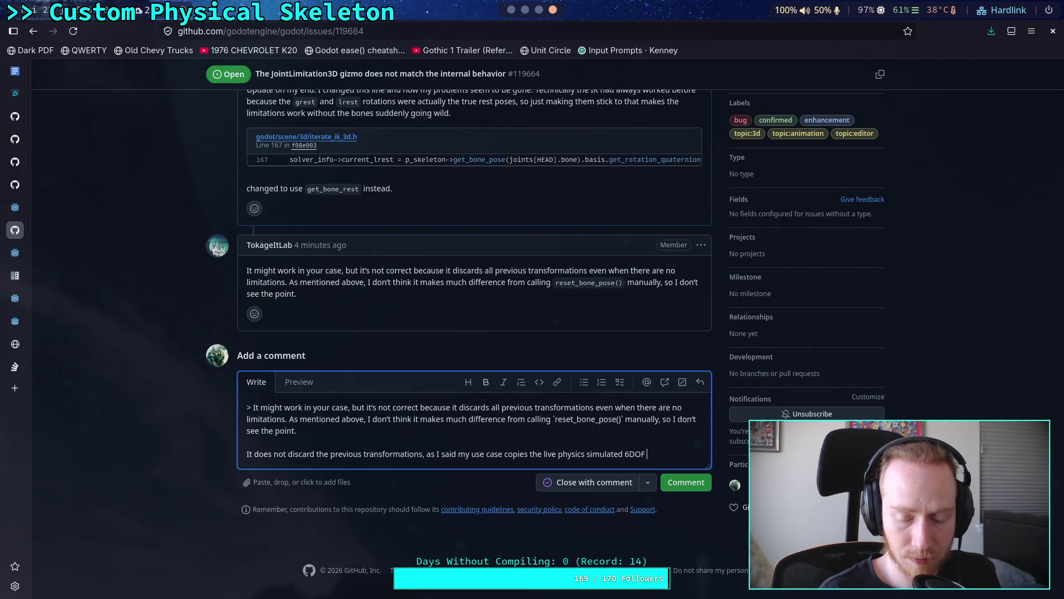
pyautogui.write(' joint ')
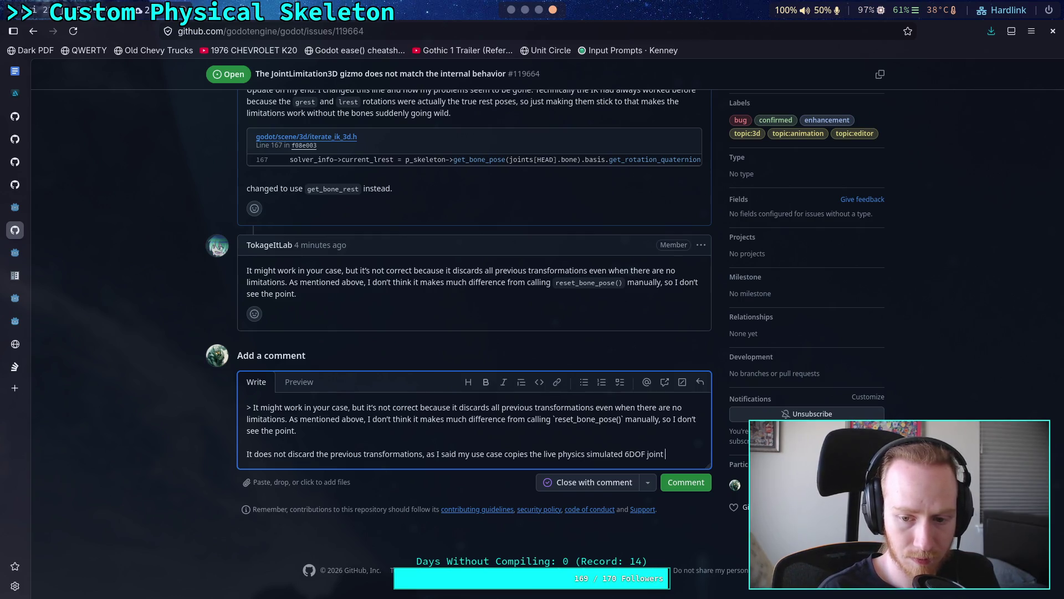
pyautogui.write('rotations o')
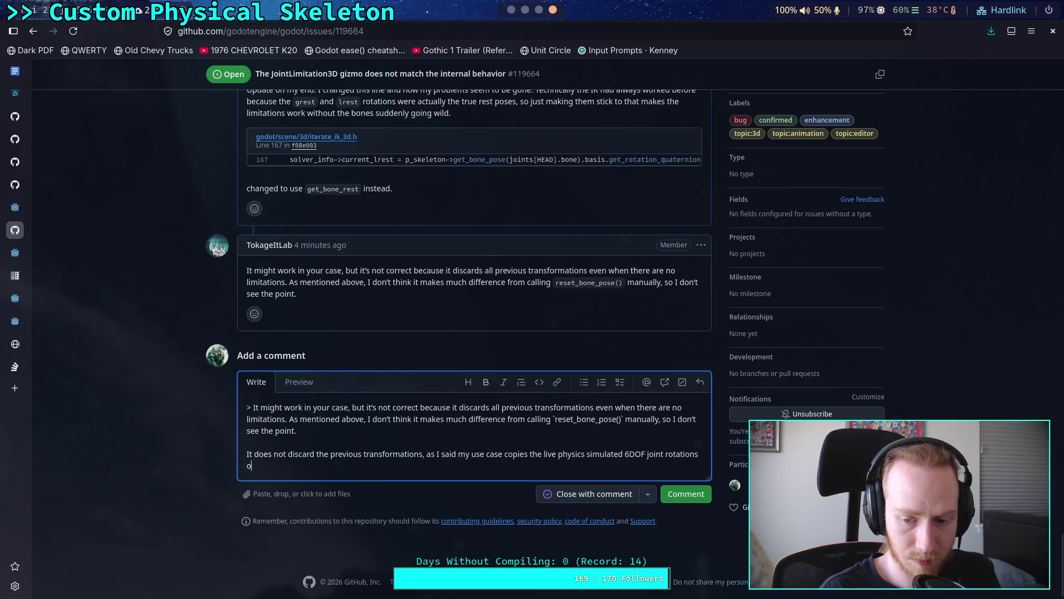
pyautogui.write('nto the sk')
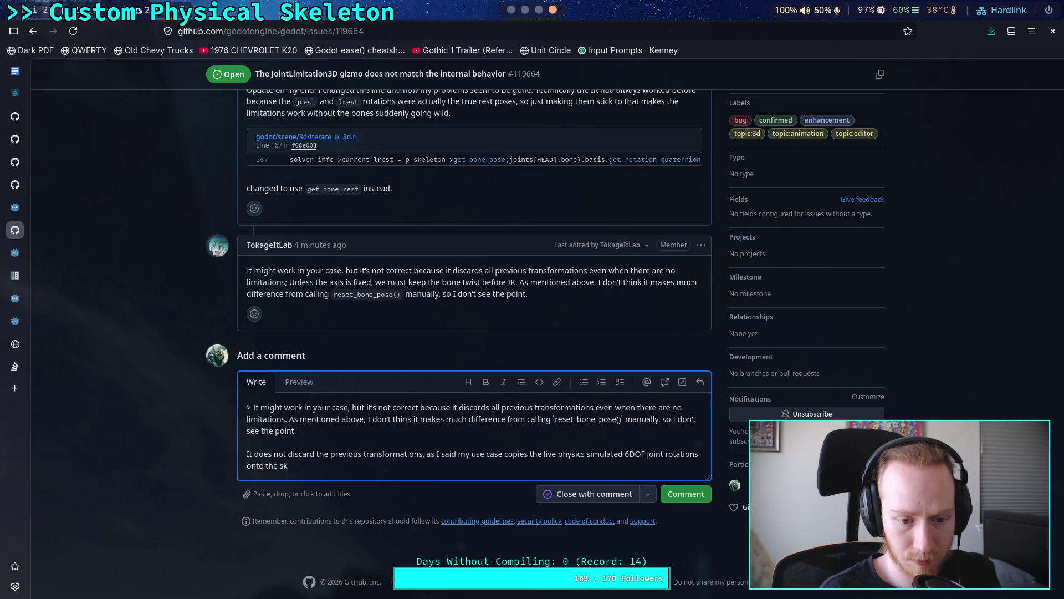
pyautogui.write('eleton pose')
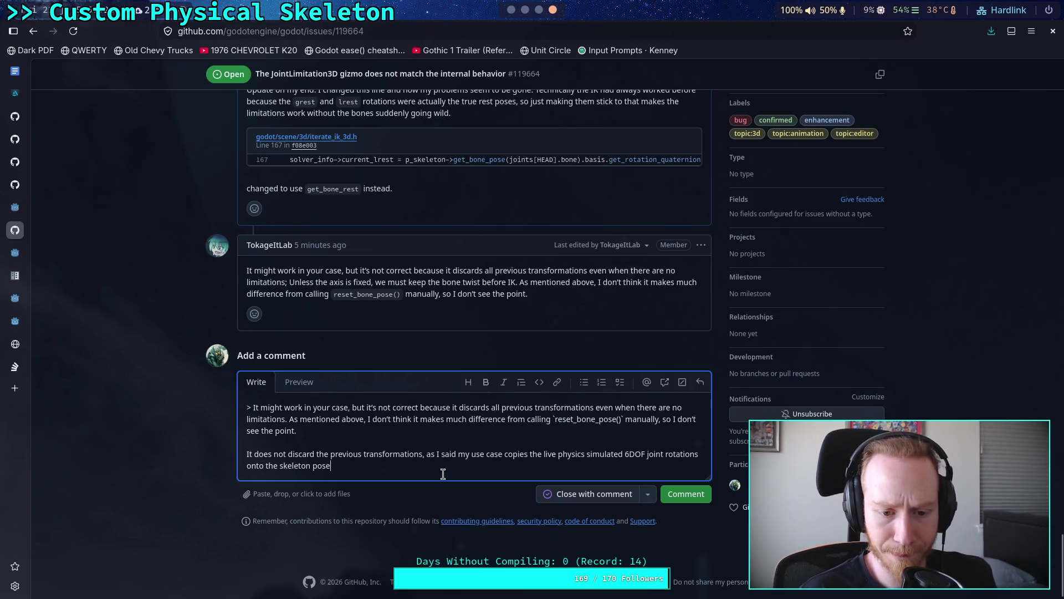
# - Extend the first sentence so it refers to transformations made by earlier modifiers
pyautogui.click(424, 454)
pyautogui.press('BackSpace')
pyautogui.write('e')
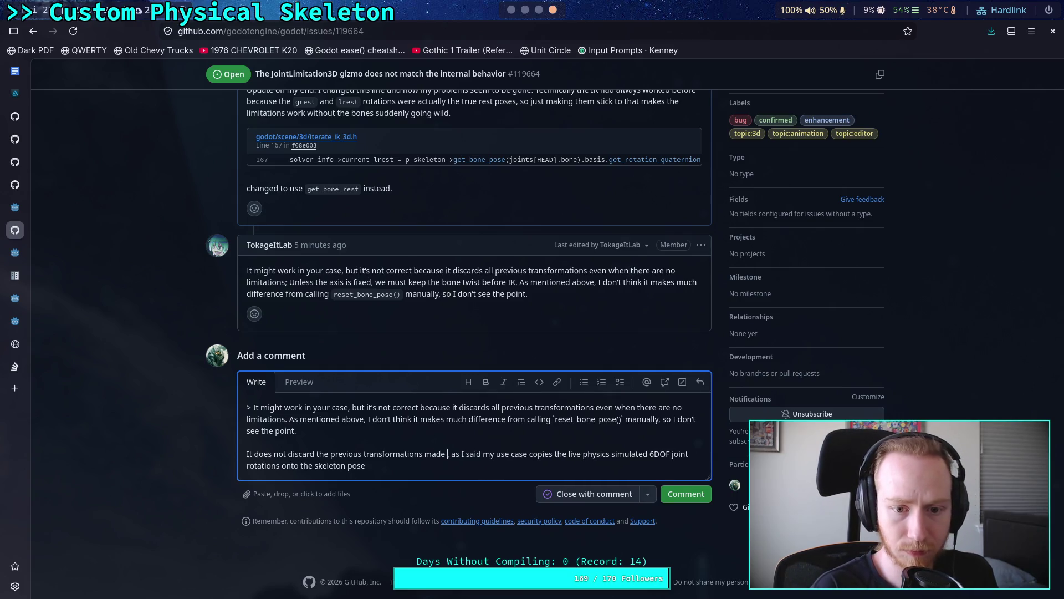
pyautogui.write(' by earlier ')
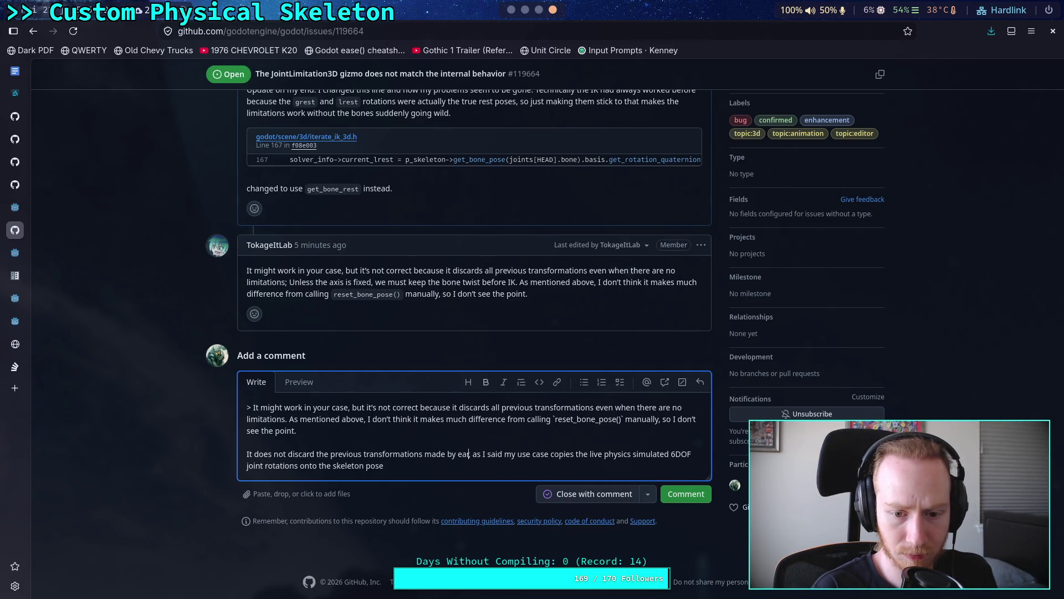
pyautogui.write('modifiers')
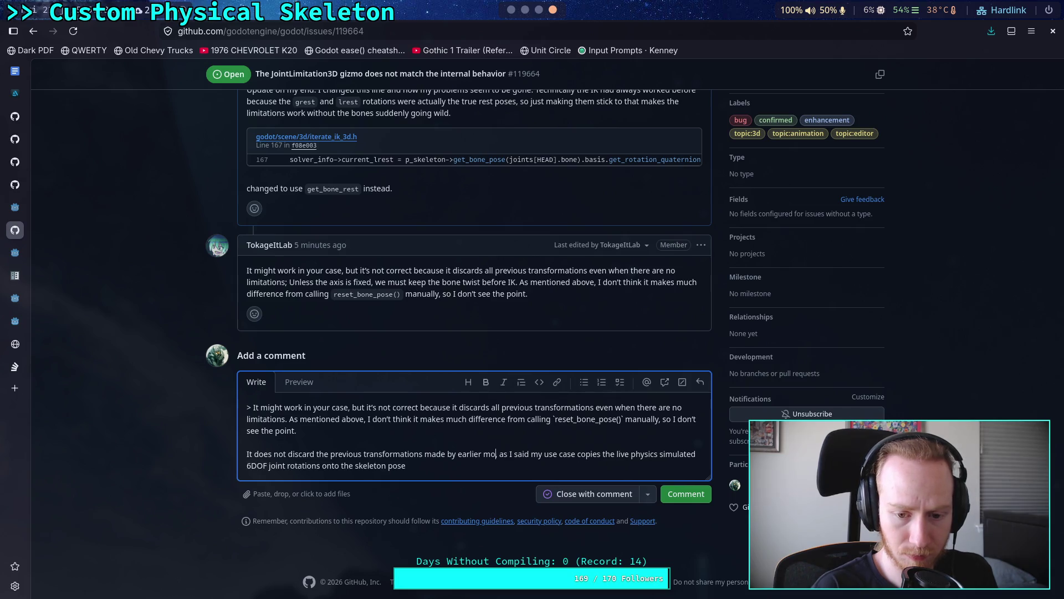
# - Add that the IK is happily solving from that position, correcting 'was' to 'is'
pyautogui.click(507, 467)
pyautogui.write('modifier and ')
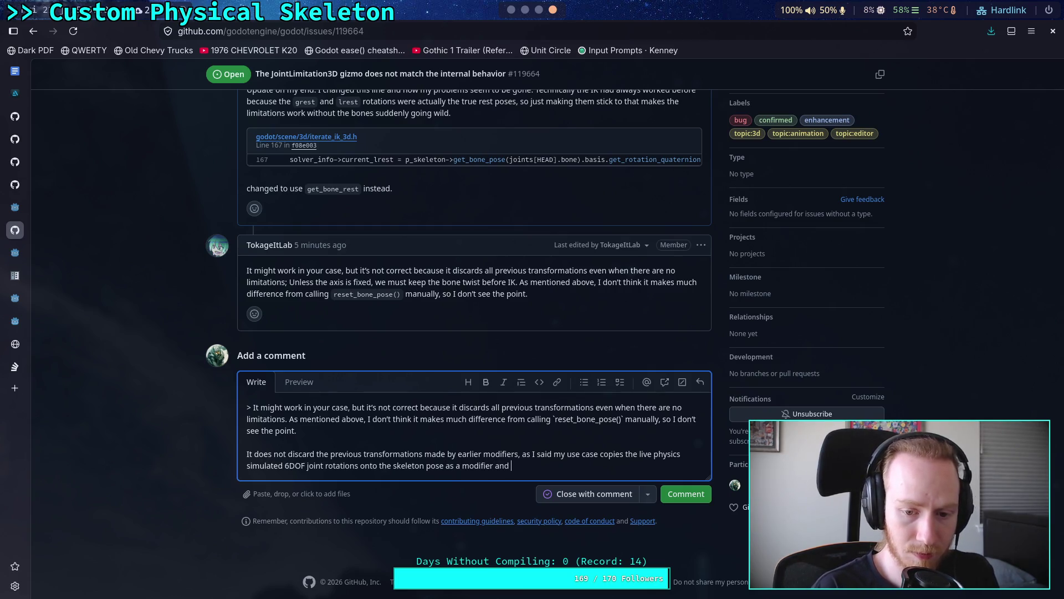
pyautogui.write('the IK ')
pyautogui.write('was happi')
pyautogui.write('ly al')
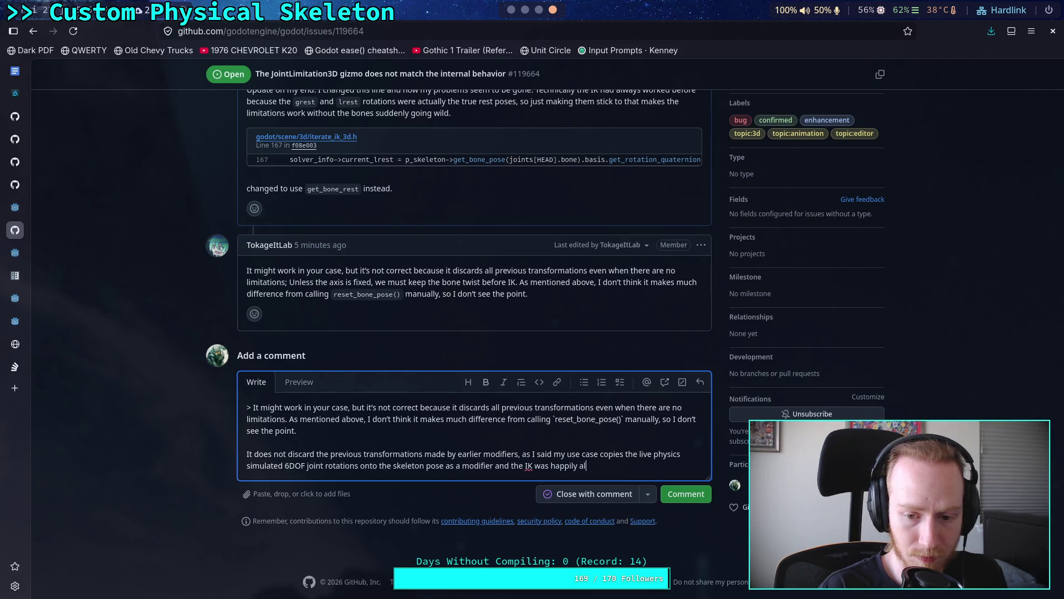
pyautogui.press('BackSpace')
pyautogui.press('BackSpace')
pyautogui.write('solving from that position')
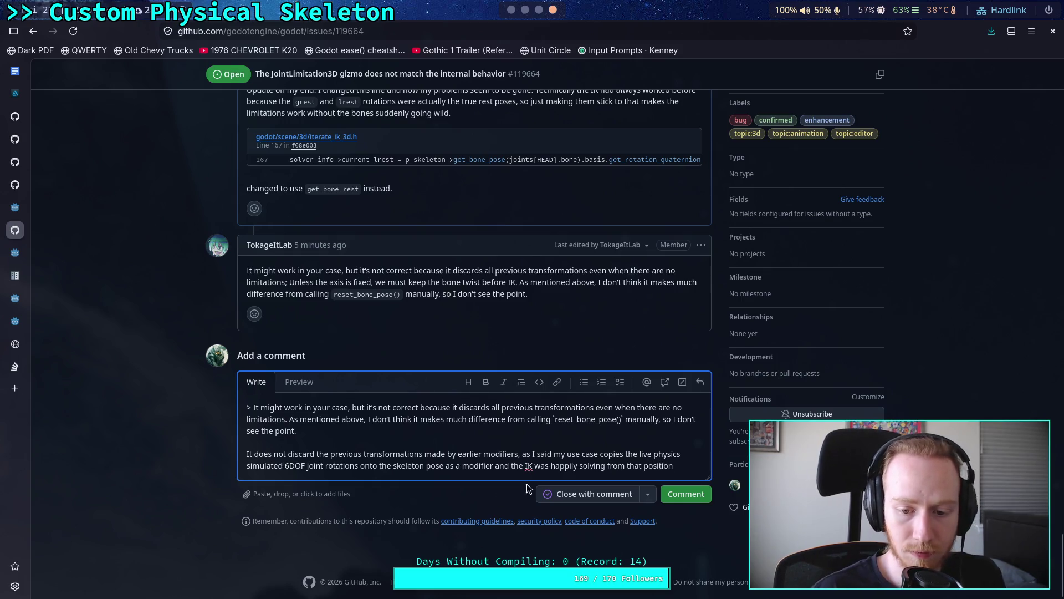
pyautogui.moveTo(534, 467); pyautogui.dragTo(546, 467)
pyautogui.press('BackSpace')
pyautogui.write('i')
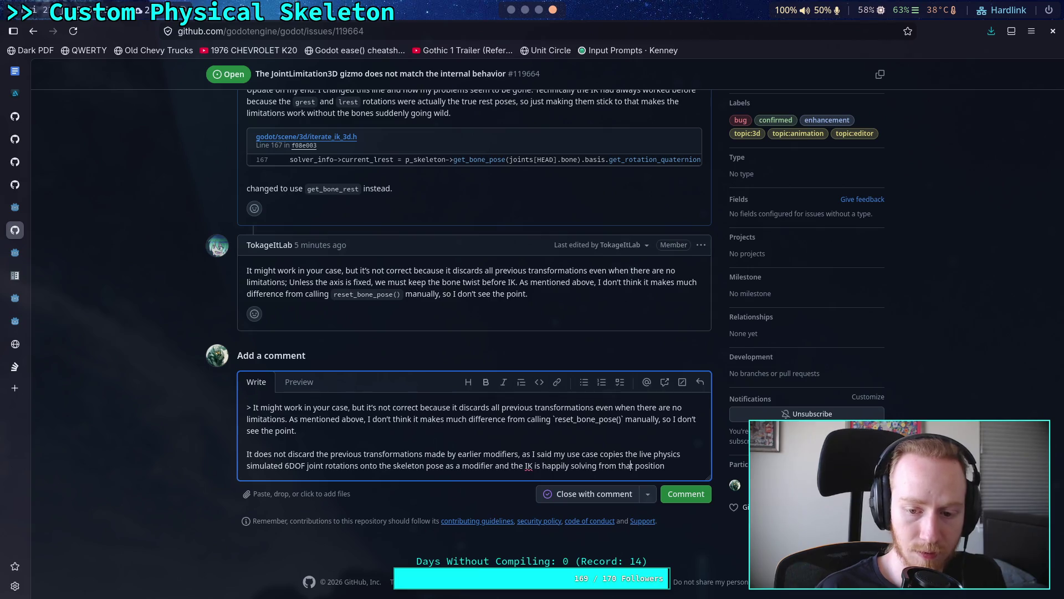
pyautogui.click(665, 466)
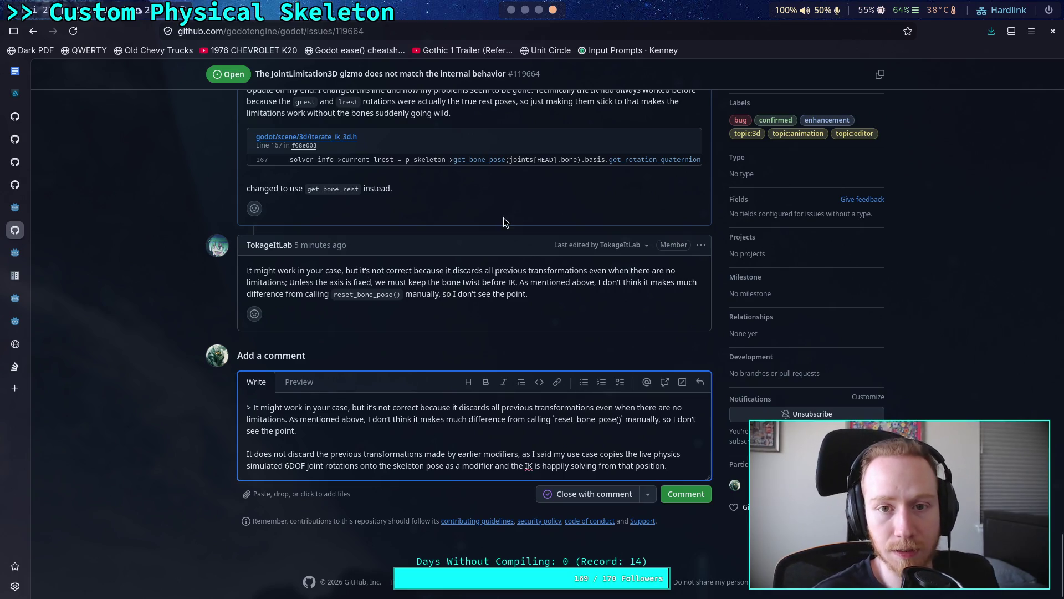
pyautogui.press('super+1')
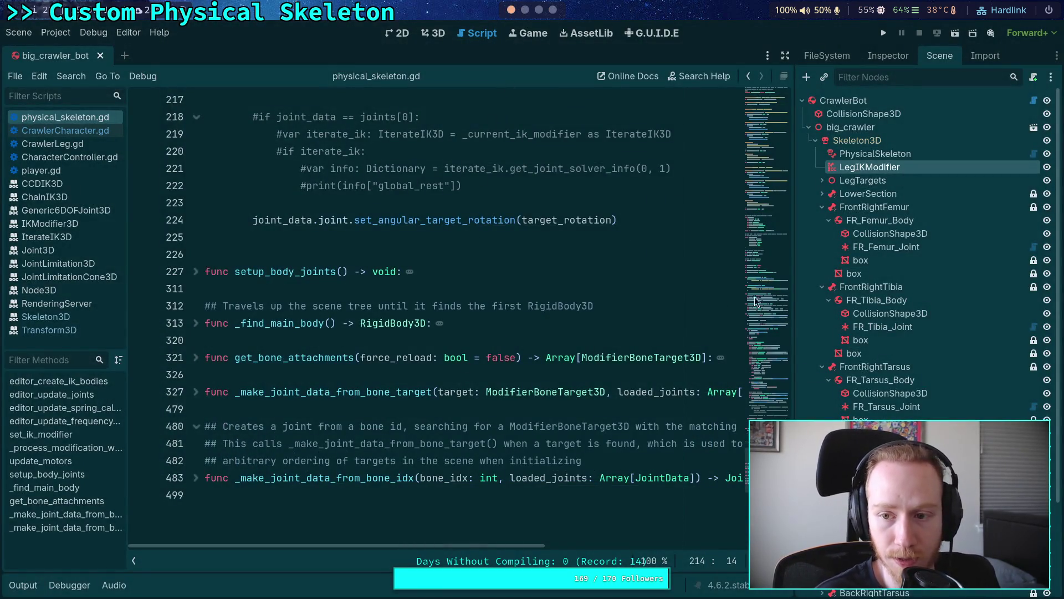
# - Select the FR_Femur_Joint node and view its properties in the Inspector
pyautogui.click(886, 246)
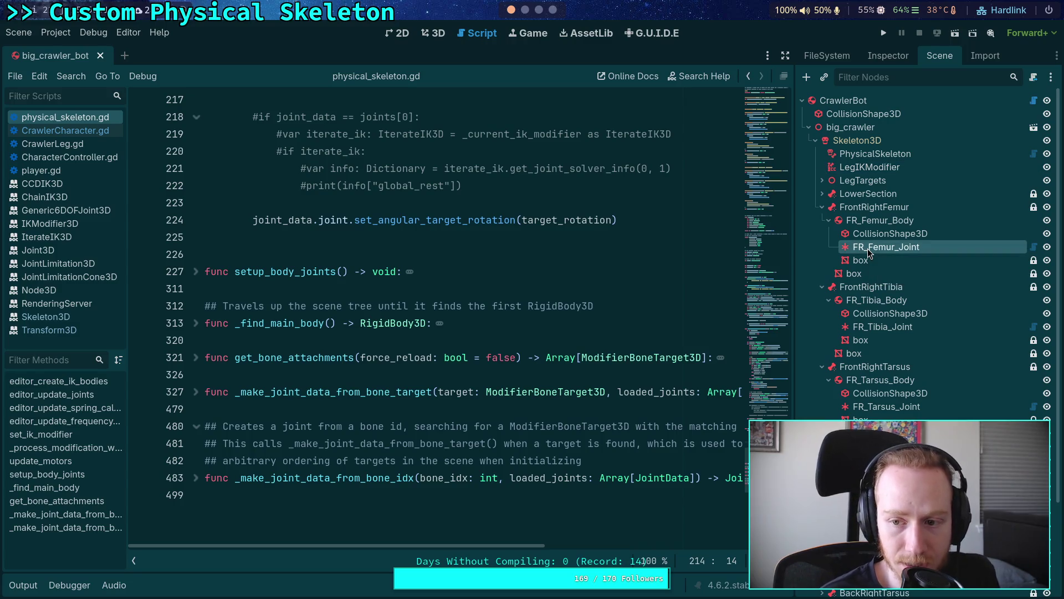
pyautogui.click(895, 55)
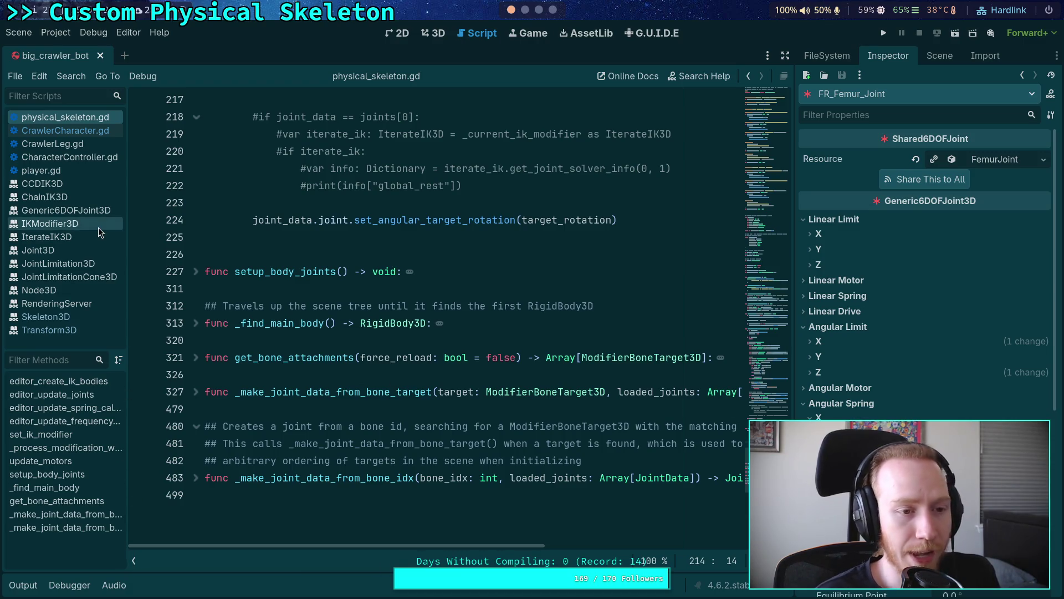
pyautogui.scroll(6, 340, 298)
pyautogui.scroll(-2, 344, 316)
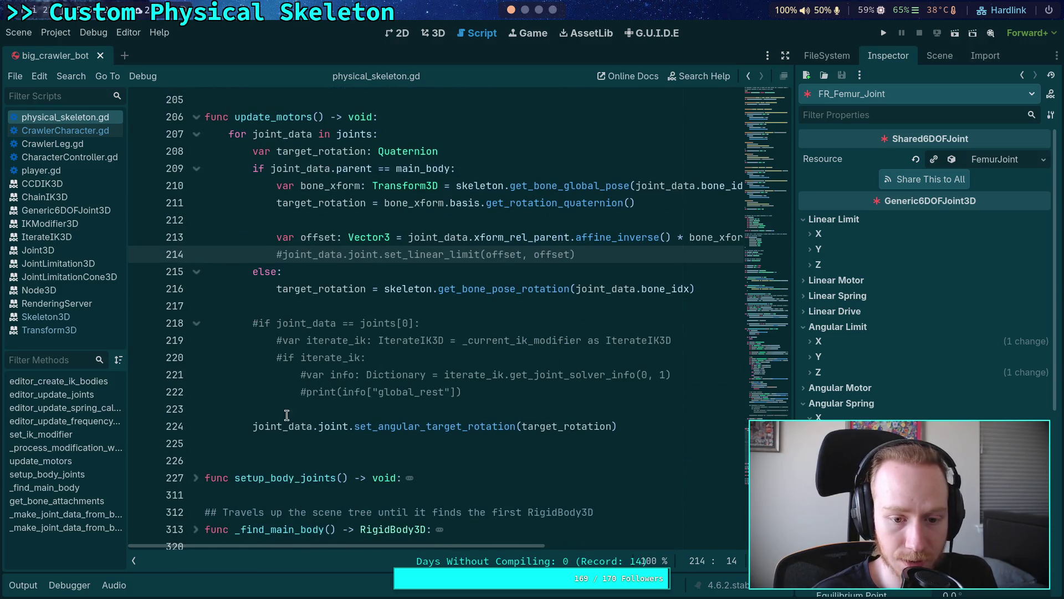
# - Comment out the set_angular_target_rotation call on line 224, save the script, and run the project
pyautogui.click(255, 426)
pyautogui.hotkey('ctrl', 'k')
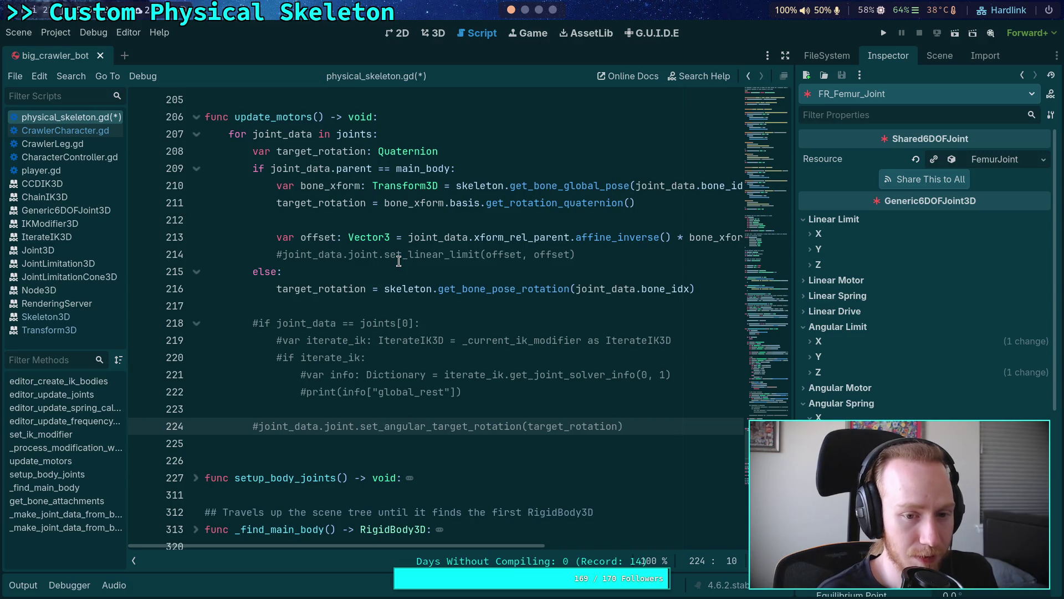
pyautogui.hotkey('ctrl', 's')
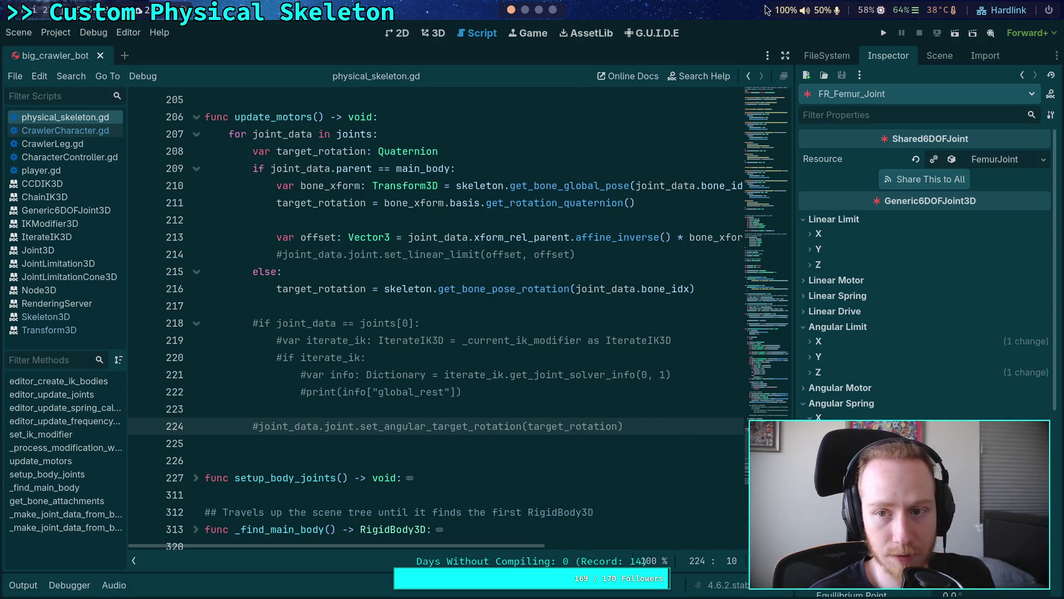
pyautogui.click(879, 37)
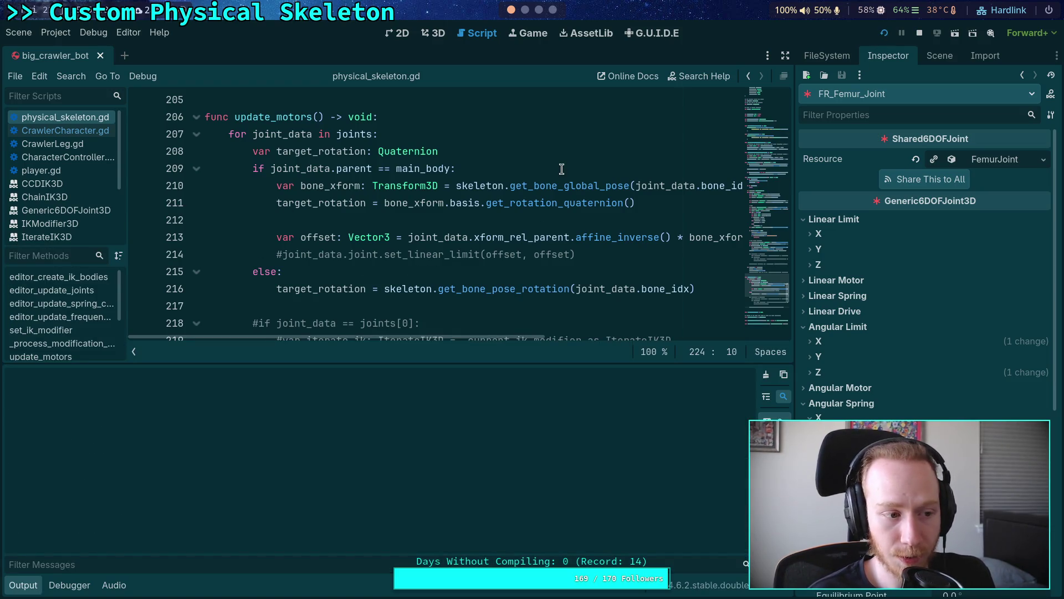
# - Stop the test run, check the engine build, collapse the Output panel, and place the caret on line 226
pyautogui.click(919, 34)
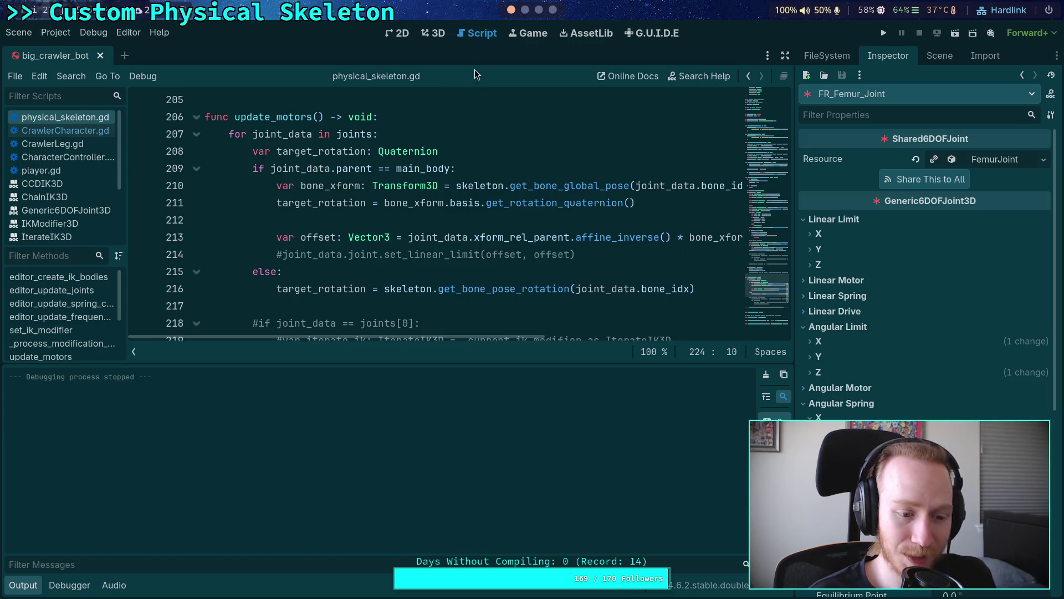
pyautogui.click(525, 9)
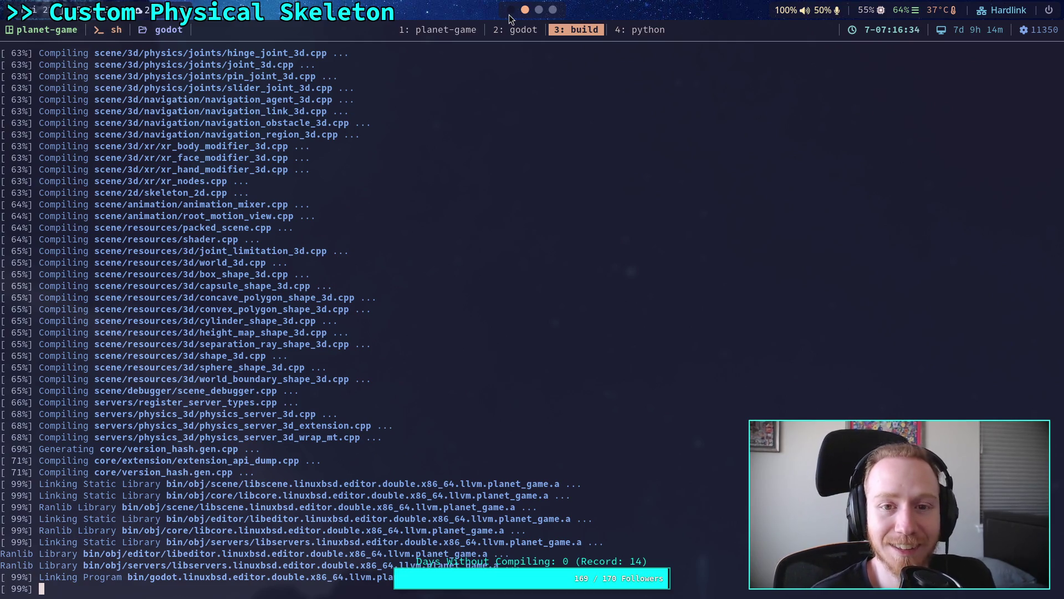
pyautogui.click(511, 10)
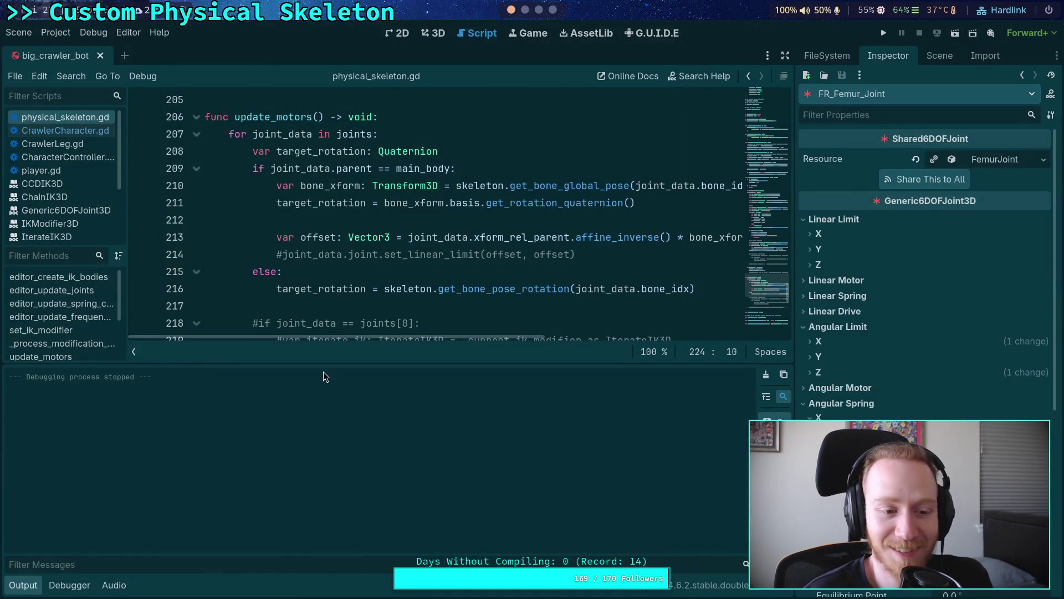
pyautogui.click(33, 585)
pyautogui.click(293, 461)
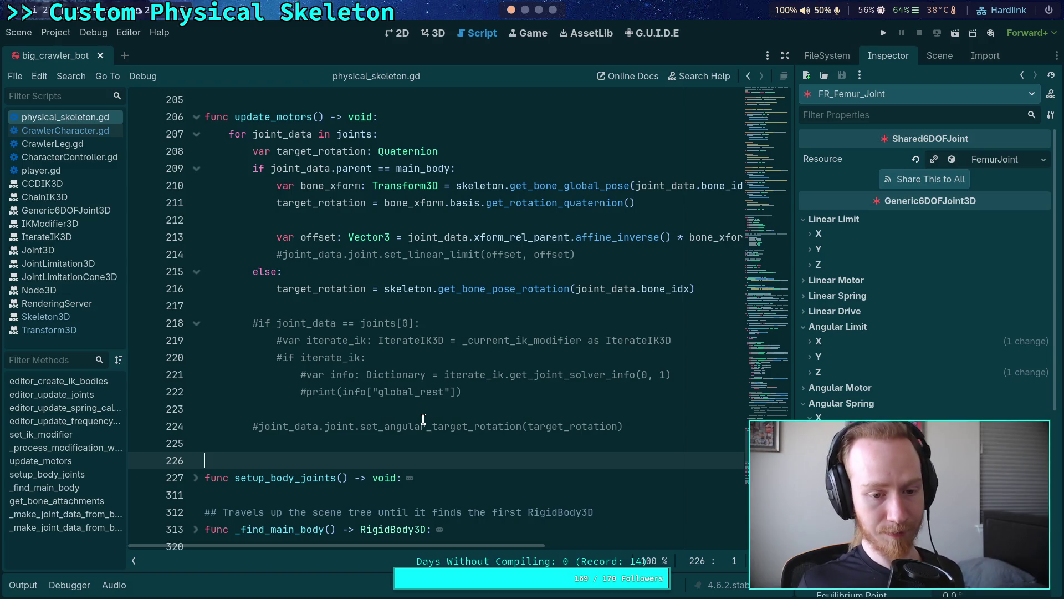
pyautogui.click(525, 10)
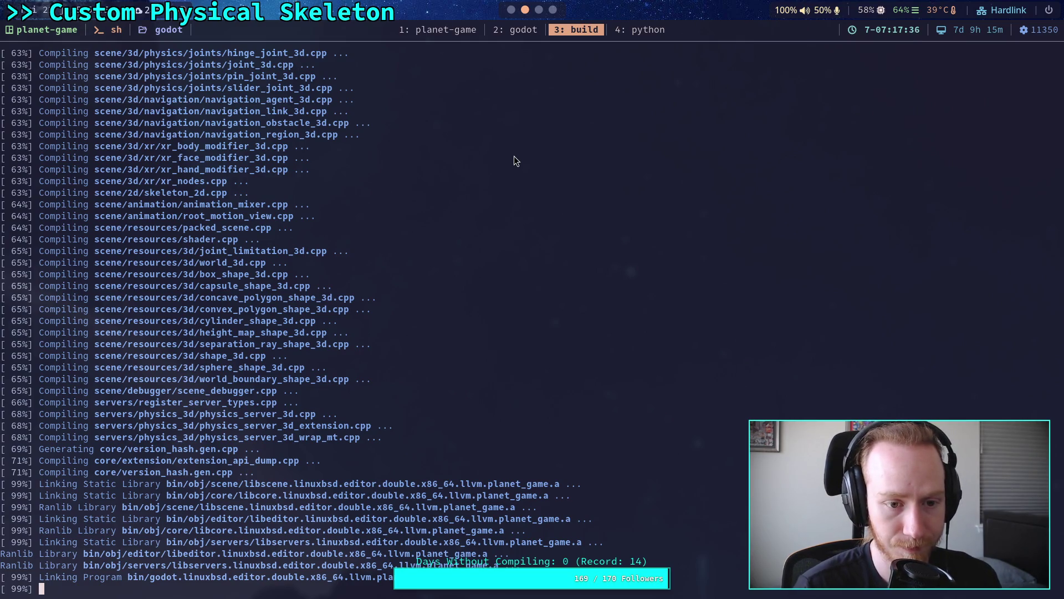
# - Scroll through the scons output until the patched editor build reports it is done building targets
pyautogui.scroll(20, 314, 366)
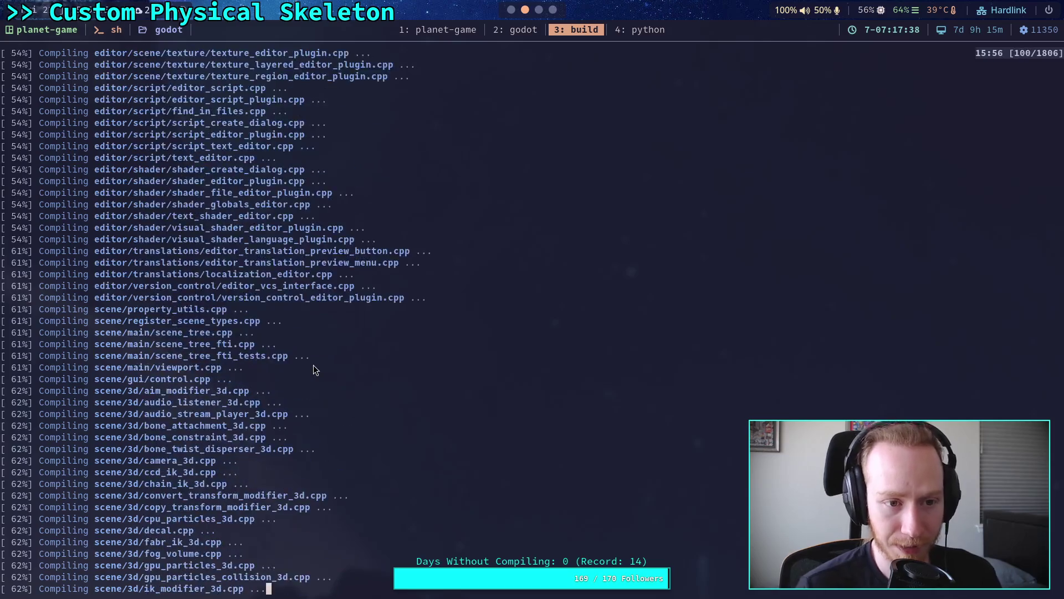
pyautogui.scroll(20, 314, 368)
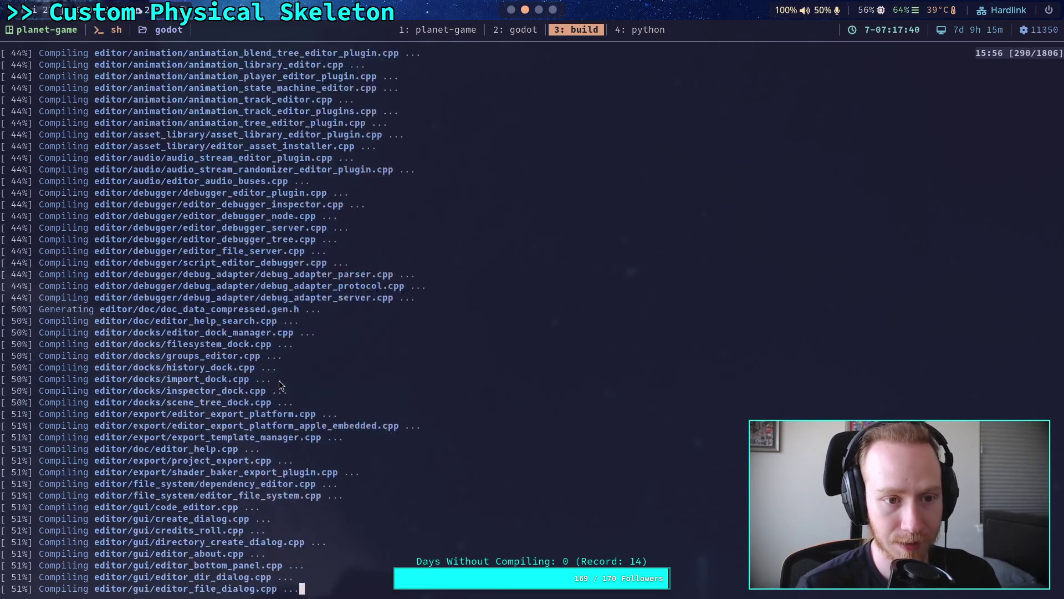
pyautogui.scroll(20, 276, 379)
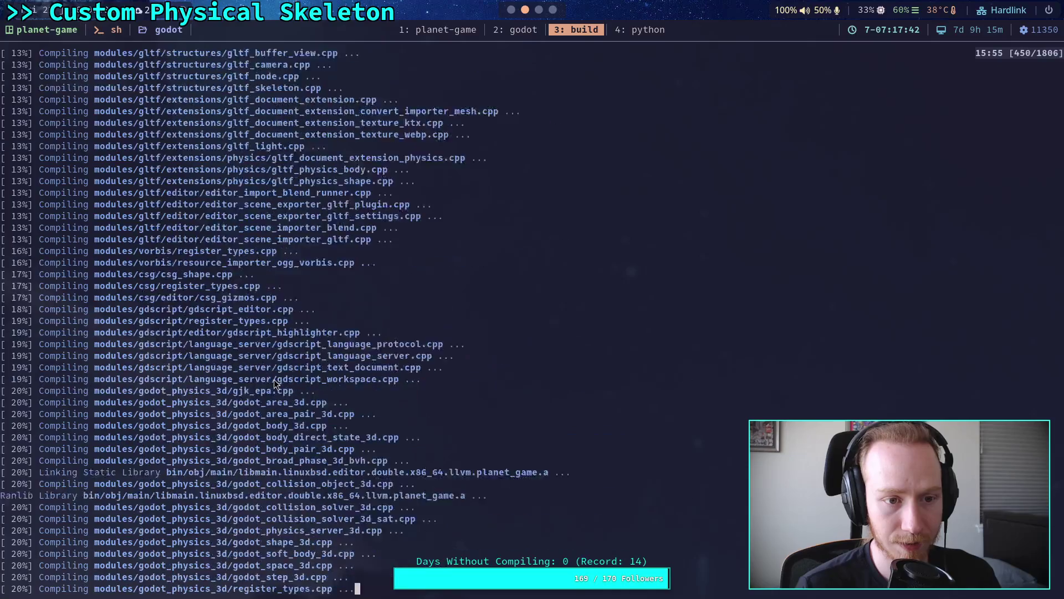
pyautogui.scroll(-20, 274, 379)
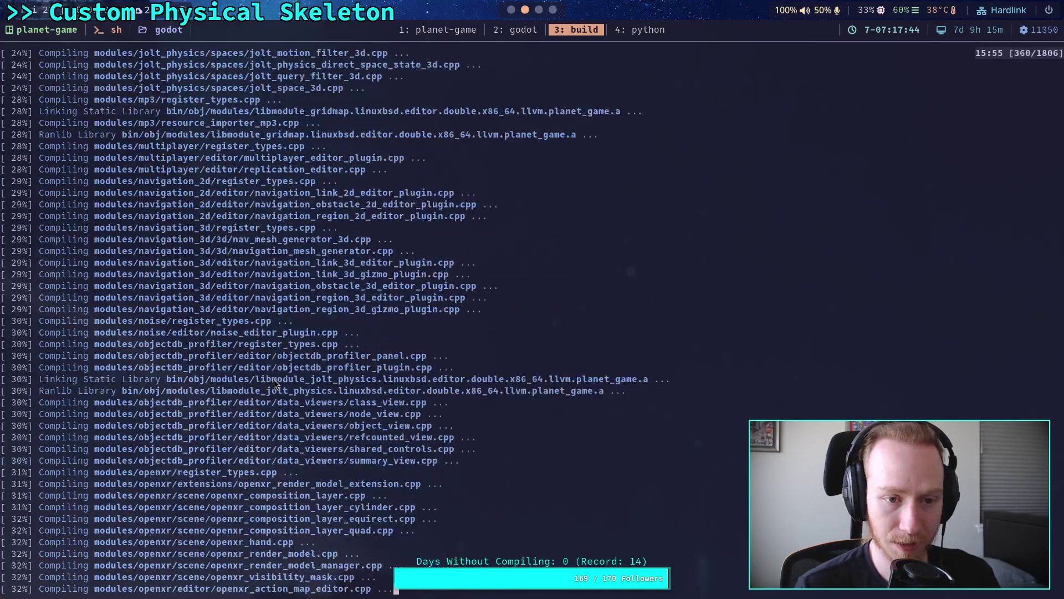
pyautogui.scroll(-10, 274, 379)
pyautogui.scroll(12, 274, 379)
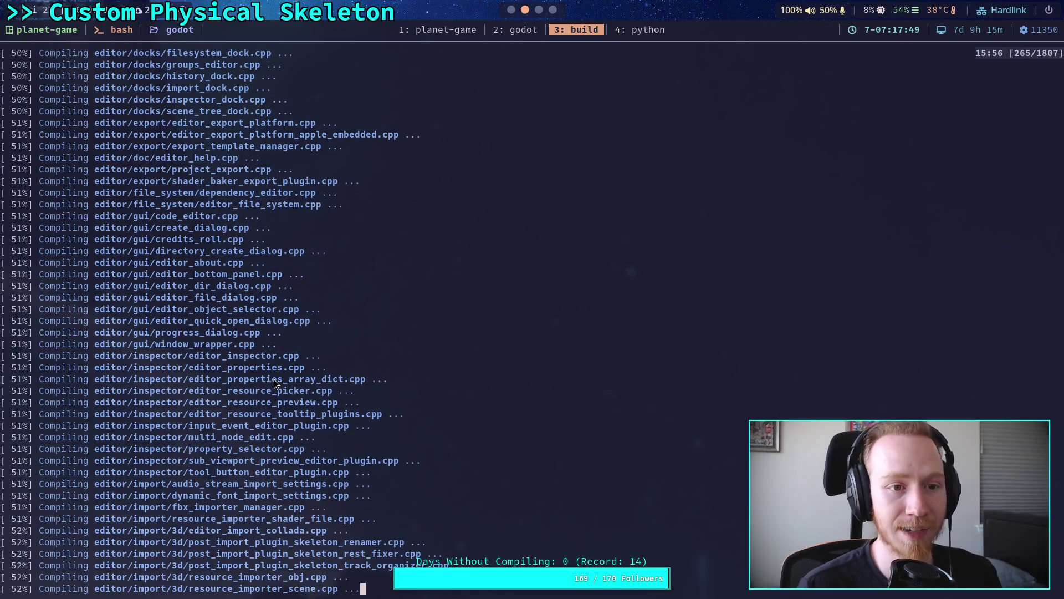
pyautogui.scroll(6, 274, 379)
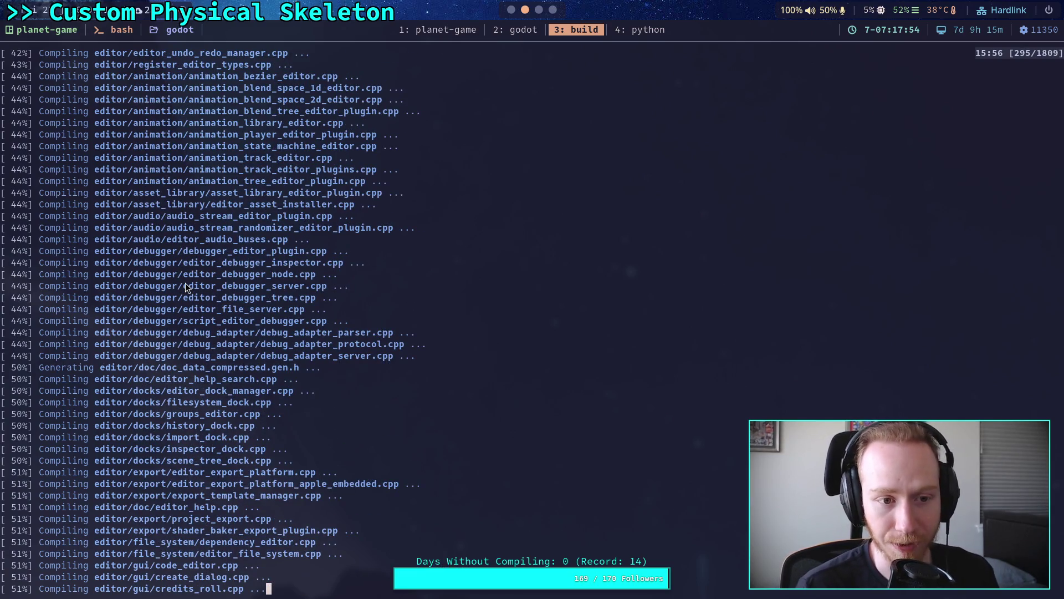
pyautogui.scroll(7, 268, 396)
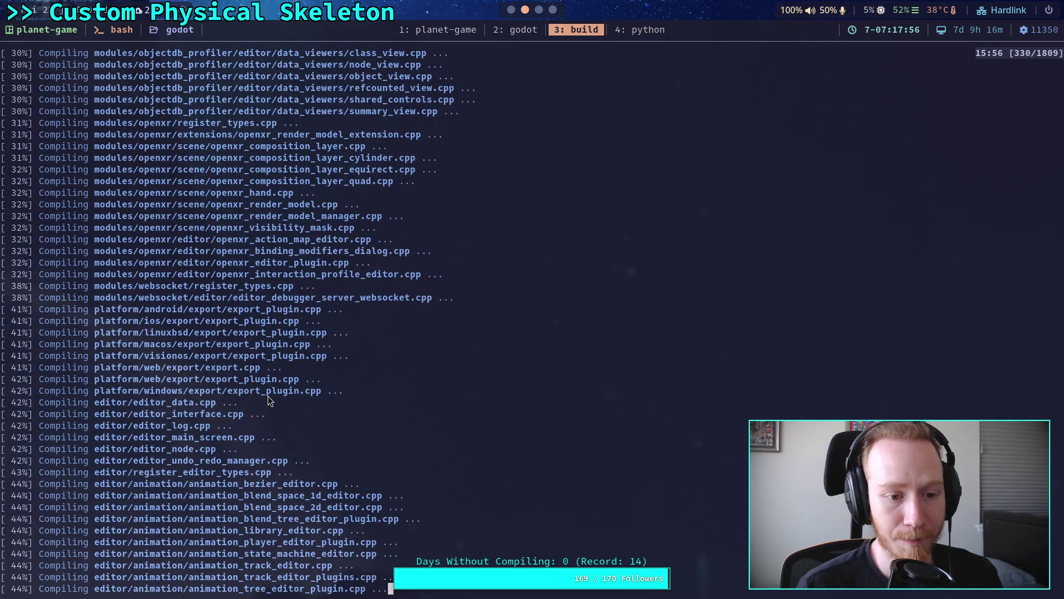
pyautogui.scroll(20, 267, 396)
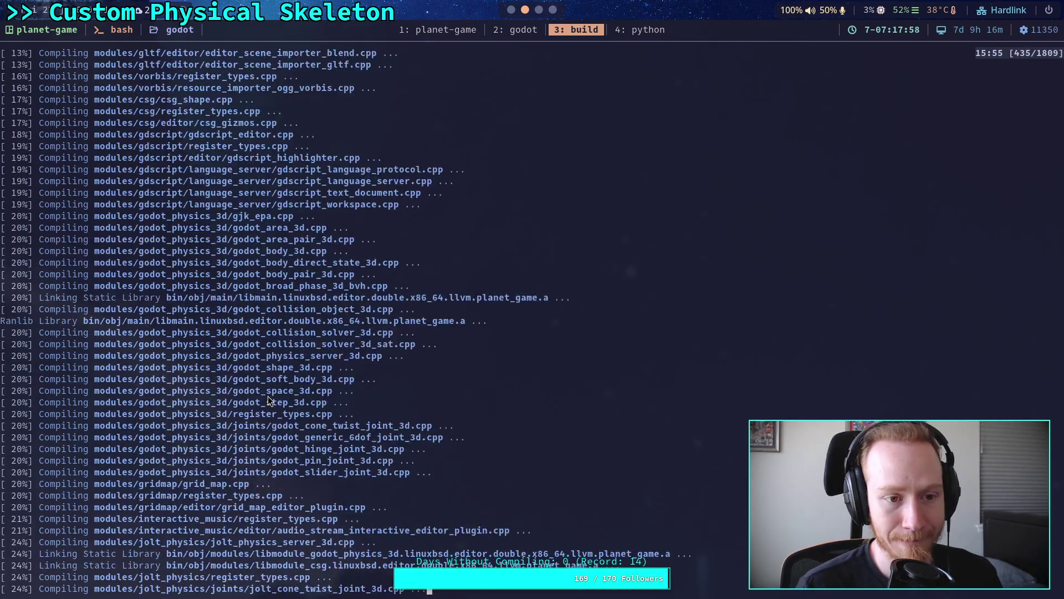
pyautogui.scroll(8, 268, 396)
pyautogui.scroll(-20, 268, 396)
pyautogui.scroll(-20, 268, 400)
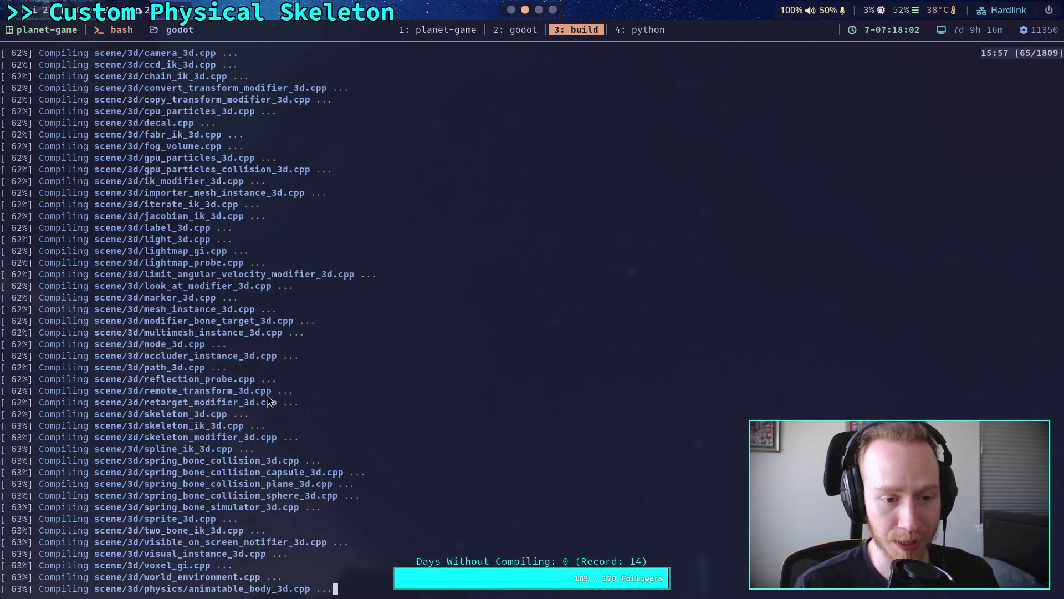
pyautogui.scroll(-13, 268, 400)
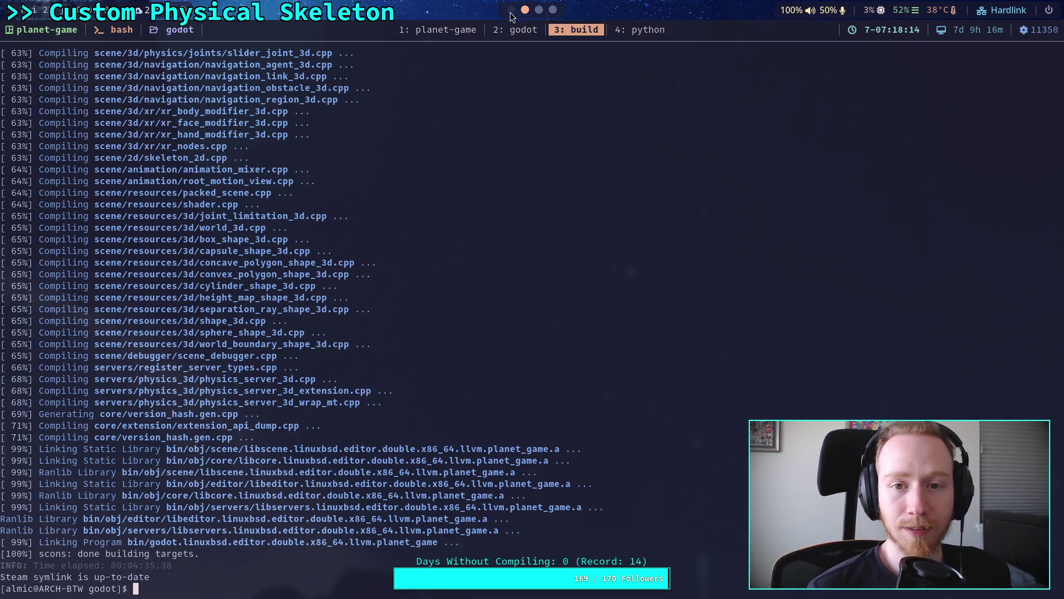
# - Quit the Godot editor and reopen the Planet Game project in the freshly built editor
pyautogui.press('super+1')
pyautogui.click(22, 35)
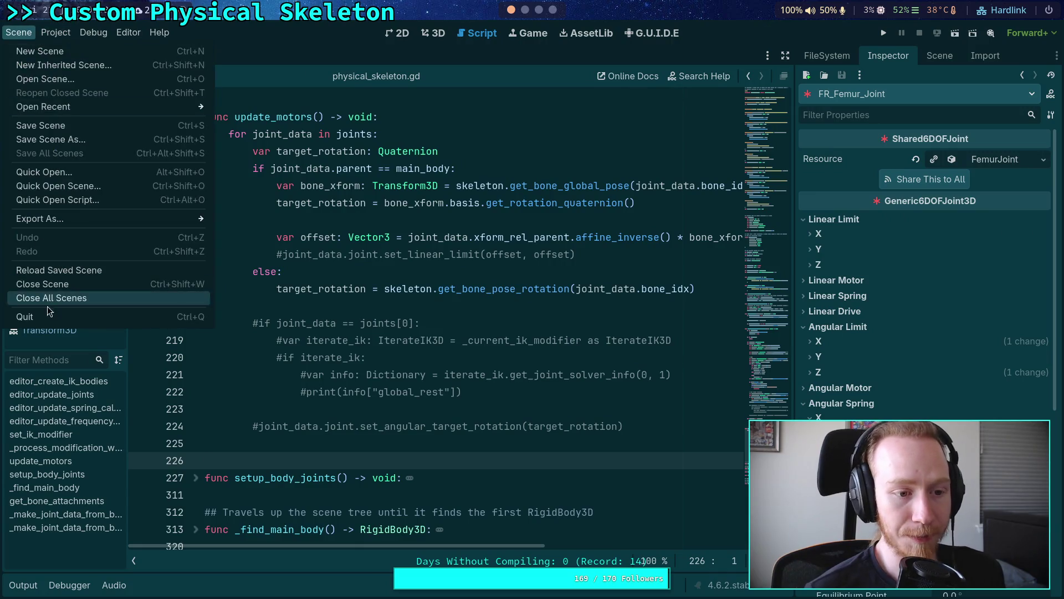
pyautogui.click(25, 317)
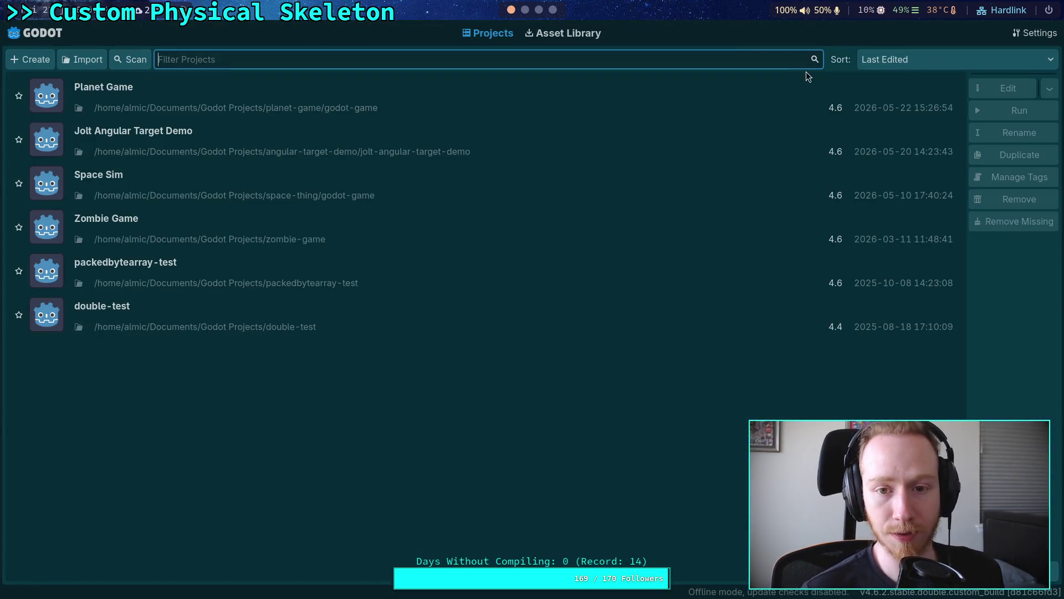
pyautogui.doubleClick(937, 91)
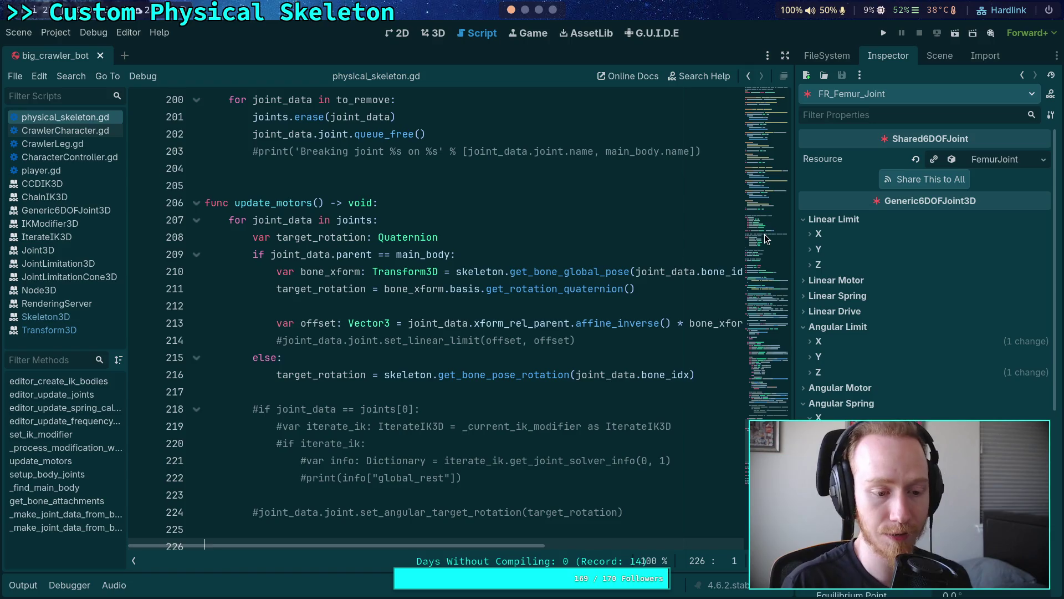
# - Place the caret on lines 218 and 217 and scroll update_motors into view
pyautogui.click(547, 405)
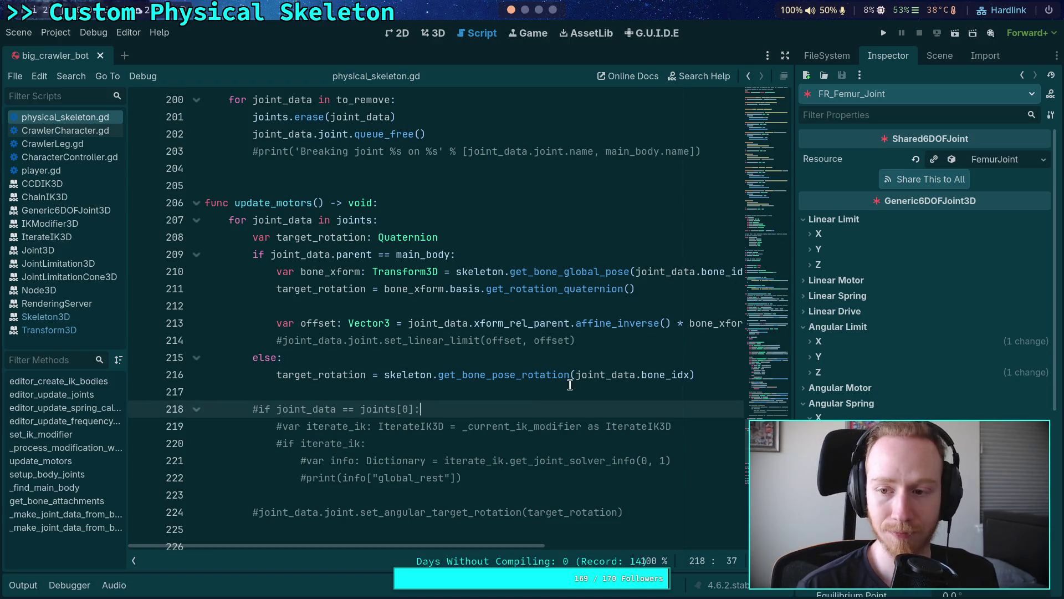
pyautogui.click(570, 385)
pyautogui.scroll(-1, 549, 374)
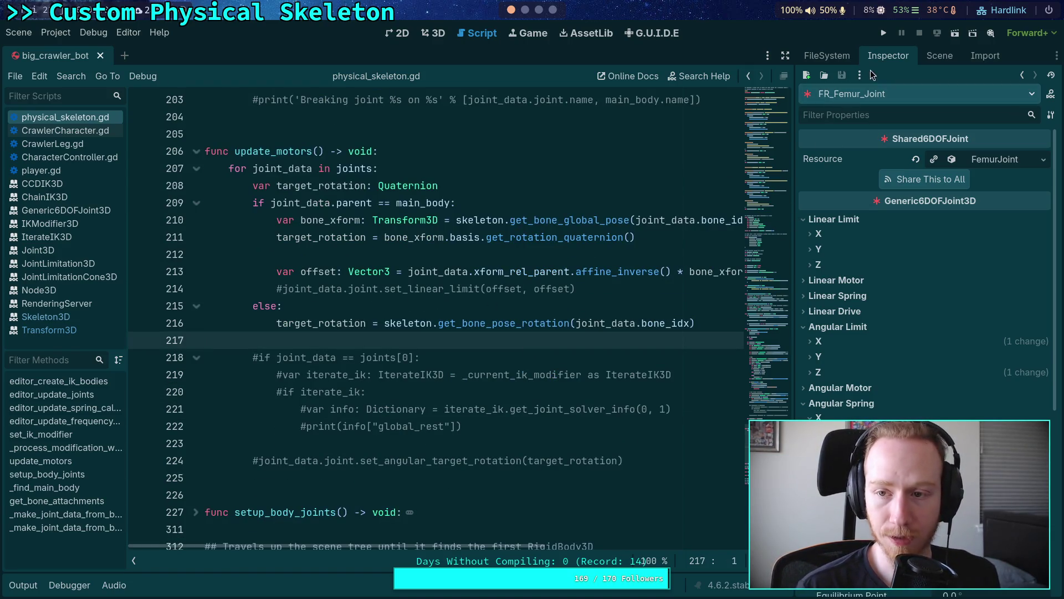
# - Run the crawler, step the physics twice with the grave tick key, then stop with F8
pyautogui.click(883, 33)
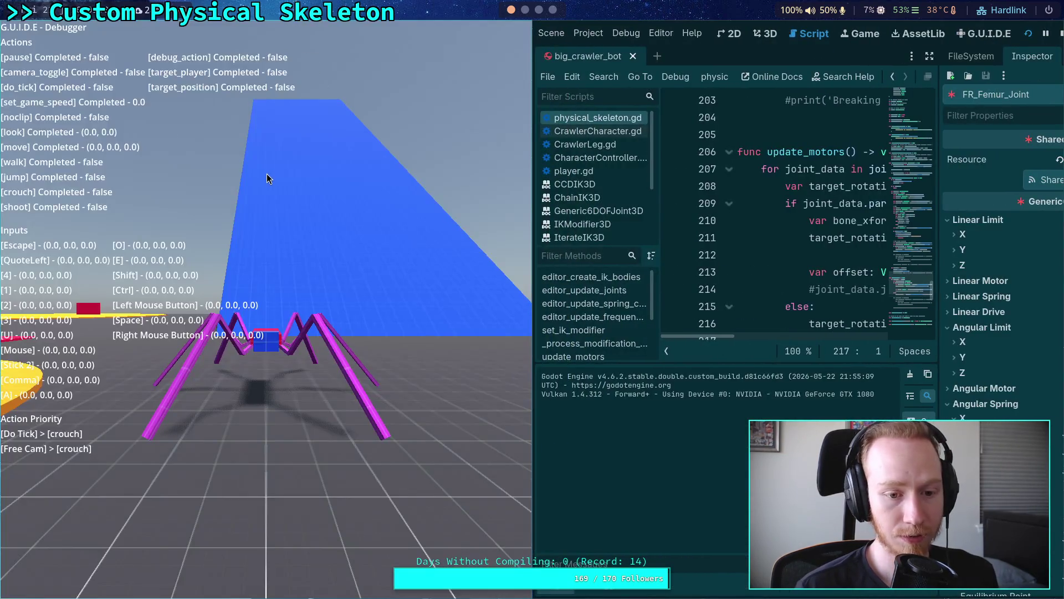
pyautogui.press('`')
pyautogui.press('`')
pyautogui.press('`')
pyautogui.press('`')
pyautogui.press('`')
pyautogui.press('`')
pyautogui.press('`')
pyautogui.press('`')
pyautogui.press('`')
pyautogui.press('`')
pyautogui.press('`')
pyautogui.press('`')
pyautogui.press('`')
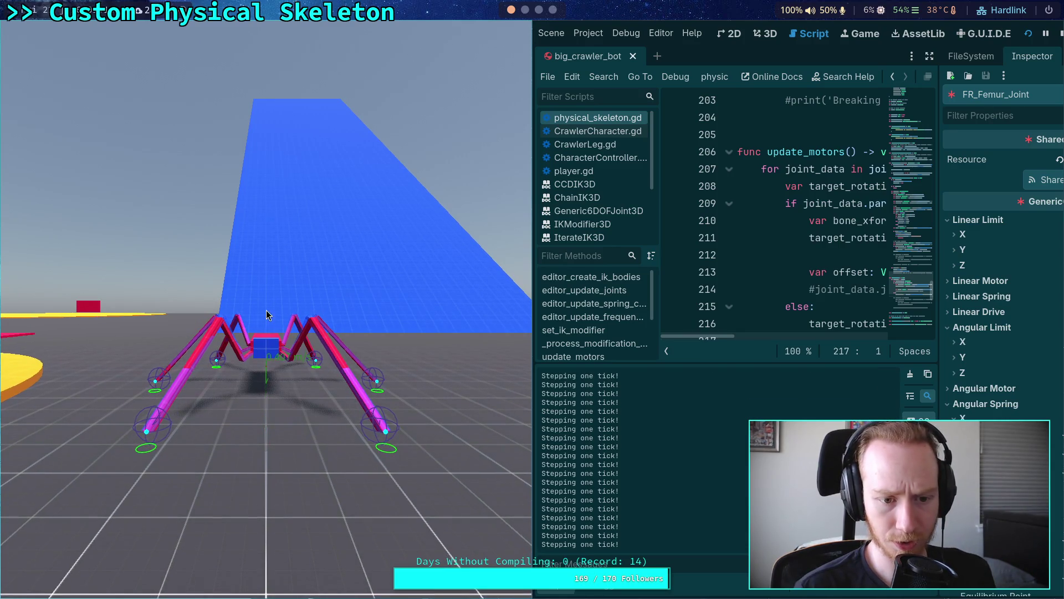
pyautogui.press('`')
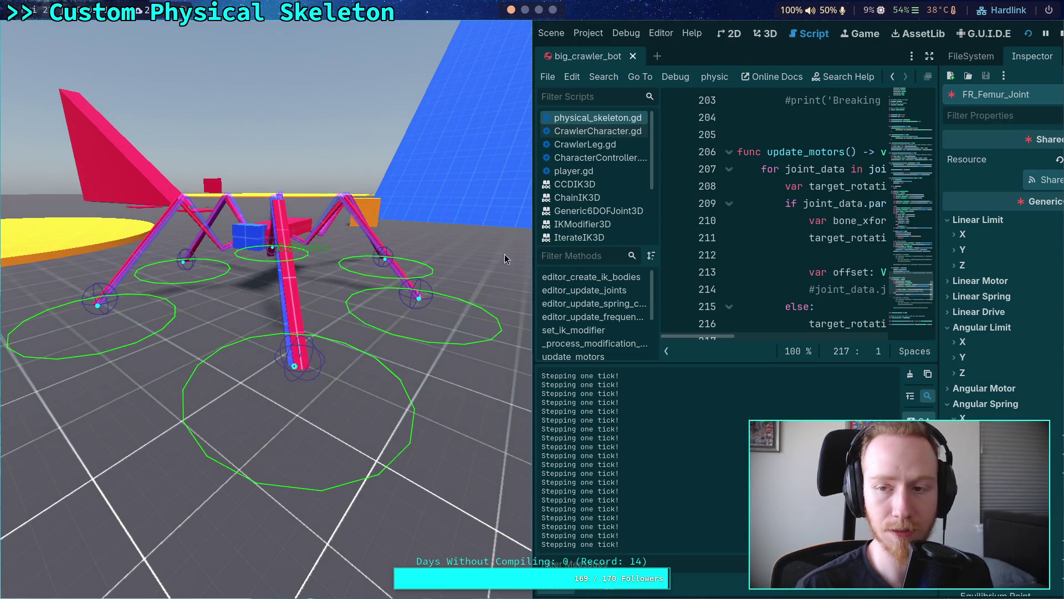
pyautogui.press('F8')
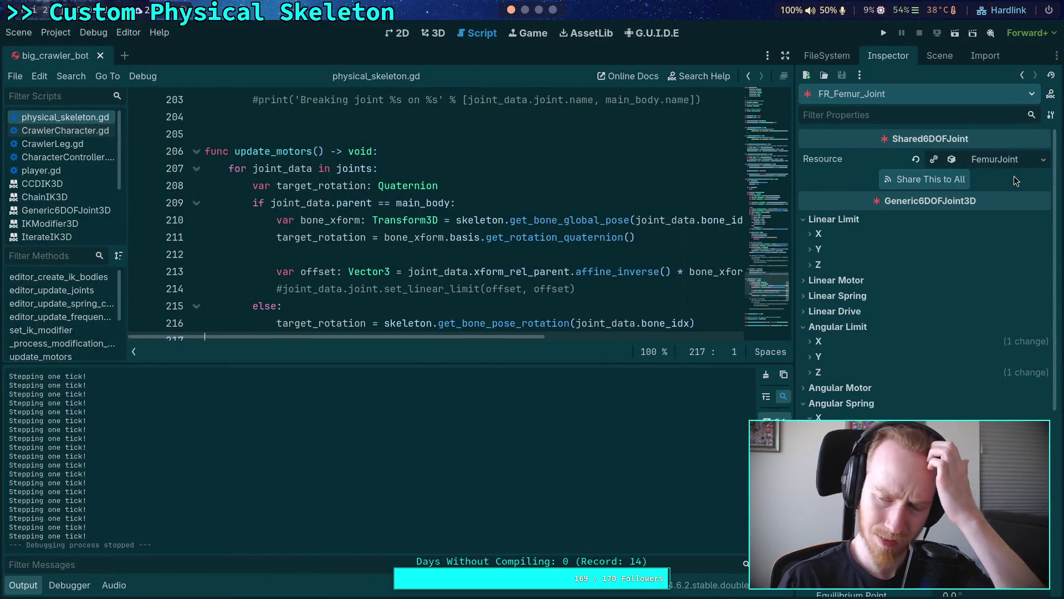
# - Lower the LegIKModifier's Max Iterations from 10 to 4
pyautogui.click(935, 55)
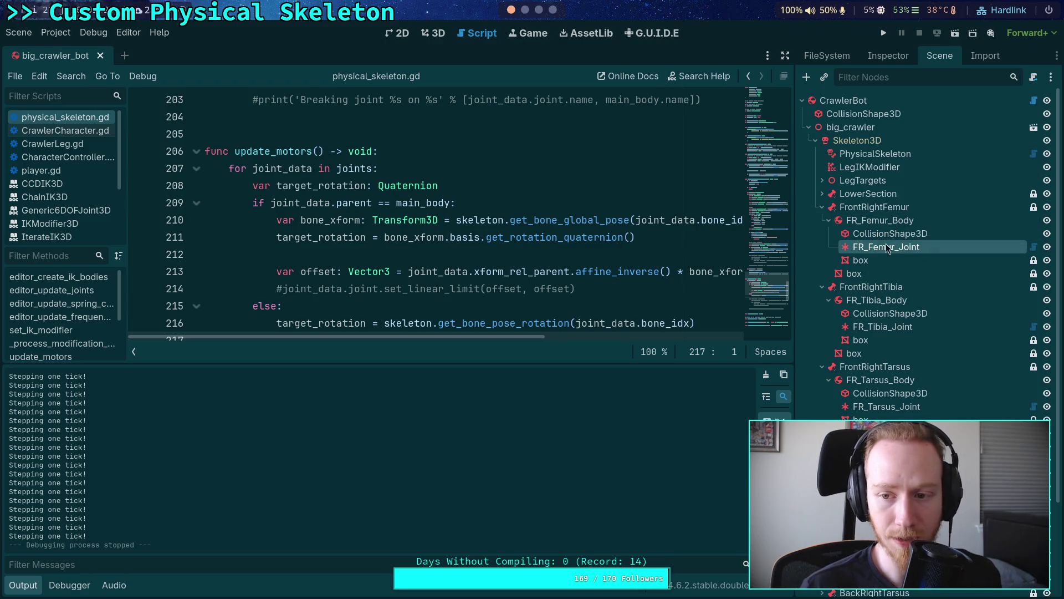
pyautogui.click(876, 167)
pyautogui.click(907, 53)
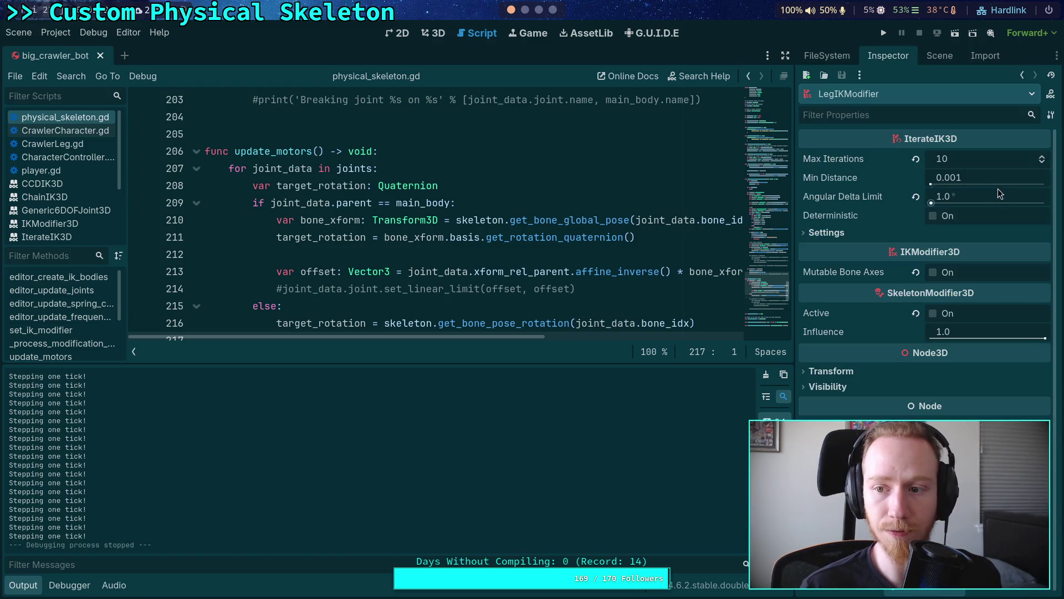
pyautogui.doubleClick(1042, 163)
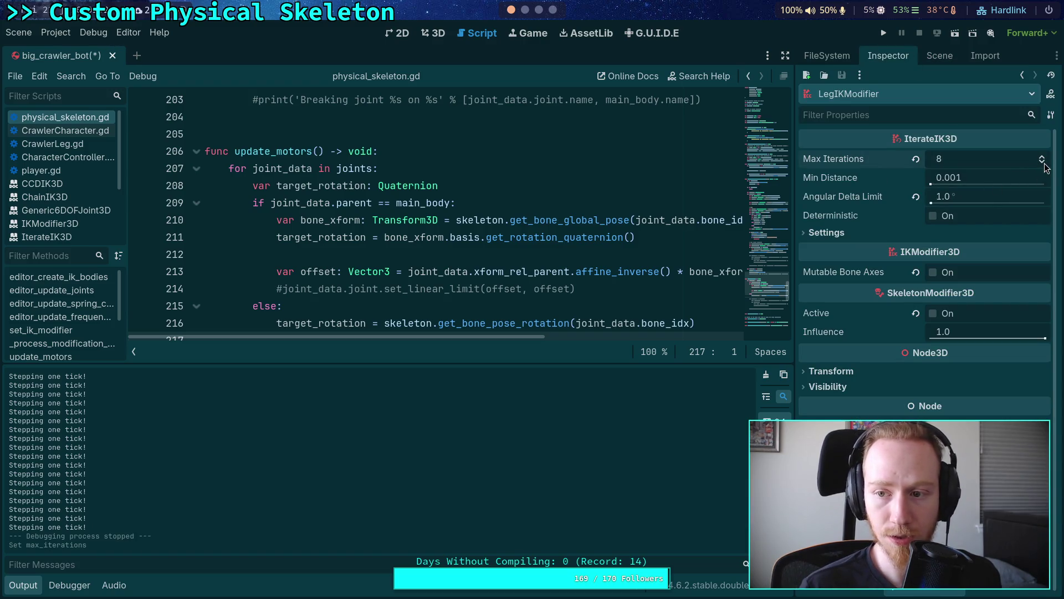
pyautogui.doubleClick(1042, 163)
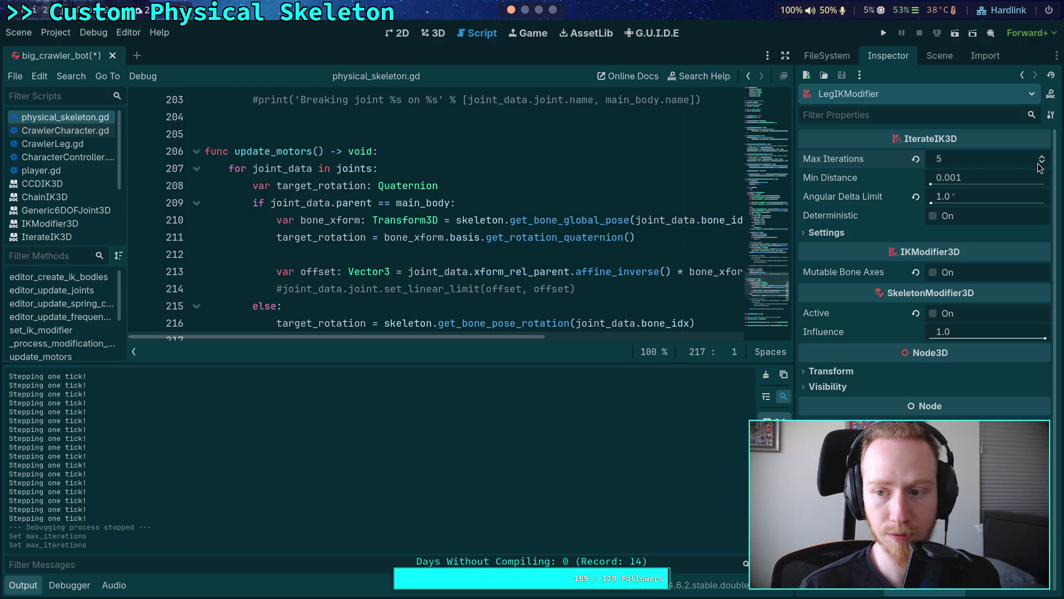
pyautogui.click(1043, 164)
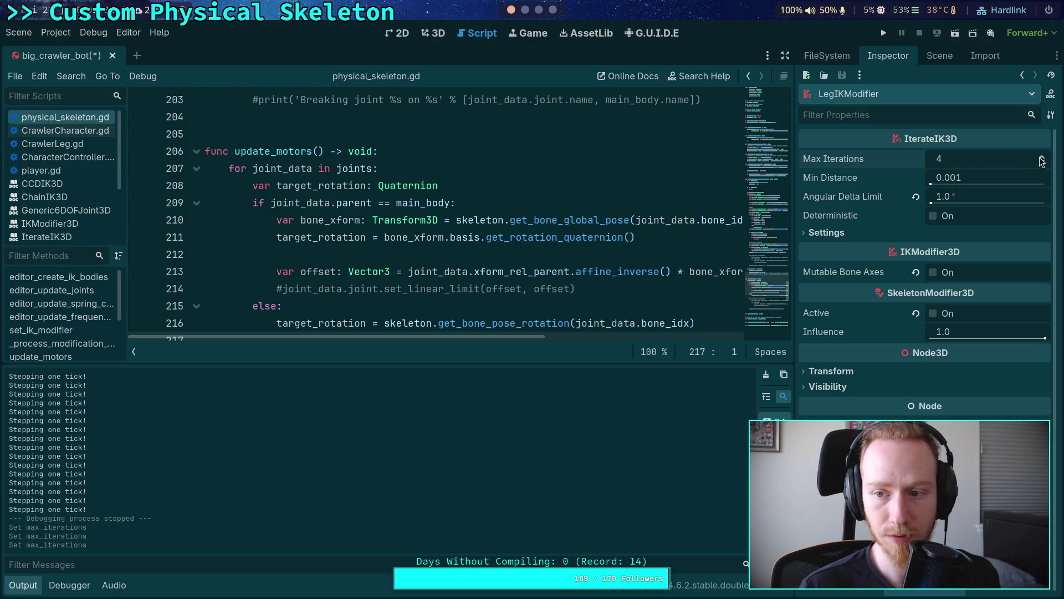
# - Retest the crawler in a game run, stop it, and check the finished build terminal
pyautogui.click(885, 33)
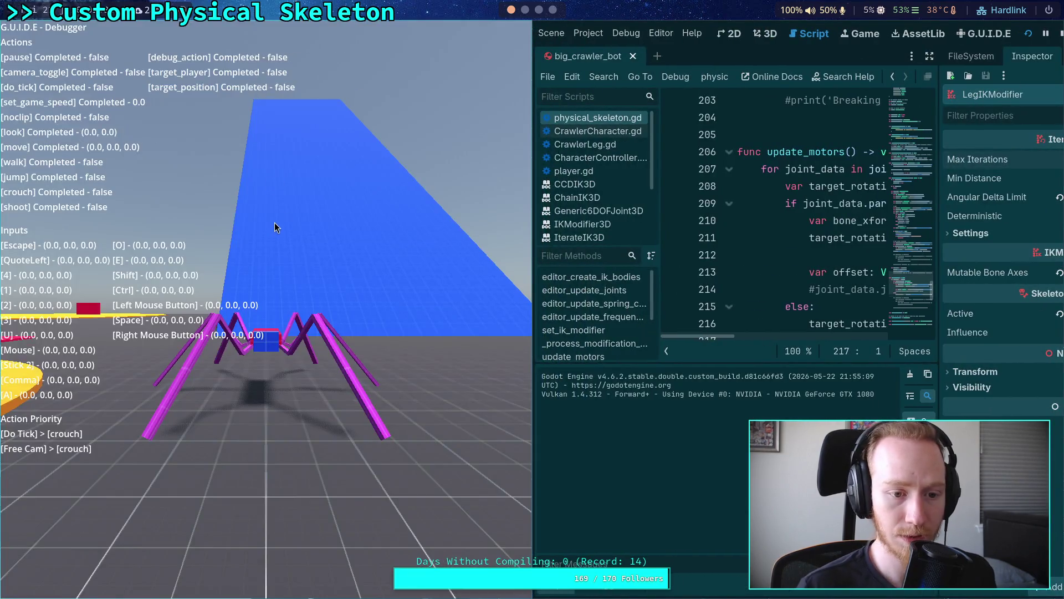
pyautogui.click(274, 222)
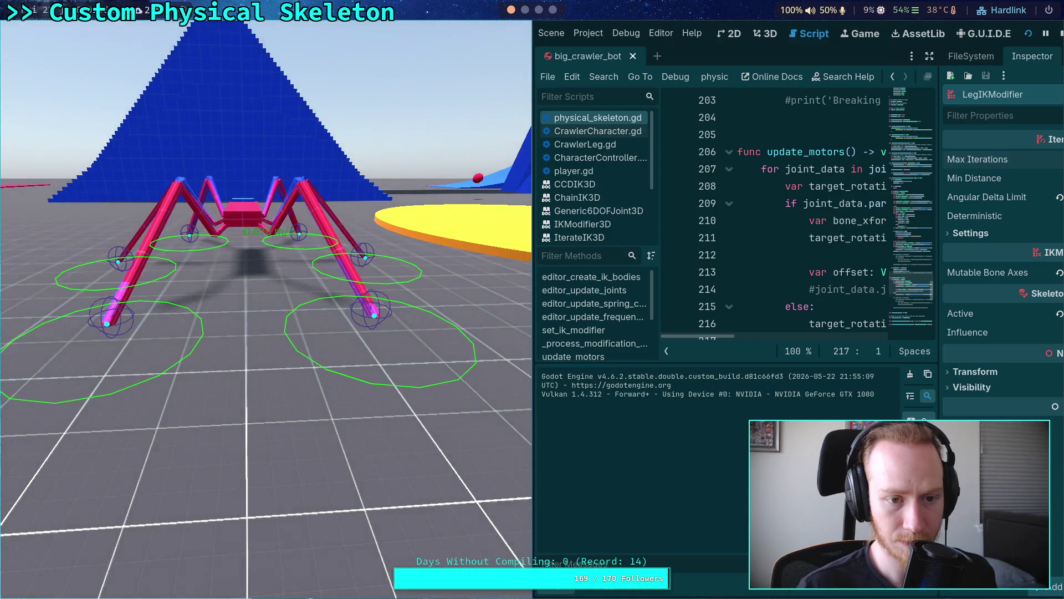
pyautogui.click(1060, 35)
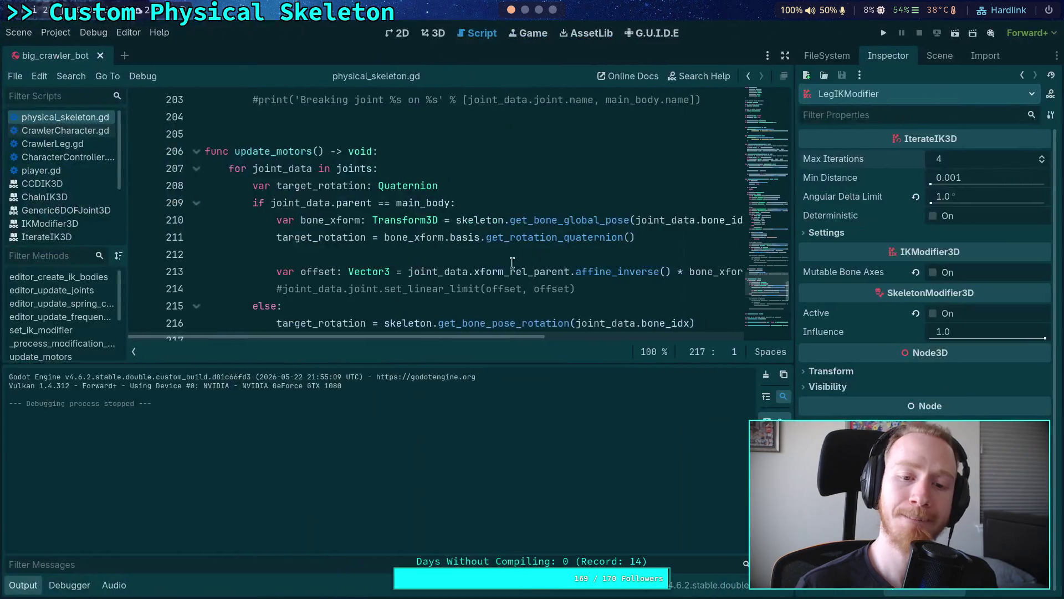
pyautogui.click(540, 10)
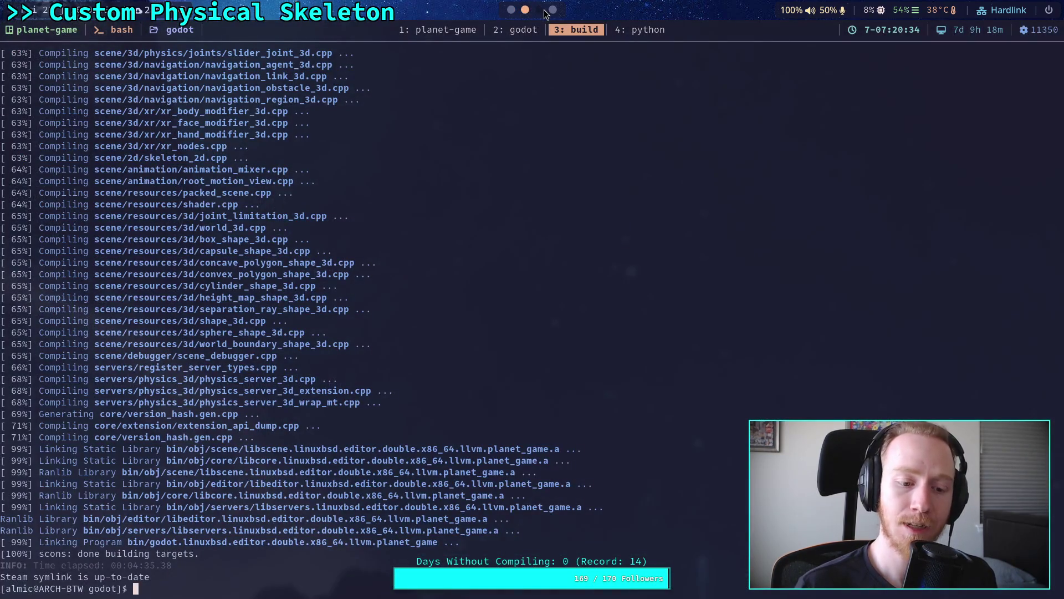
# - Review the 6DOF joint source and the planet-game joint diff in tmux, then quit the diff pager
pyautogui.click(513, 38)
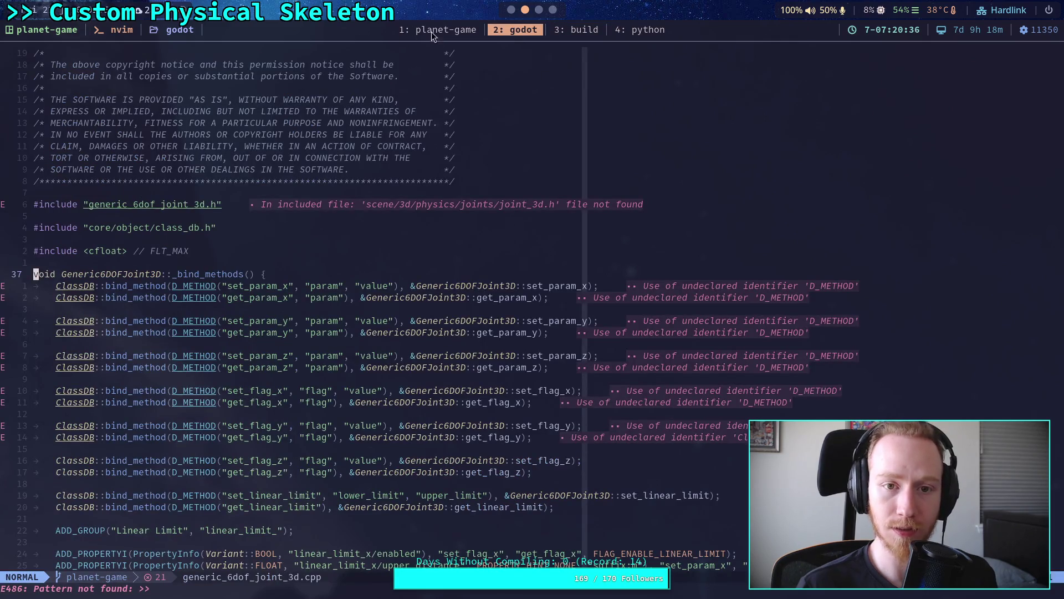
pyautogui.click(457, 31)
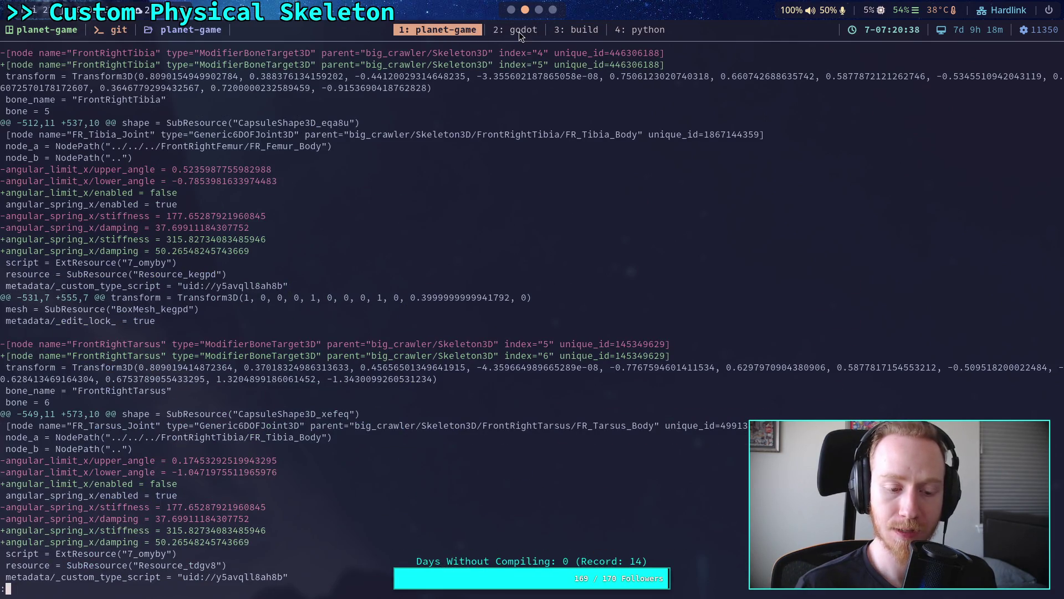
pyautogui.press('q')
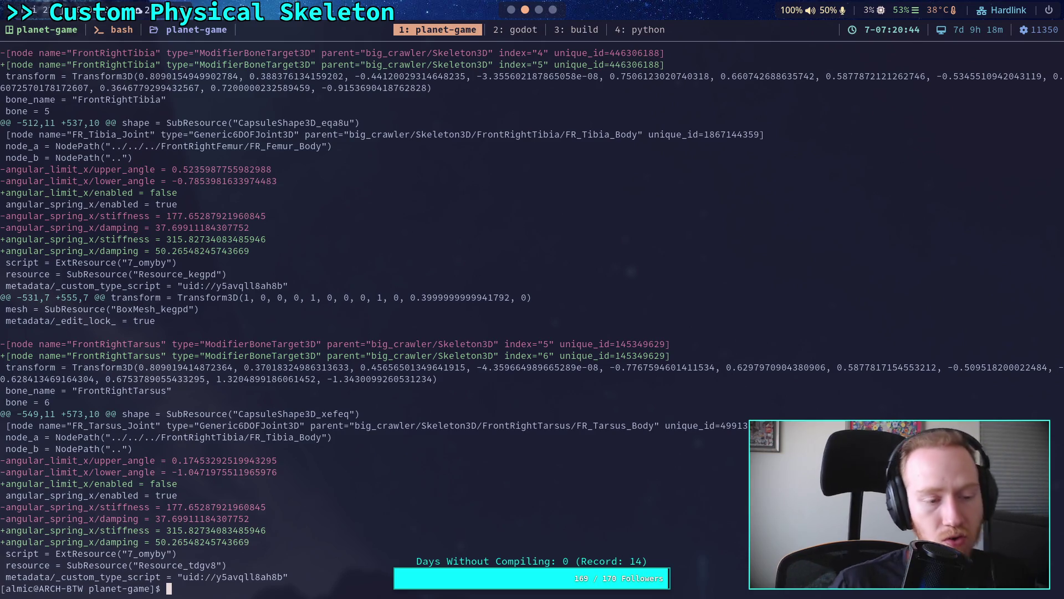
pyautogui.press('super+4')
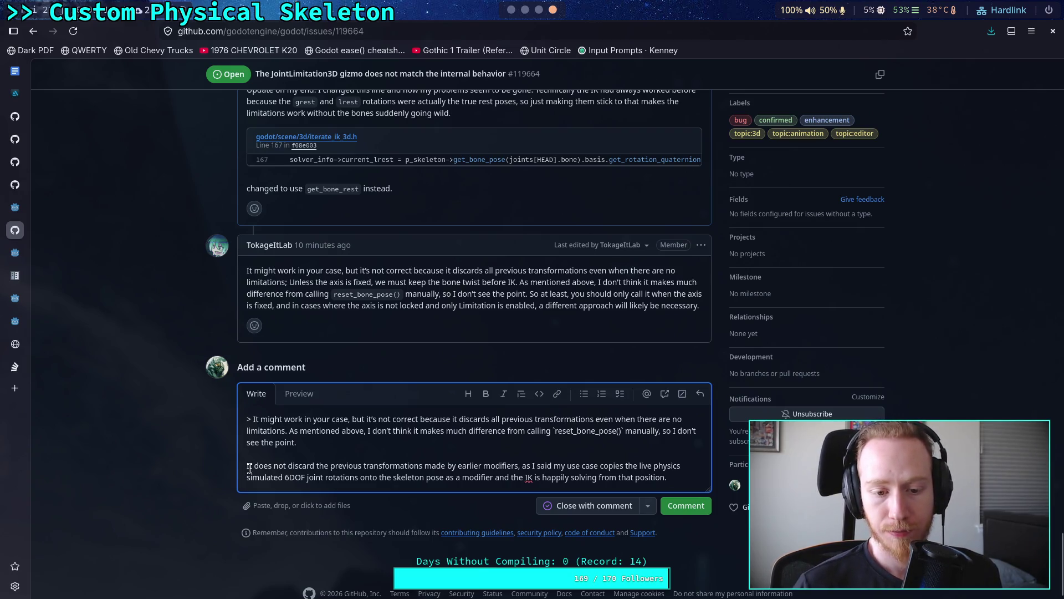
# - Delete the old explanation in the reply's second paragraph and remove the trailing word 'and'
pyautogui.moveTo(254, 466); pyautogui.dragTo(676, 479)
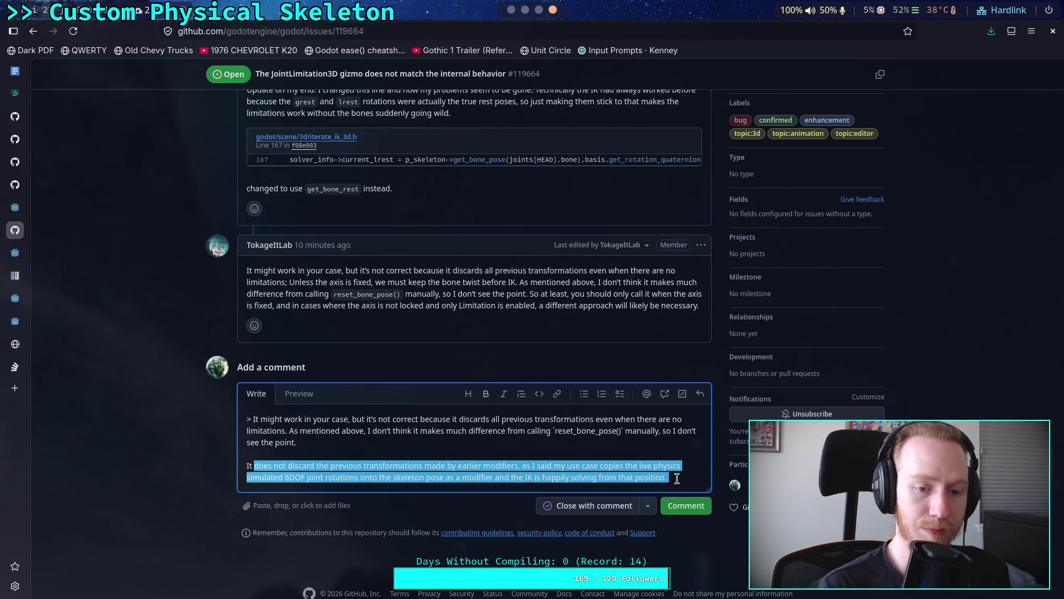
pyautogui.press('BackSpace')
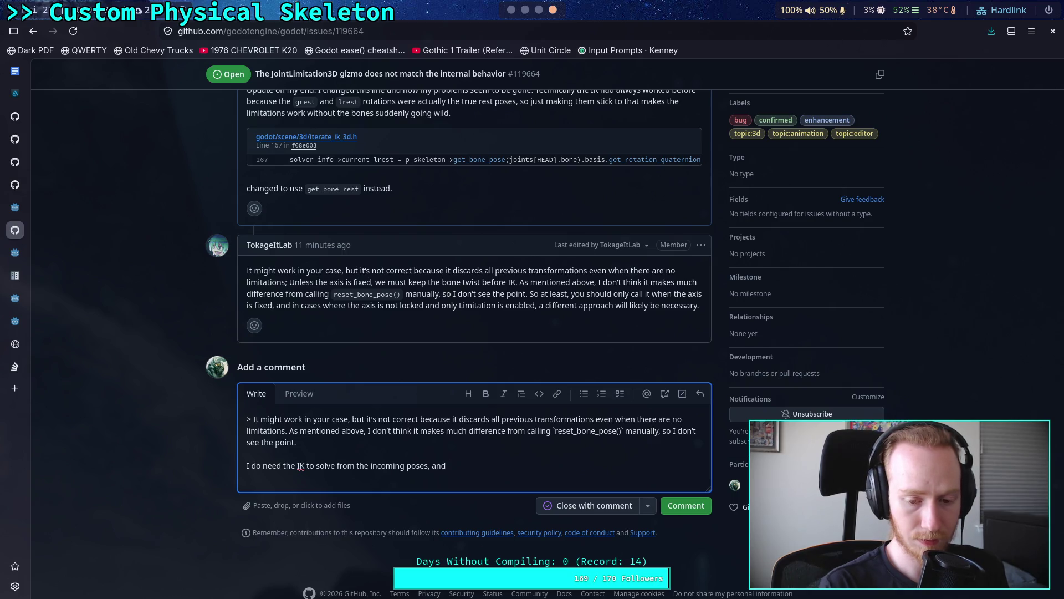
pyautogui.write('I do need the IK to solve from the incoming poses, and')
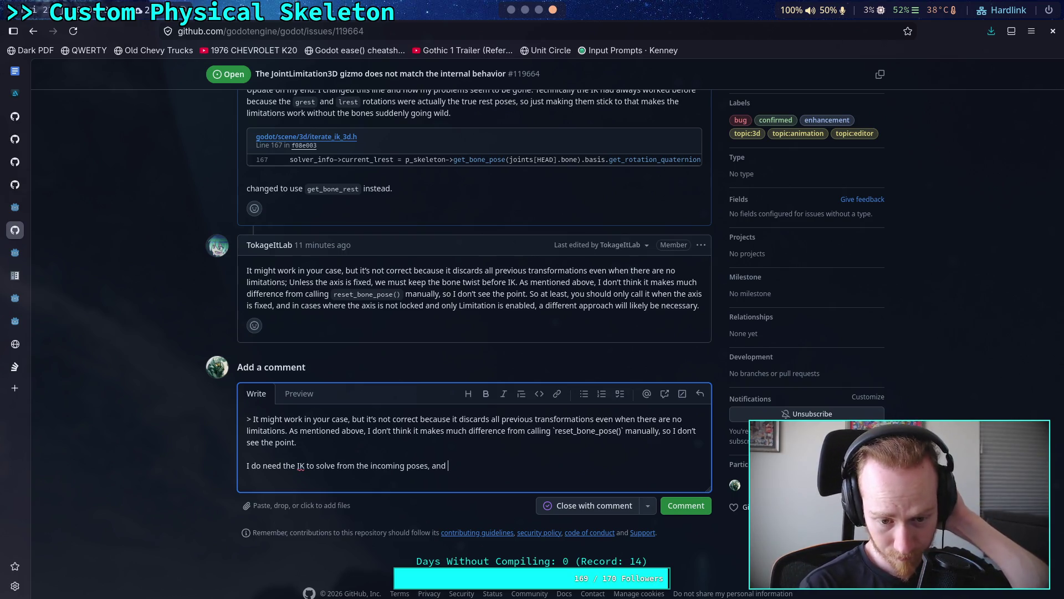
pyautogui.hotkey('ctrl', 'BackSpace')
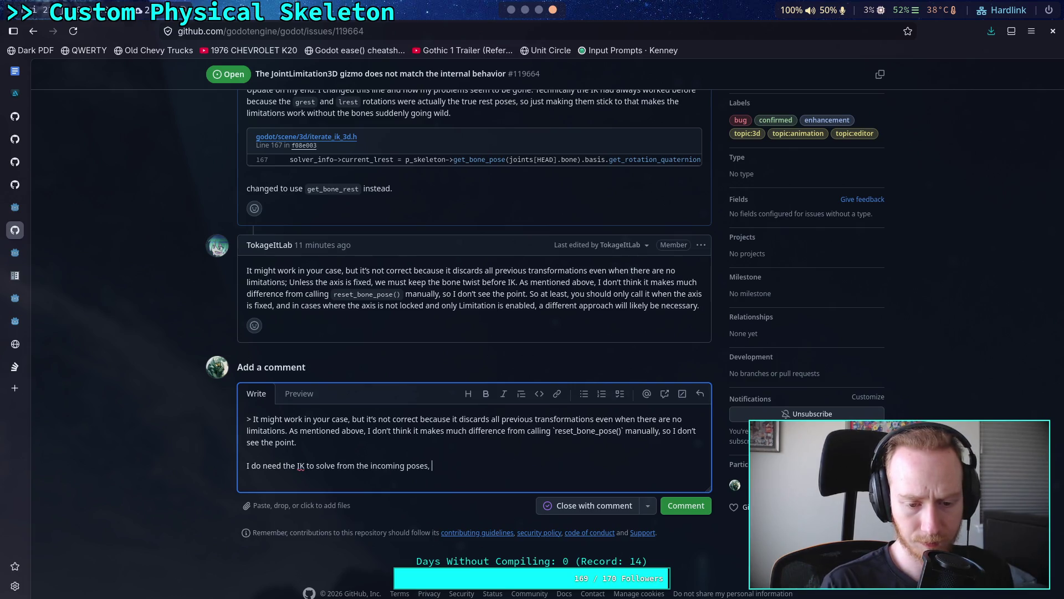
# - Write the reply: this was the smallest change respecting the limitations, with an update once both work
pyautogui.write('b')
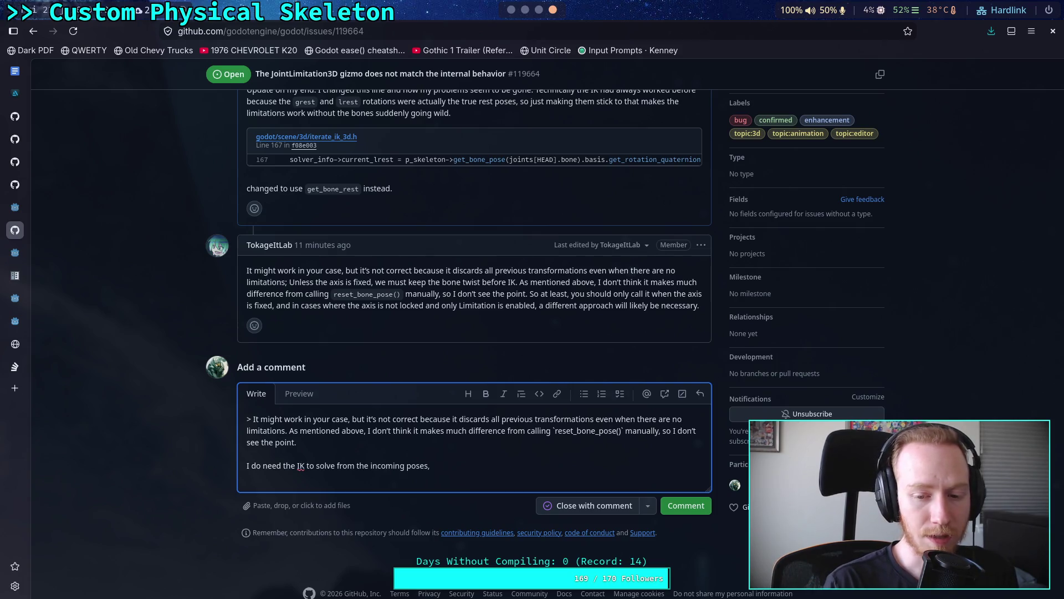
pyautogui.write('ut')
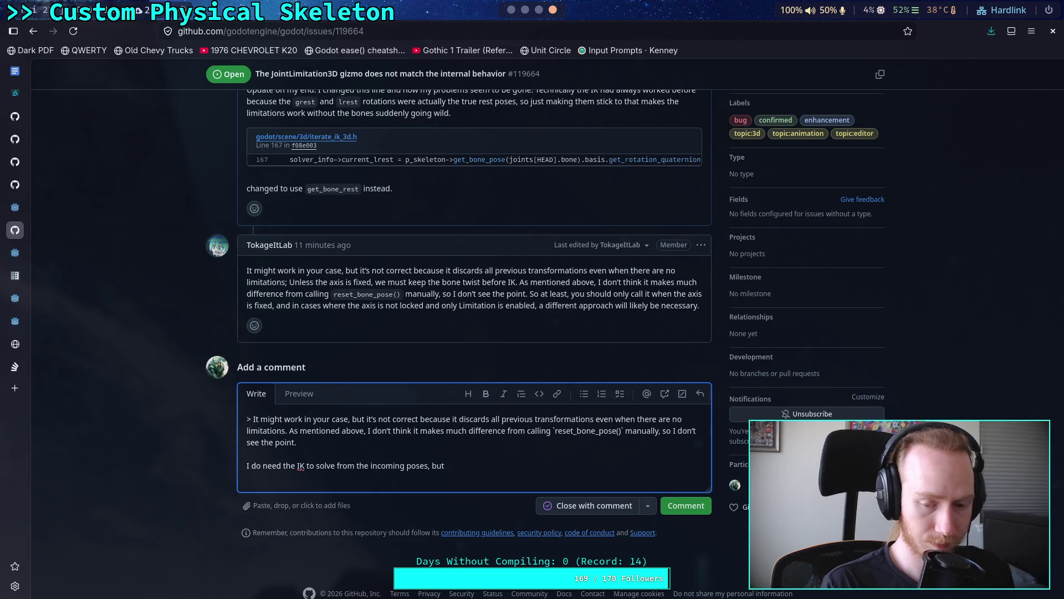
pyautogui.write(' so far this wa')
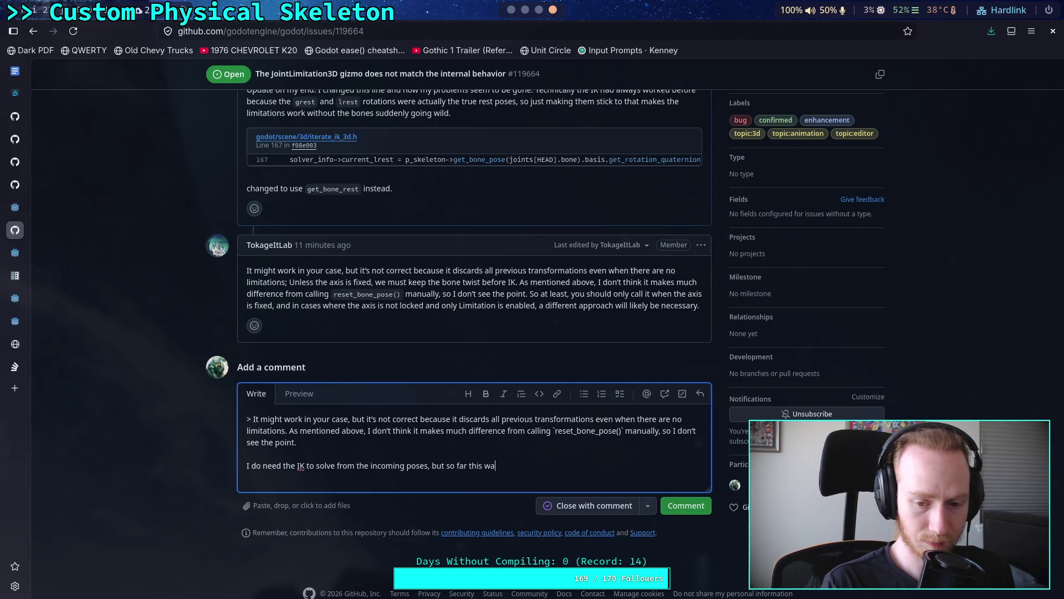
pyautogui.write('s the best I')
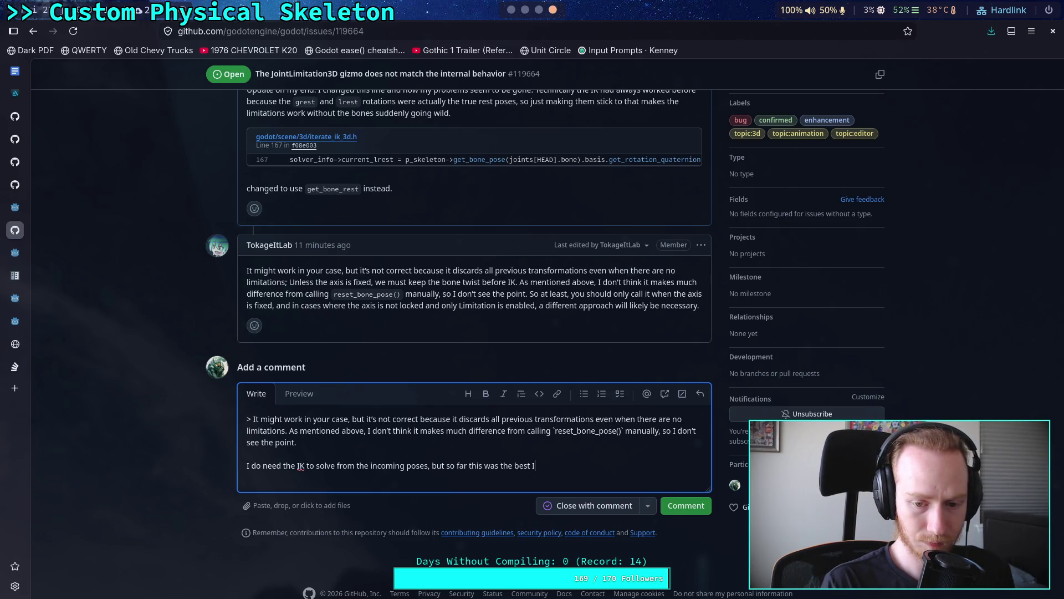
pyautogui.press('BackSpace')
pyautogui.press('BackSpace')
pyautogui.press('BackSpace')
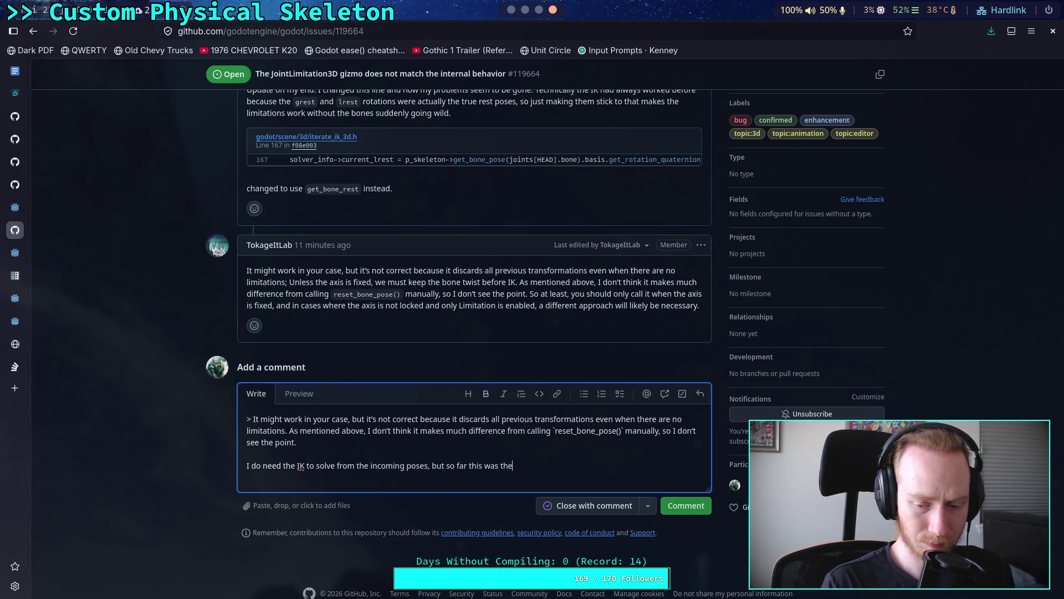
pyautogui.write('-')
pyautogui.press('BackSpace')
pyautogui.press('BackSpace')
pyautogui.write('smallest')
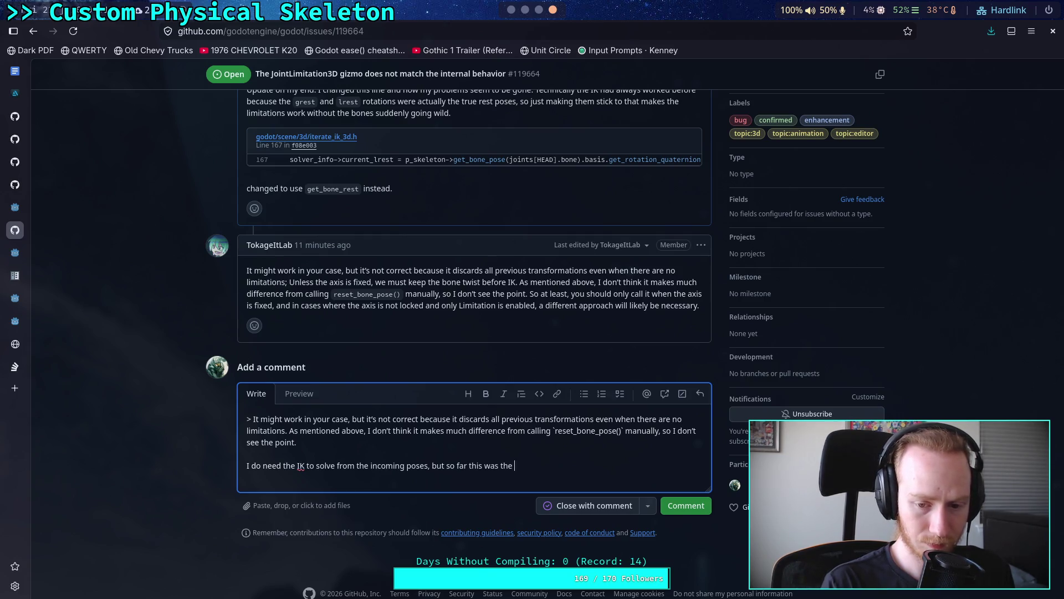
pyautogui.press('BackSpace')
pyautogui.press('BackSpace')
pyautogui.write('change that ')
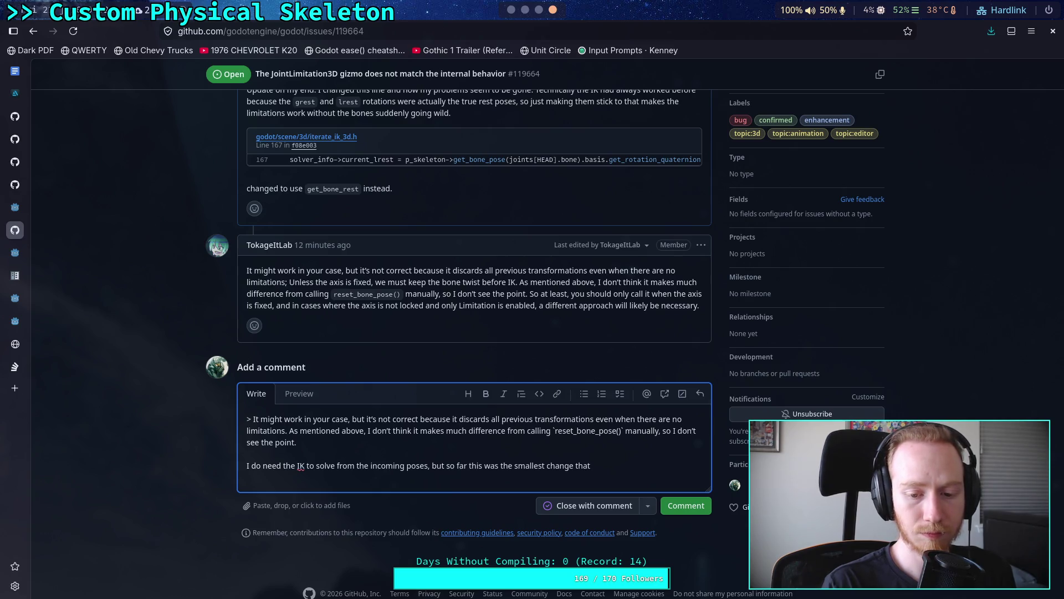
pyautogui.write('respects the limition')
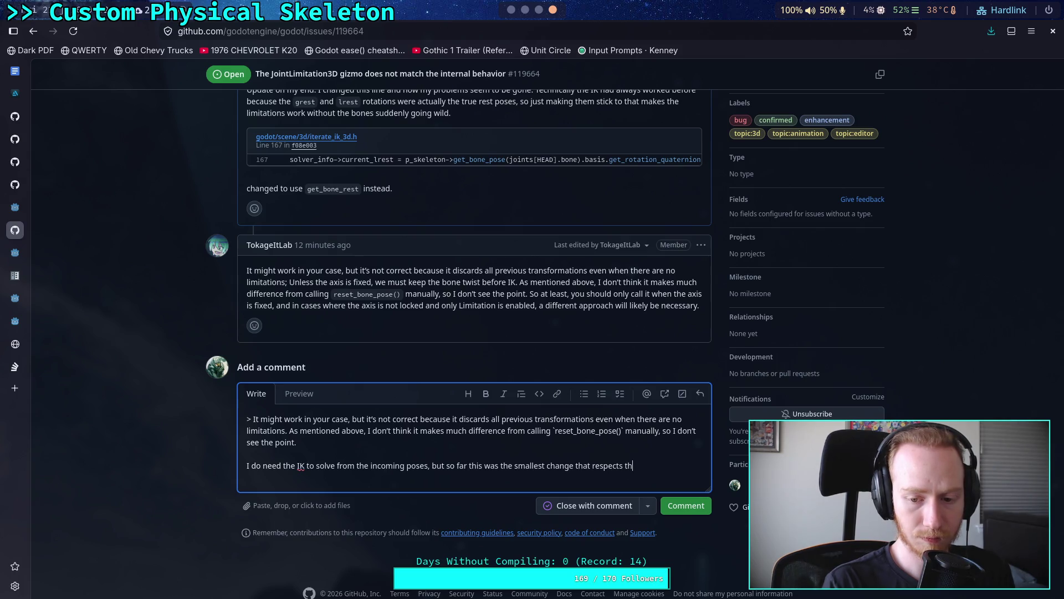
pyautogui.press('BackSpace')
pyautogui.press('BackSpace')
pyautogui.press('BackSpace')
pyautogui.write('a')
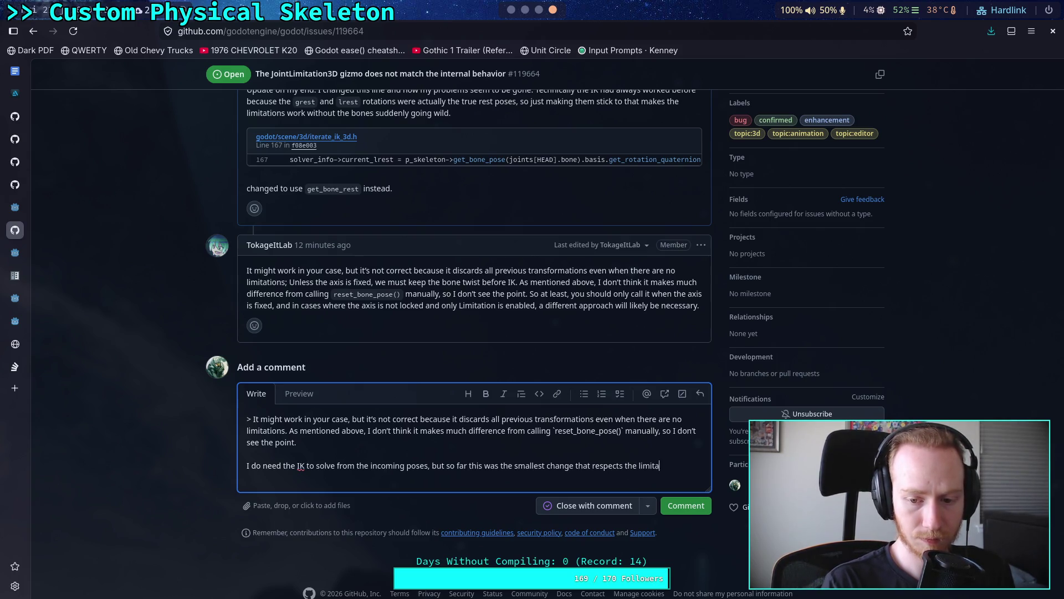
pyautogui.write("tions. I'")
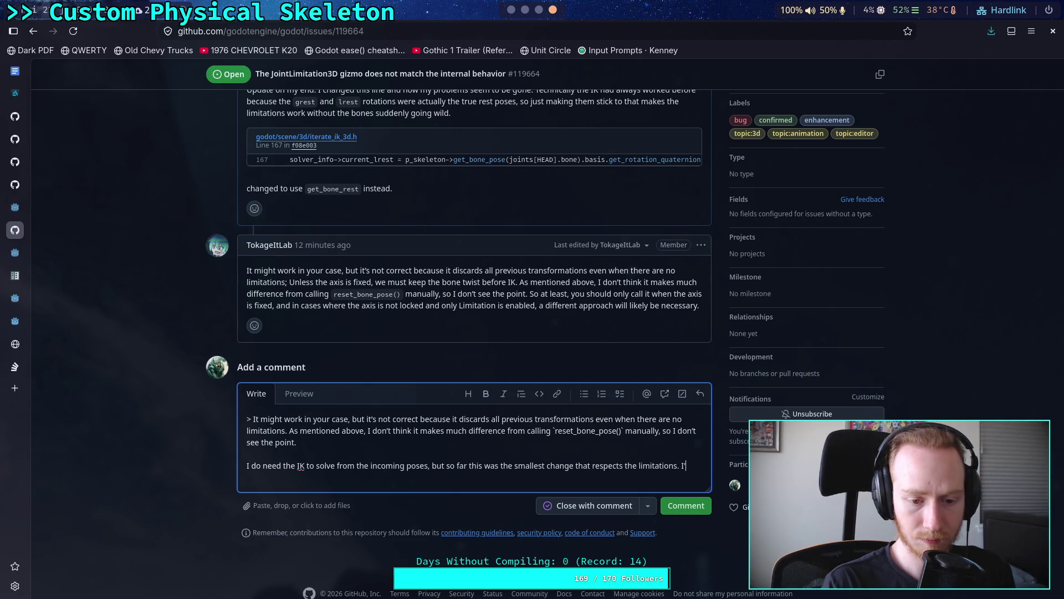
pyautogui.write('ll update a')
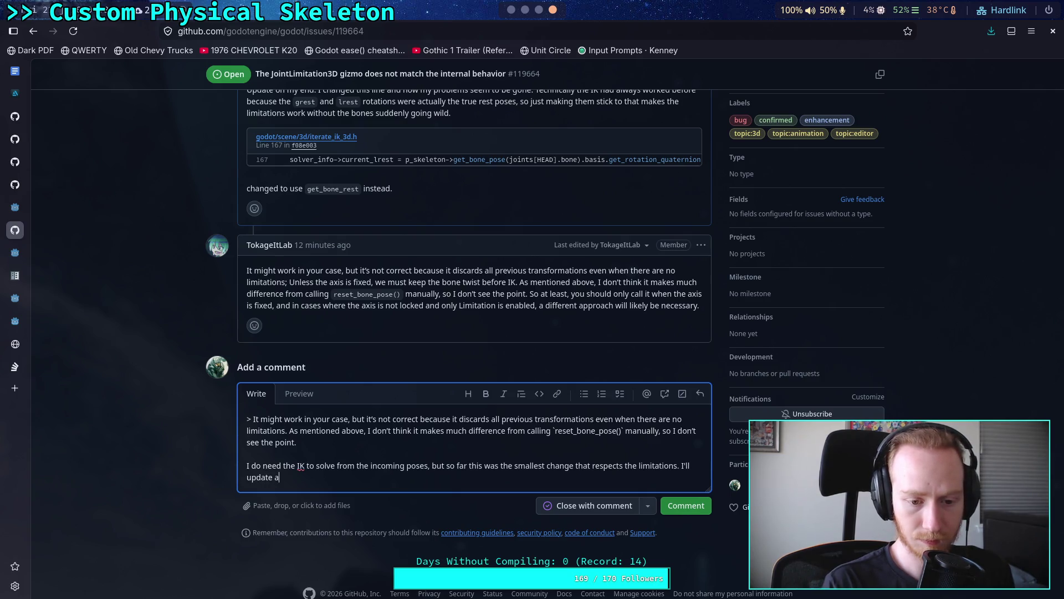
pyautogui.write('gain if I ')
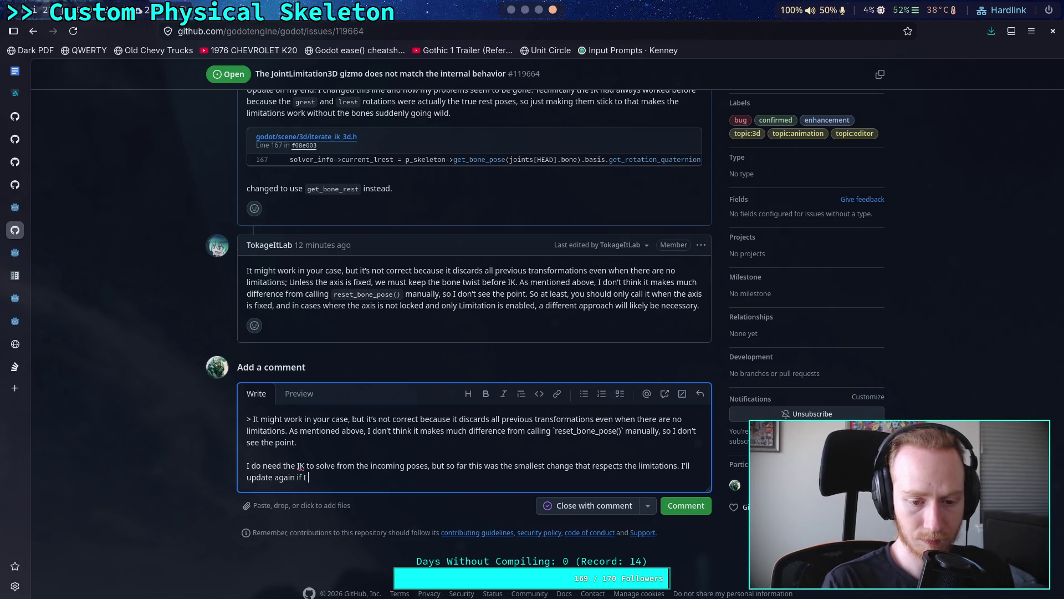
pyautogui.press('BackSpace')
pyautogui.press('BackSpace')
pyautogui.press('BackSpace')
pyautogui.press('BackSpace')
pyautogui.press('BackSpace')
pyautogui.write('when I get ')
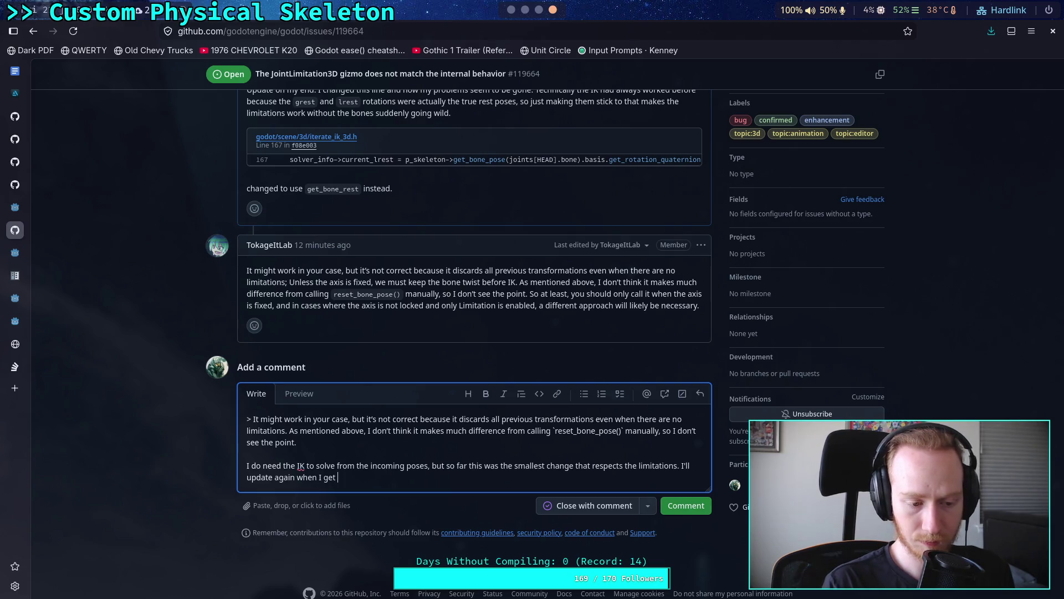
pyautogui.write('both')
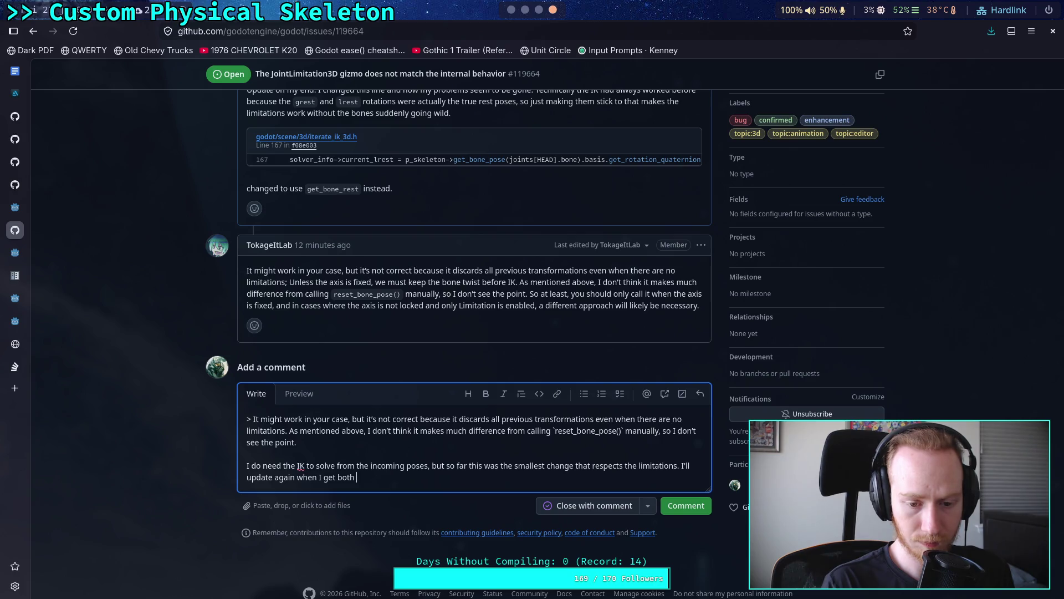
pyautogui.write('workng.')
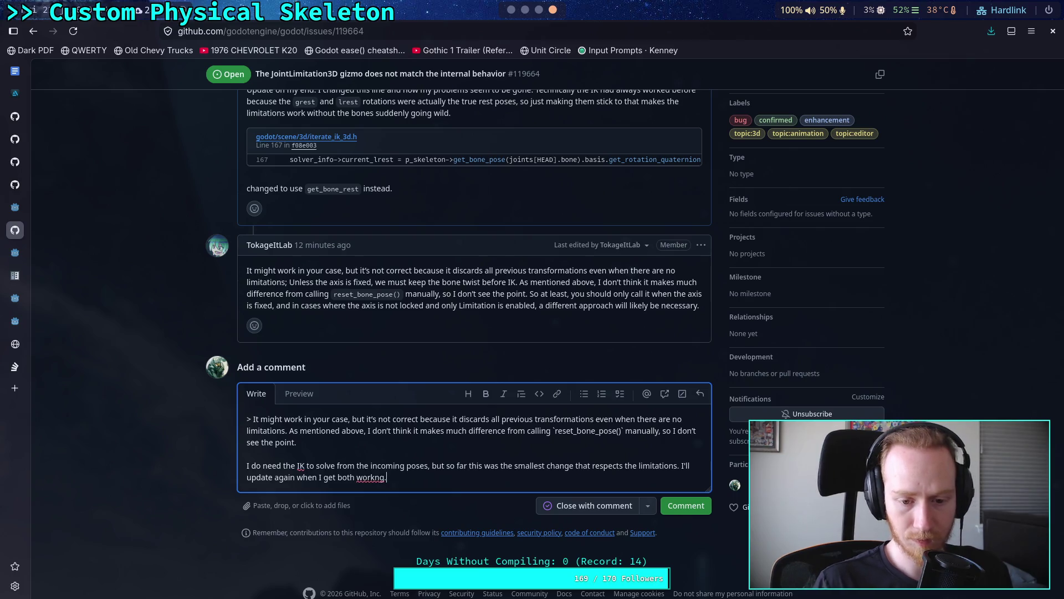
pyautogui.write('i')
# - Post the reply on issue #119664 and return to the Godot editor
pyautogui.hotkey('ctrl', 'Return')
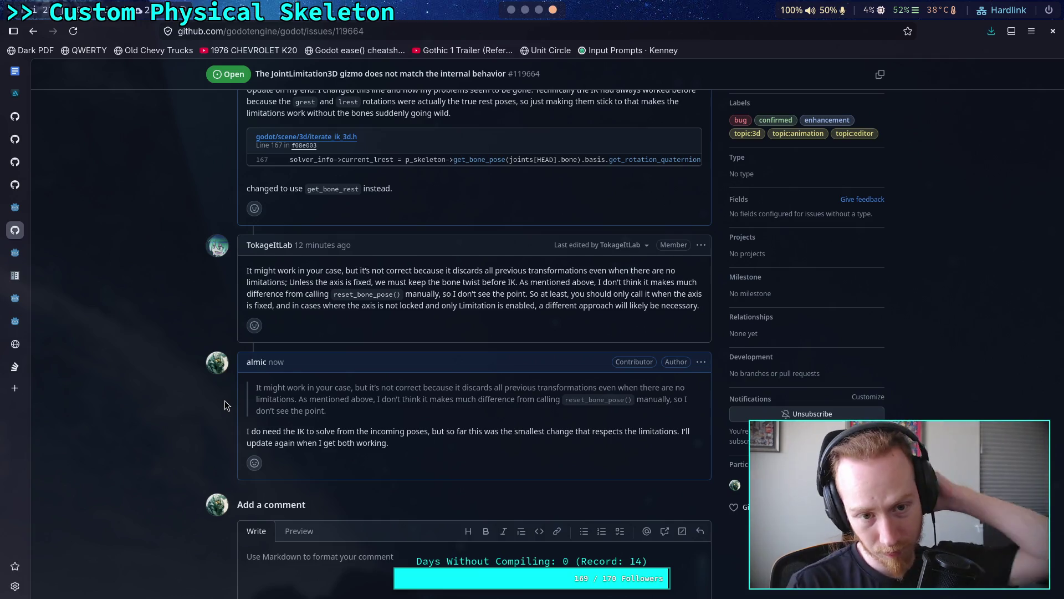
pyautogui.scroll(2, 224, 406)
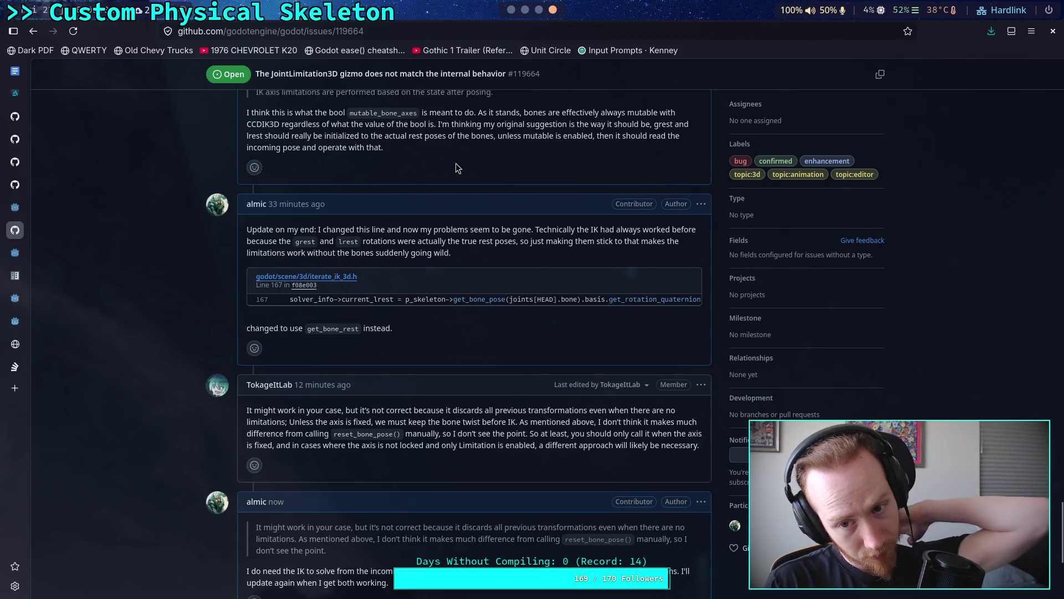
pyautogui.click(511, 9)
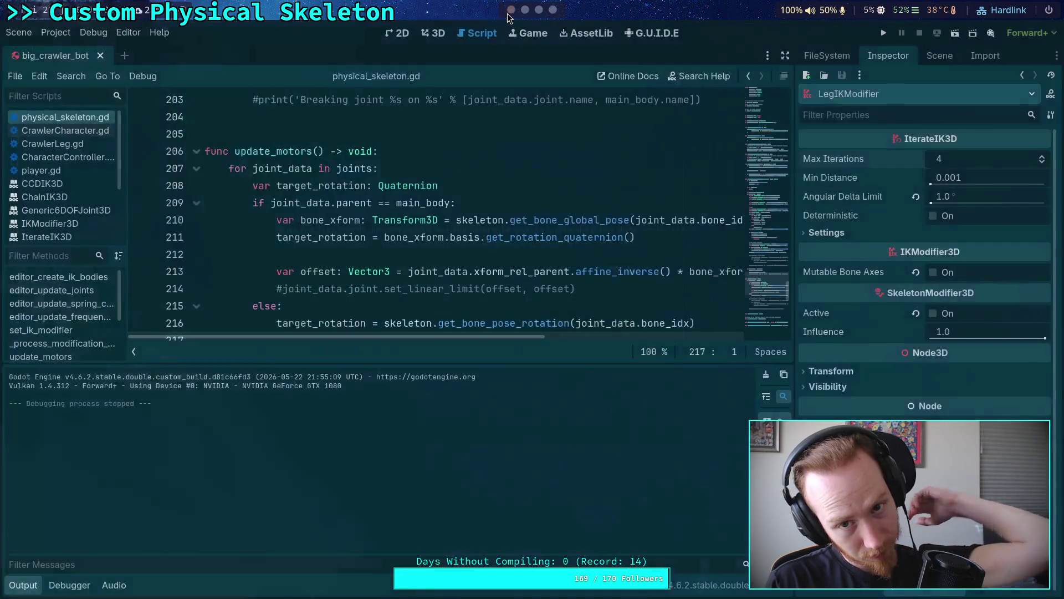
# - Set the LegIKModifier's Max Iterations to 1 and run a crawler test, then stop it
pyautogui.click(36, 585)
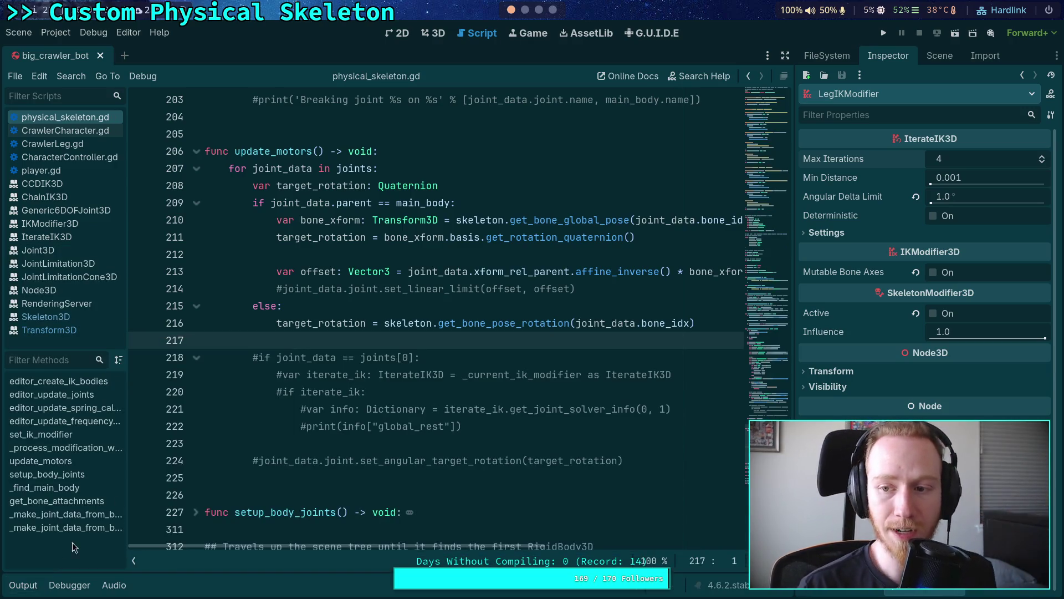
pyautogui.click(1042, 162)
pyautogui.click(1042, 162)
pyautogui.click(1043, 162)
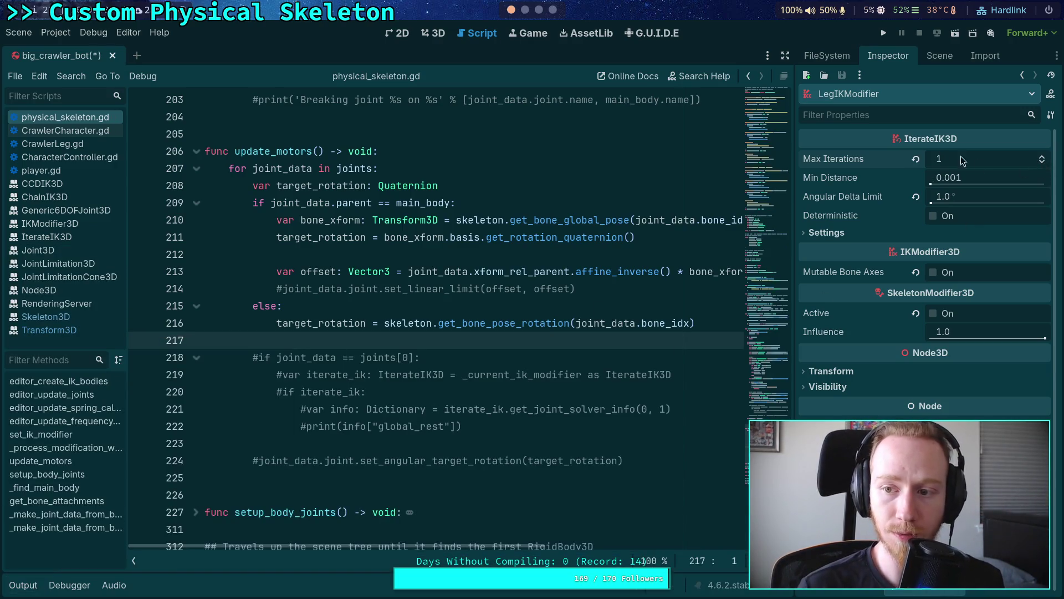
pyautogui.click(885, 33)
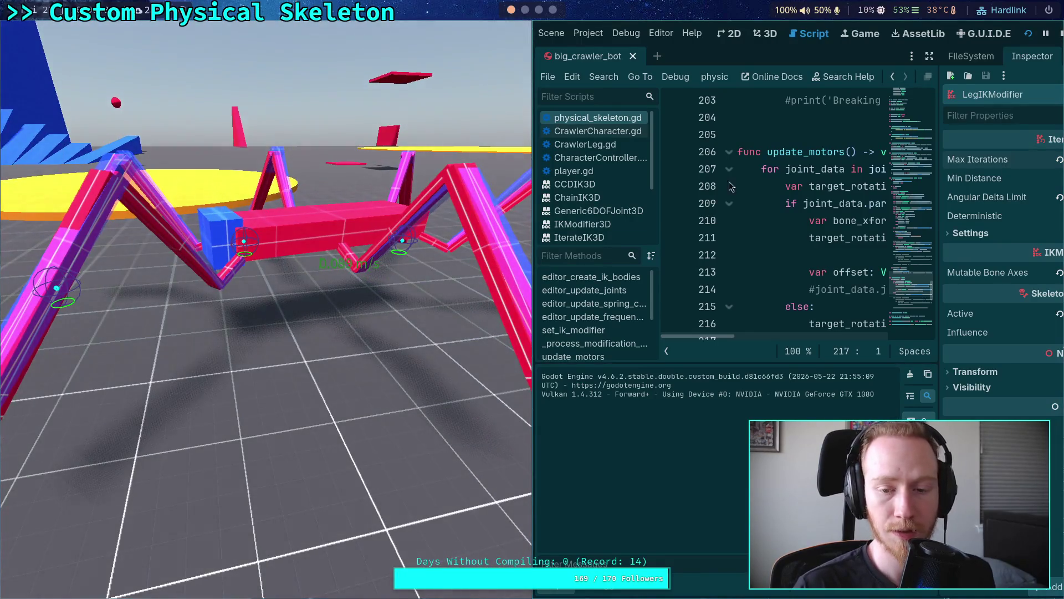
pyautogui.press('F8')
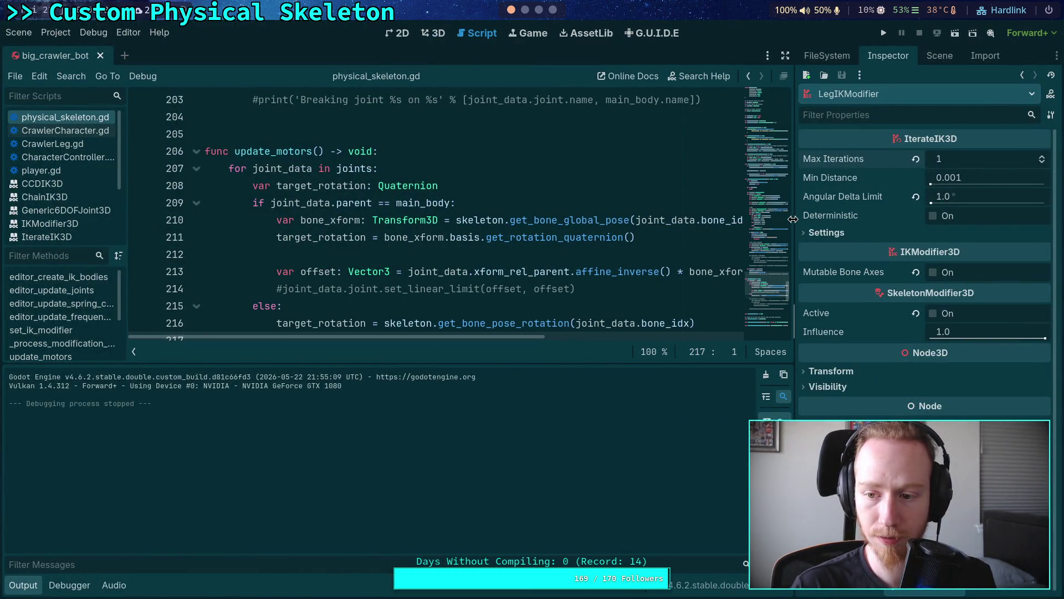
# - Widen the Inspector, hide the output log, and switch to the terminal showing the git diff
pyautogui.moveTo(798, 223); pyautogui.dragTo(785, 223)
pyautogui.click(22, 585)
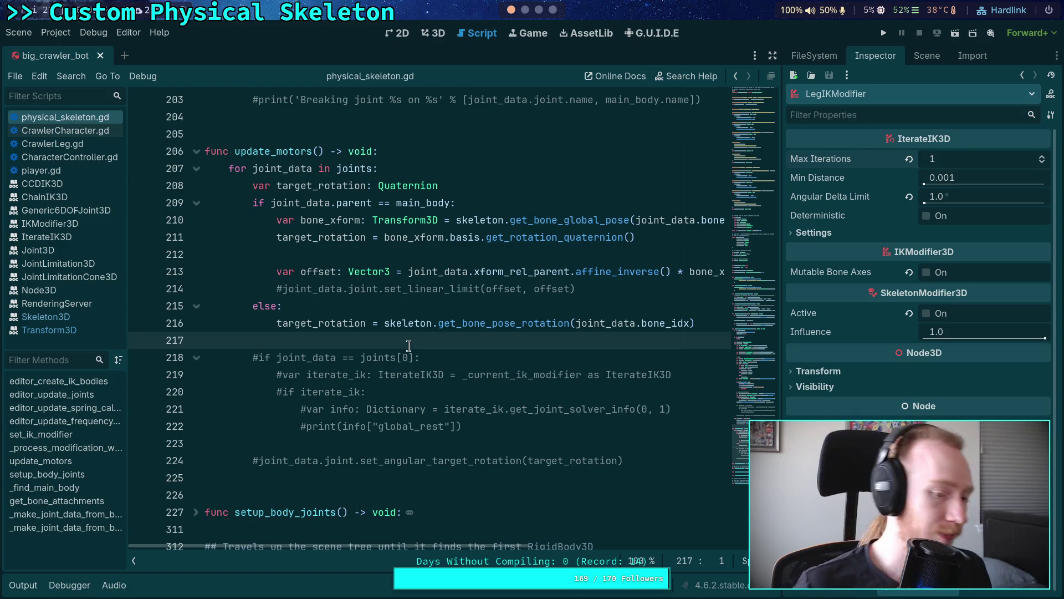
pyautogui.click(538, 11)
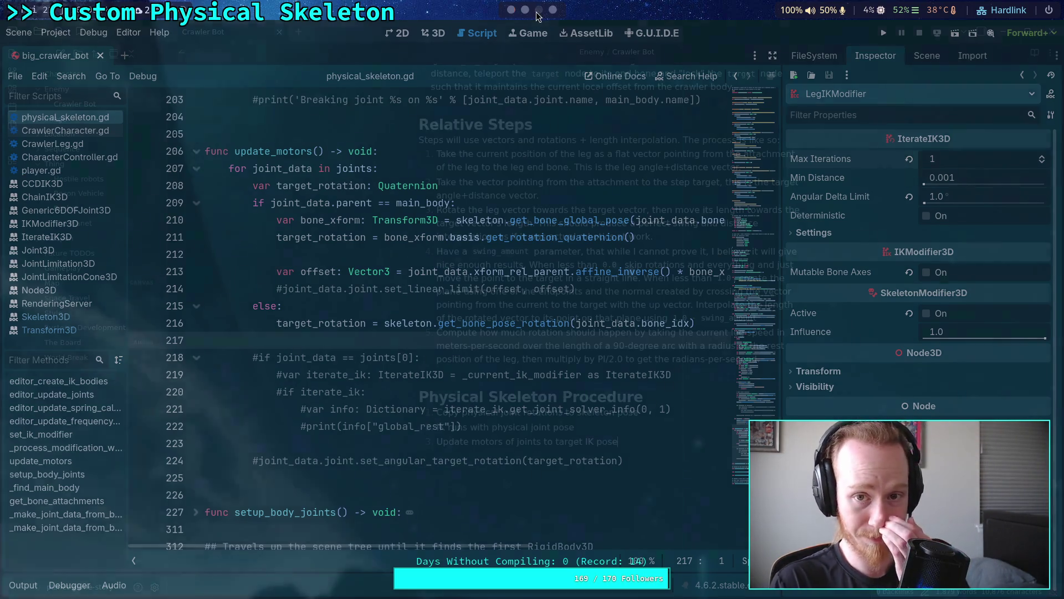
pyautogui.click(525, 10)
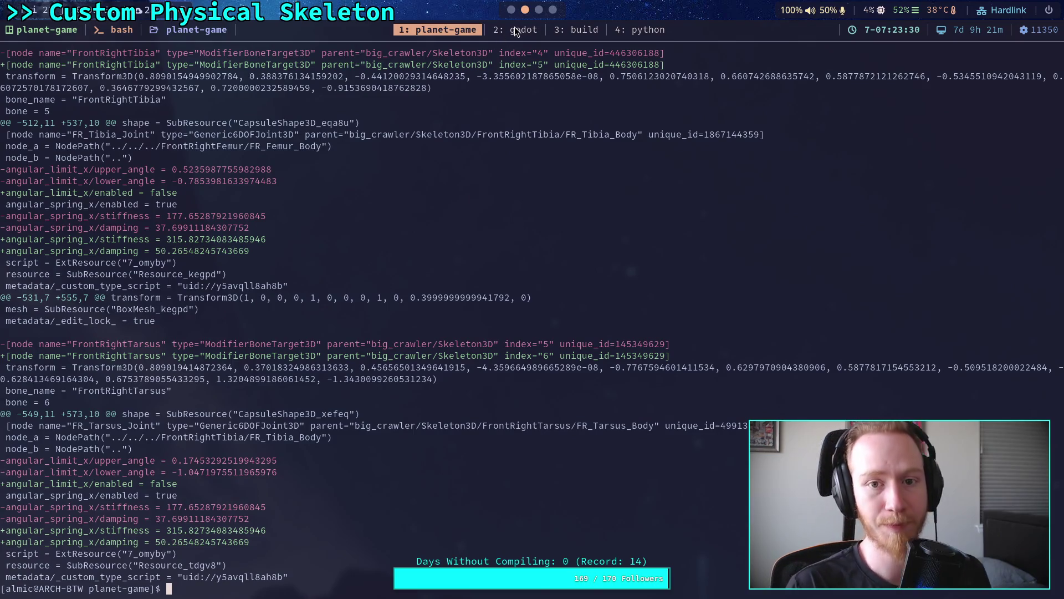
# - In the Godot source window, open the file tree and fuzzy-find iterate_ik_3d.h to open it
pyautogui.click(511, 32)
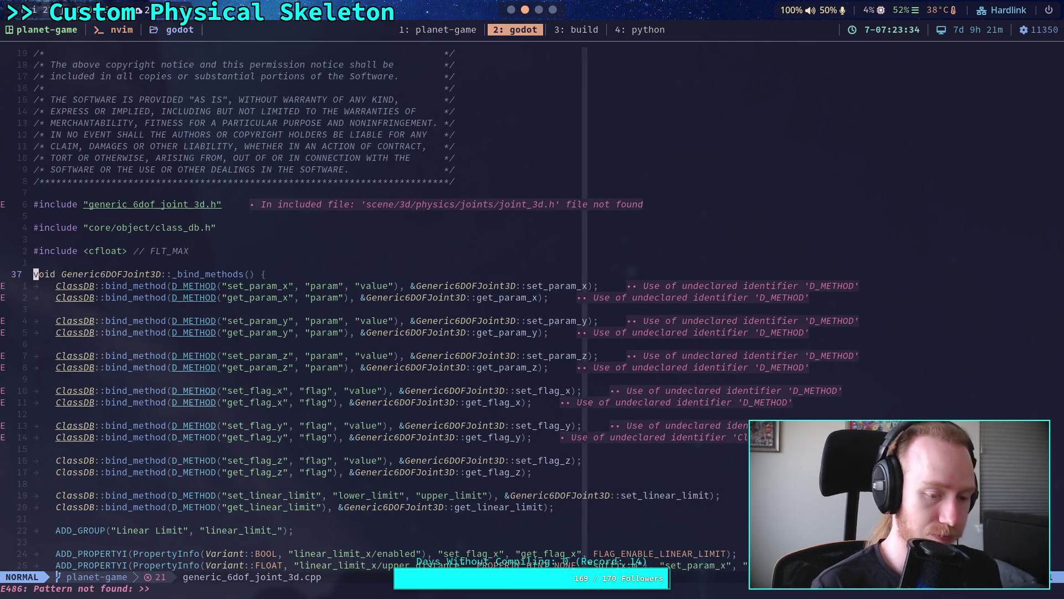
pyautogui.press('p')
pyautogui.press('u')
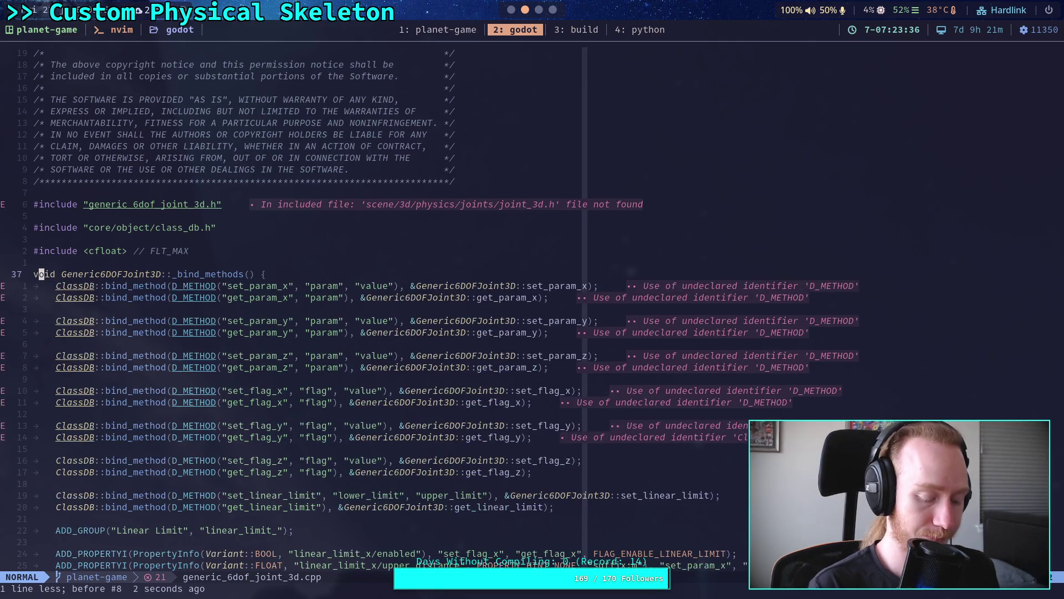
pyautogui.hotkey('ctrl', 'n')
pyautogui.hotkey('ctrl', 'n')
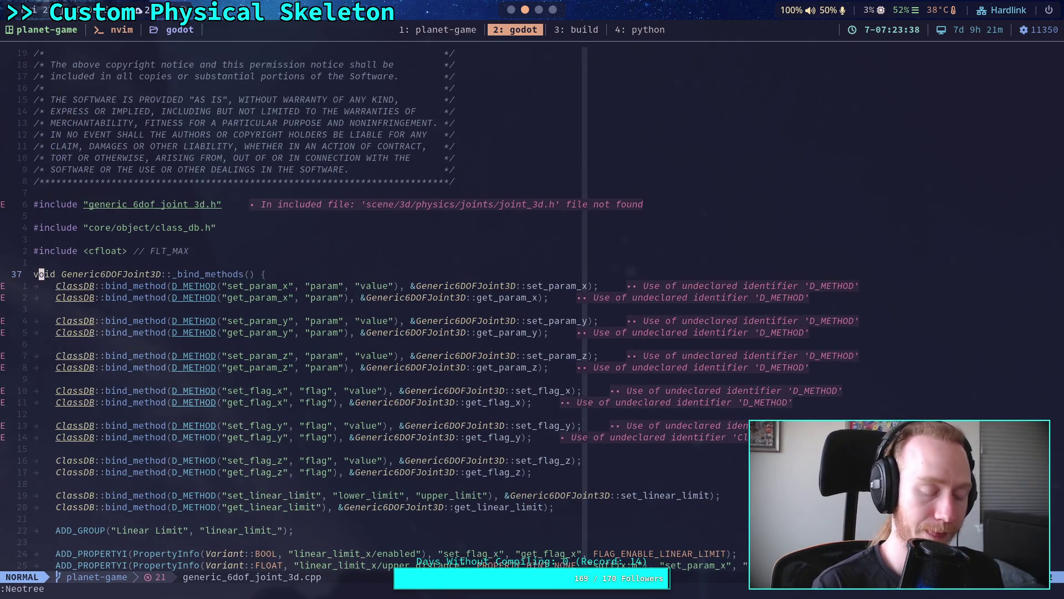
pyautogui.hotkey('ctrl', 'p')
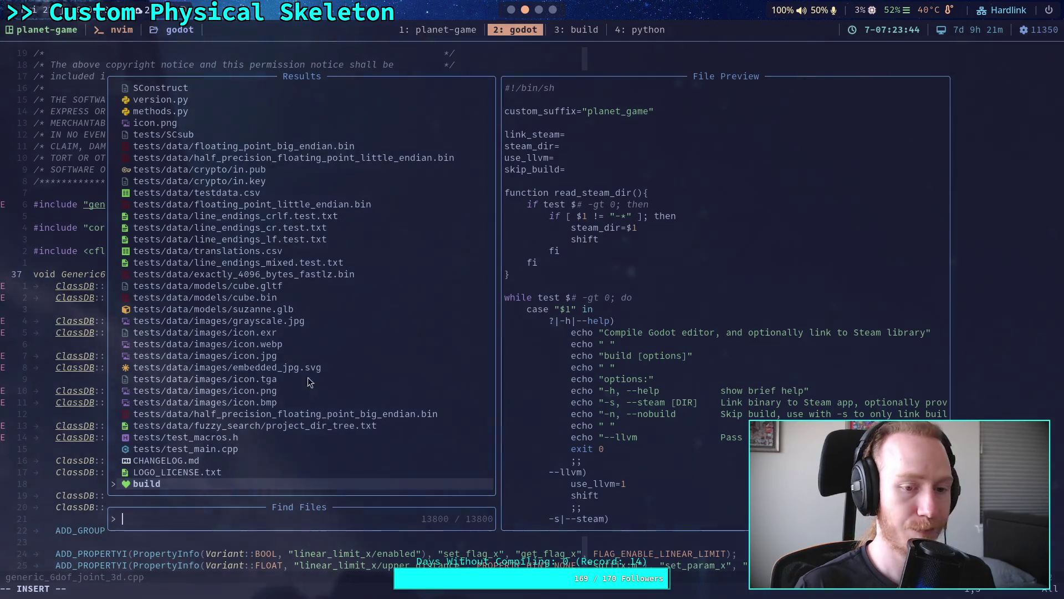
pyautogui.write('iterat')
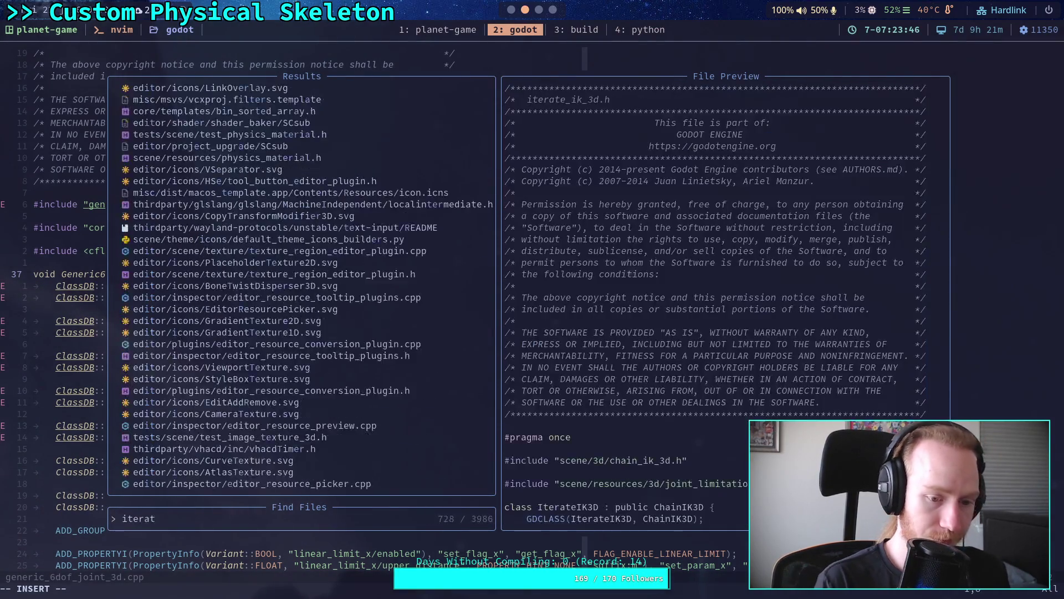
pyautogui.write('e_ik')
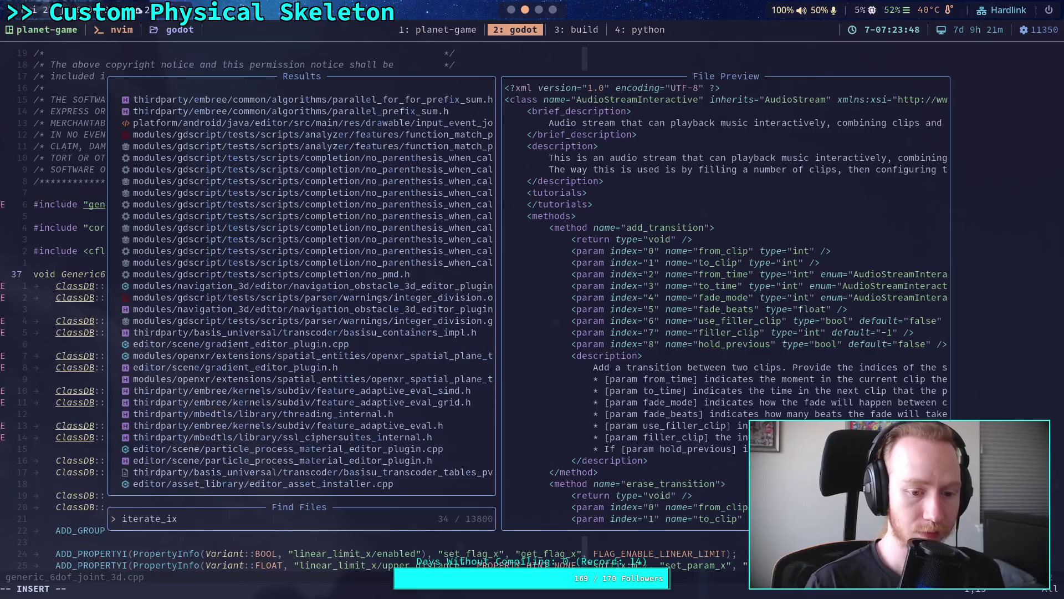
pyautogui.write('_3d')
pyautogui.press('Return')
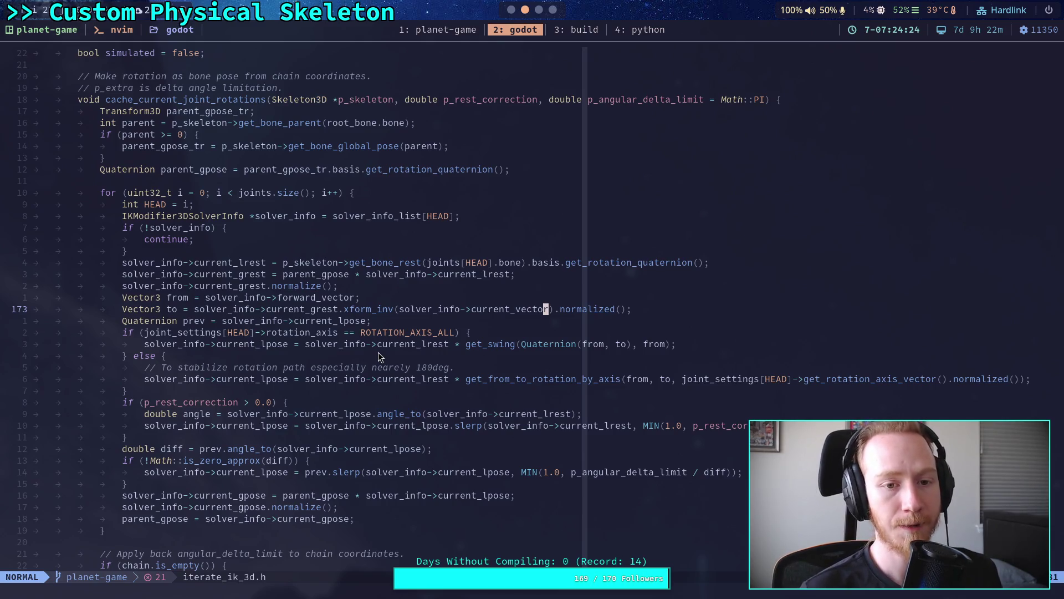
# - Read through cache_current_joint_rotations and init_joints in iterate_ik_3d.h, placing the cursor on line 174
pyautogui.scroll(-5, 376, 351)
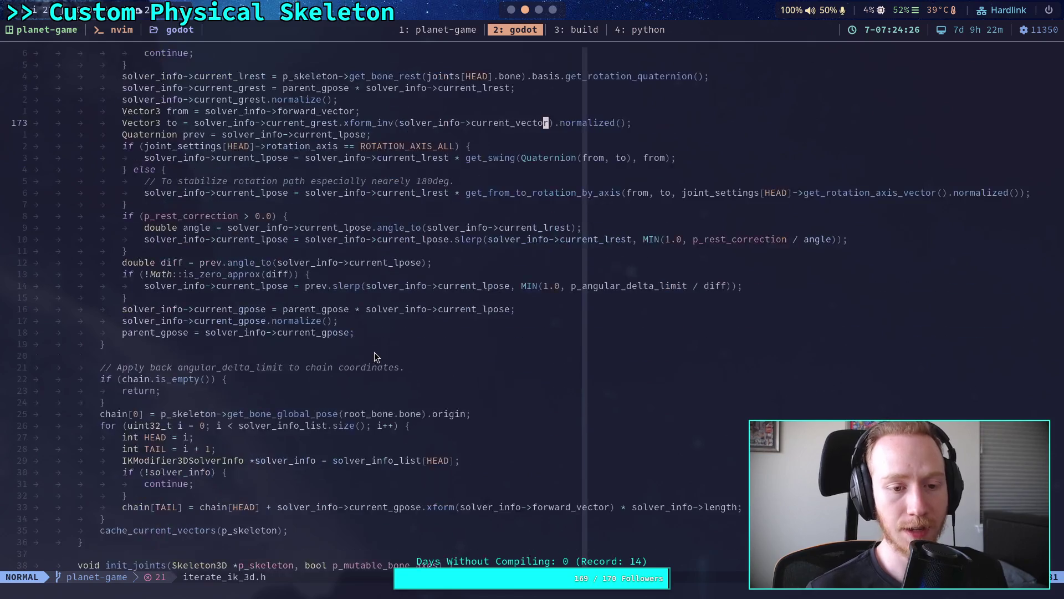
pyautogui.scroll(-4, 371, 356)
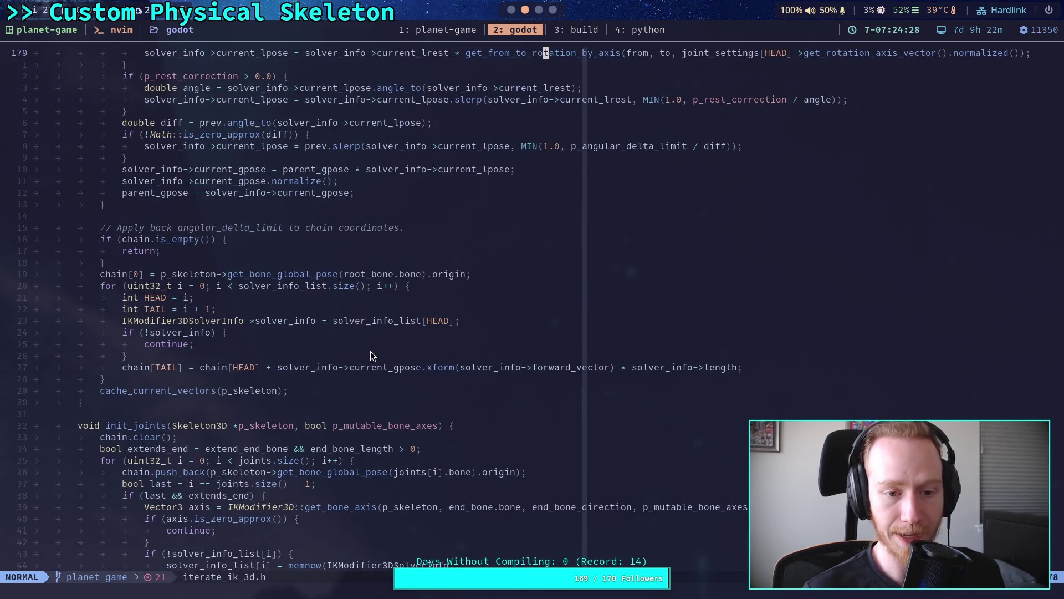
pyautogui.scroll(3, 368, 351)
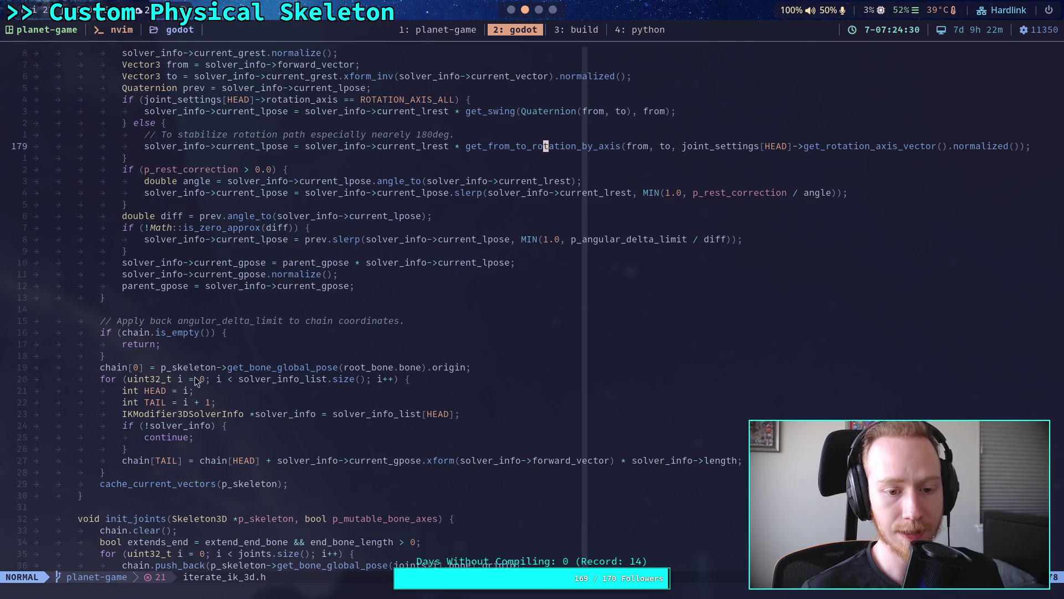
pyautogui.scroll(4, 220, 377)
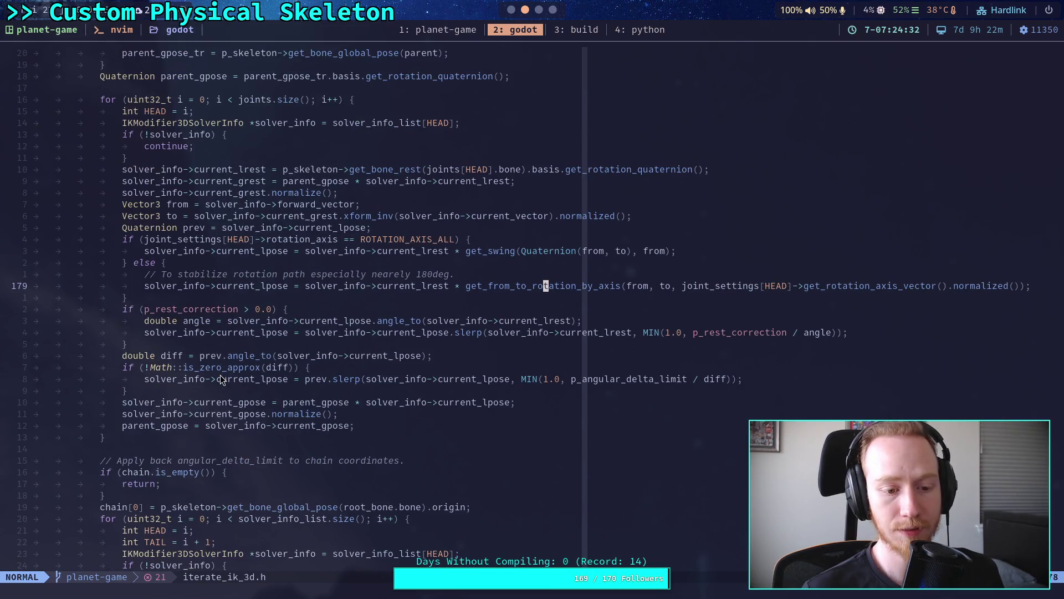
pyautogui.scroll(-3, 221, 378)
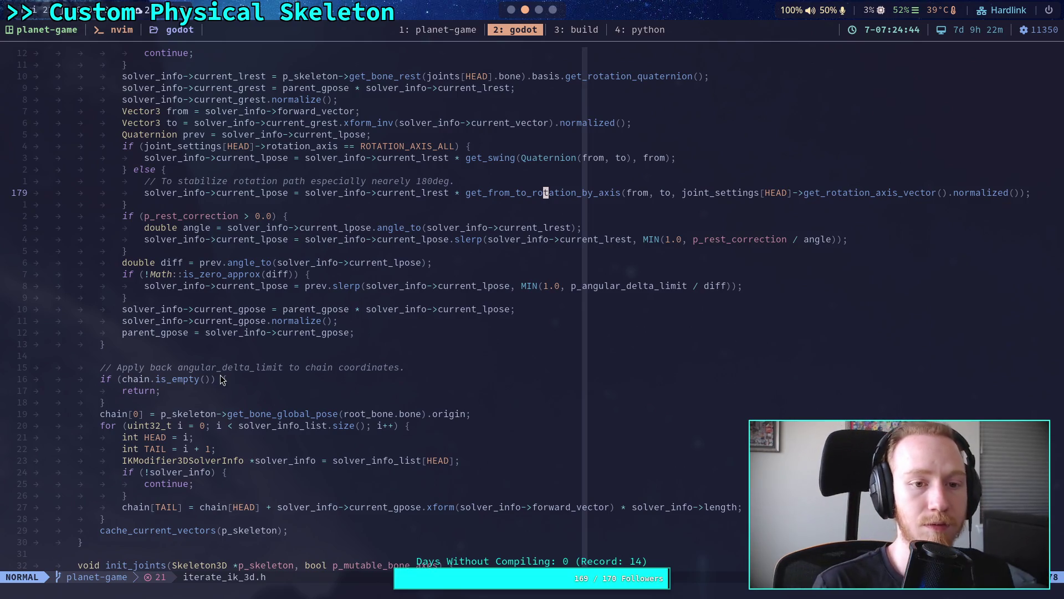
pyautogui.click(364, 135)
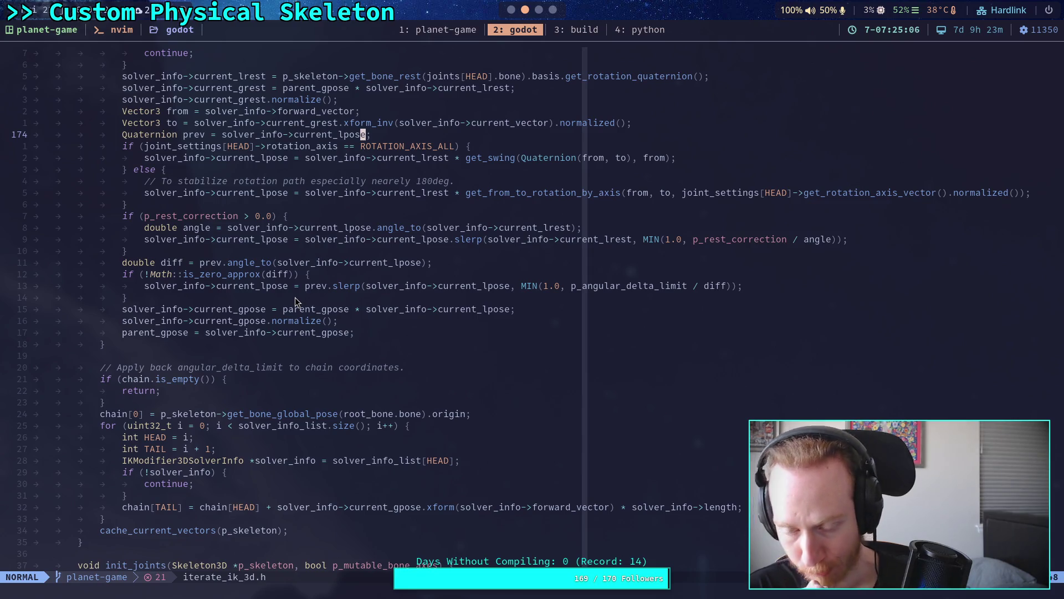
pyautogui.scroll(-7, 299, 380)
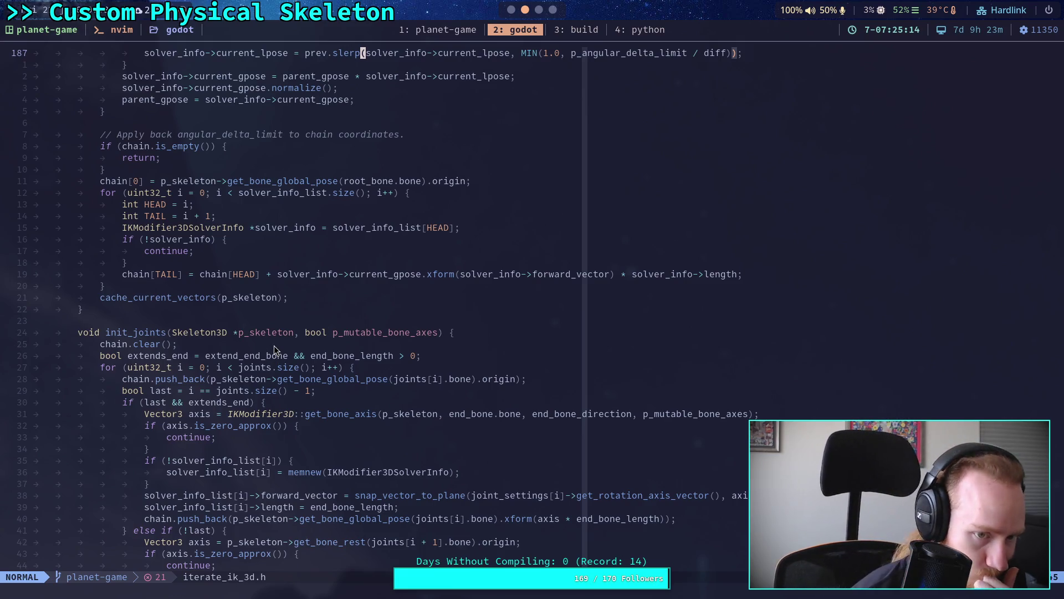
pyautogui.scroll(-8, 274, 345)
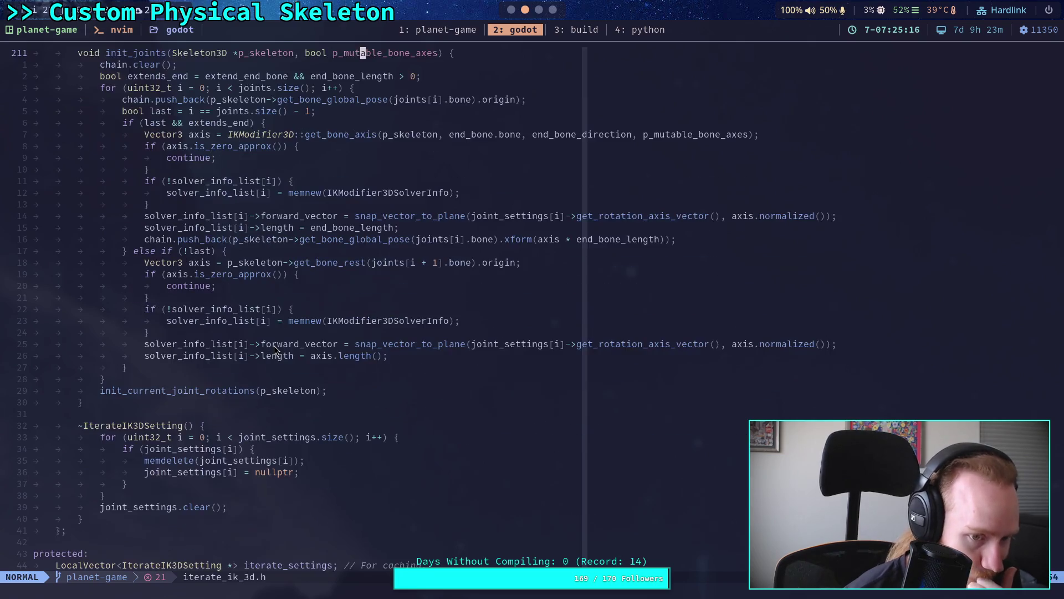
pyautogui.scroll(-11, 274, 345)
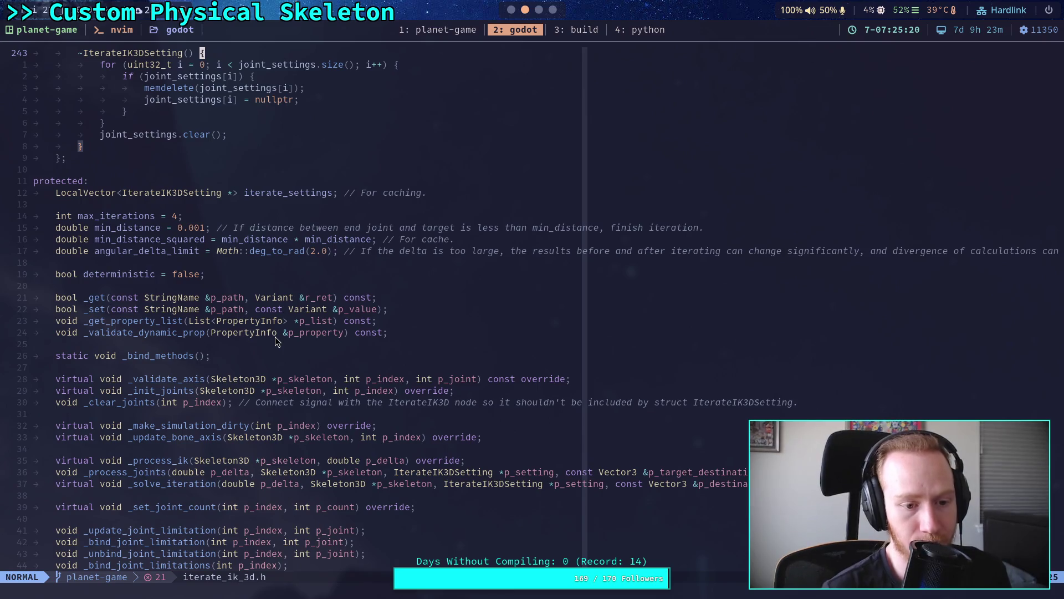
pyautogui.scroll(-4, 275, 340)
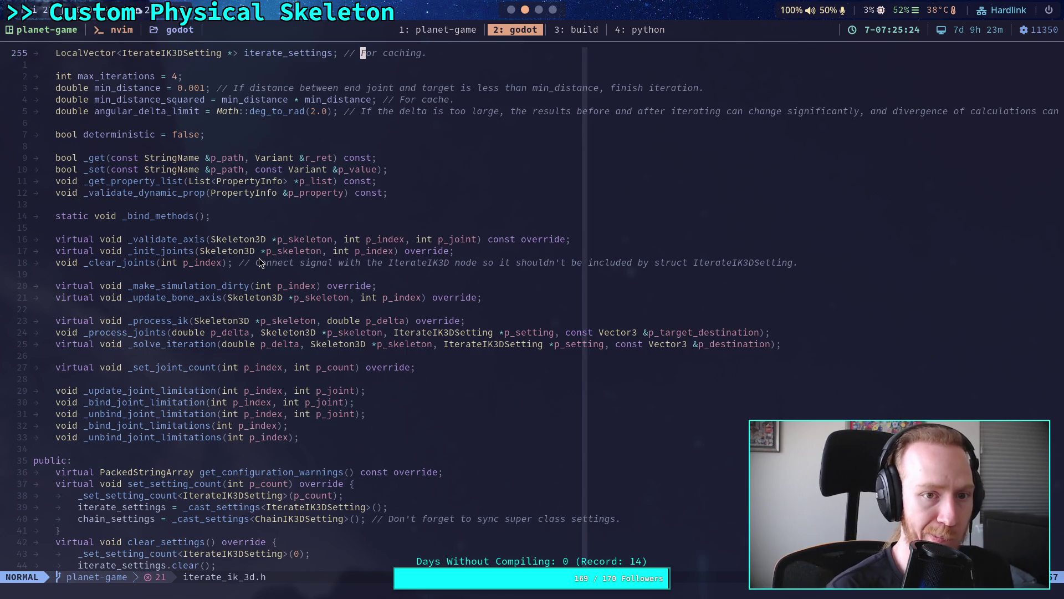
pyautogui.scroll(-19, 255, 263)
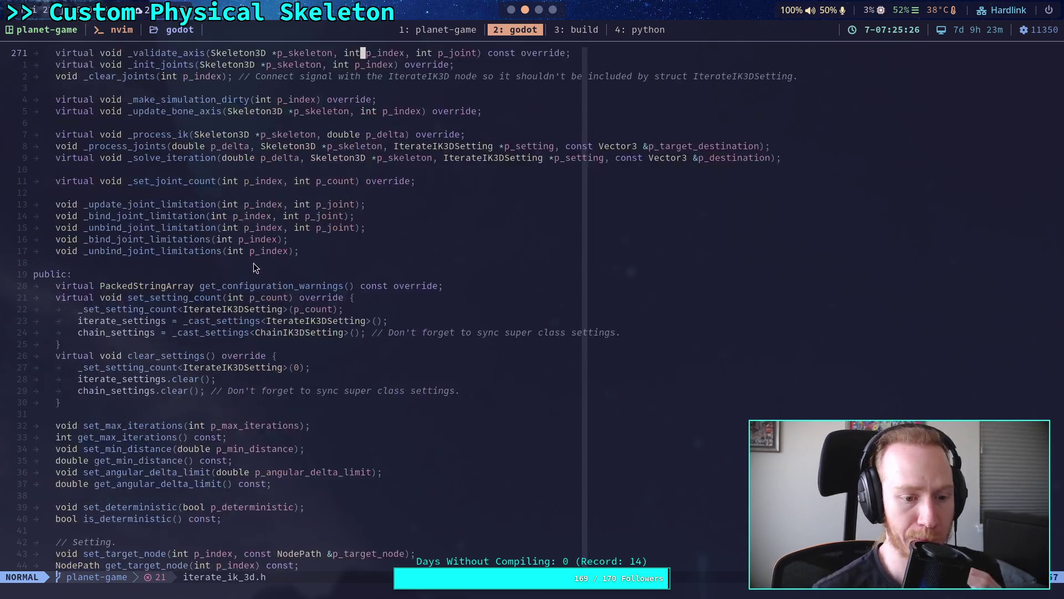
pyautogui.scroll(20, 264, 262)
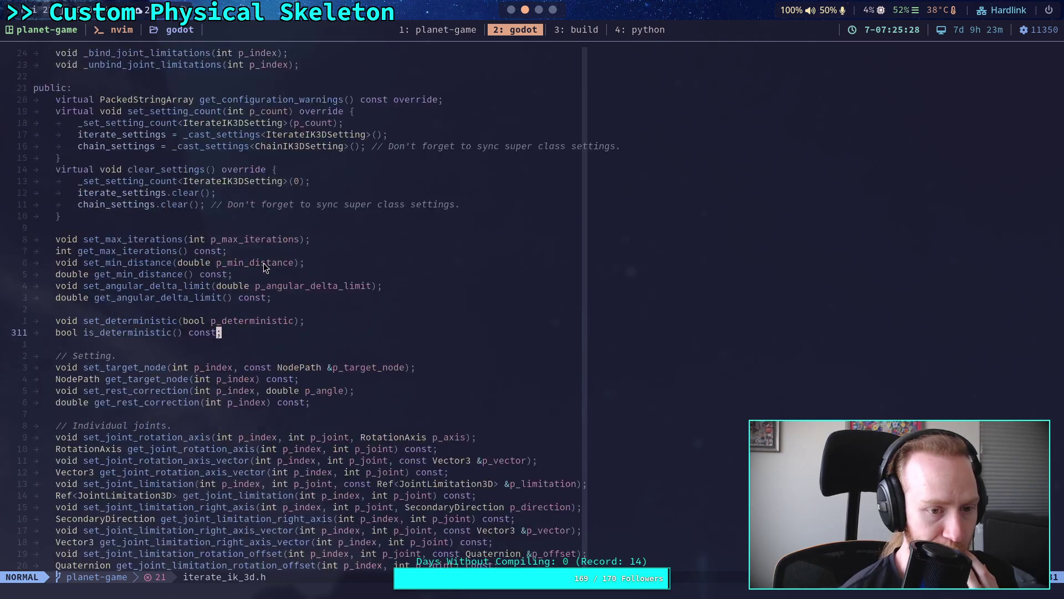
pyautogui.scroll(4, 263, 263)
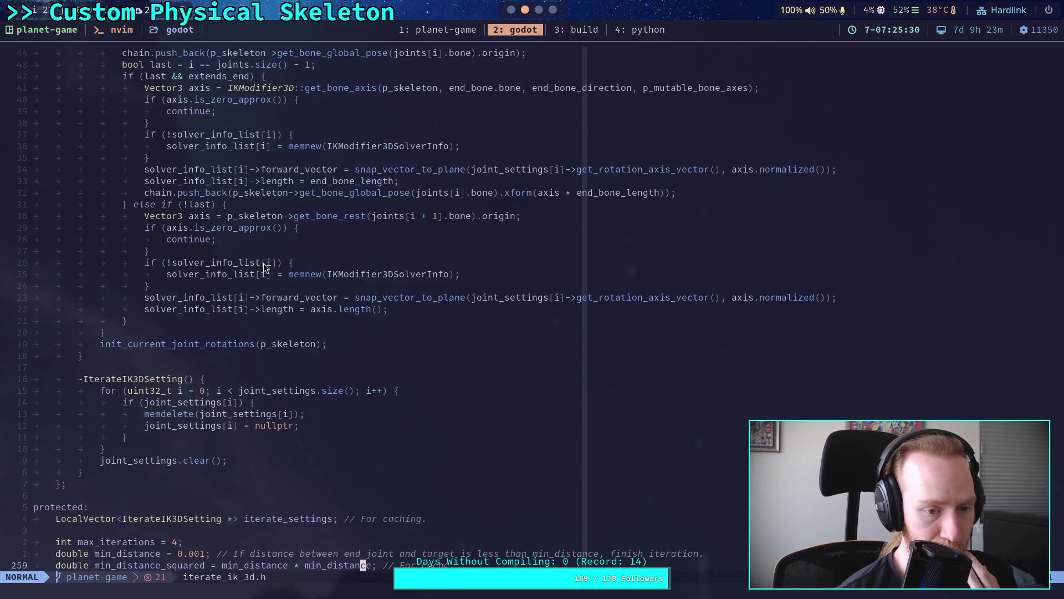
pyautogui.scroll(5, 264, 263)
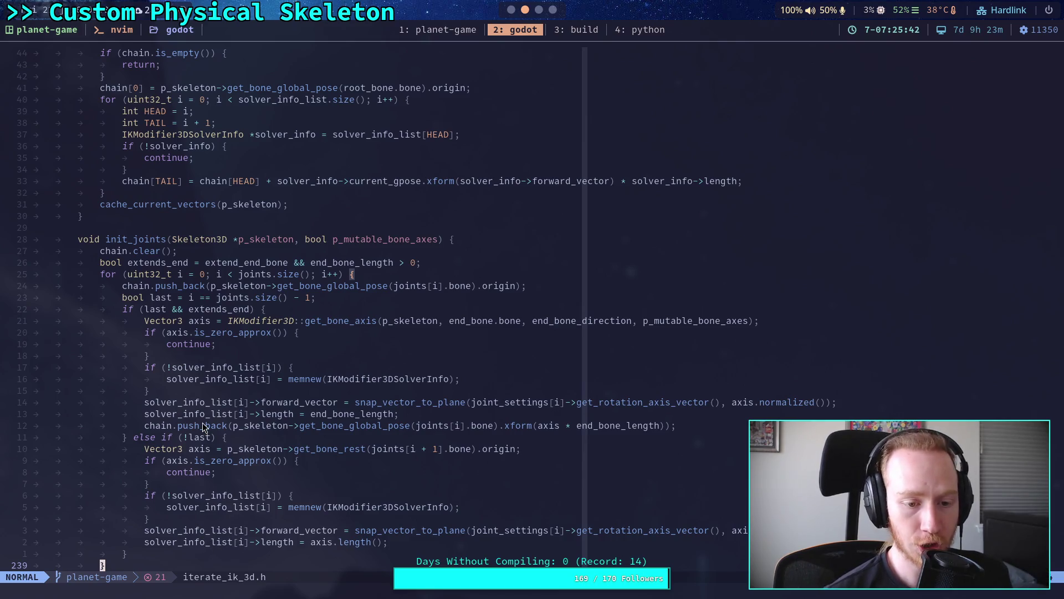
pyautogui.scroll(5, 207, 411)
pyautogui.click(108, 277)
pyautogui.doubleClick(109, 277)
pyautogui.scroll(3, 316, 404)
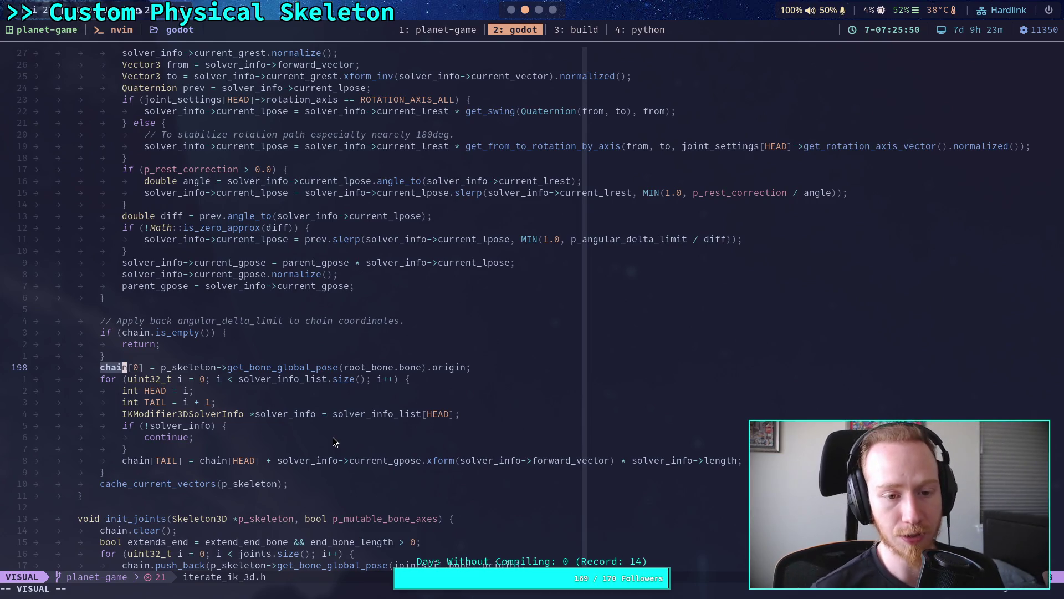
pyautogui.scroll(7, 333, 437)
pyautogui.click(319, 403)
pyautogui.scroll(3, 318, 403)
pyautogui.scroll(-4, 312, 384)
pyautogui.scroll(-3, 312, 385)
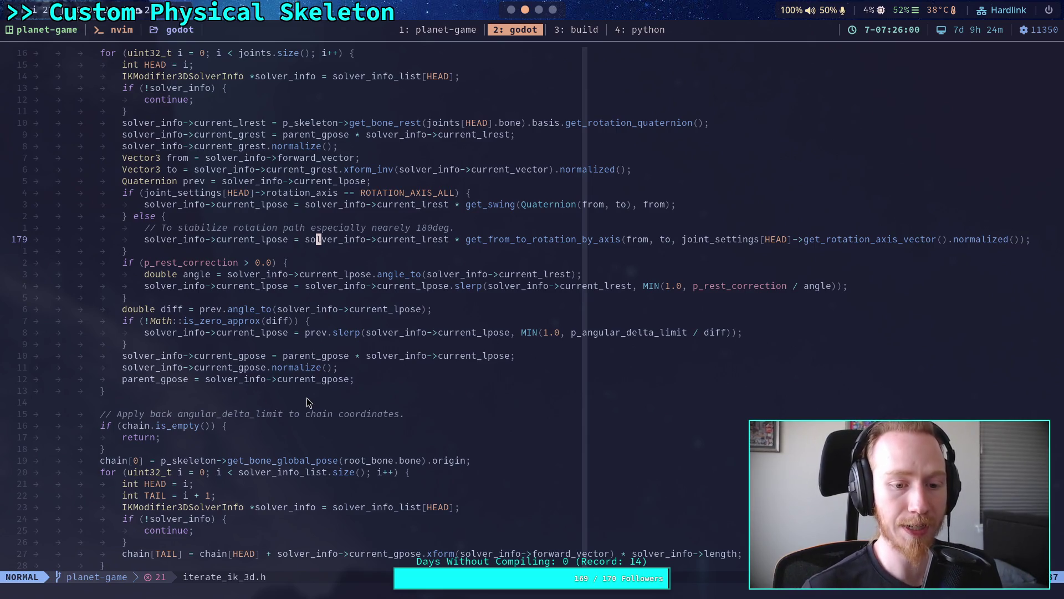
pyautogui.click(288, 425)
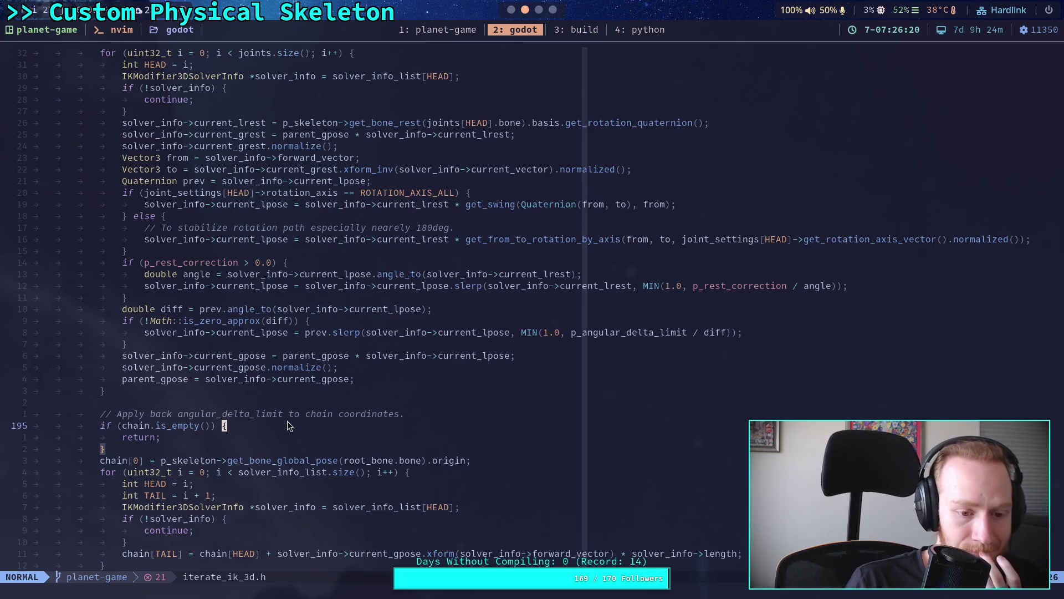
pyautogui.scroll(-2, 283, 424)
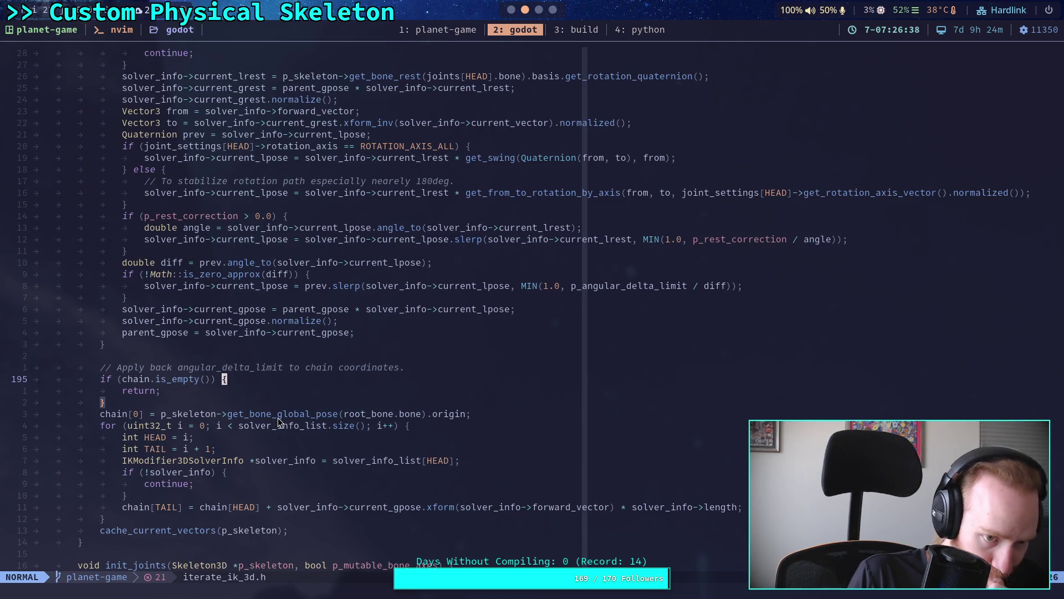
pyautogui.scroll(5, 278, 418)
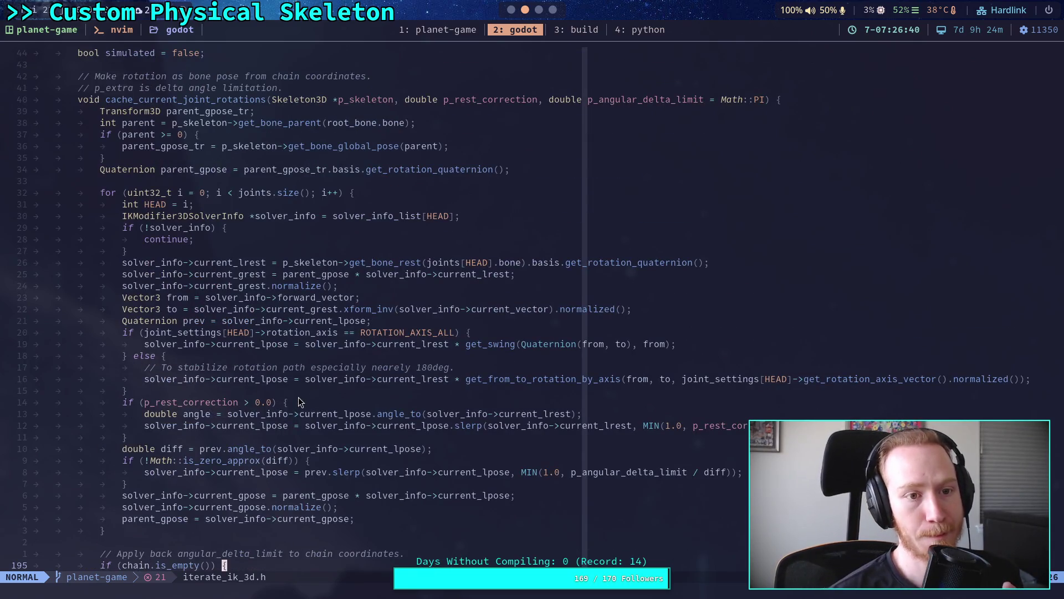
pyautogui.scroll(-7, 299, 397)
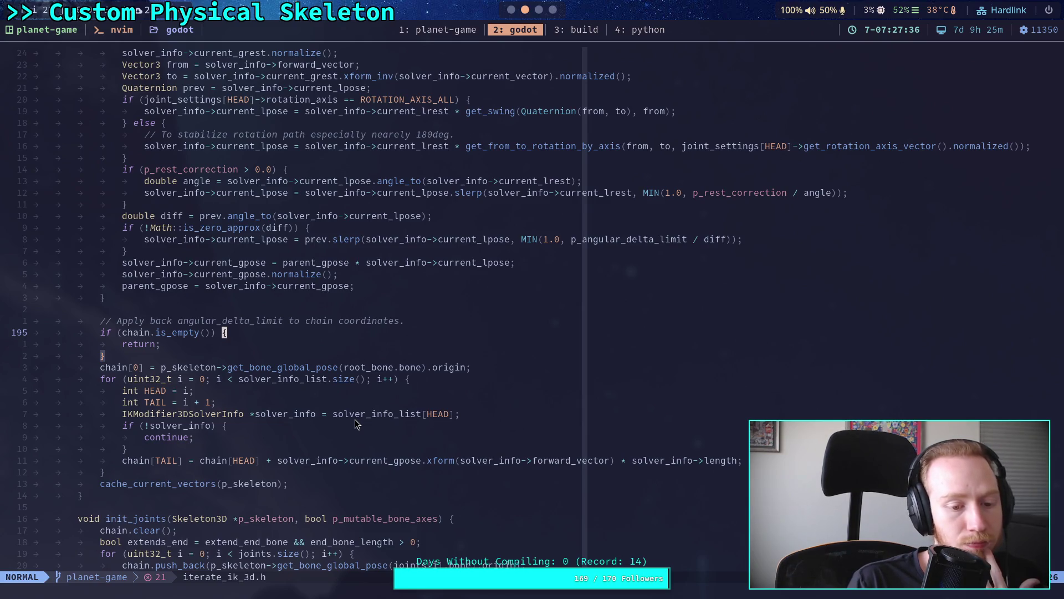
pyautogui.scroll(-7, 366, 405)
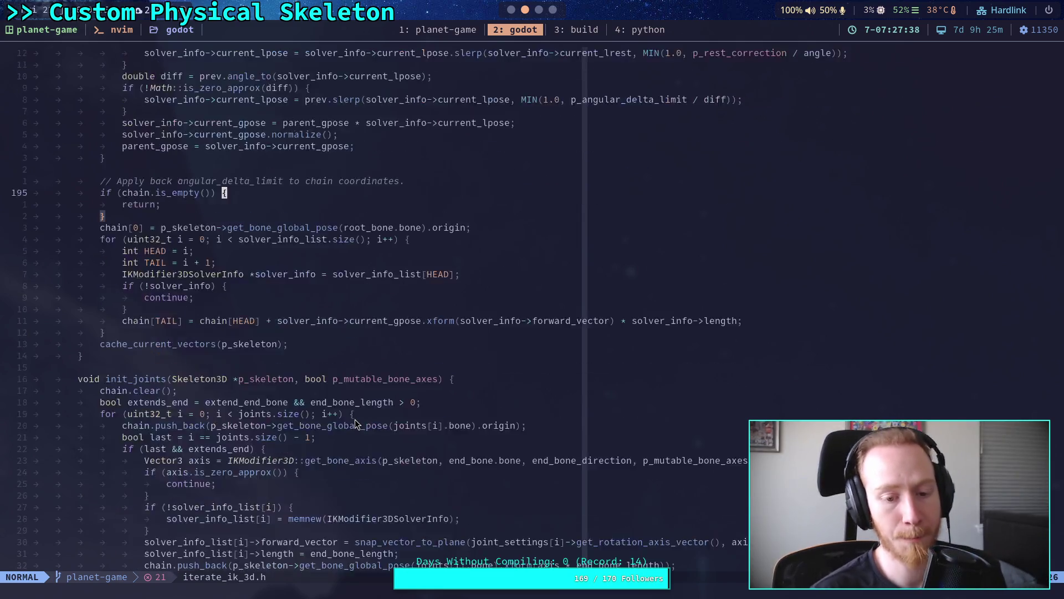
pyautogui.scroll(-3, 401, 415)
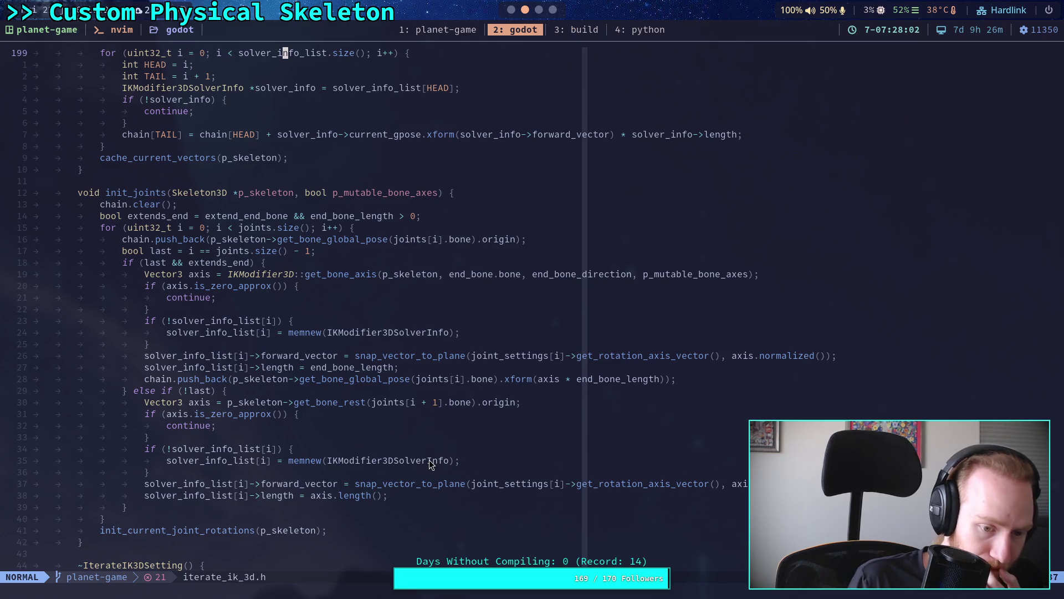
pyautogui.scroll(-7, 362, 464)
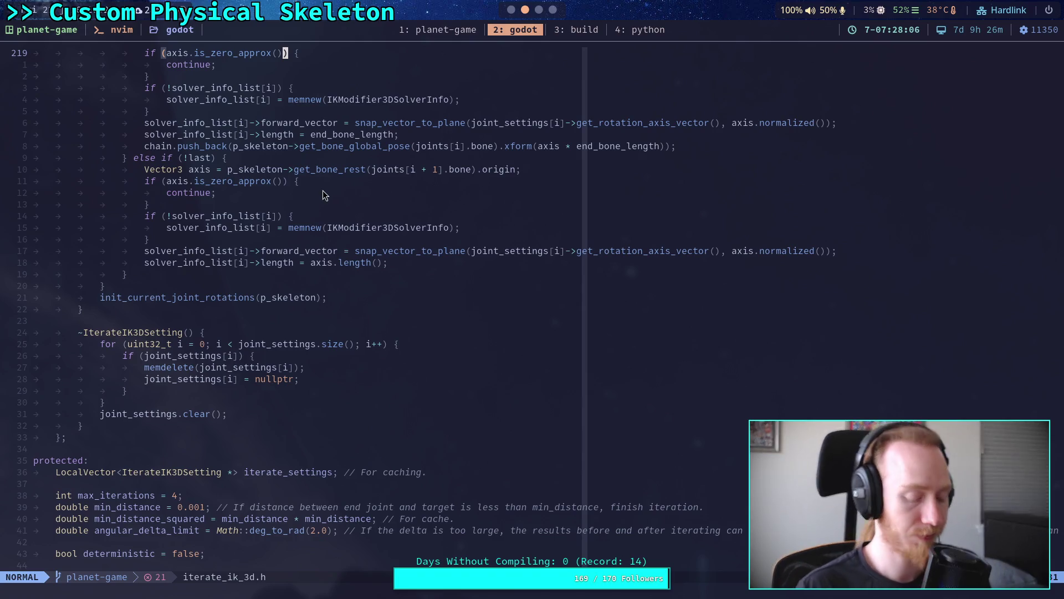
pyautogui.hotkey('ctrl', 'n')
# - Reopen the file tree and fuzzy-find iterate_ik_3d.cpp to open it
pyautogui.press('q')
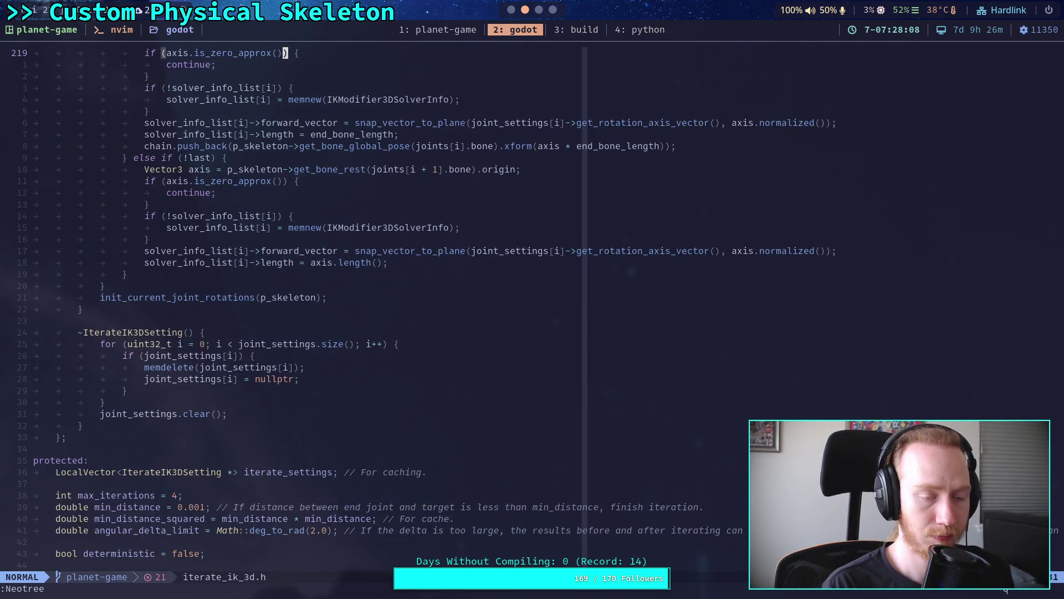
pyautogui.hotkey('ctrl', 'n')
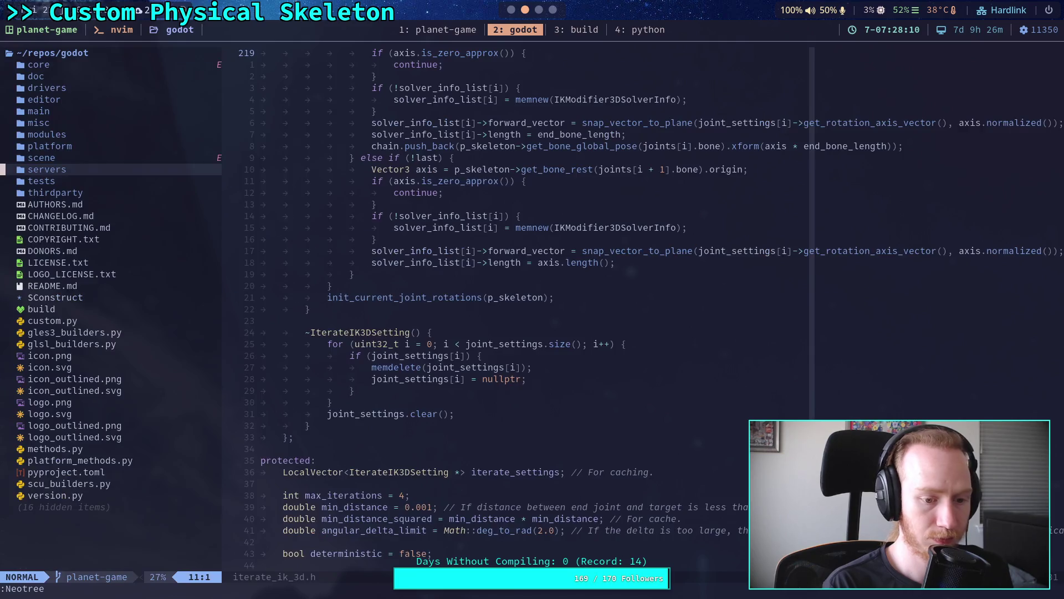
pyautogui.press('j')
pyautogui.press('j')
pyautogui.press('j')
pyautogui.press('Return')
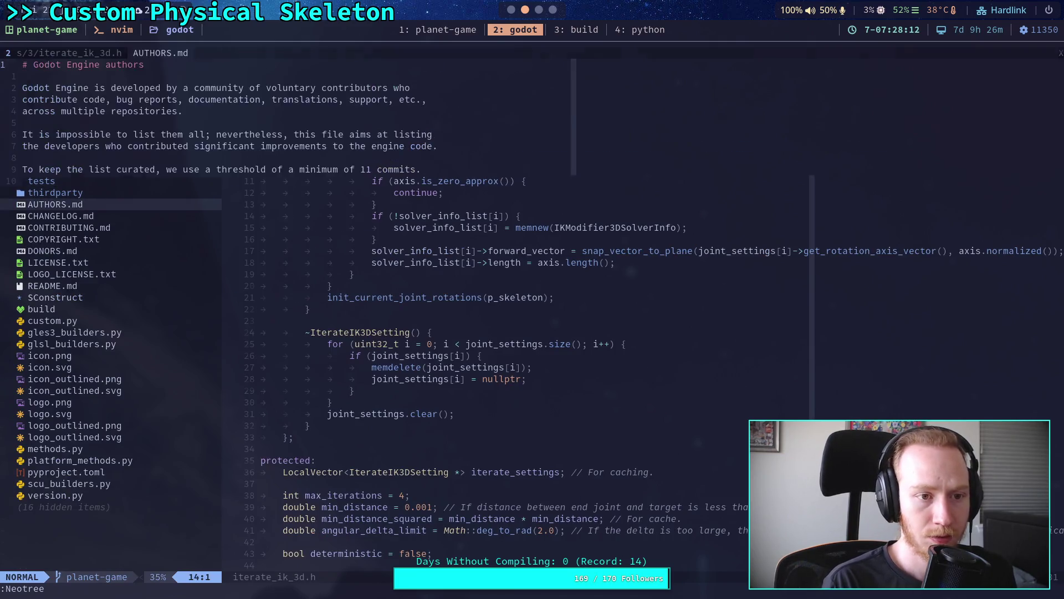
pyautogui.press('space')
pyautogui.press('f')
pyautogui.press('f')
pyautogui.write('iterati')
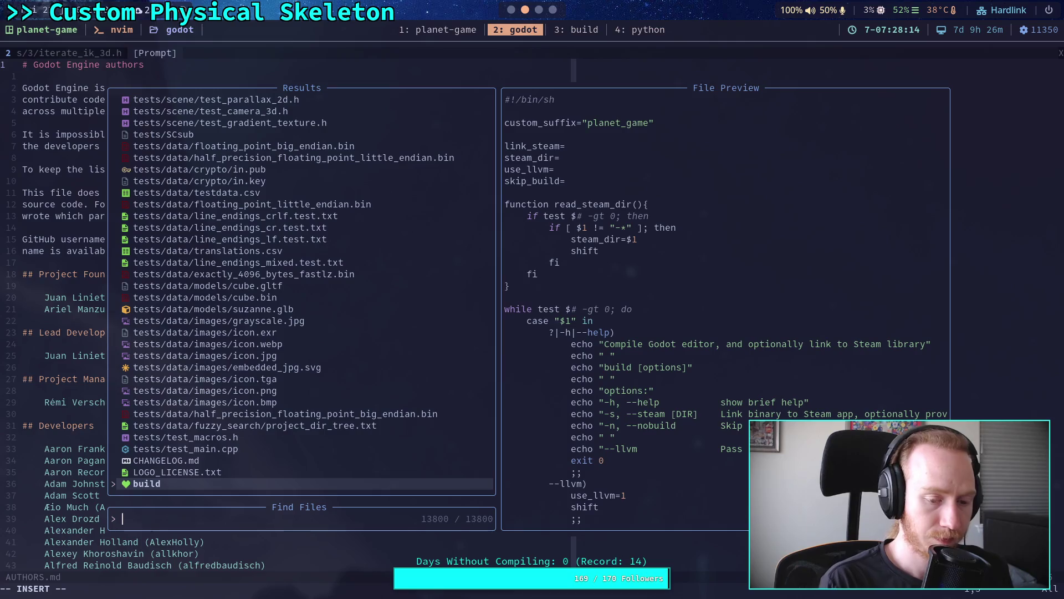
pyautogui.write('e')
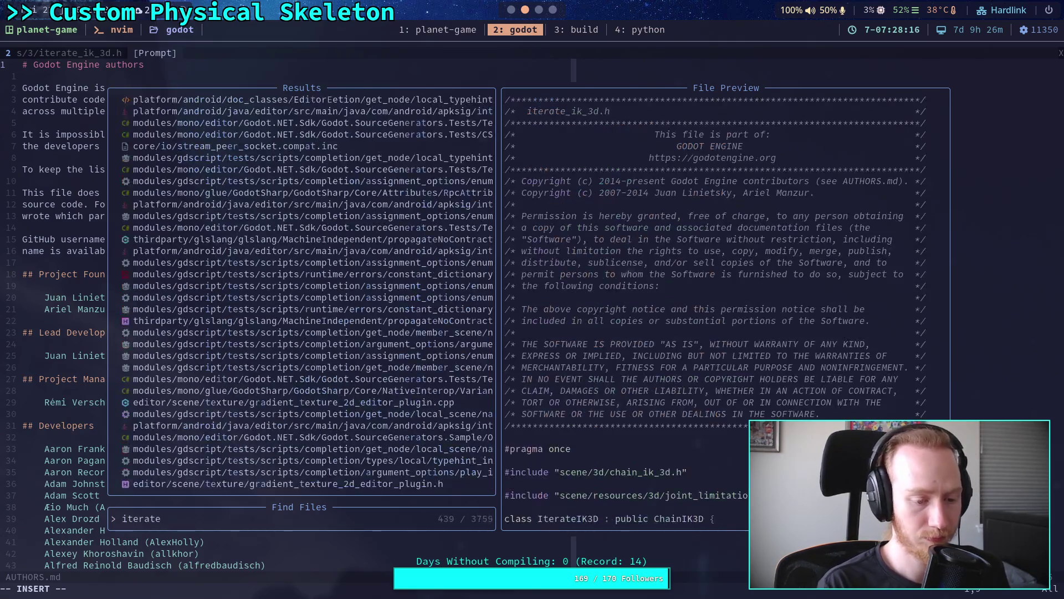
pyautogui.write('_ik_3d.c')
pyautogui.press('Return')
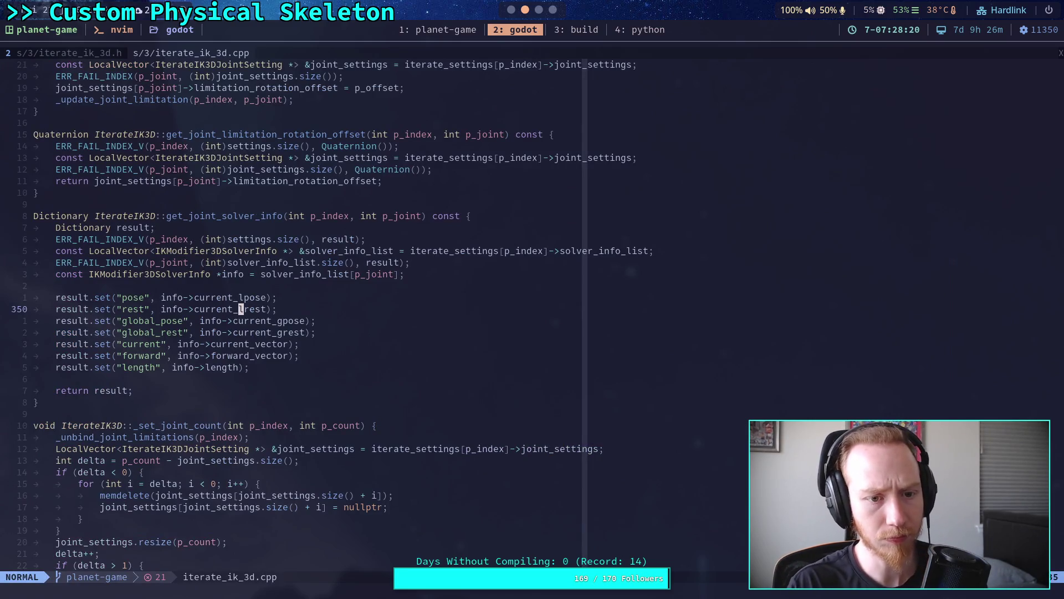
# - Page through iterate_ik_3d.cpp past method bindings, _init_joints and _update_bone_axis toward _process_ik
pyautogui.hotkey('ctrl', 'f')
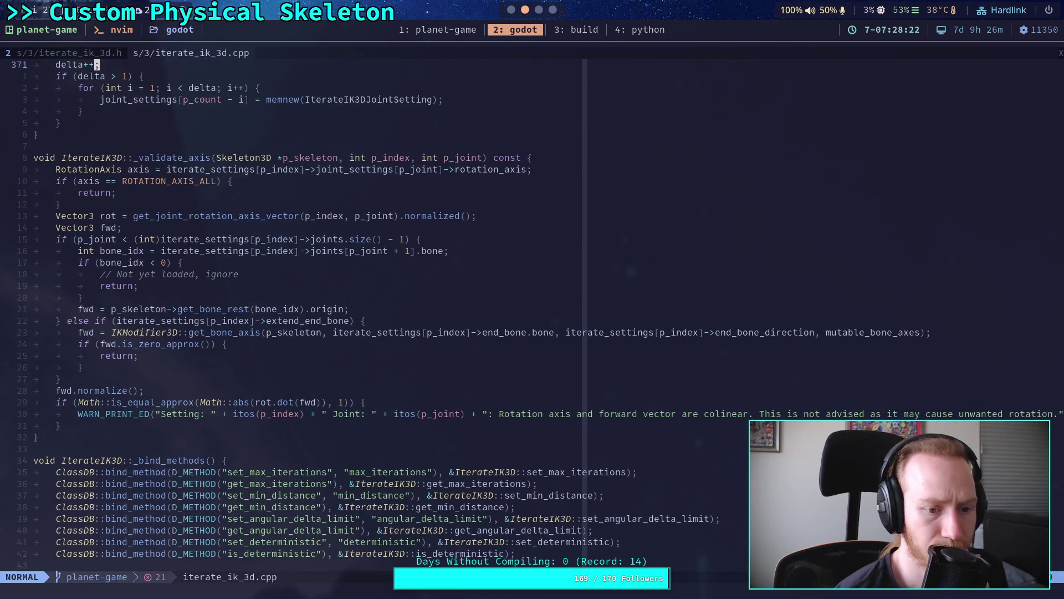
pyautogui.hotkey('ctrl', 'f')
pyautogui.hotkey('ctrl', 'f')
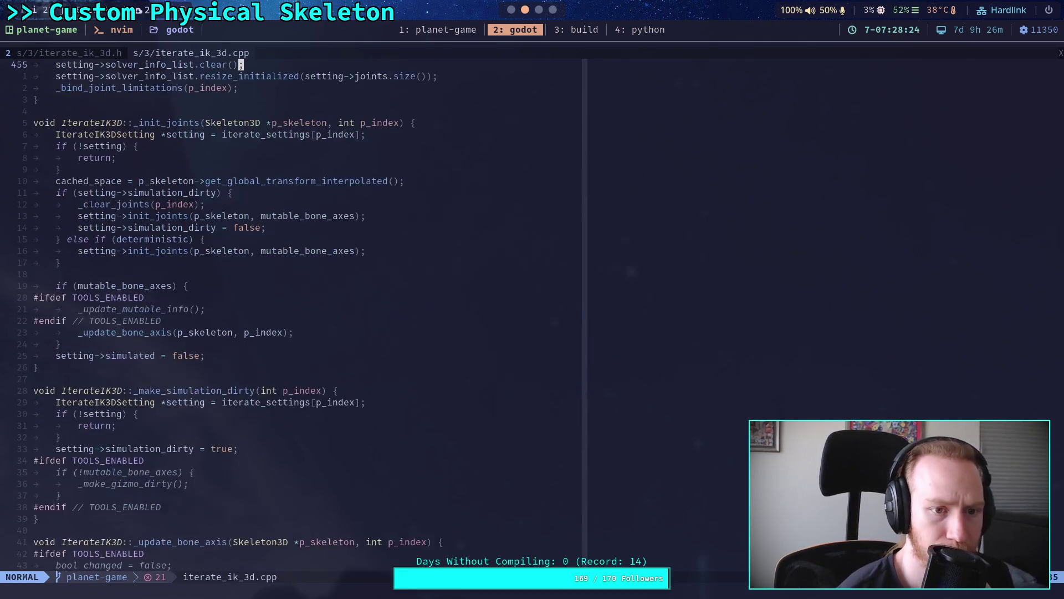
pyautogui.hotkey('ctrl', 'b')
pyautogui.hotkey('ctrl', 'f')
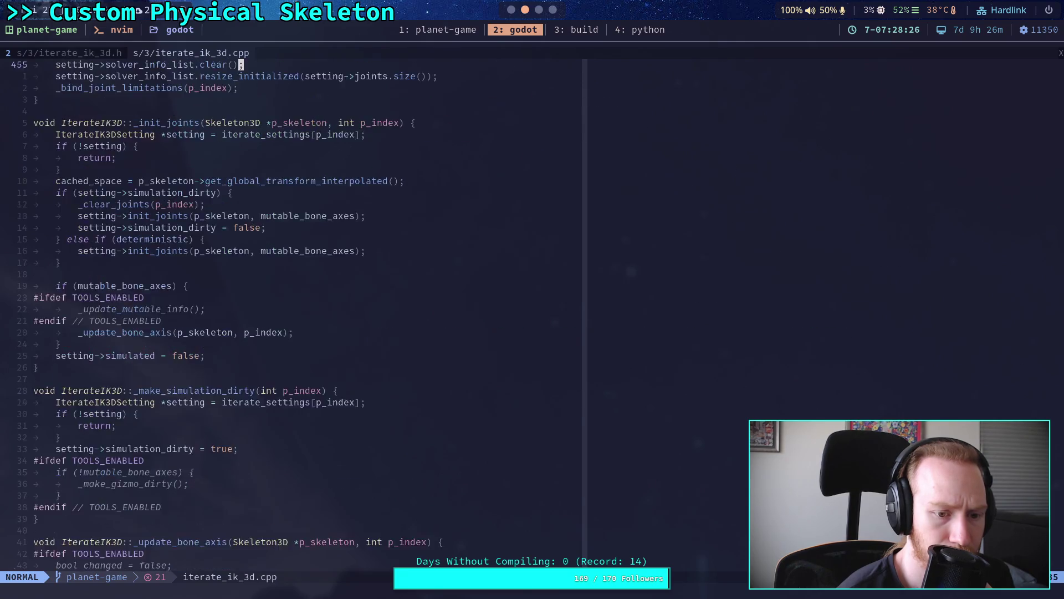
pyautogui.hotkey('ctrl', 'f')
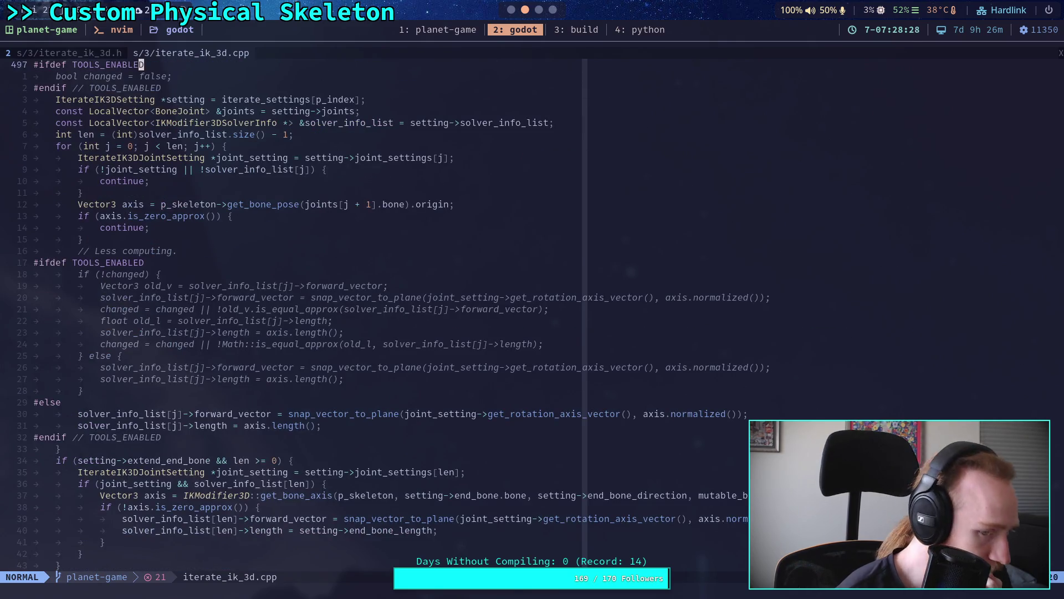
pyautogui.hotkey('ctrl', 'f')
pyautogui.press('j')
pyautogui.press('2')
pyautogui.press('0')
pyautogui.press('j')
pyautogui.press('j')
pyautogui.press('j')
pyautogui.press('j')
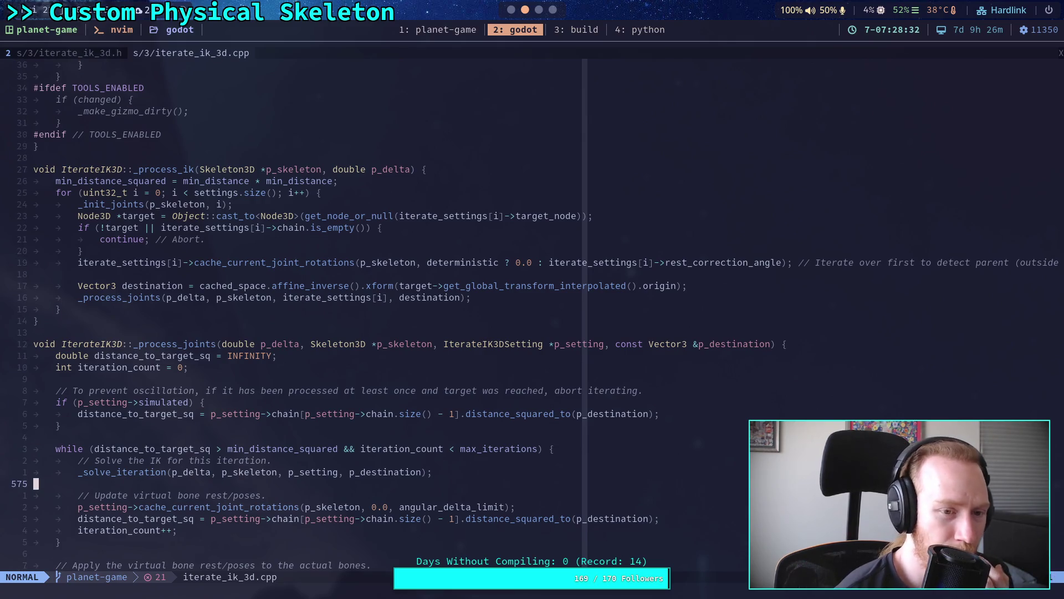
pyautogui.press('k')
pyautogui.press('k')
pyautogui.press('k')
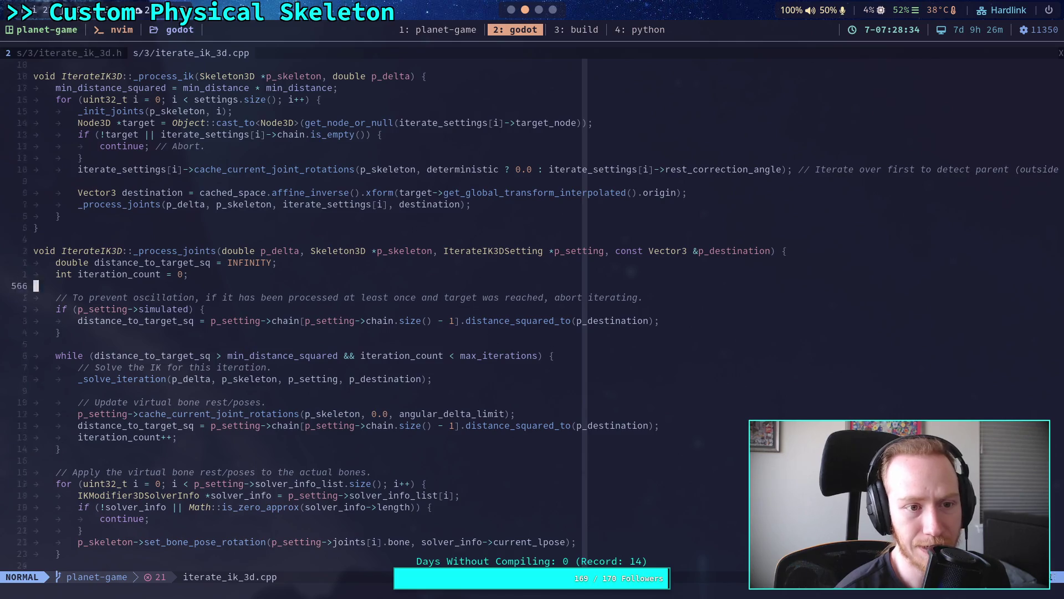
# - Locate the _update_bone_axis call and the deterministic branch's init_joints call, then return to the header
pyautogui.press('j')
pyautogui.press('z')
pyautogui.press('b')
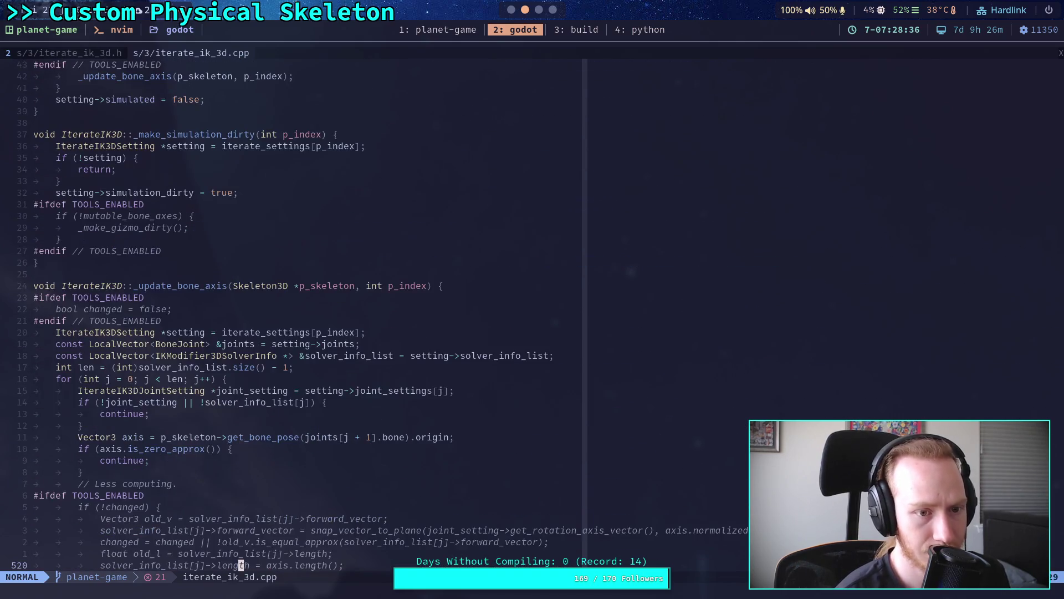
pyautogui.press('4')
pyautogui.press('2')
pyautogui.press('k')
pyautogui.press('z')
pyautogui.press('b')
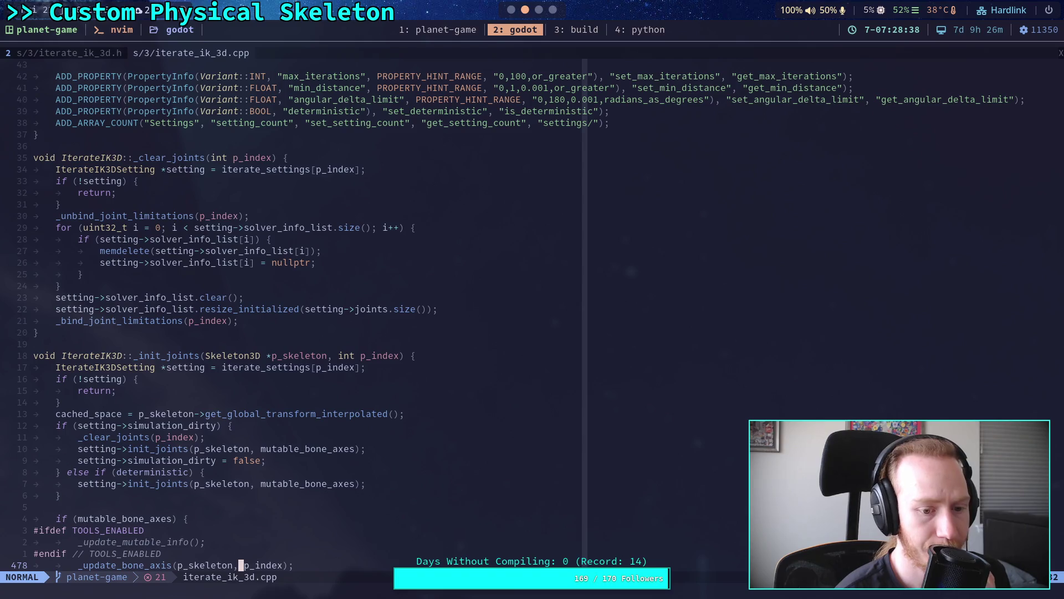
pyautogui.press('j')
pyautogui.press('j')
pyautogui.press('j')
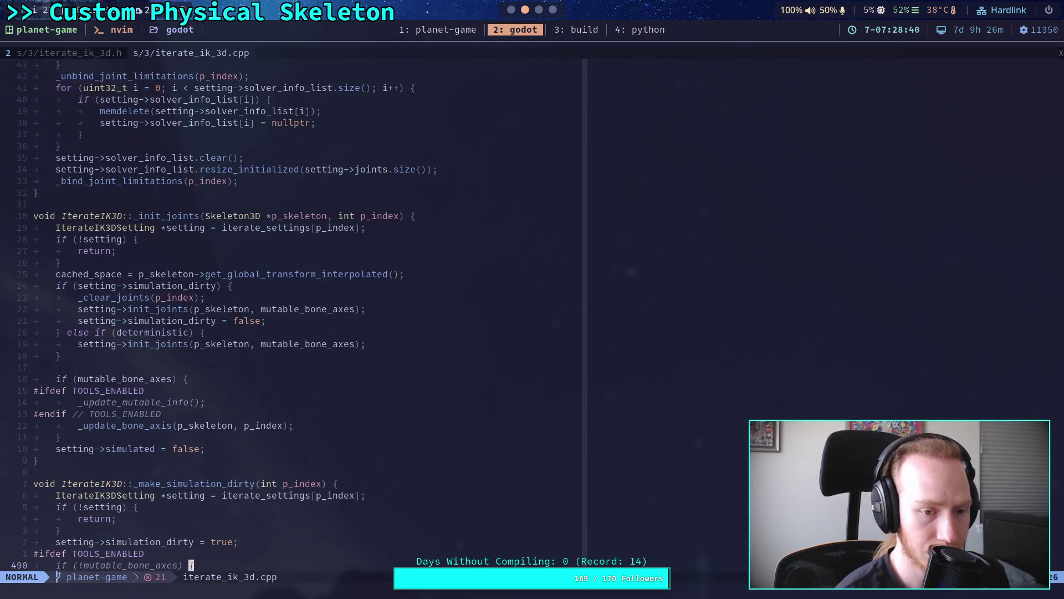
pyautogui.click(241, 344)
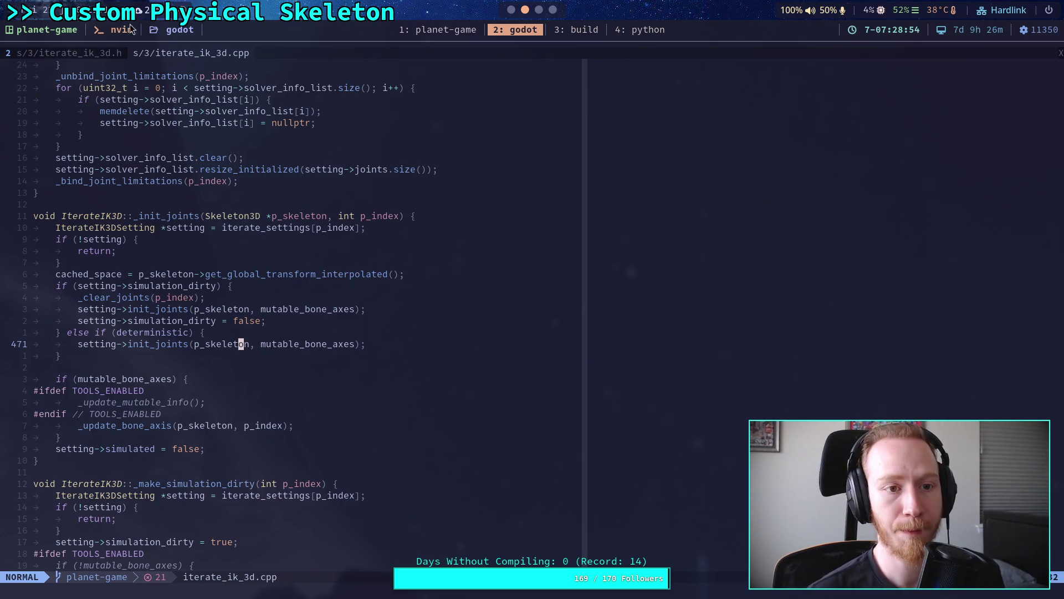
pyautogui.click(75, 54)
# - Close the file tree, select the get_bone_rest call in init_joints, and switch to the Godot editor
pyautogui.scroll(-5, 482, 306)
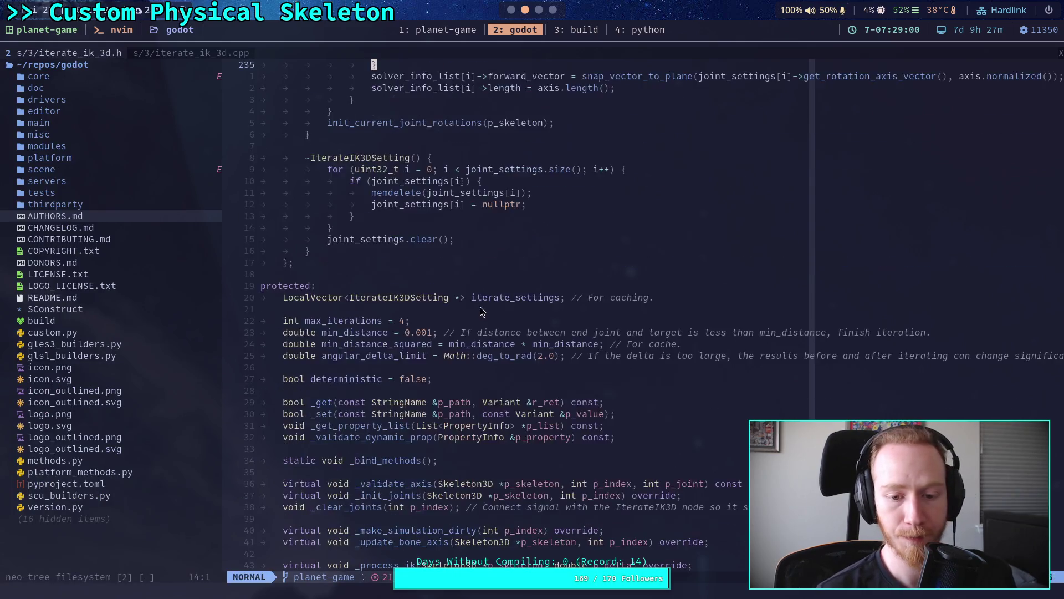
pyautogui.scroll(20, 481, 302)
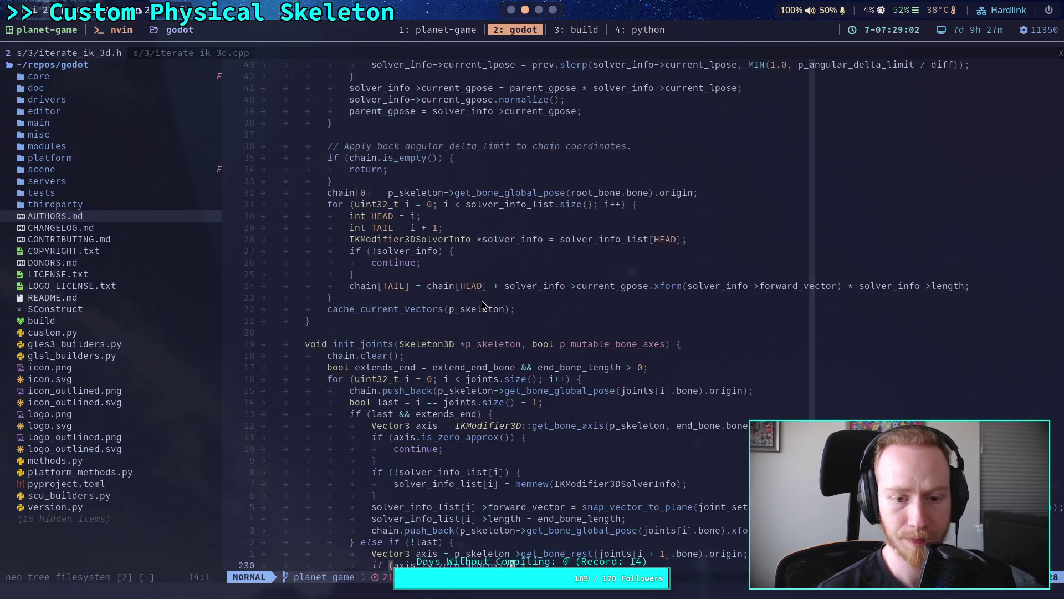
pyautogui.scroll(-1, 482, 300)
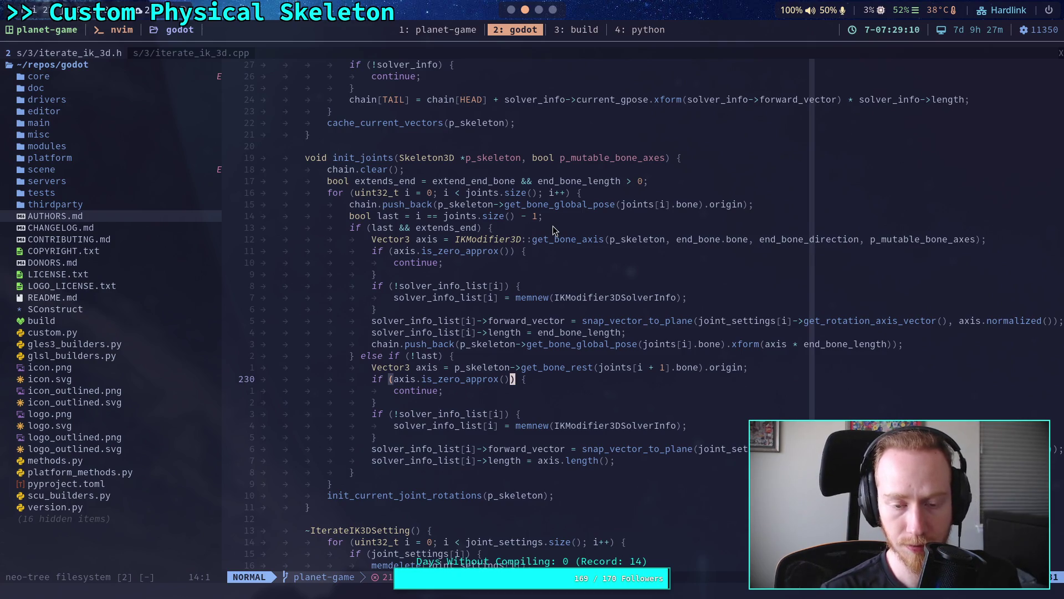
pyautogui.click(135, 254)
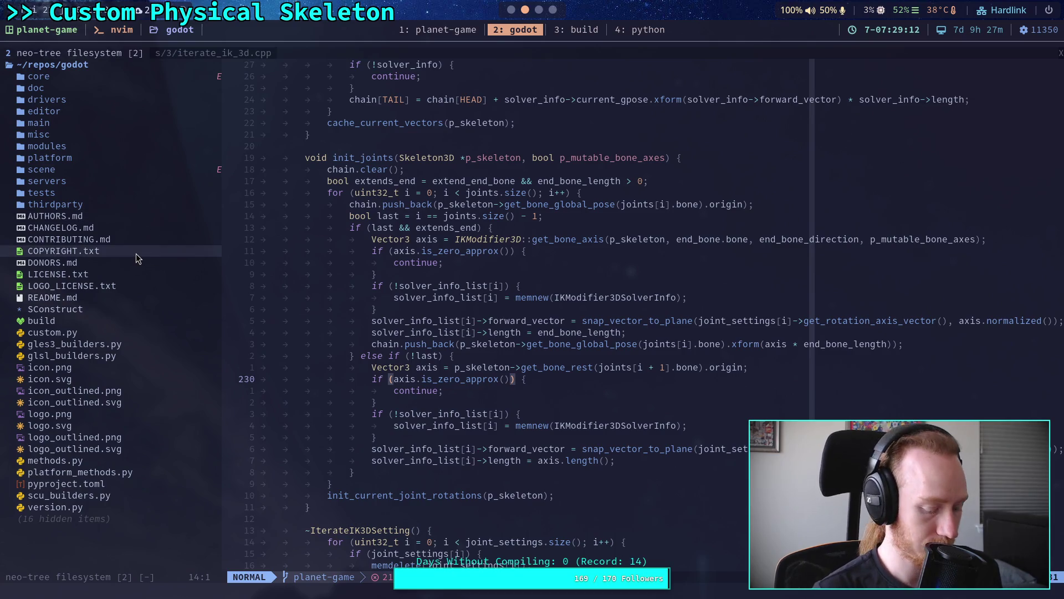
pyautogui.press('q')
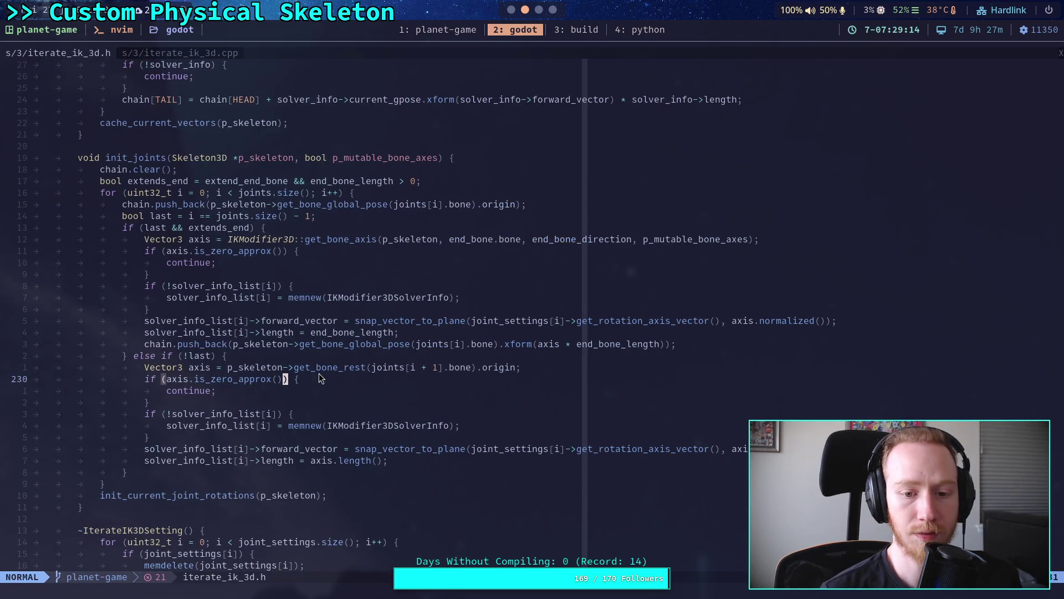
pyautogui.doubleClick(320, 371)
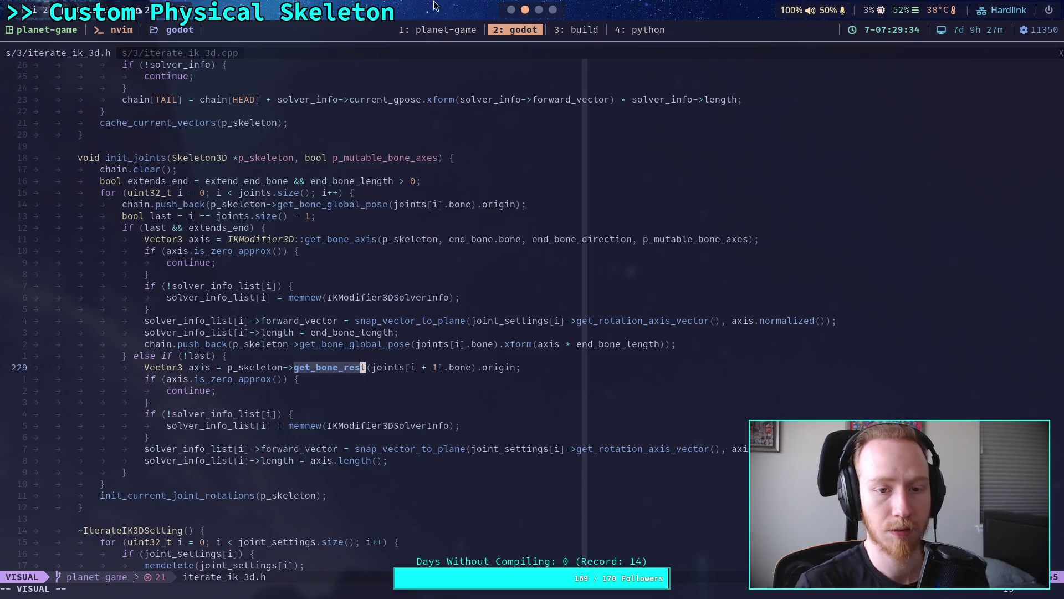
pyautogui.click(512, 10)
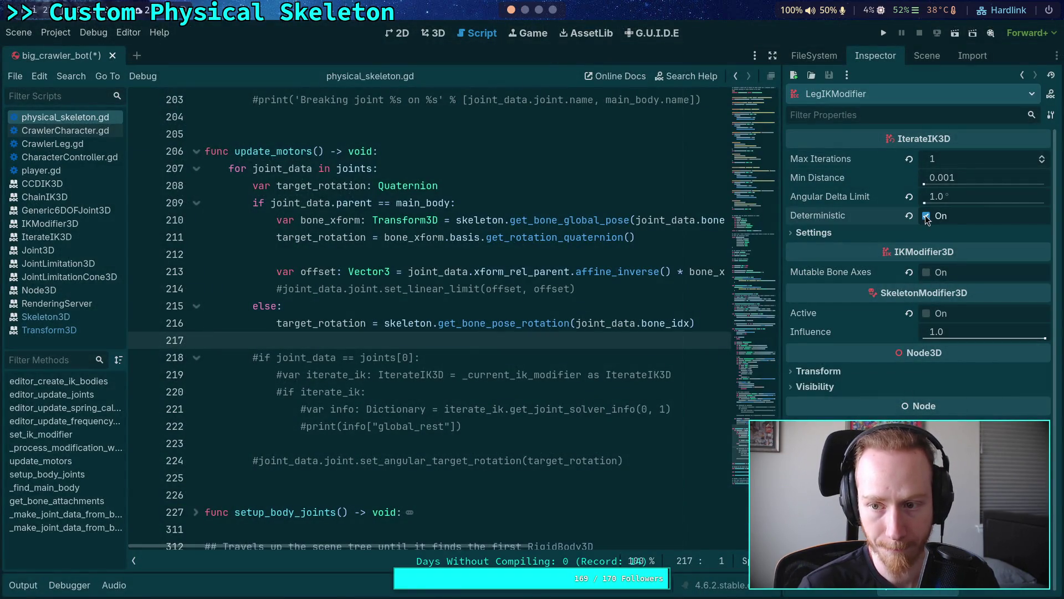
# - Set the LegIKModifier's Max Iterations to 10 and save the crawler scene
pyautogui.click(953, 164)
pyautogui.write('10')
pyautogui.press('Return')
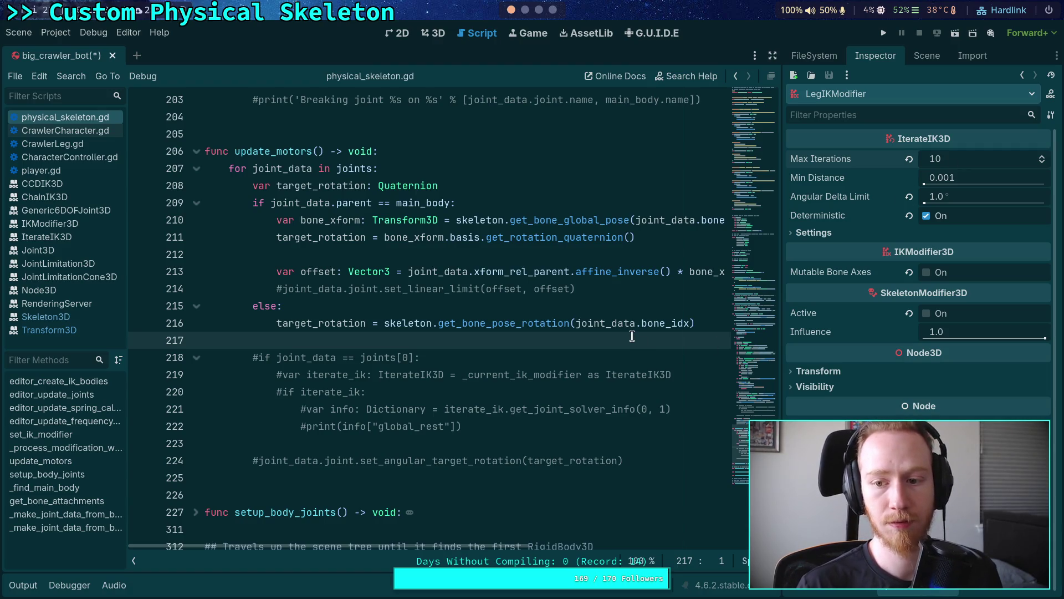
pyautogui.hotkey('ctrl', 's')
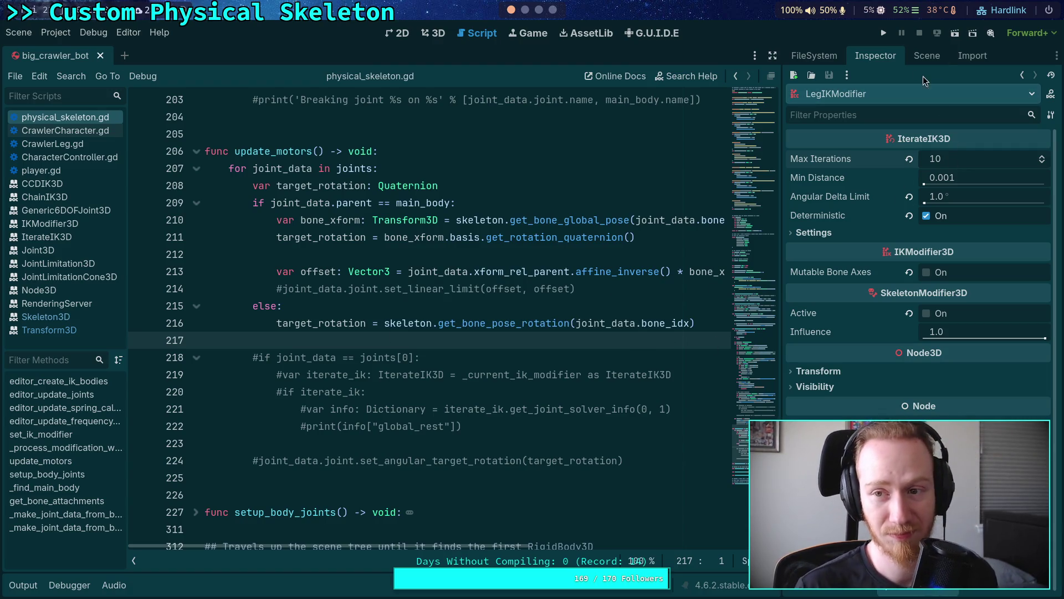
# - Run the crawler test, step the physics one tick, then stop the game
pyautogui.click(885, 34)
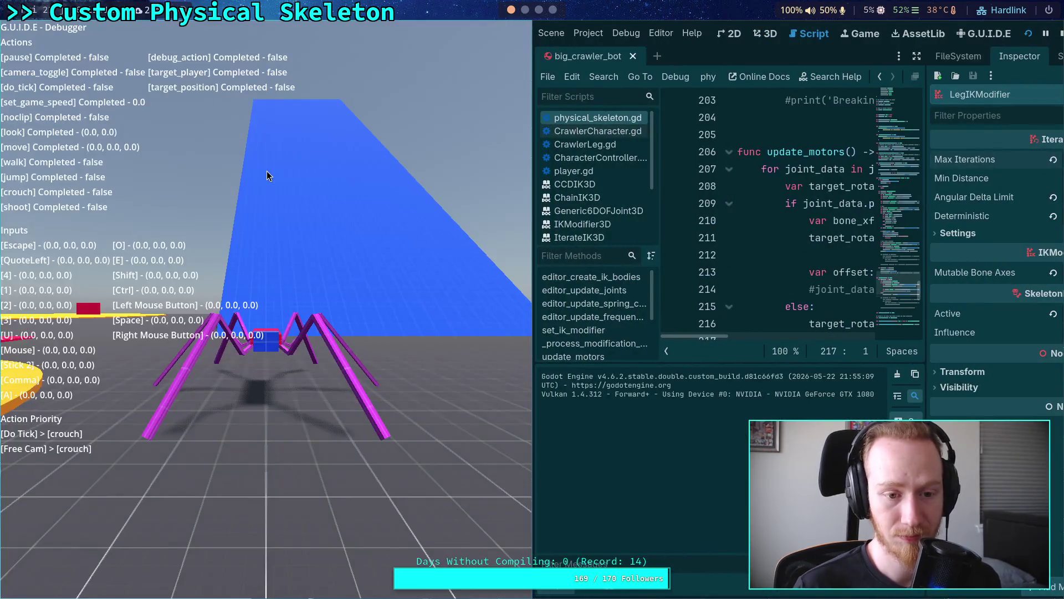
pyautogui.press('`')
pyautogui.press(',')
pyautogui.press(',')
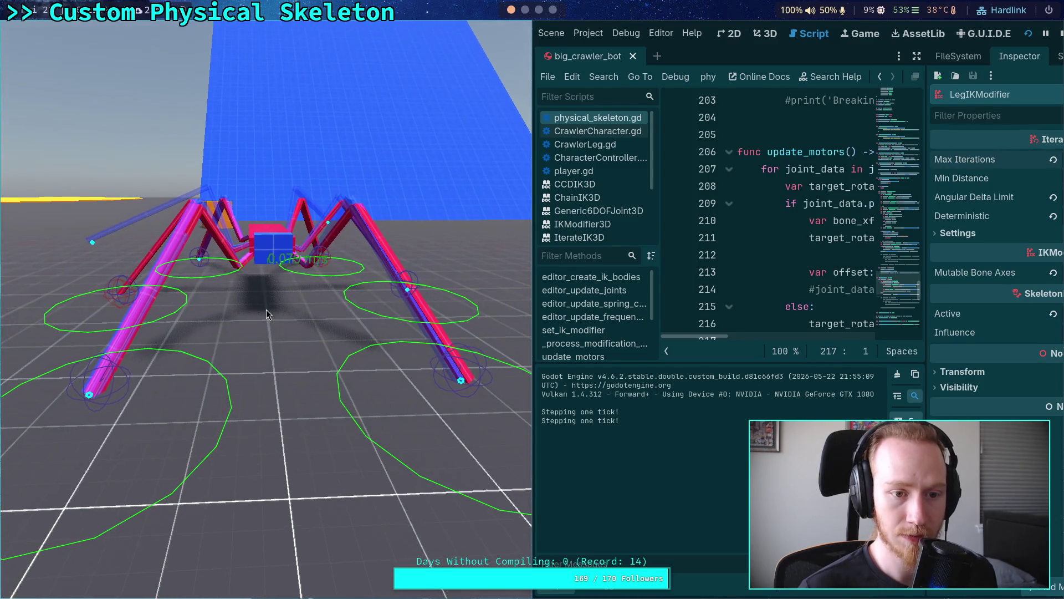
pyautogui.click(1060, 33)
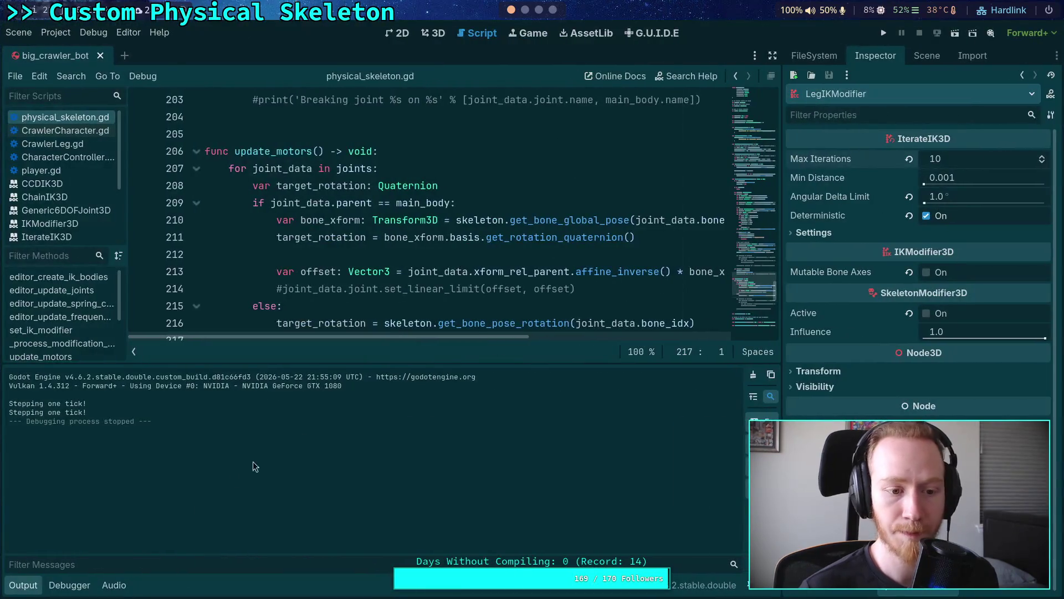
# - Uncomment the set_angular_target_rotation call on line 224 and test-run until the invalid-call error
pyautogui.click(23, 586)
pyautogui.click(259, 463)
pyautogui.press('BackSpace')
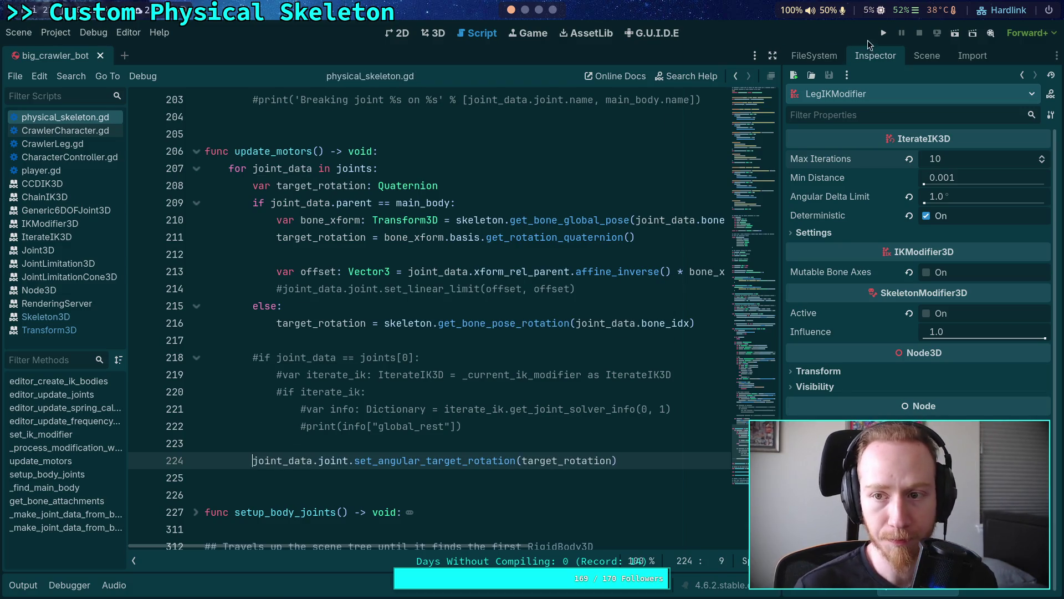
pyautogui.click(884, 33)
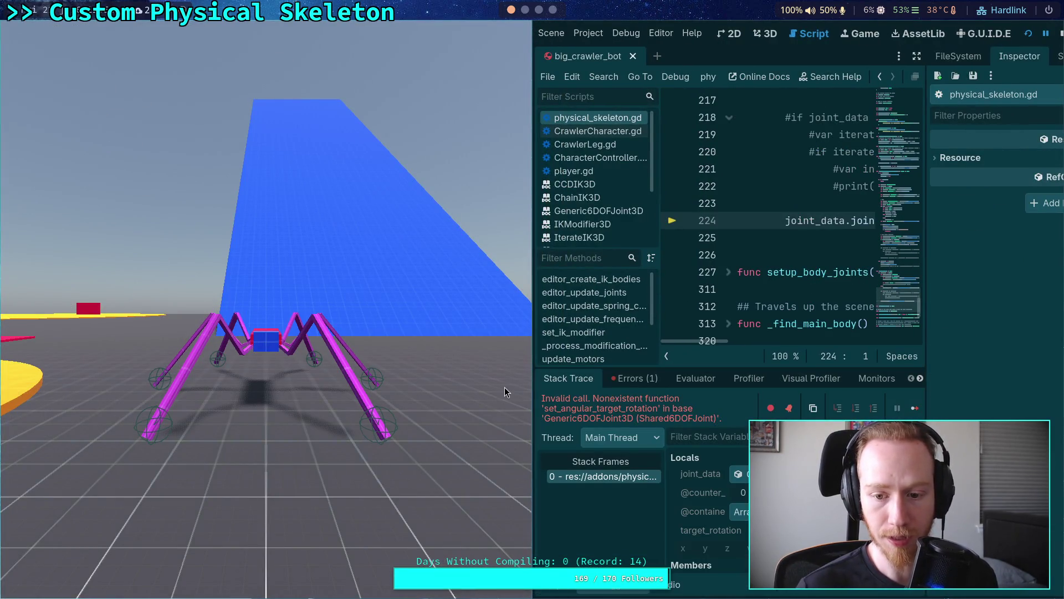
pyautogui.click(1060, 34)
pyautogui.click(62, 592)
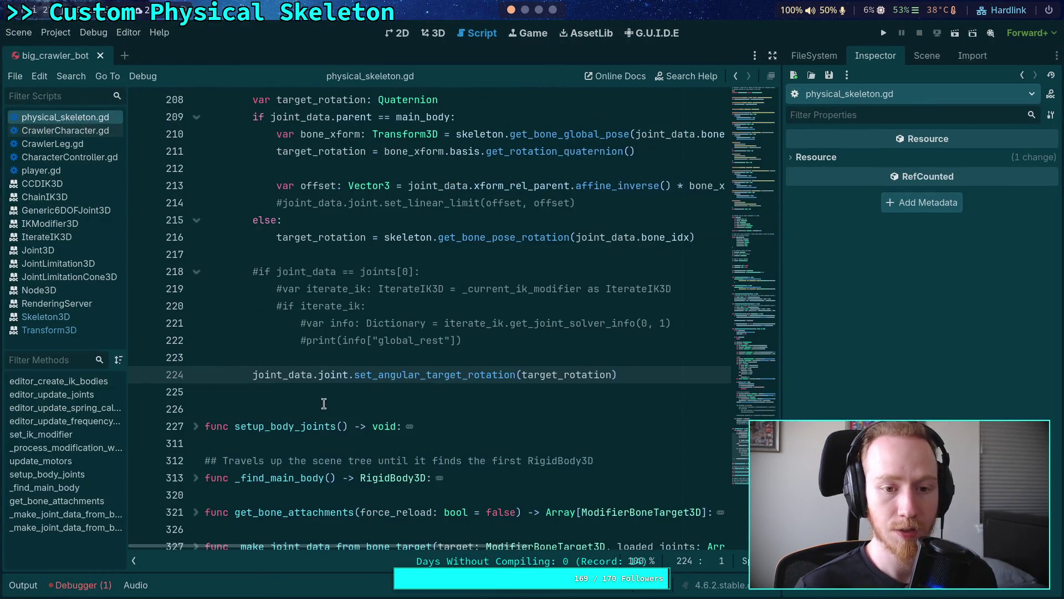
# - Comment the set_angular_target_rotation line out again and add an empty line above it
pyautogui.scroll(3, 396, 361)
pyautogui.scroll(-2, 395, 362)
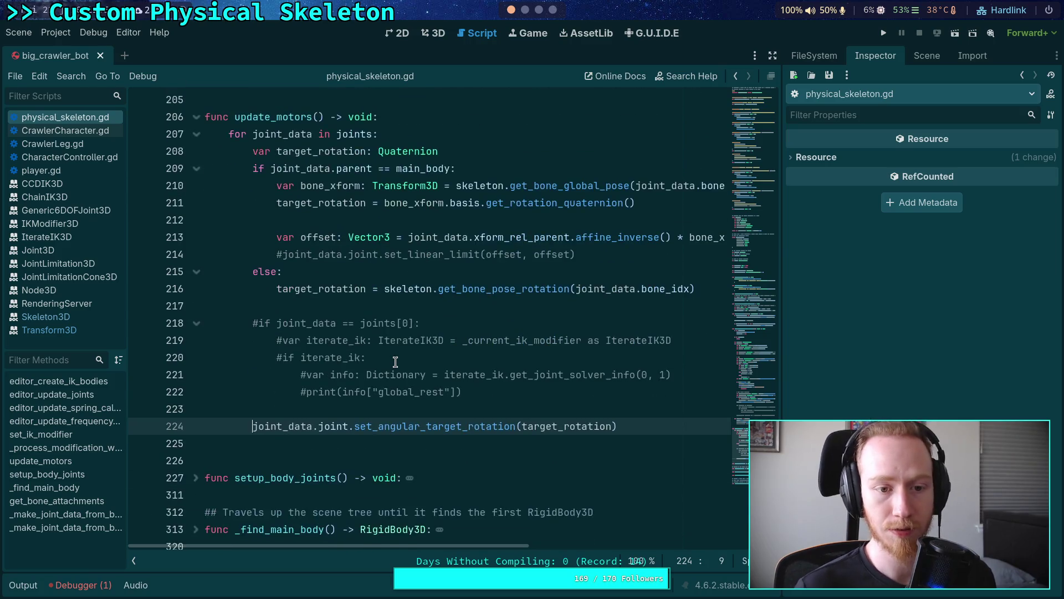
pyautogui.hotkey('ctrl', 'k')
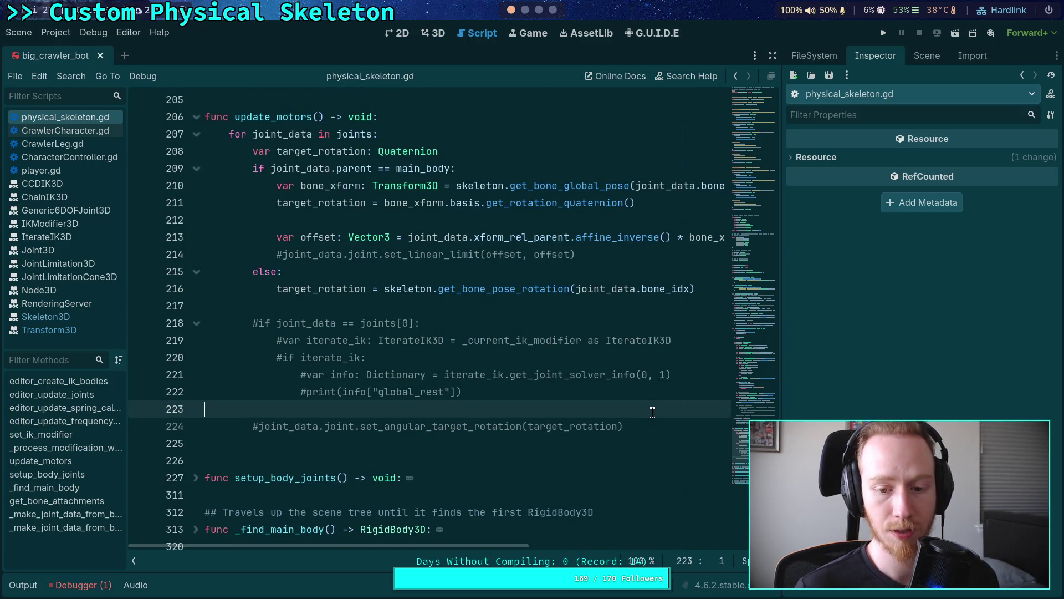
pyautogui.hotkey('ctrl', 'shift', 'Return')
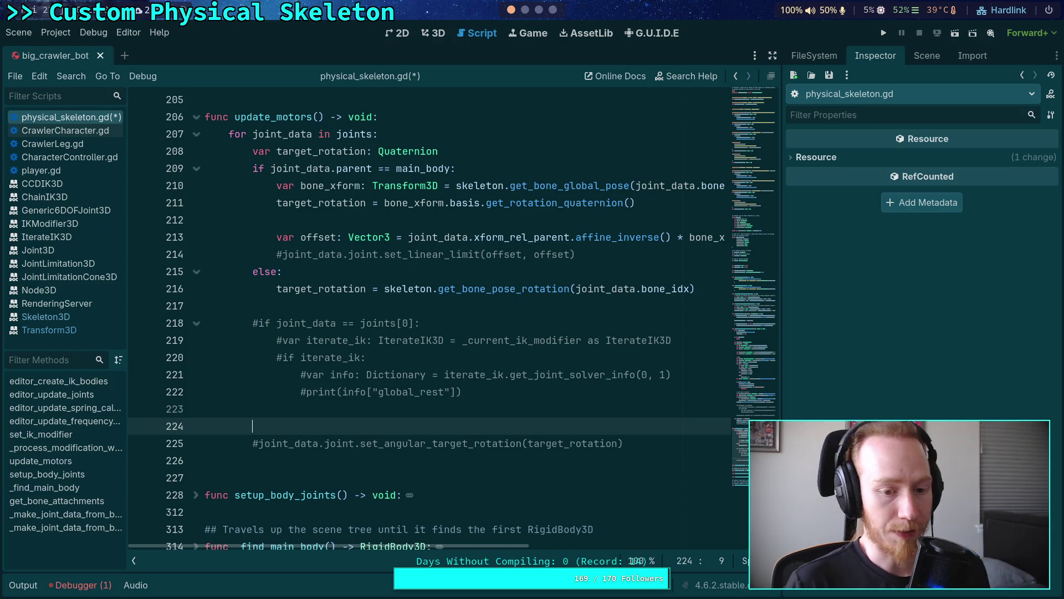
pyautogui.write('joint_data.joint.')
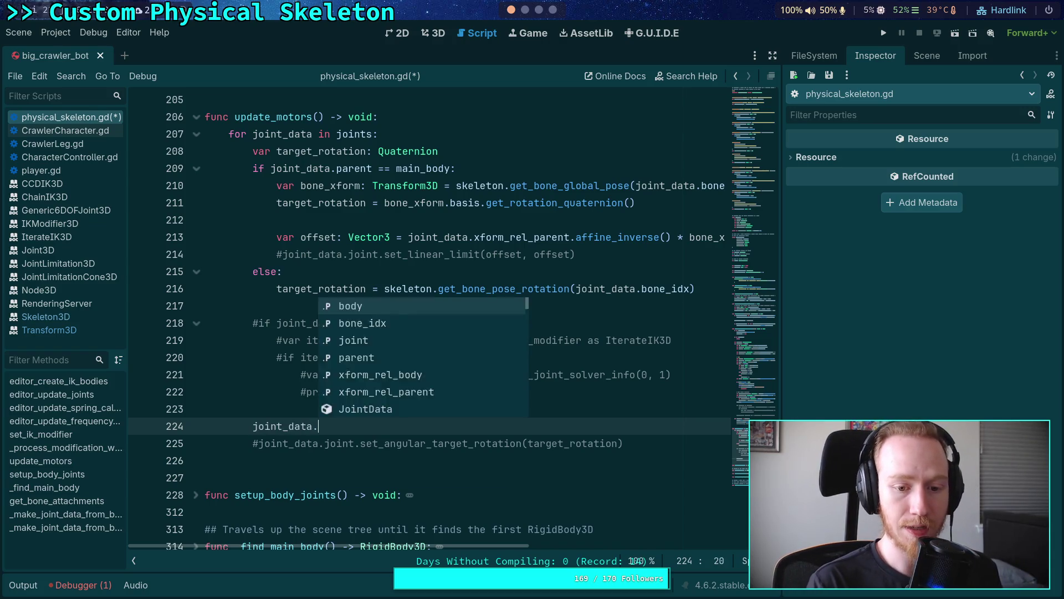
pyautogui.write('set_')
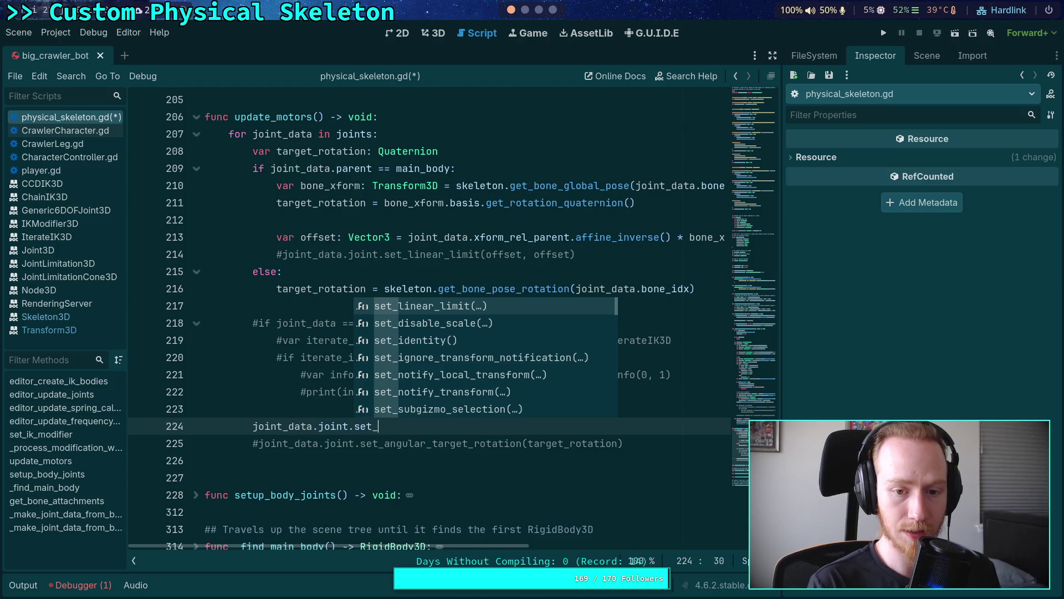
pyautogui.write('mot')
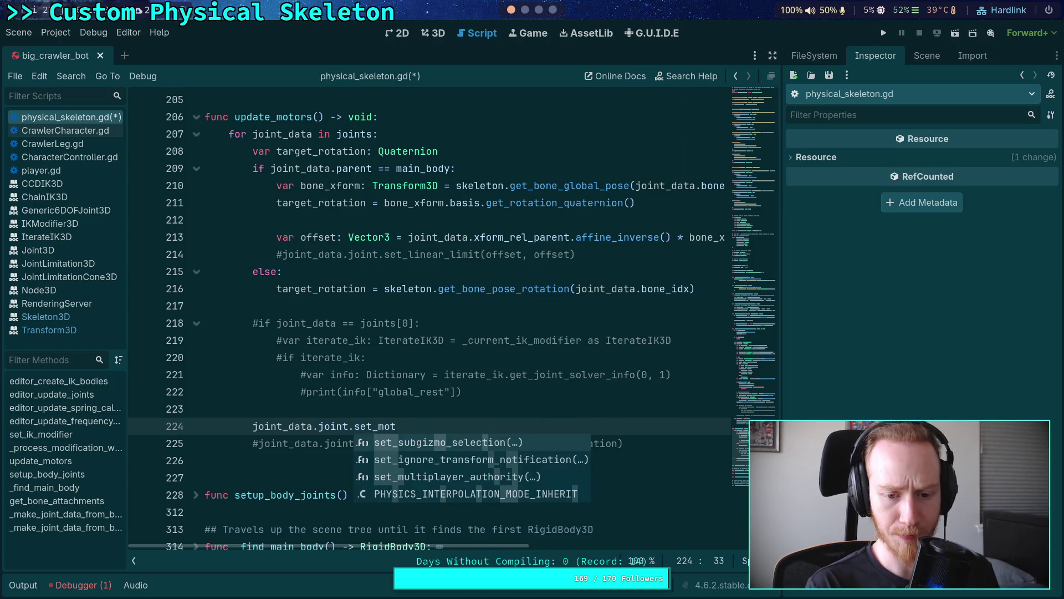
pyautogui.press('BackSpace')
pyautogui.press('BackSpace')
pyautogui.press('BackSpace')
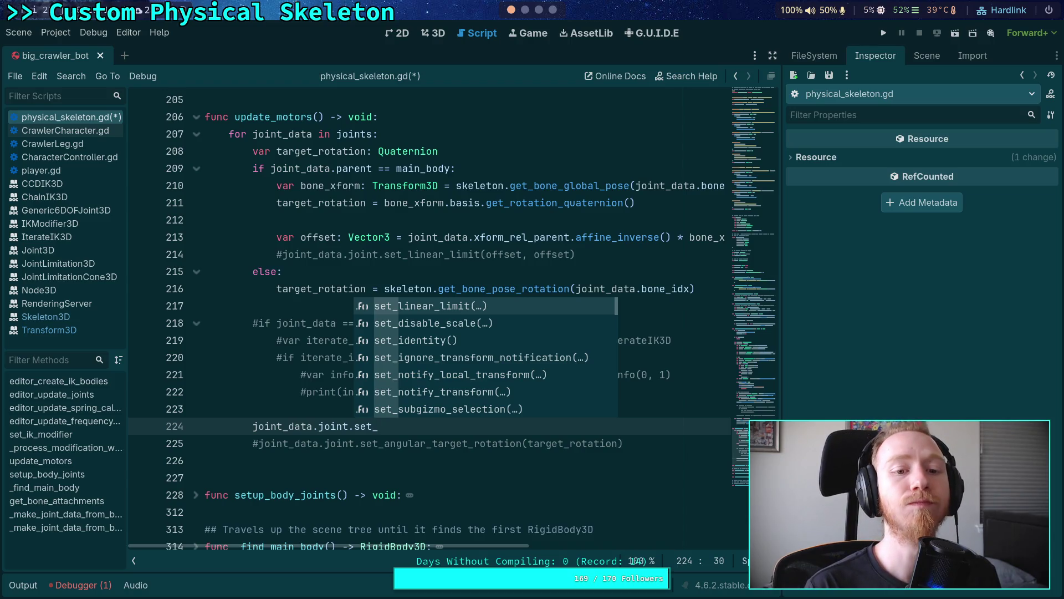
pyautogui.press('BackSpace')
pyautogui.press('BackSpace')
pyautogui.press('BackSpace')
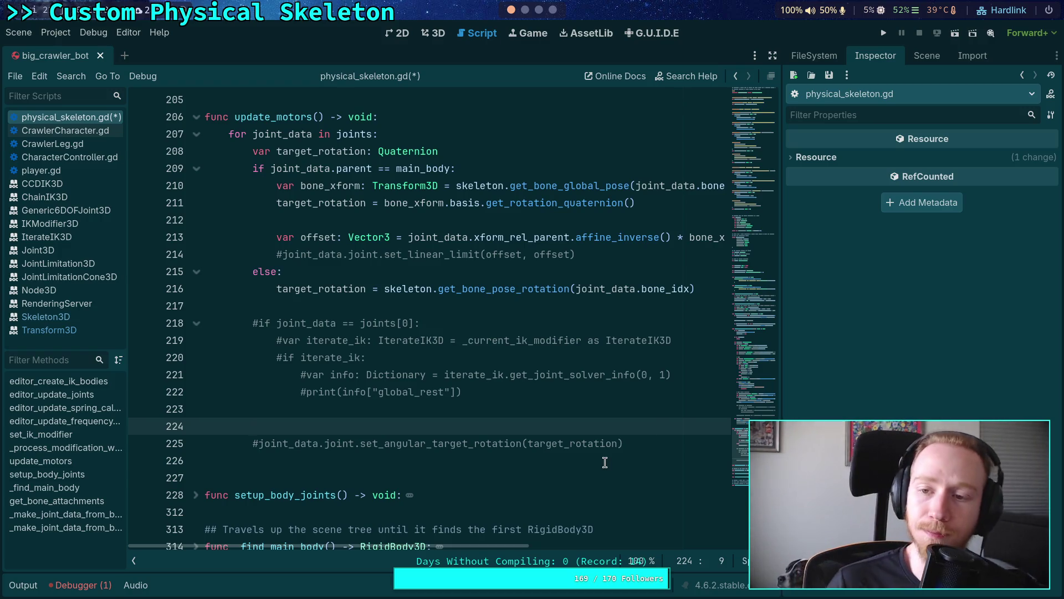
# - Select FR_Femur_Joint and expand its X and Y angular limit settings in the Inspector
pyautogui.click(926, 55)
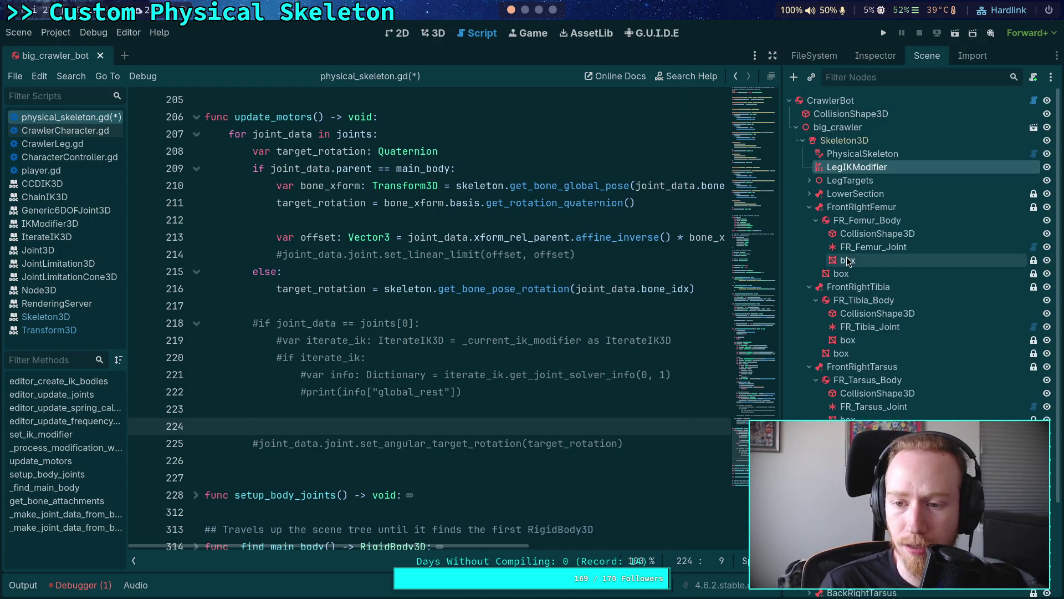
pyautogui.click(854, 245)
pyautogui.click(876, 57)
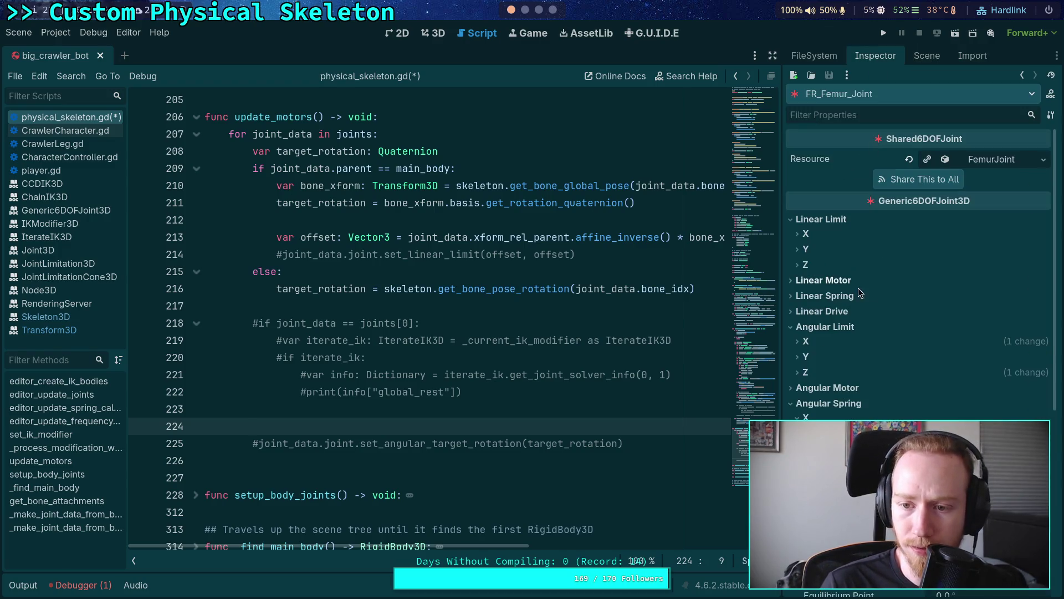
pyautogui.click(809, 357)
pyautogui.click(807, 342)
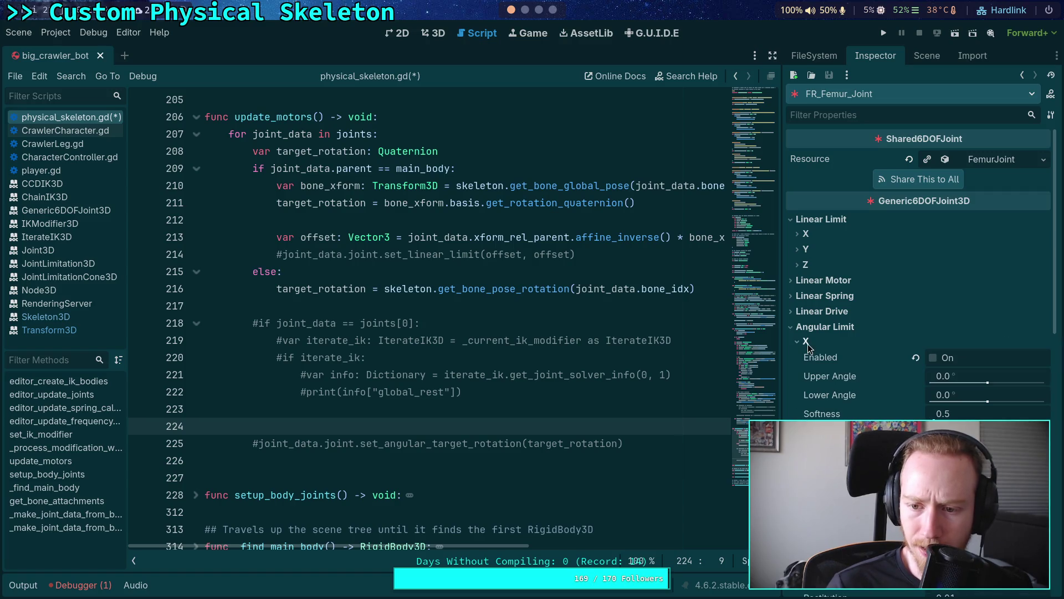
pyautogui.scroll(-5, 817, 377)
pyautogui.click(801, 441)
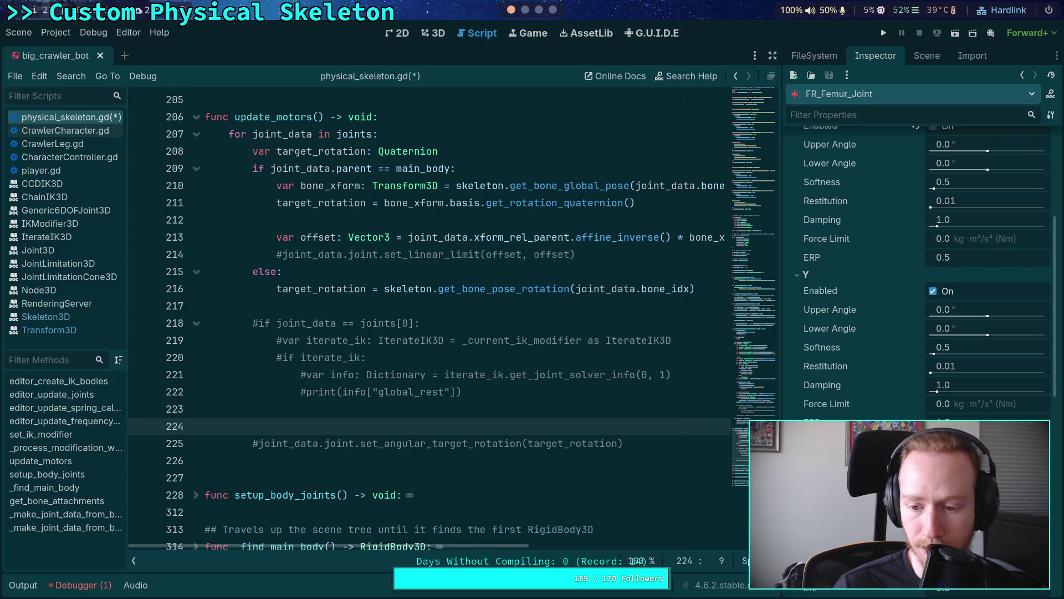
pyautogui.scroll(3, 810, 240)
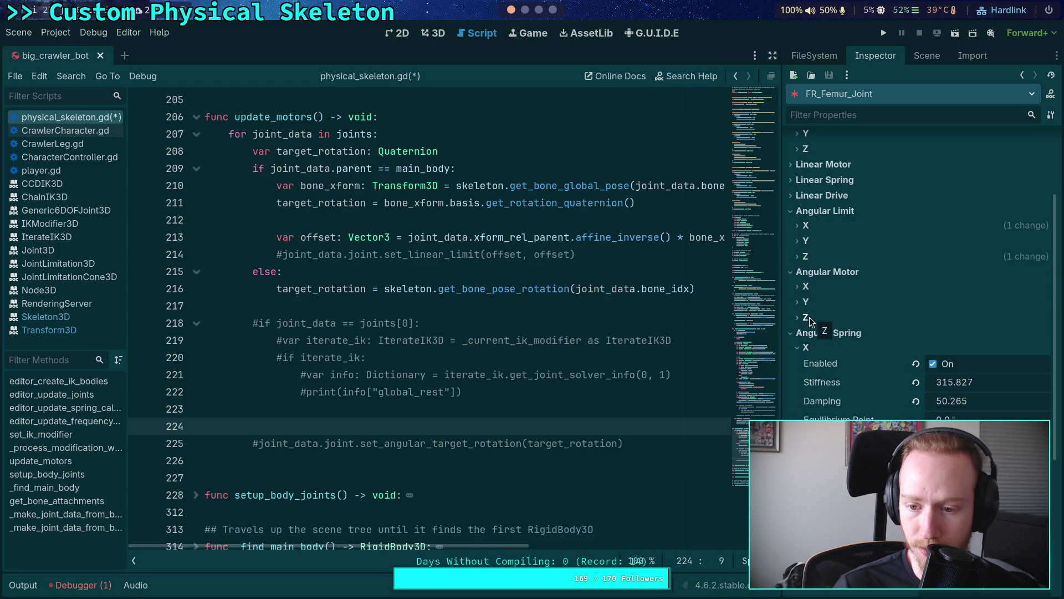
# - Inspect FR_Femur_Joint's angular motor X, Y and Z settings, then return to empty line 224
pyautogui.click(802, 318)
pyautogui.click(808, 302)
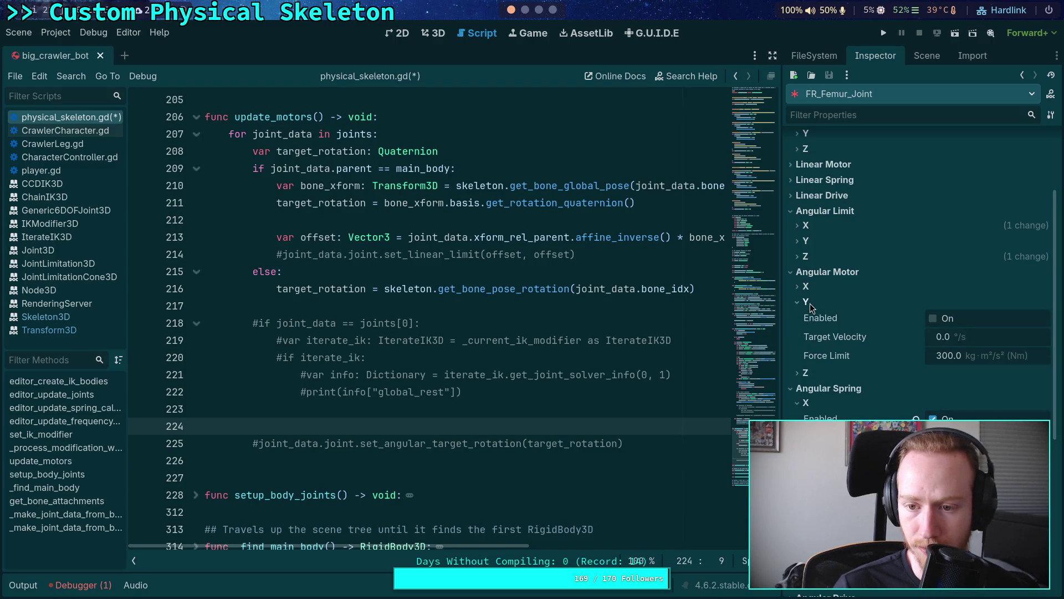
pyautogui.click(810, 304)
pyautogui.click(806, 285)
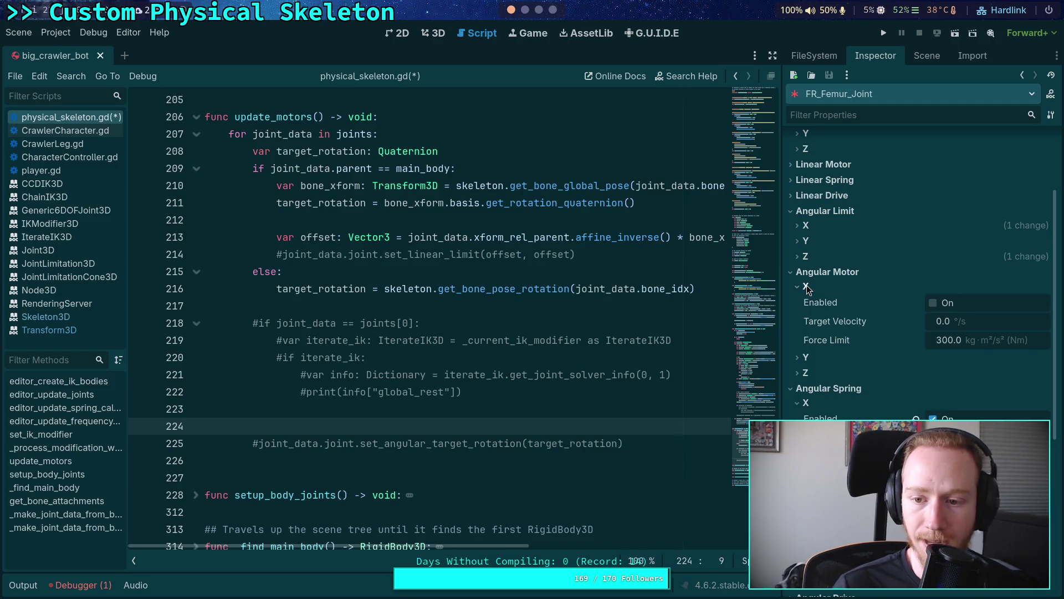
pyautogui.click(807, 285)
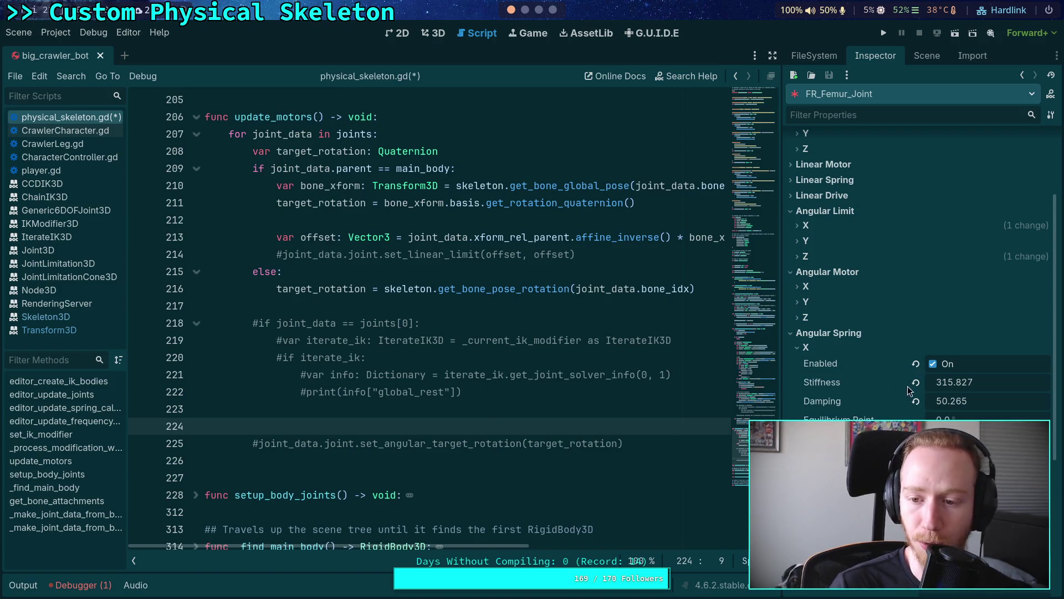
pyautogui.click(450, 423)
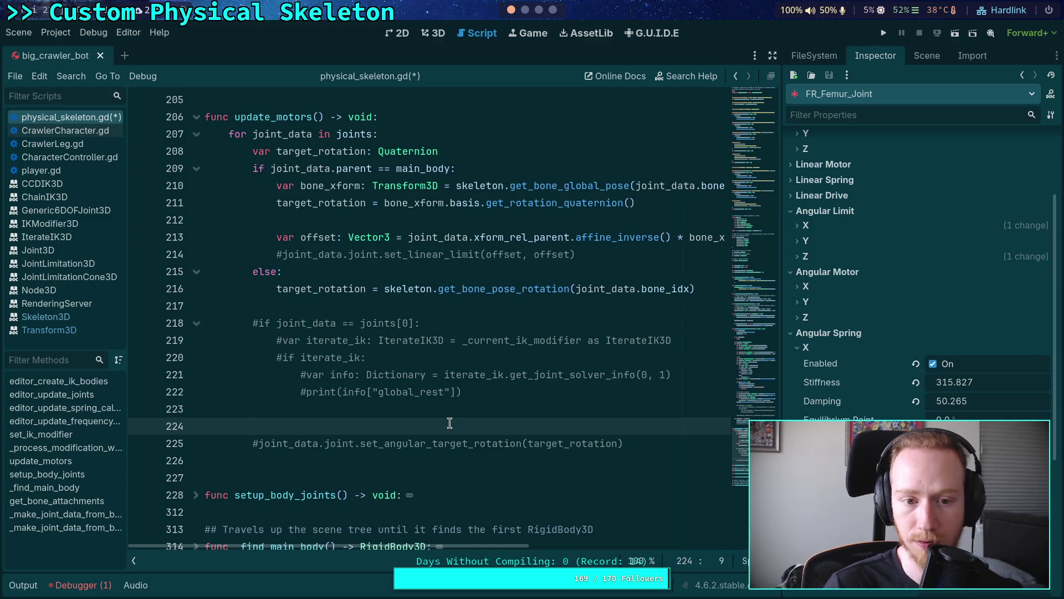
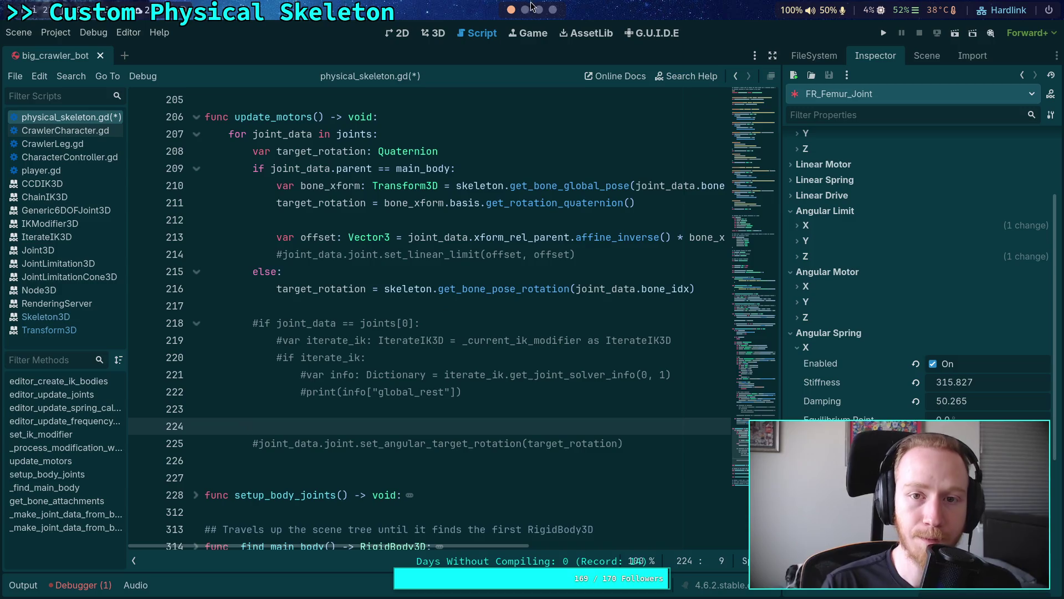
# - Scroll down the GitHub issue about the JointLimitation3D gizmo
pyautogui.scroll(-3, 549, 10)
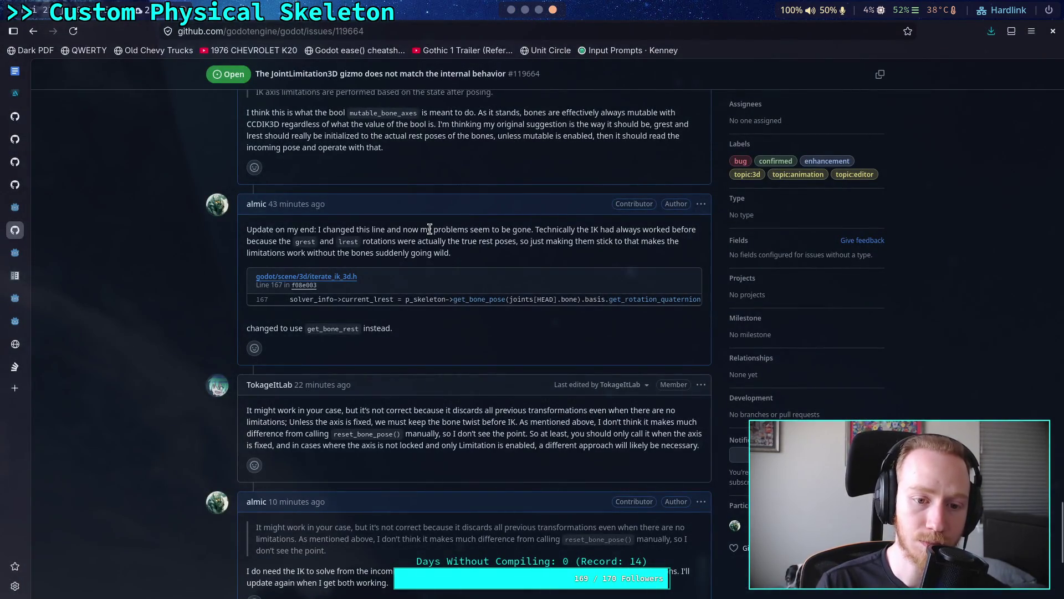
# - Open the earlier GitHub comment for editing
pyautogui.scroll(-5, 429, 229)
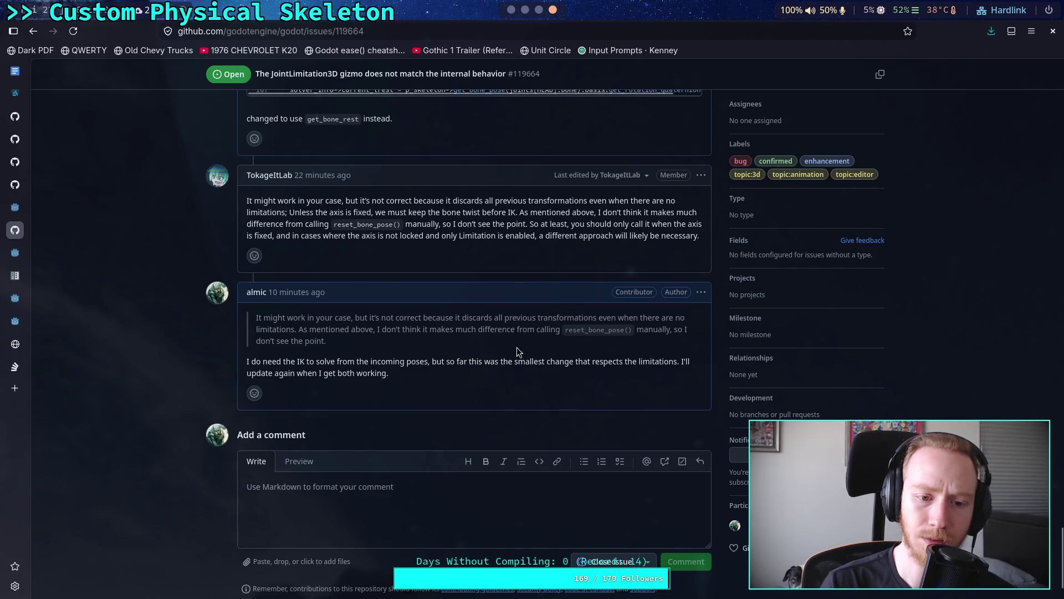
pyautogui.click(706, 293)
pyautogui.click(720, 400)
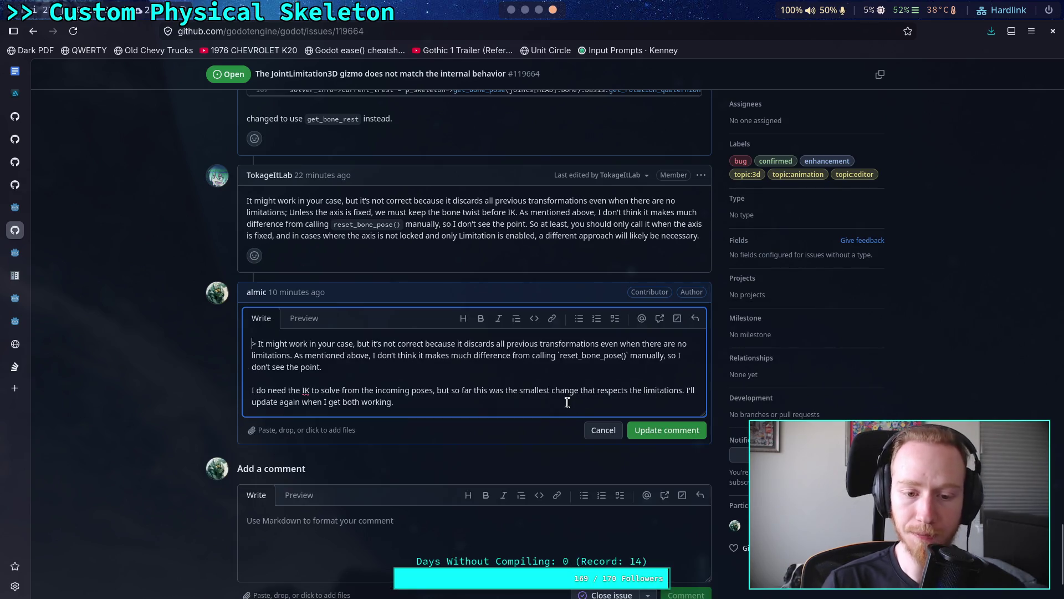
# - Append an UPDATE: enabling `deterministic` forces copying global bone poses into IterateIK3D's working chain
pyautogui.press('Return')
pyautogui.press('Return')
pyautogui.write('UD')
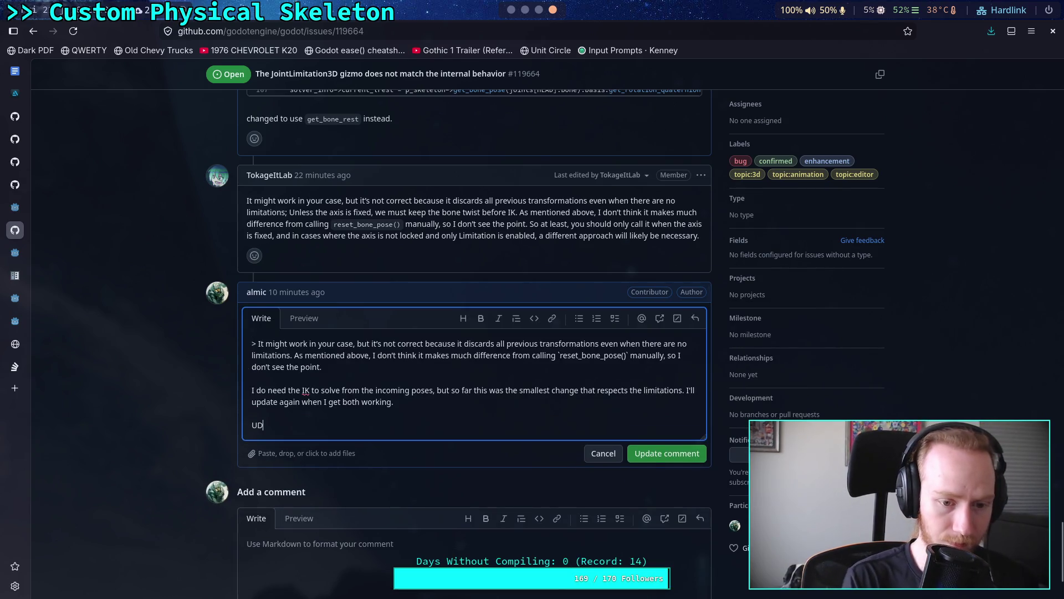
pyautogui.press('BackSpace')
pyautogui.write('PDATE: enabling `deterministic` ')
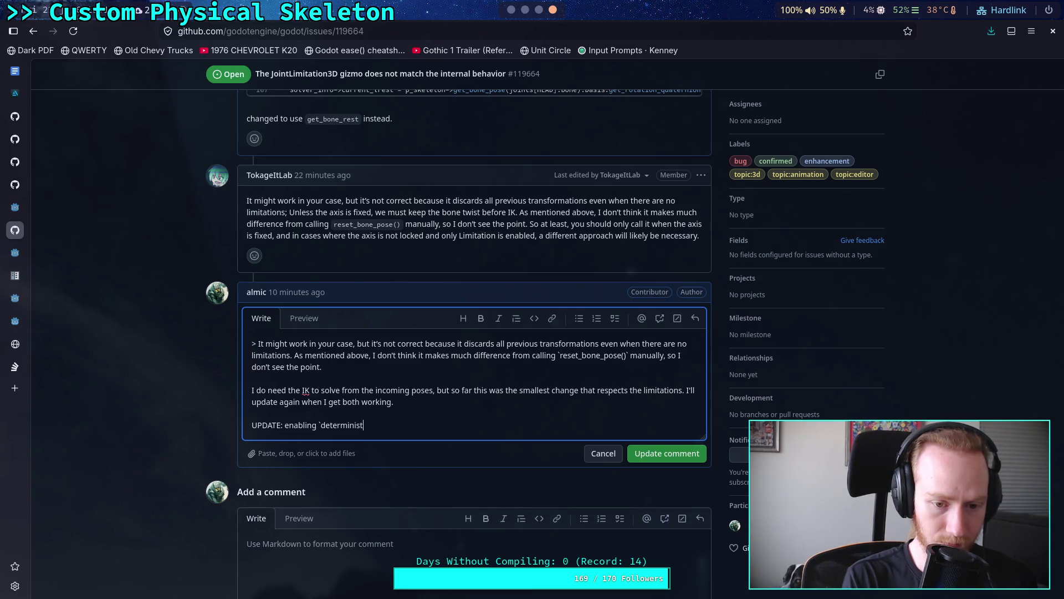
pyautogui.write('happens to force a cop')
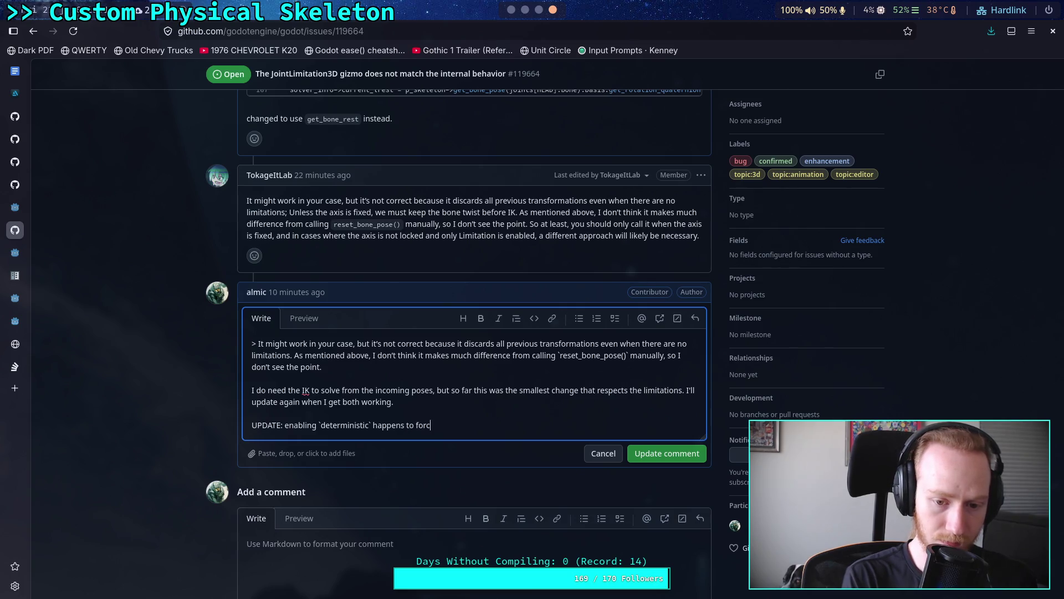
pyautogui.write('y of the glab')
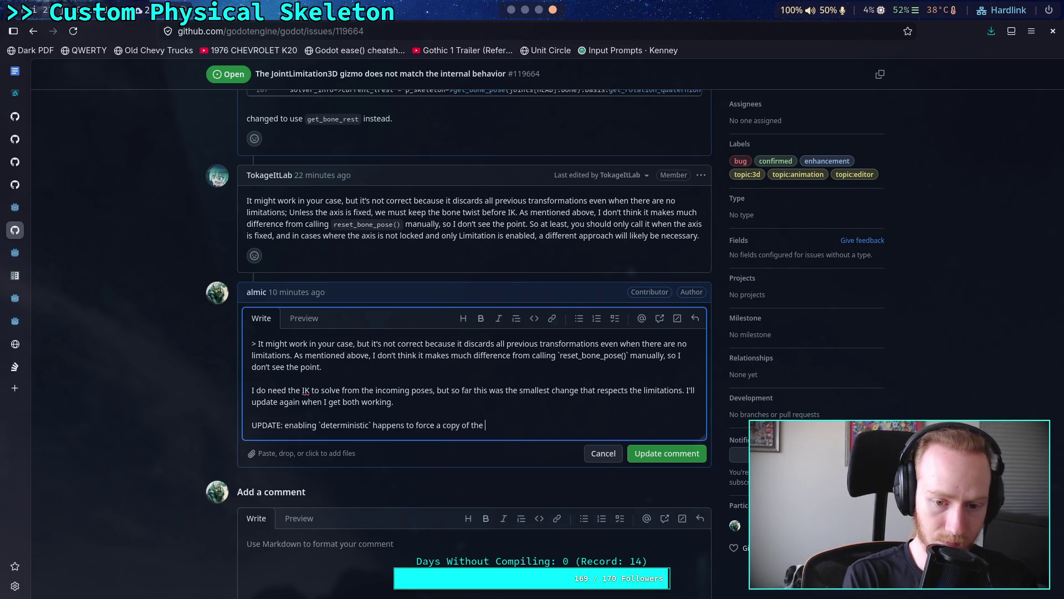
pyautogui.press('BackSpace')
pyautogui.write('obal po')
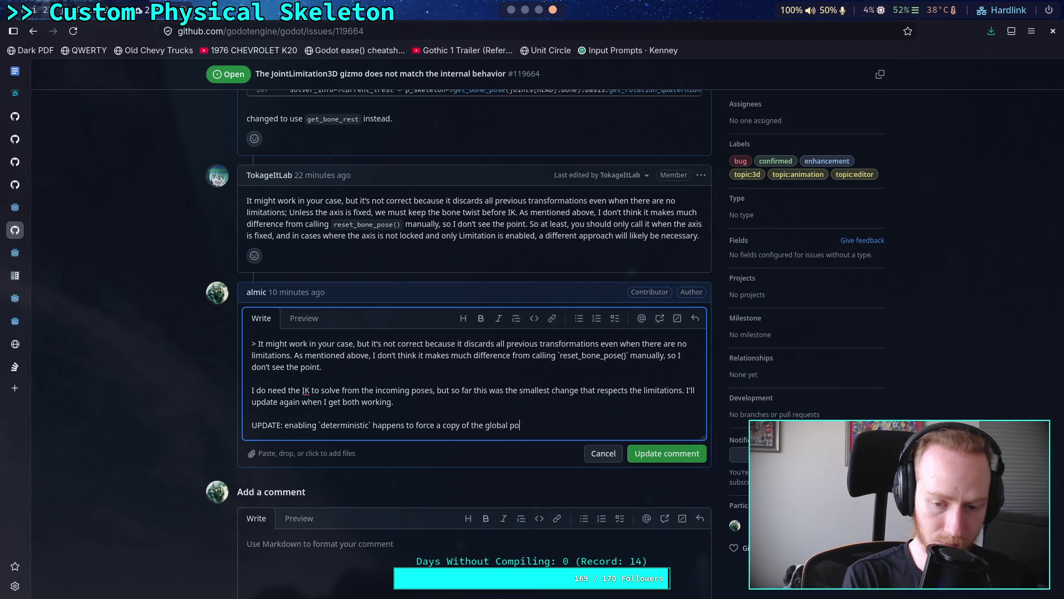
pyautogui.press('BackSpace')
pyautogui.press('BackSpace')
pyautogui.write('bone poses in')
pyautogui.write('to the ')
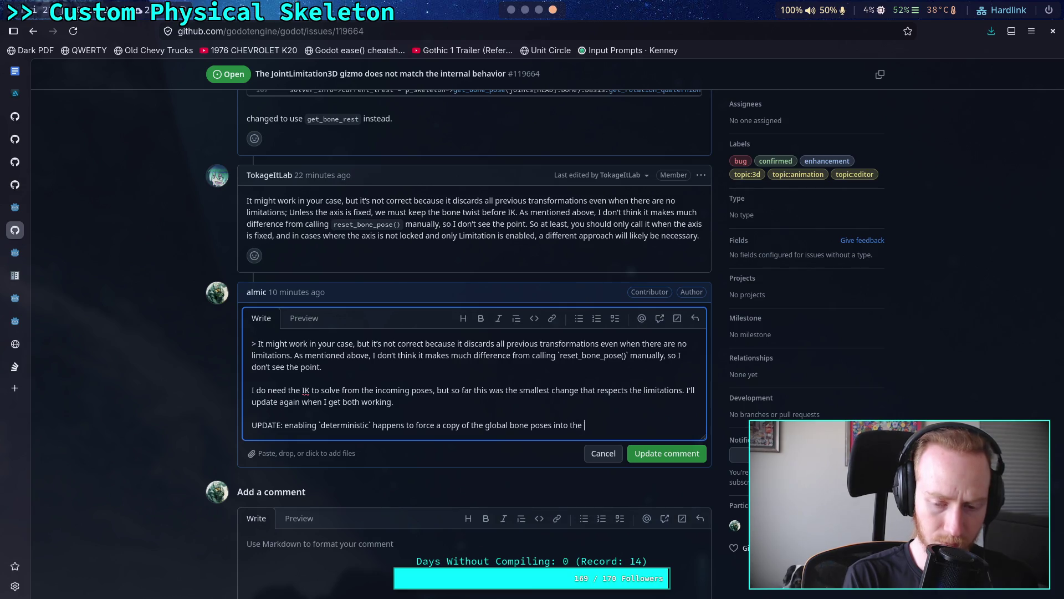
pyautogui.write('working chain')
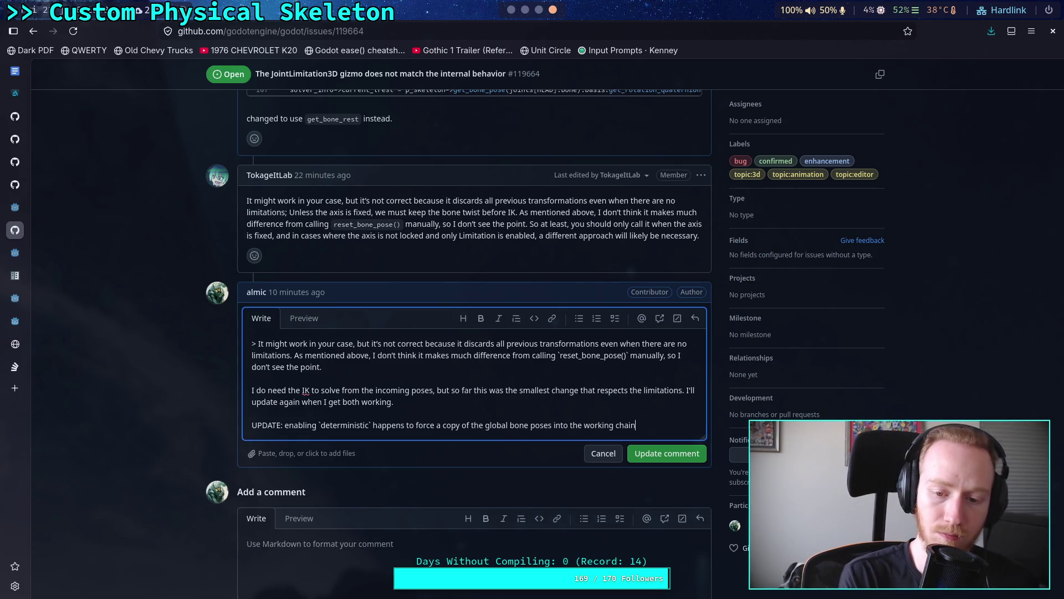
pyautogui.write('for ITer')
pyautogui.press('BackSpace')
pyautogui.press('BackSpace')
pyautogui.press('BackSpace')
pyautogui.write('terateIK3D,')
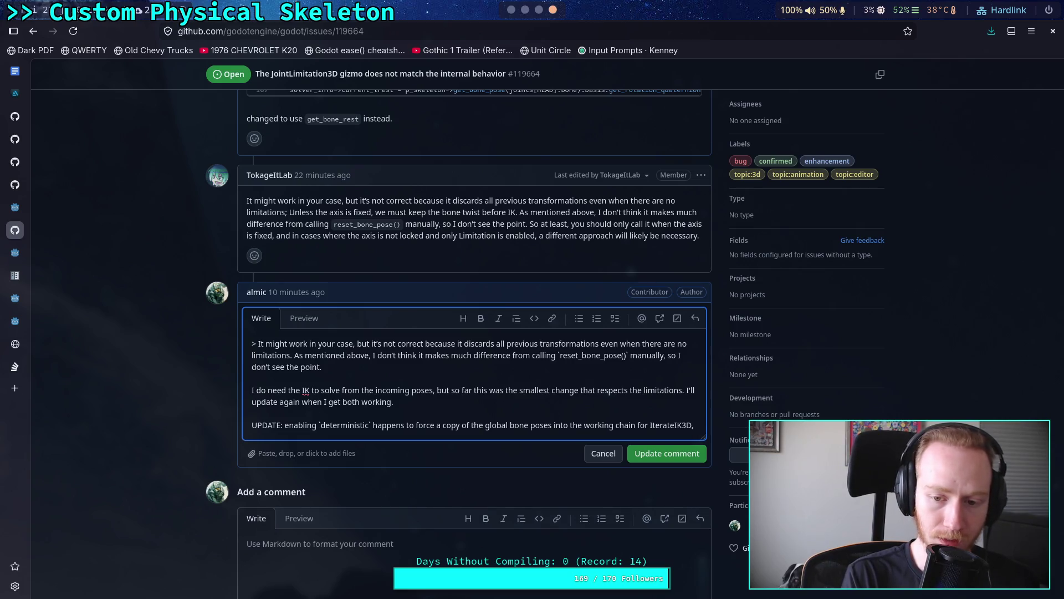
pyautogui.press('Return')
pyautogui.press('BackSpace')
pyautogui.write('Th')
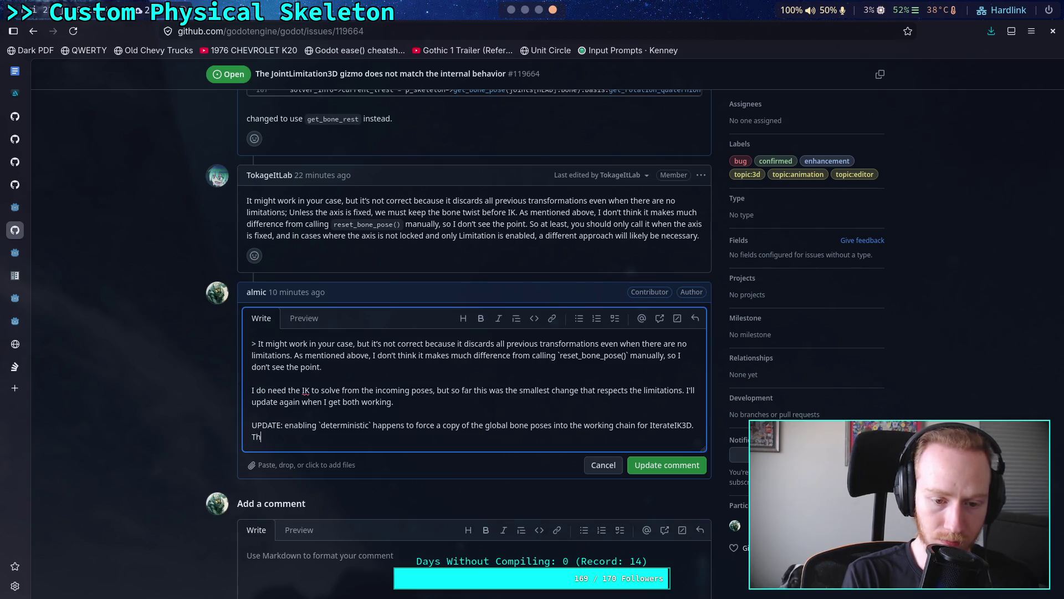
pyautogui.write('at o')
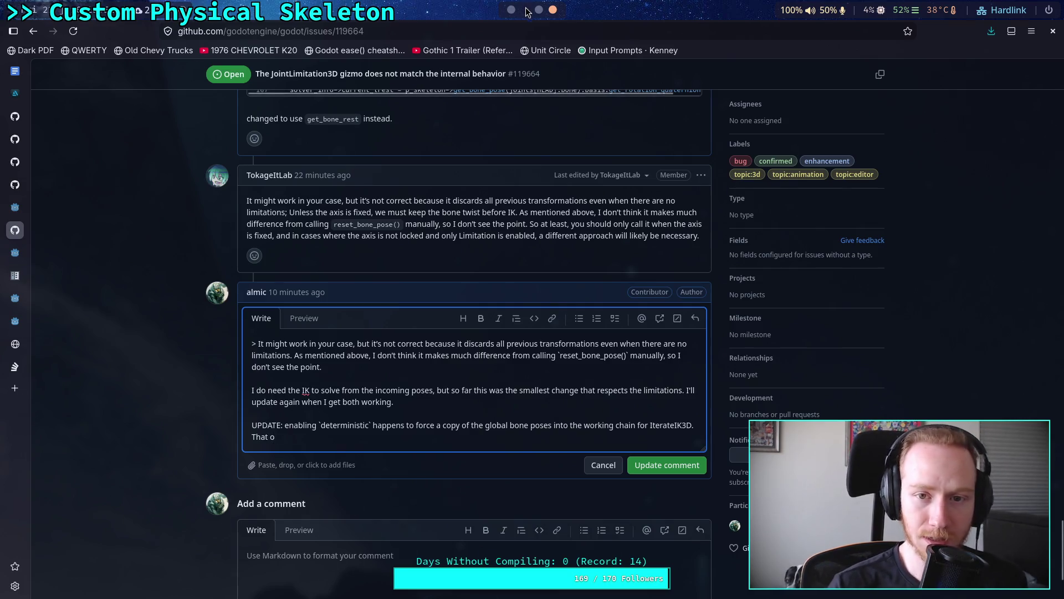
pyautogui.click(525, 9)
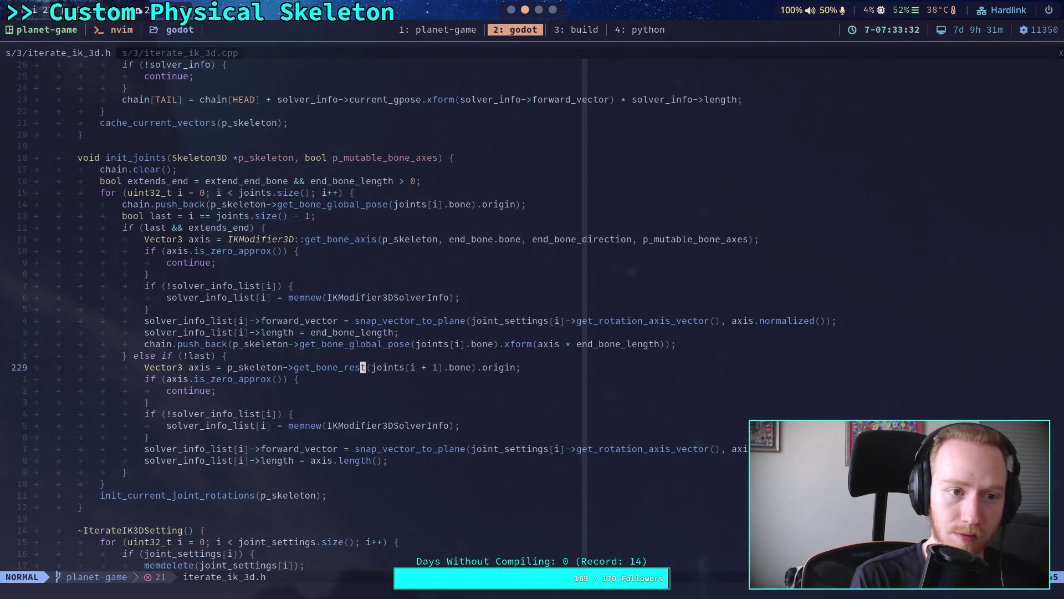
# - Search for 'deterministic' in iterate_ik_3d.h and then in iterate_ik_3d.cpp
pyautogui.write('/deterministic')
pyautogui.press('Return')
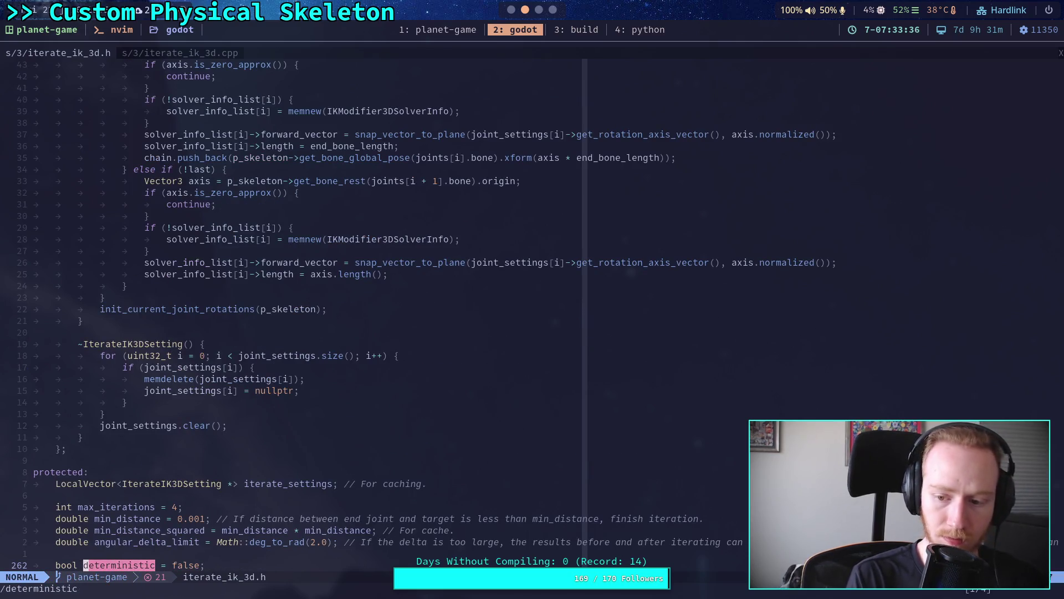
pyautogui.press('n')
pyautogui.press('n')
pyautogui.press('n')
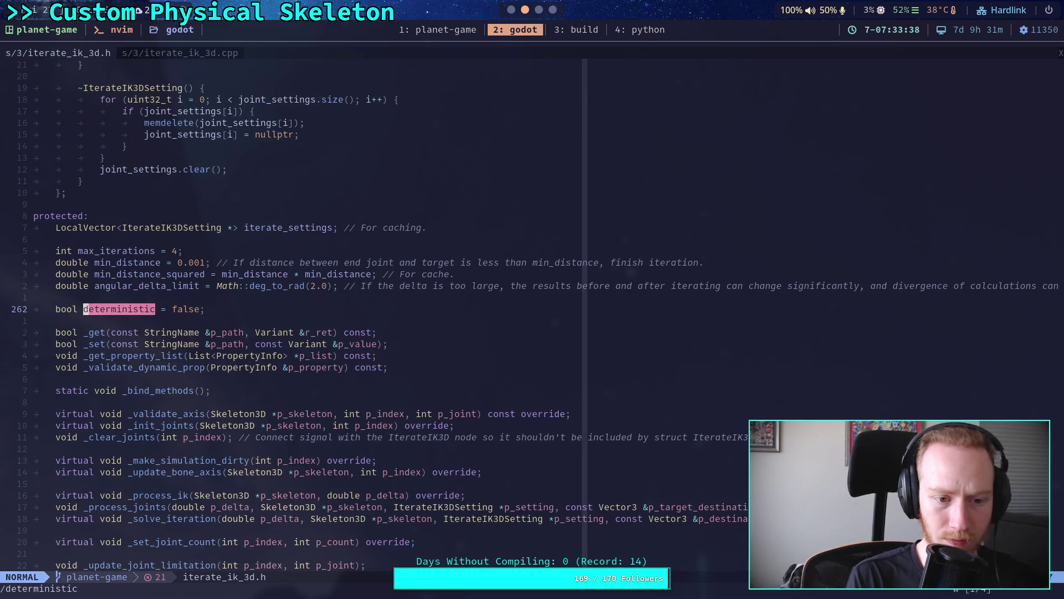
pyautogui.press('n')
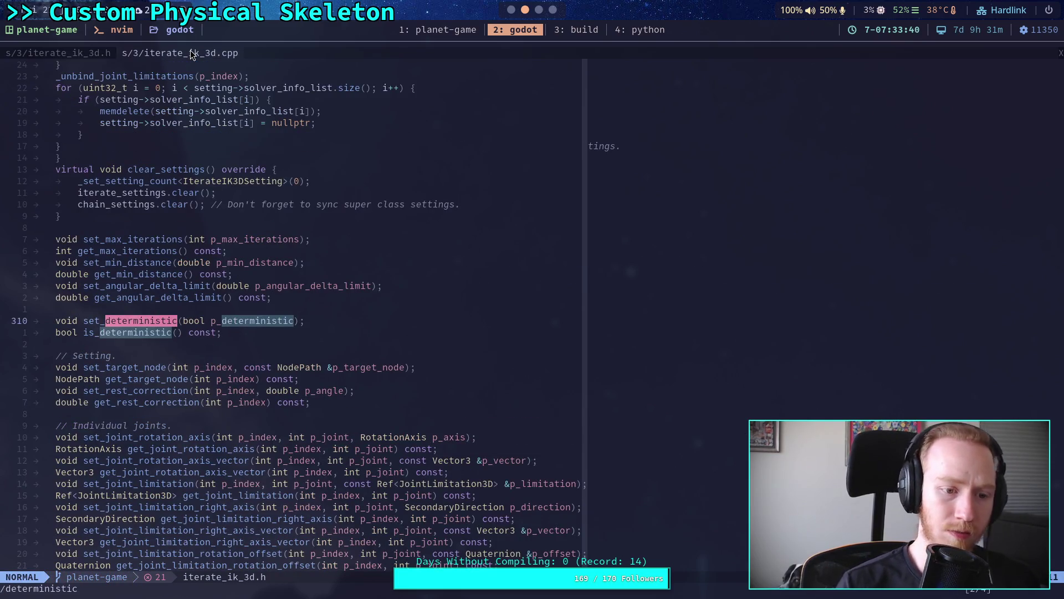
pyautogui.click(192, 54)
pyautogui.press('n')
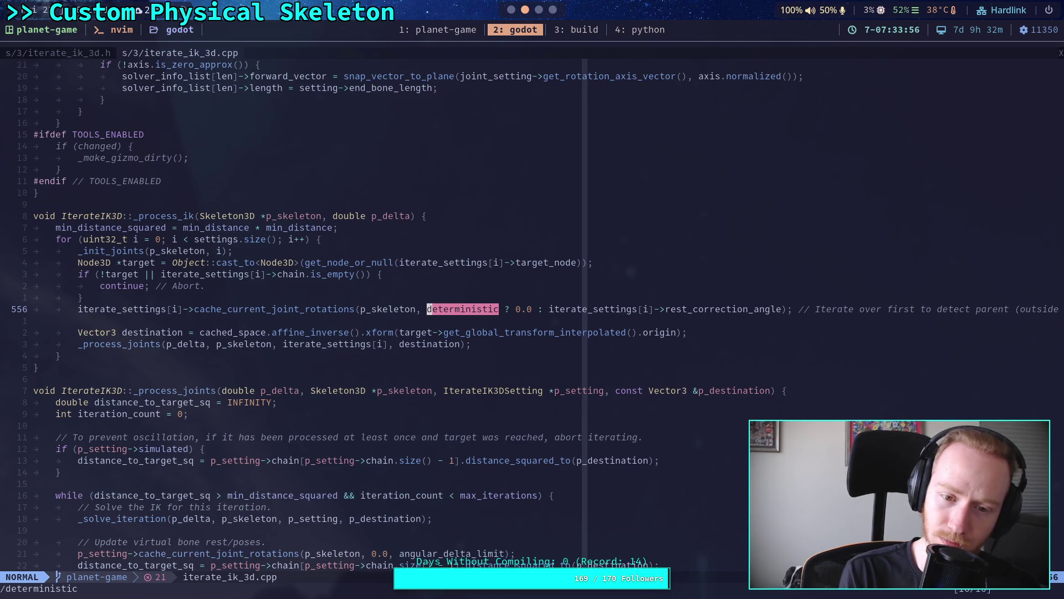
pyautogui.press('n')
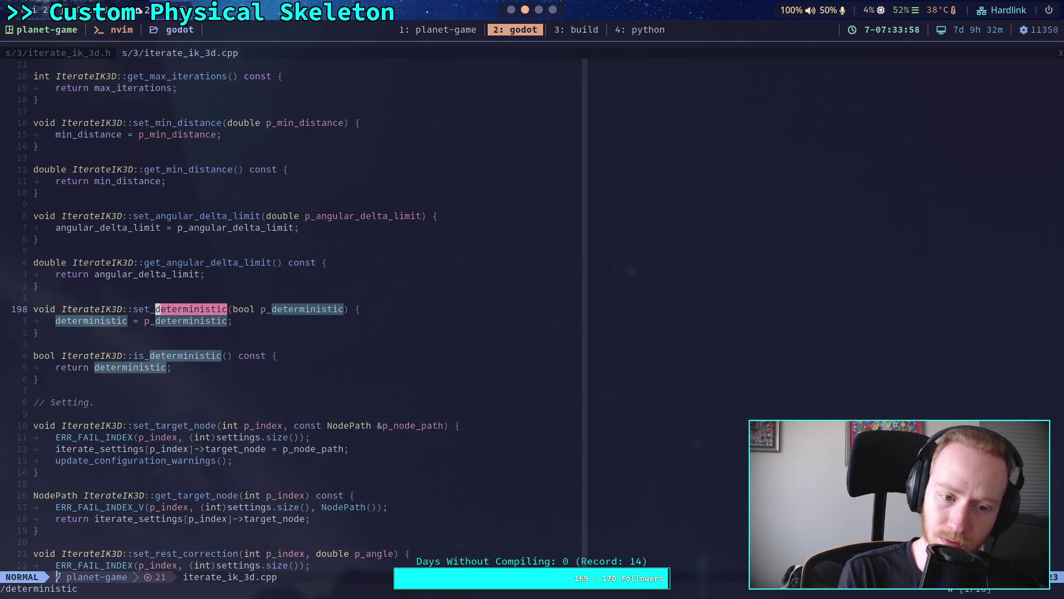
pyautogui.press('n')
pyautogui.press('n')
pyautogui.press('n')
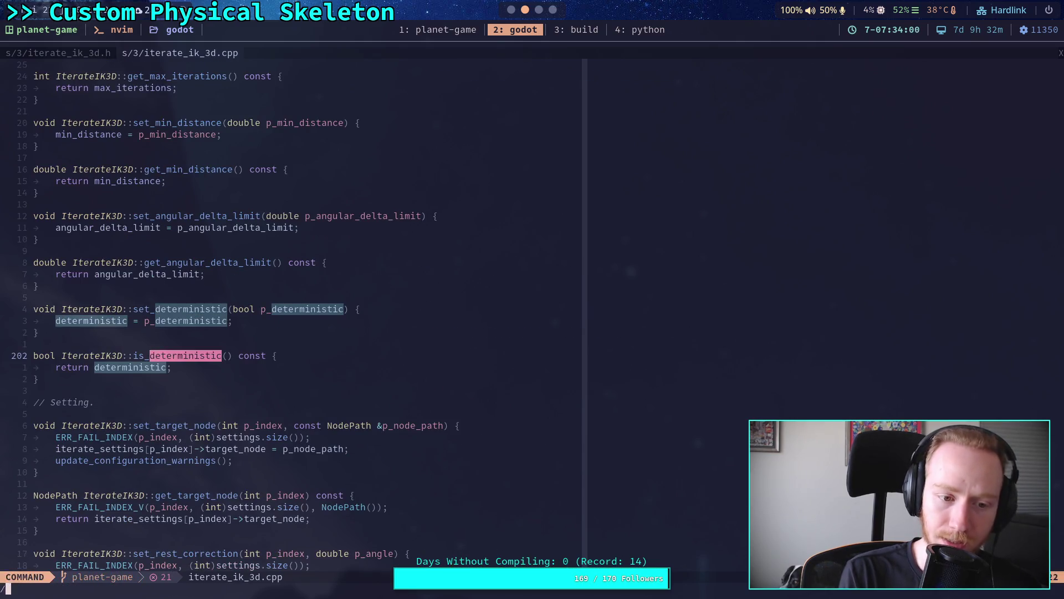
# - Redo the search to land on the deterministic use on line 556
pyautogui.hotkey('ctrl', 'g')
pyautogui.hotkey('ctrl', 'g')
pyautogui.hotkey('ctrl', 'g')
pyautogui.press('Escape')
pyautogui.press('/')
pyautogui.hotkey('ctrl', 'g')
pyautogui.hotkey('ctrl', 'g')
pyautogui.hotkey('ctrl', 'g')
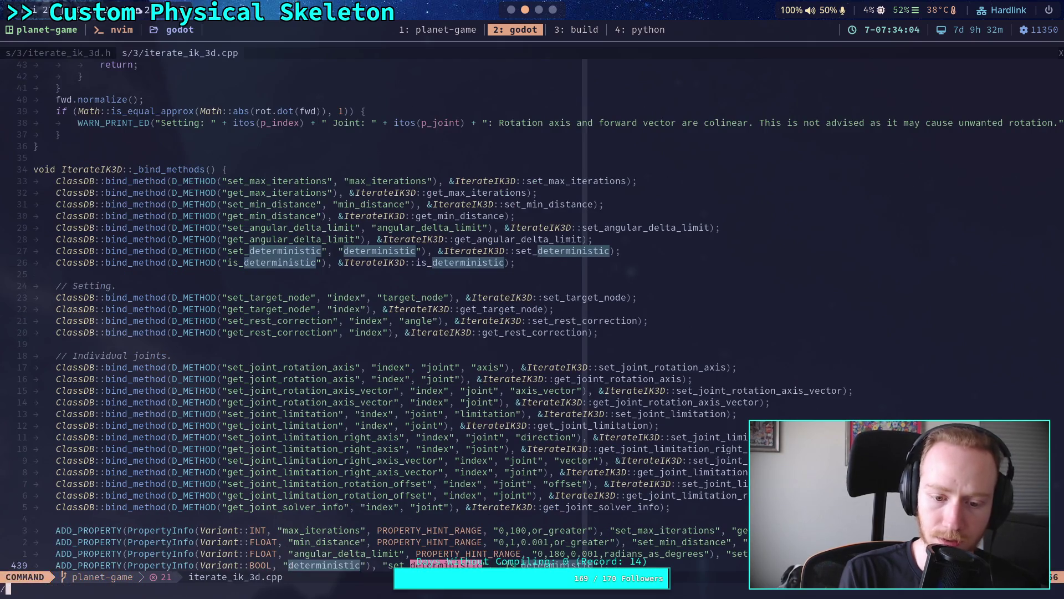
pyautogui.press('Return')
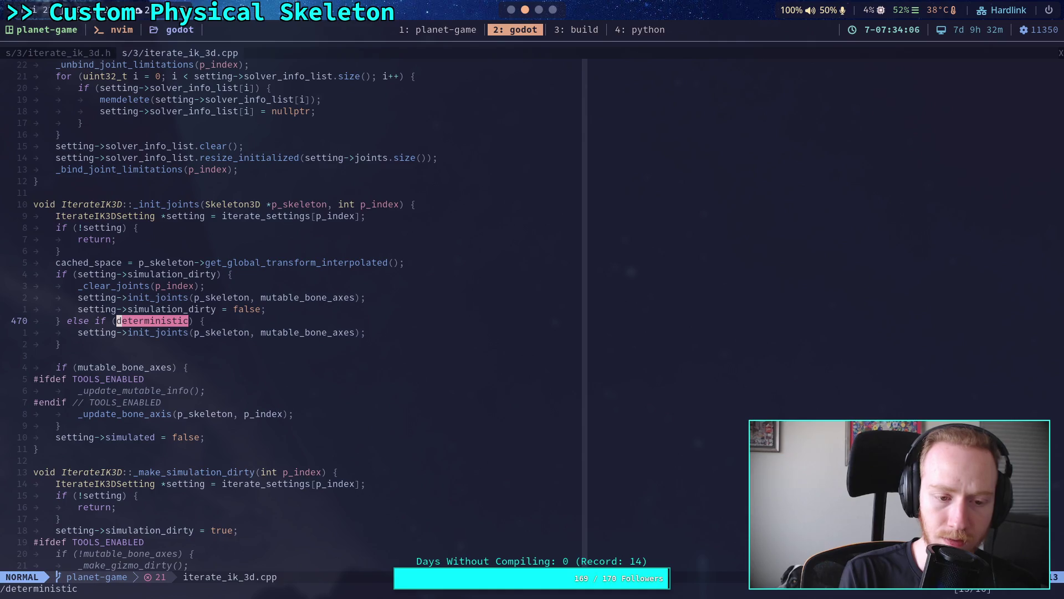
pyautogui.press('n')
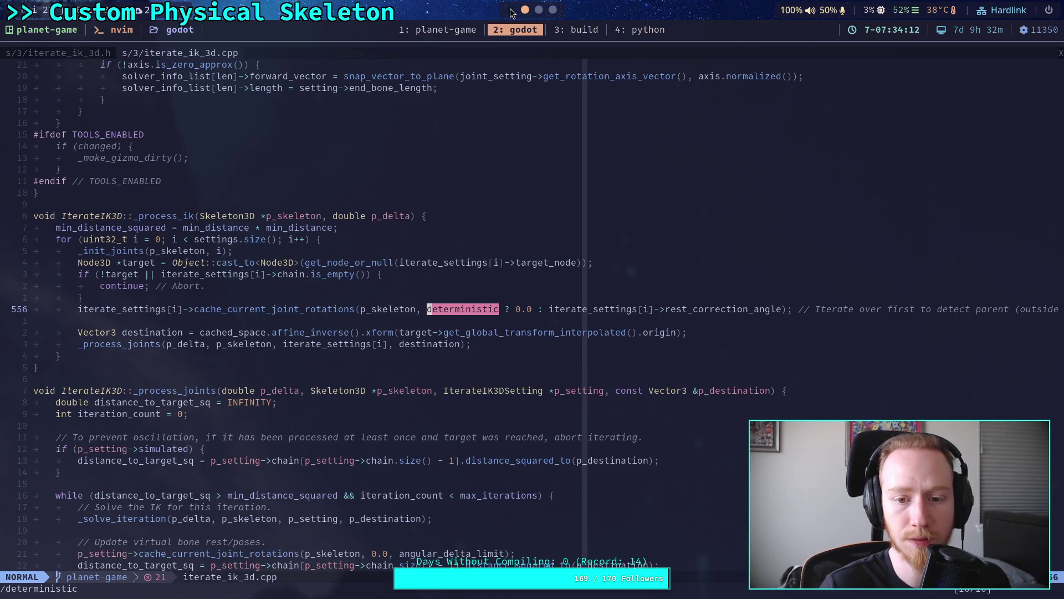
# - Delete 'deterministic ? 0.0 : ' from line 556 and save iterate_ik_3d.cpp
pyautogui.click(424, 309)
pyautogui.press('a')
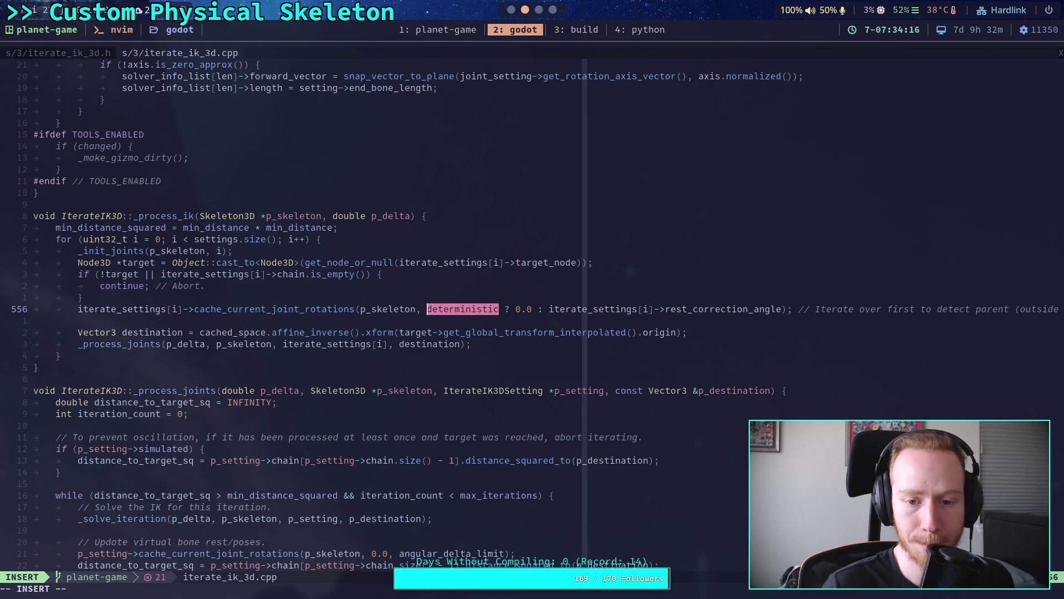
pyautogui.press('Delete')
pyautogui.press('Delete')
pyautogui.press('Delete')
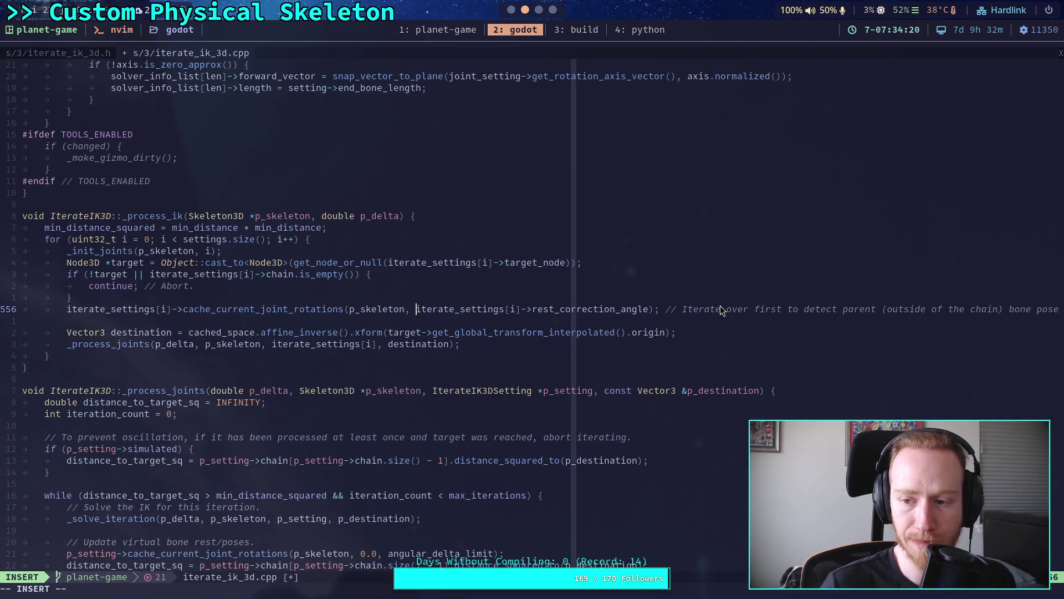
pyautogui.press('Escape')
pyautogui.press('$')
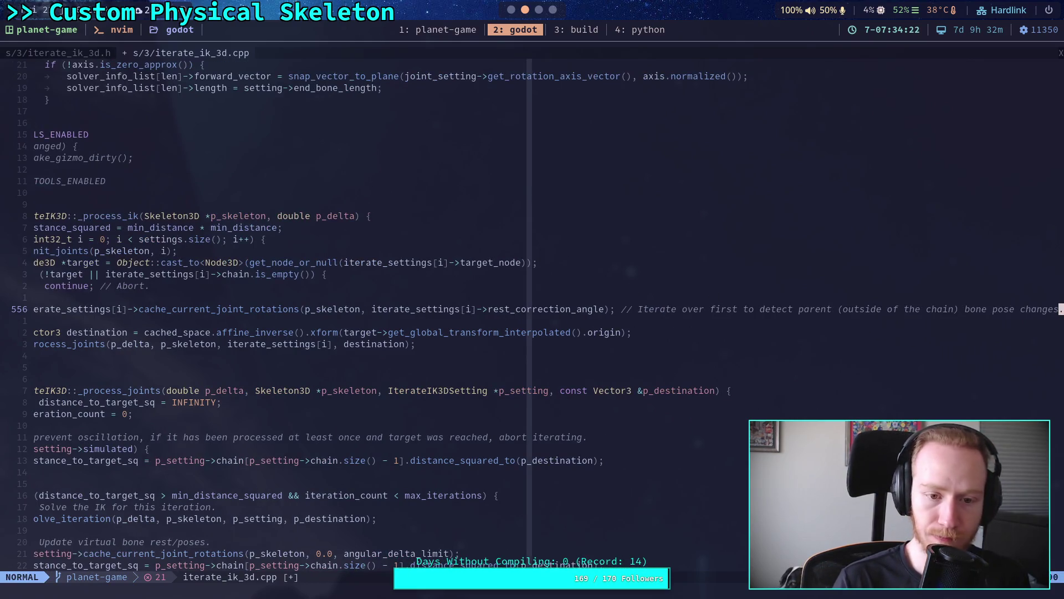
pyautogui.write(':w')
pyautogui.press('Return')
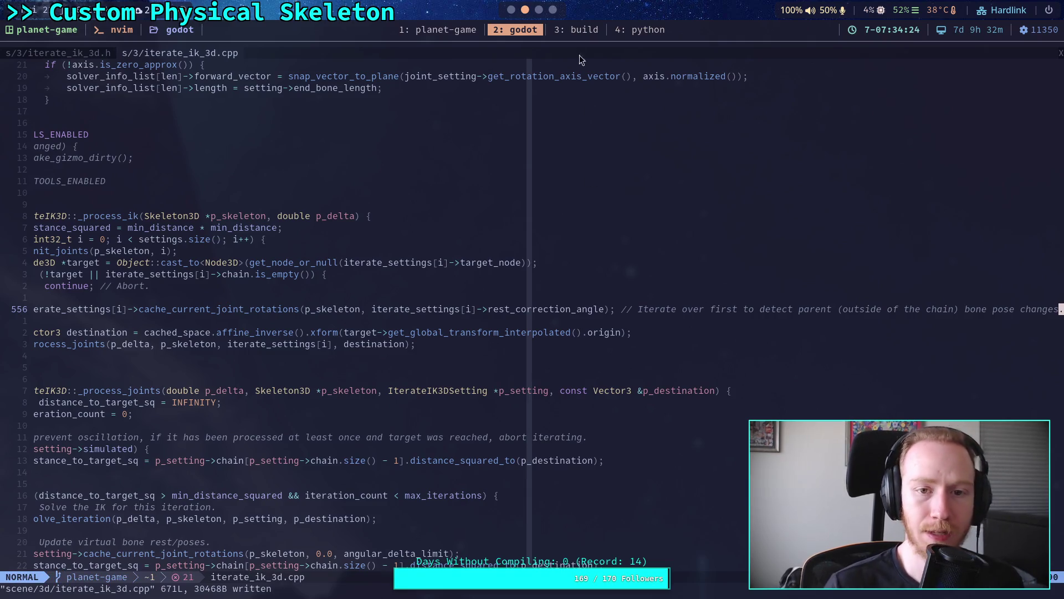
# - Start an engine rebuild with ./build -a in the build terminal
pyautogui.click(581, 34)
pyautogui.write('./build -a')
pyautogui.press('Return')
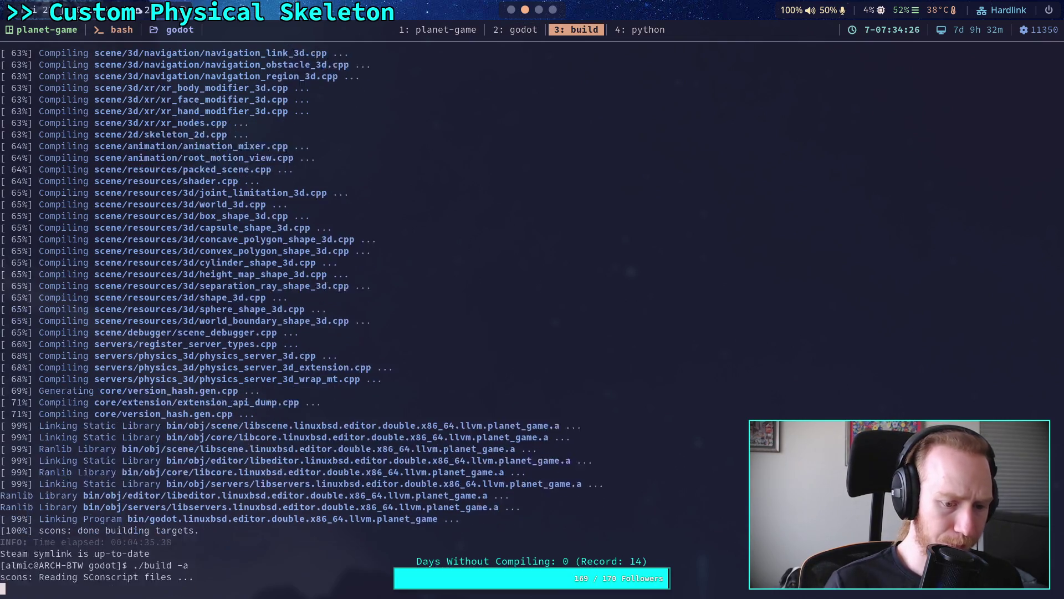
# - Back in the GitHub comment, delete the mistyped letter after 'That'
pyautogui.click(511, 9)
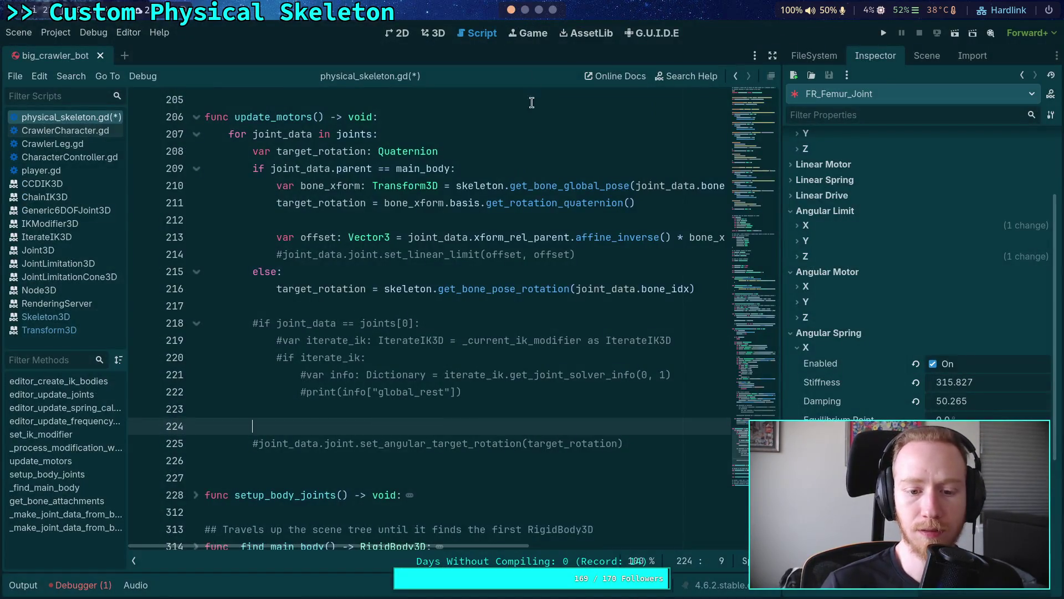
pyautogui.click(553, 9)
pyautogui.press('BackSpace')
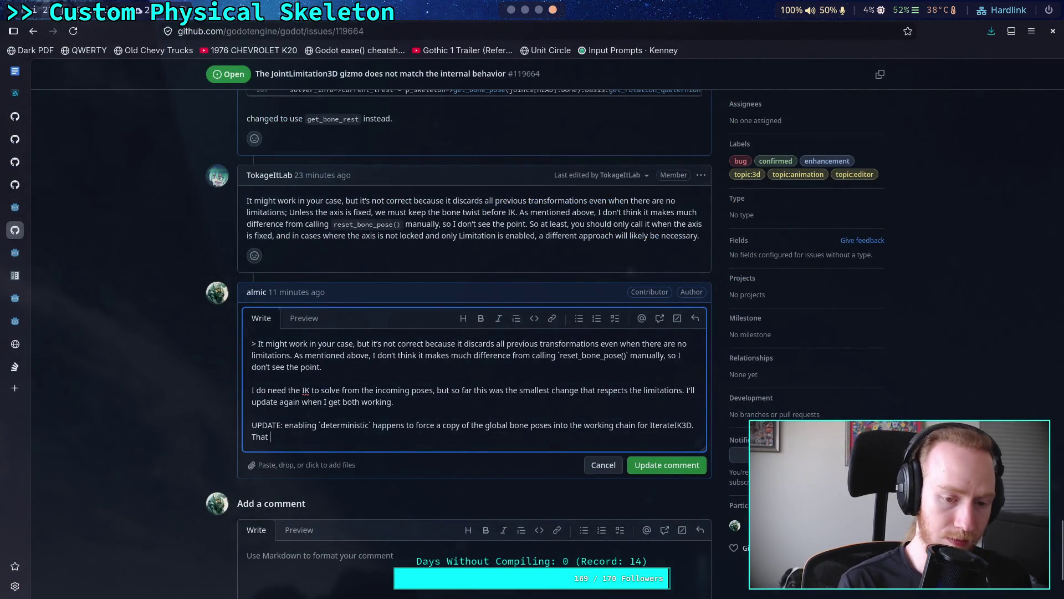
# - Continue the UPDATE with 'For now I'm satisfied with my hacks, but I hope this problem can be reasonably...'
pyautogui.write('seems to be t')
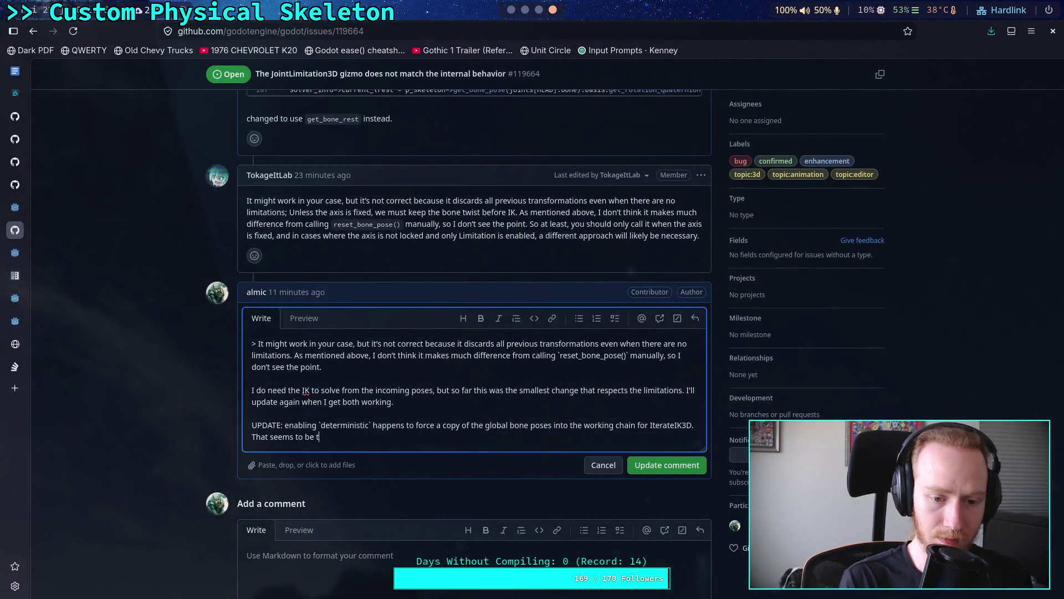
pyautogui.write('he only thing ')
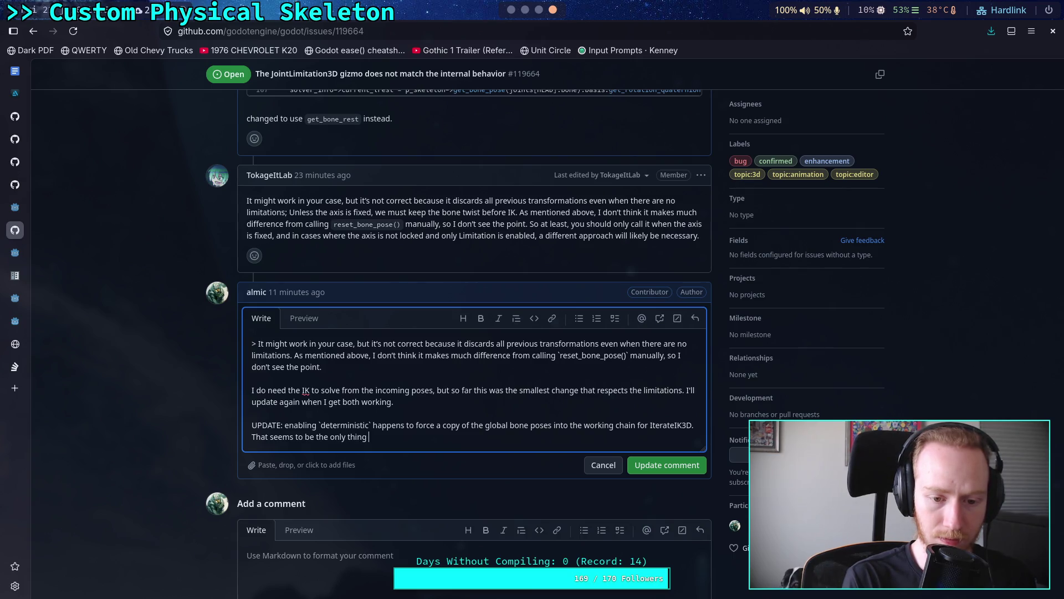
pyautogui.write('determinist')
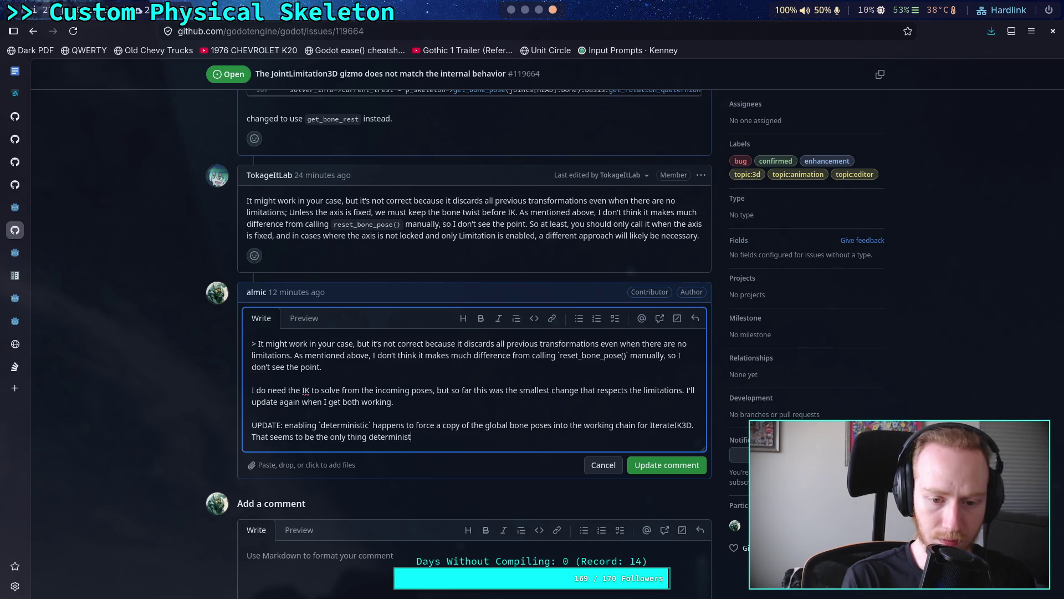
pyautogui.write('ic')
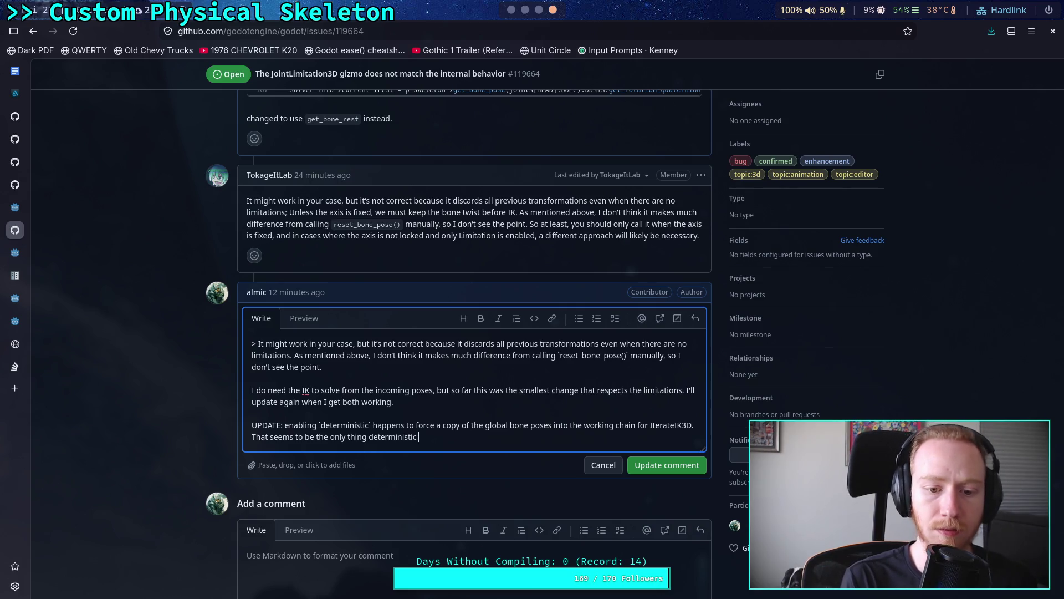
pyautogui.press('BackSpace')
pyautogui.press('BackSpace')
pyautogui.press('BackSpace')
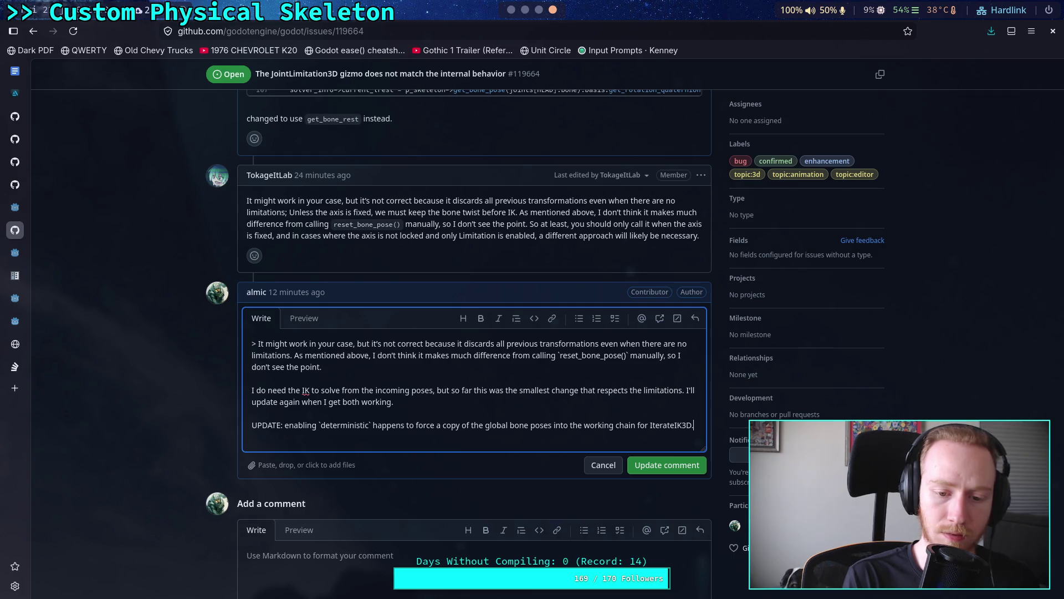
pyautogui.write('F')
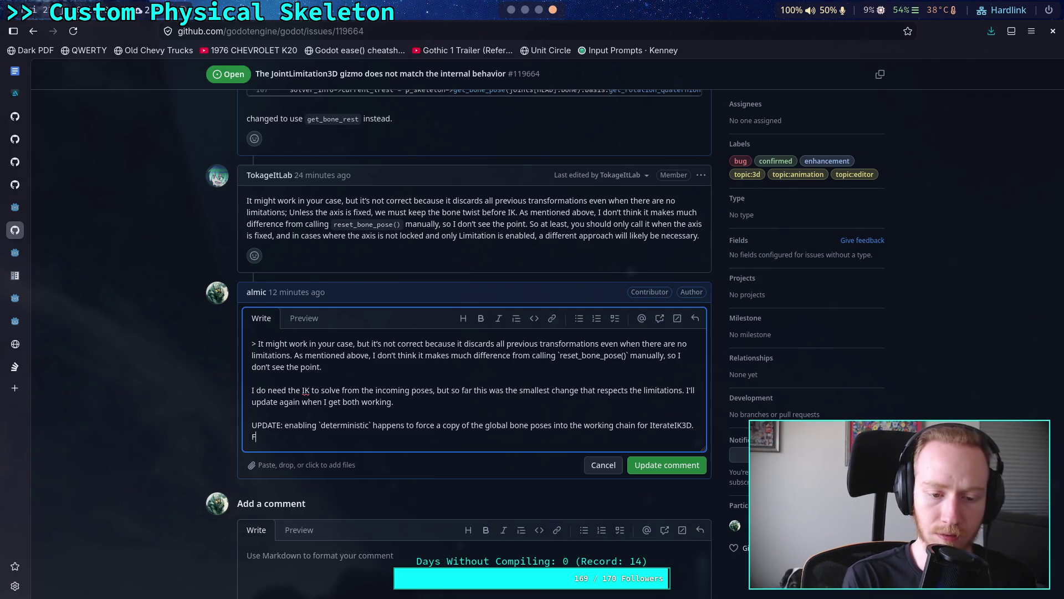
pyautogui.write("or now I'm ")
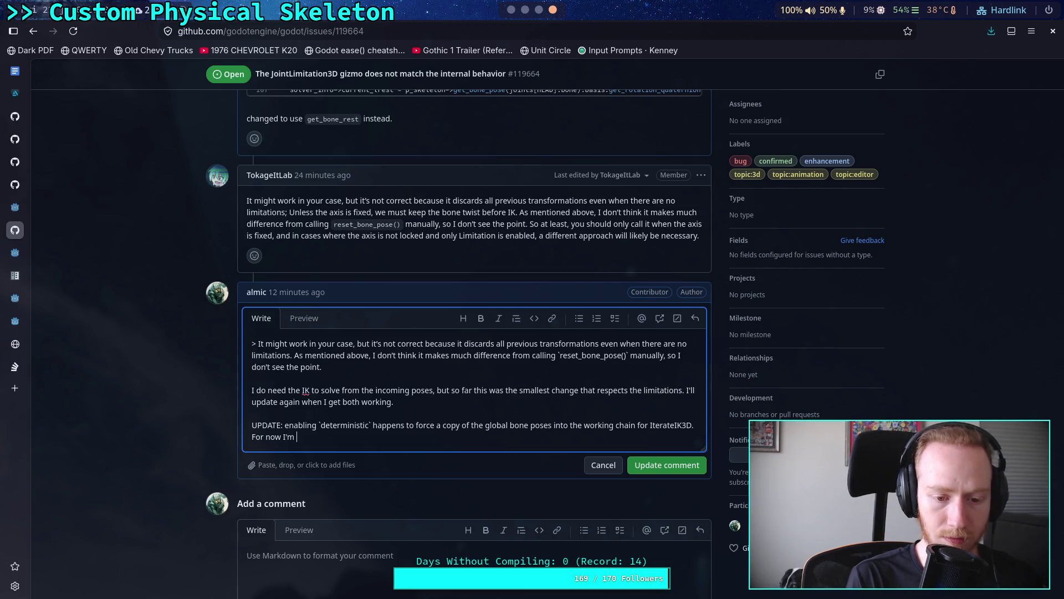
pyautogui.write('satif')
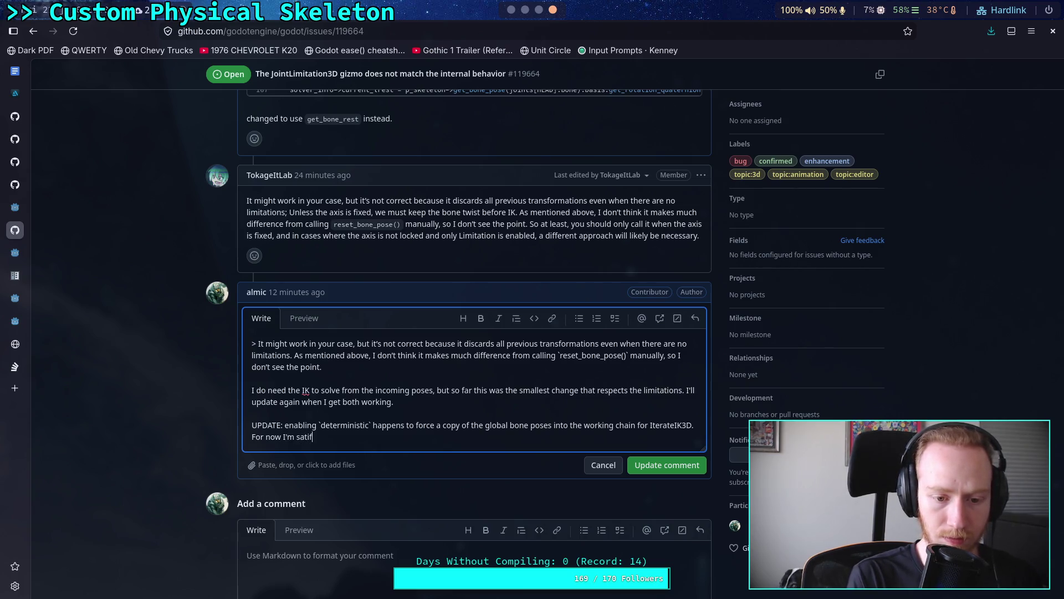
pyautogui.press('BackSpace')
pyautogui.write('sfied with ')
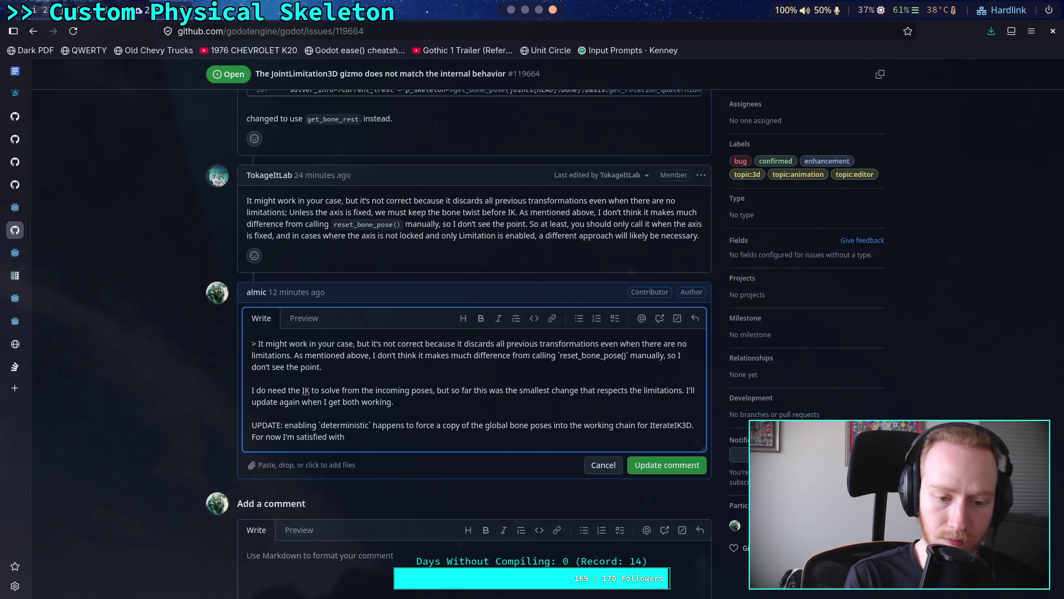
pyautogui.write('my ')
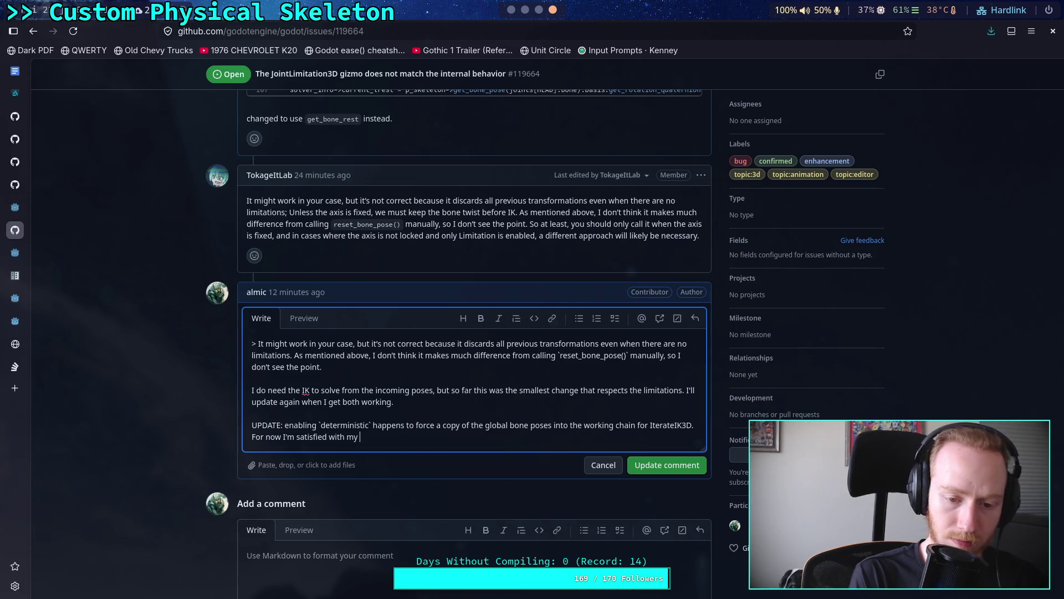
pyautogui.write('hacks, ')
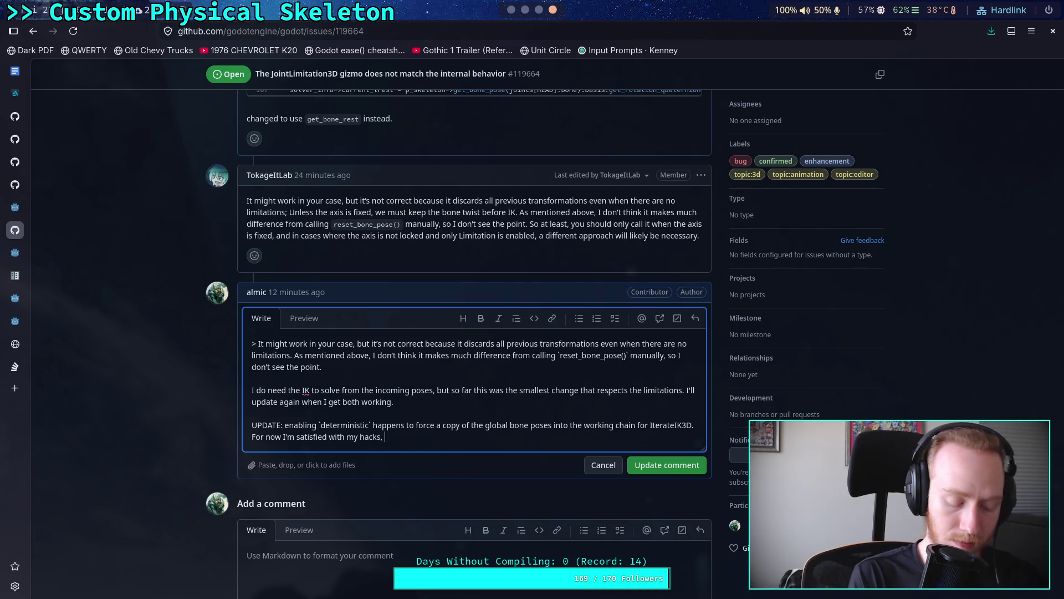
pyautogui.write('but I hope ')
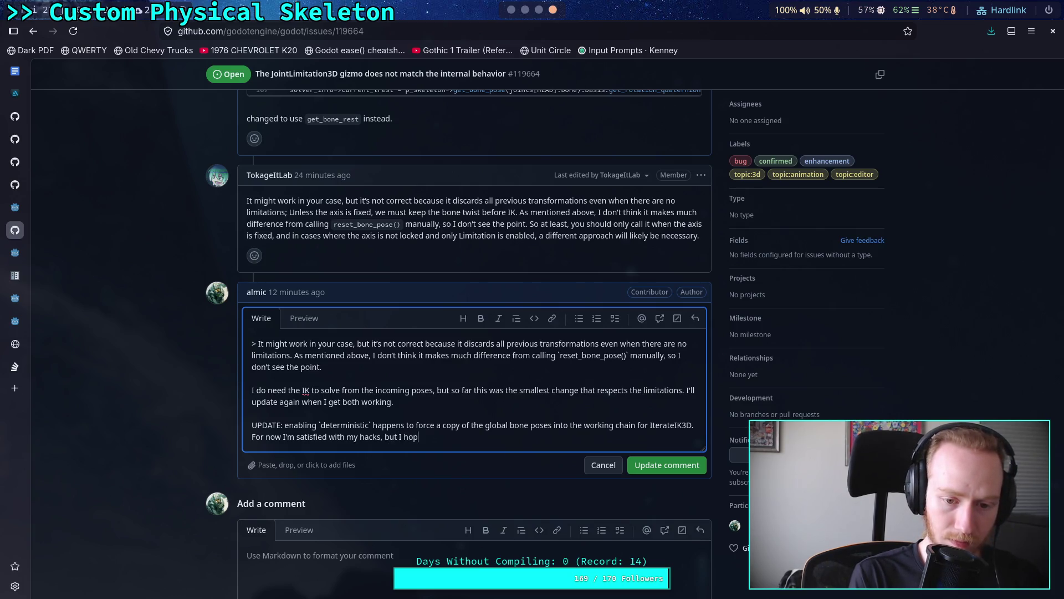
pyautogui.write('th')
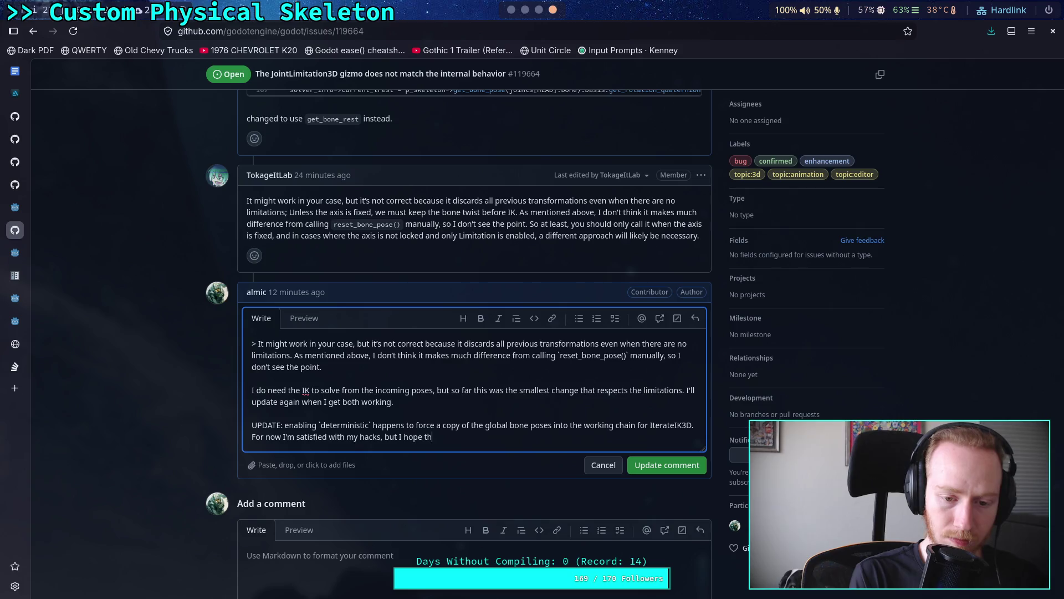
pyautogui.write('is problem wit')
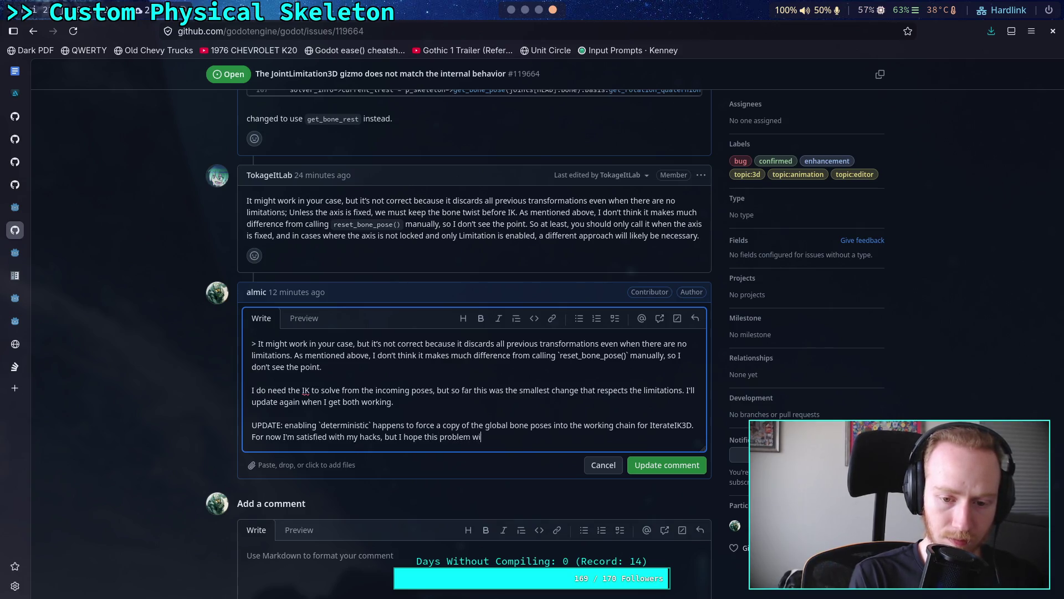
pyautogui.press('BackSpace')
pyautogui.write('can be ')
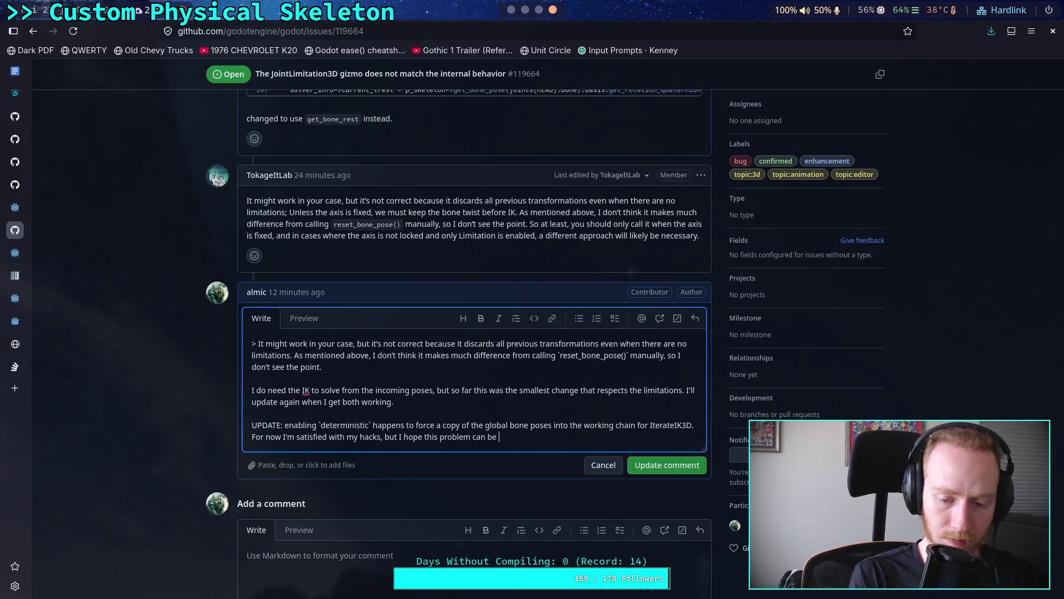
pyautogui.write('reasonably siml')
# - Finish noting earlier limitation fixes made joints snap into wild poses, and save the comment
pyautogui.write('py')
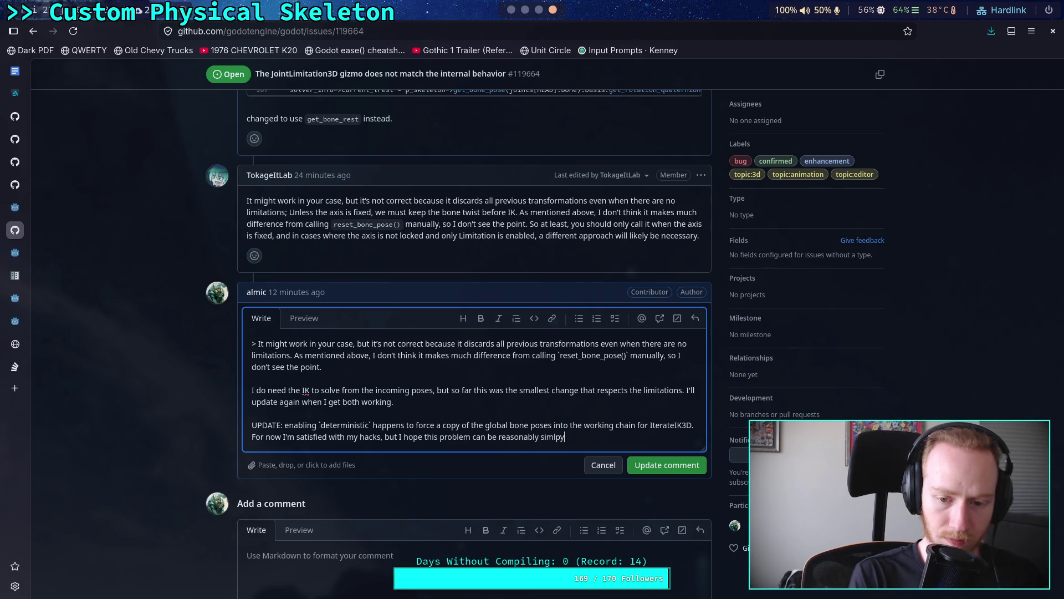
pyautogui.write('ply fixed')
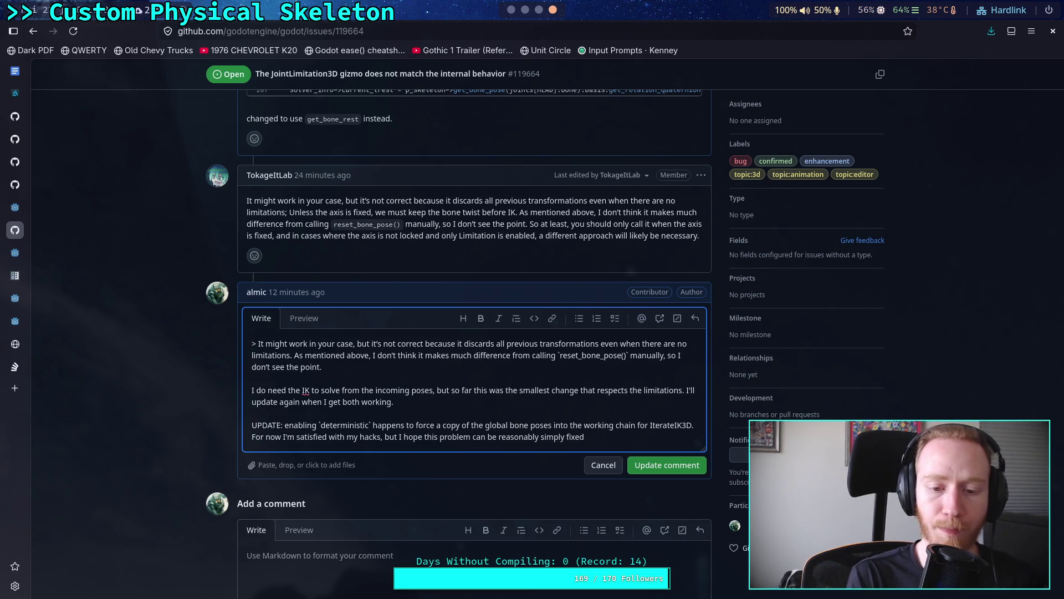
pyautogui.write('. Everything ')
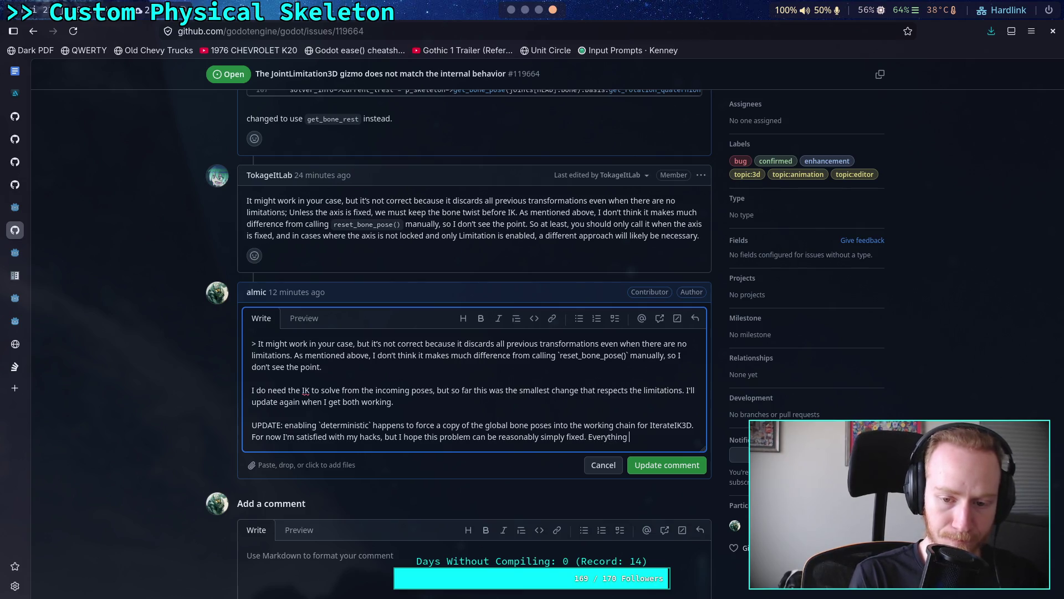
pyautogui.write('be more')
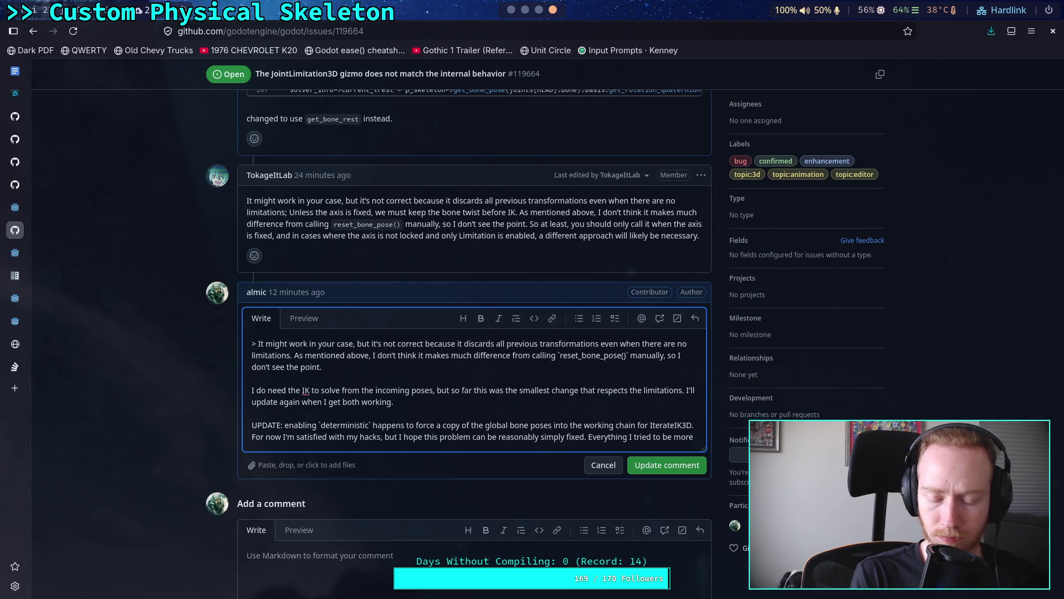
pyautogui.write('cr')
pyautogui.press('BackSpace')
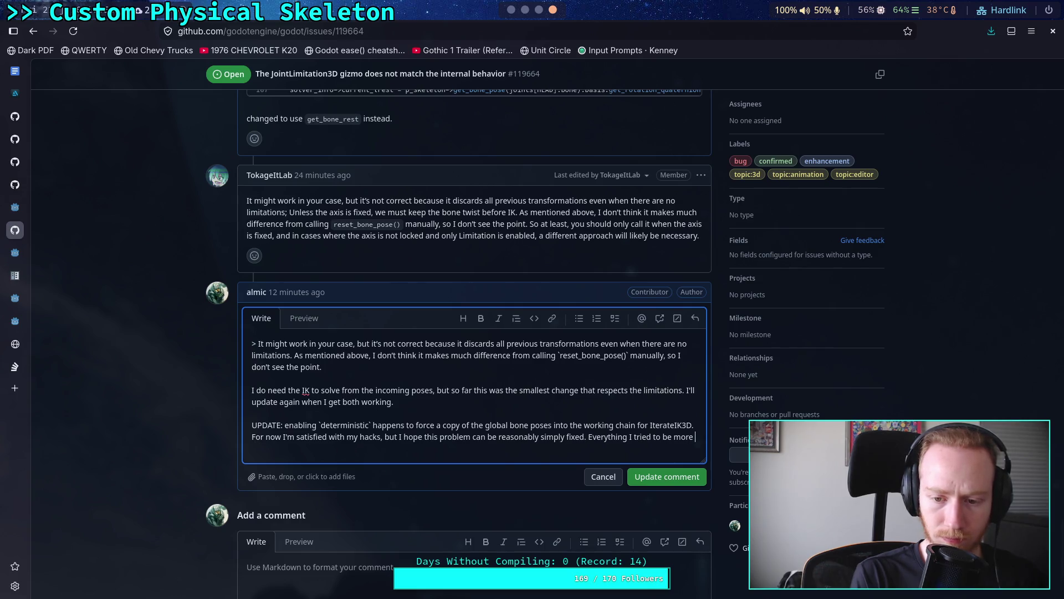
pyautogui.write('precise in the')
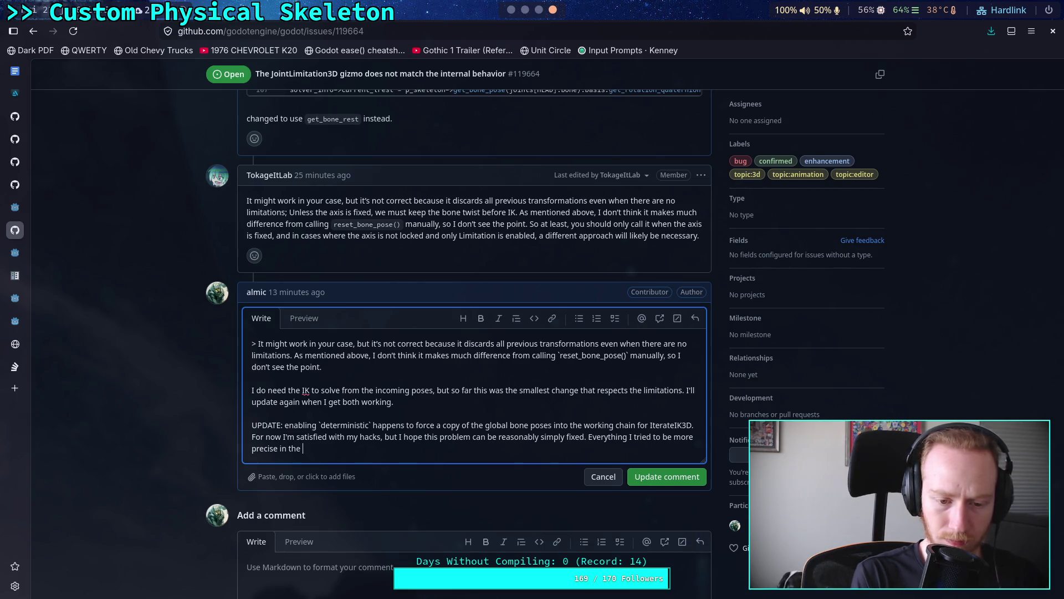
pyautogui.write('limitation fike')
pyautogui.press('BackSpace')
pyautogui.press('BackSpace')
pyautogui.write('xes')
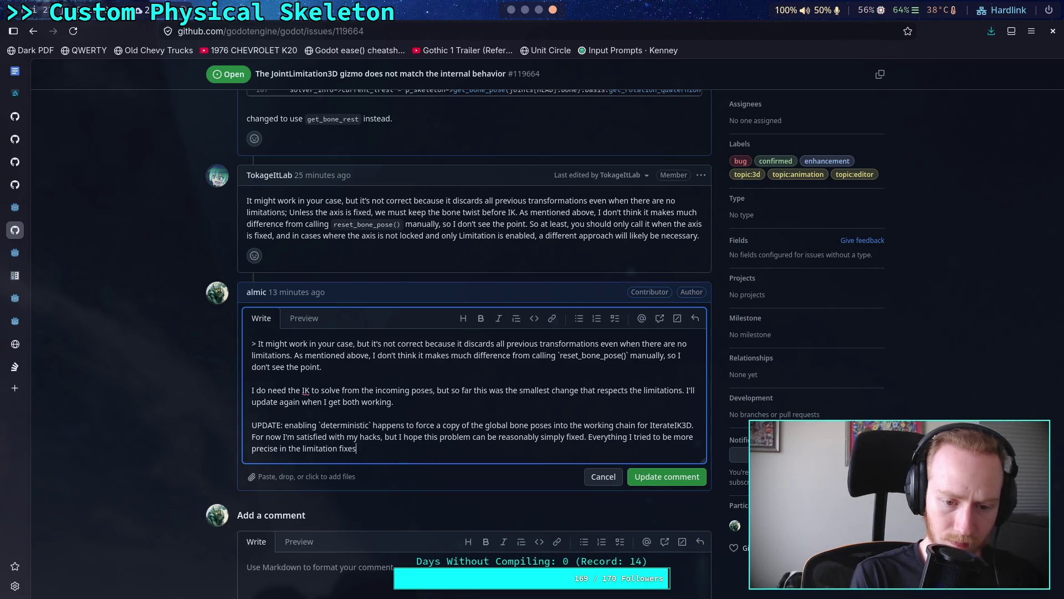
pyautogui.write(' just ca')
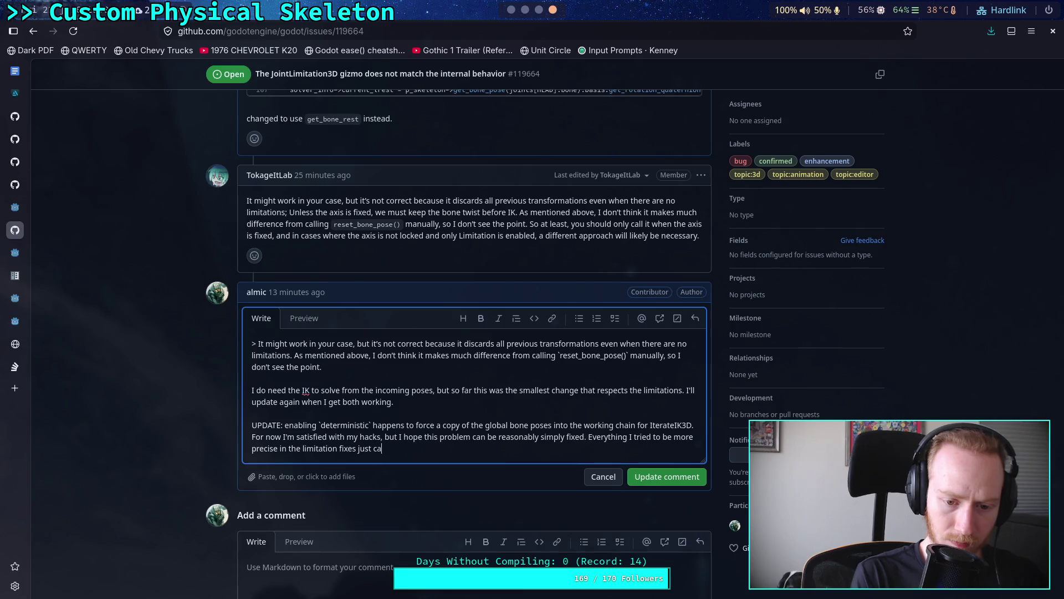
pyautogui.write('used the joints to seem to ignore them even more and sometime')
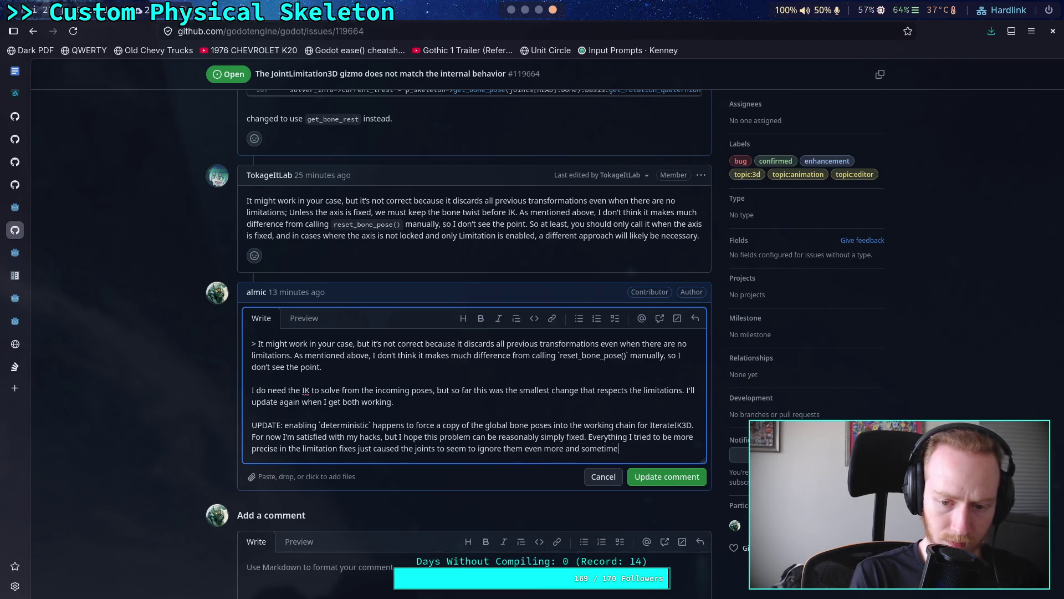
pyautogui.write('s instantly')
pyautogui.press('BackSpace')
pyautogui.write('nap into')
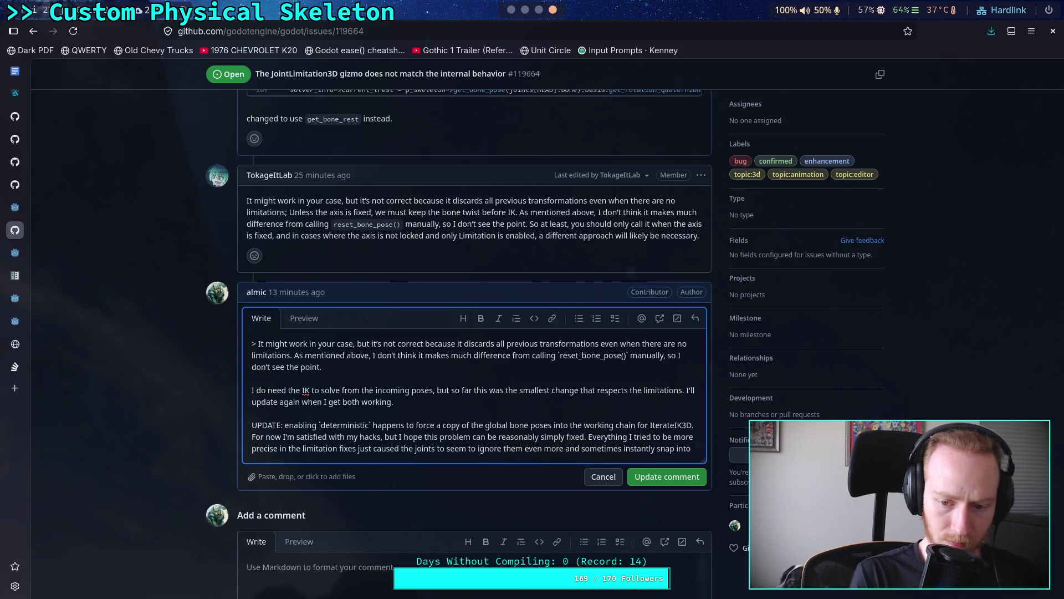
pyautogui.write(' wild poses.')
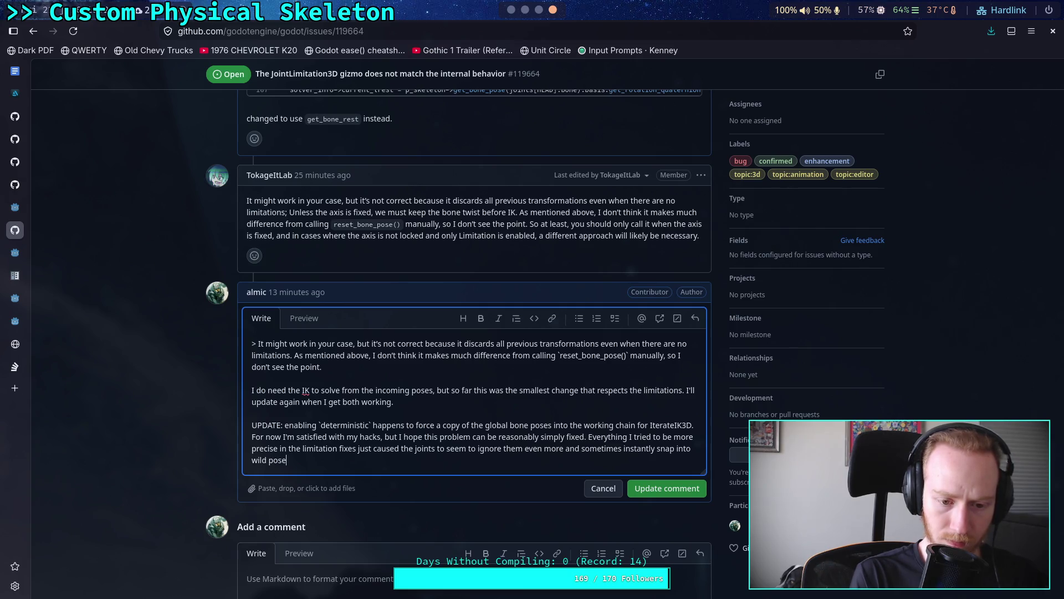
pyautogui.click(651, 491)
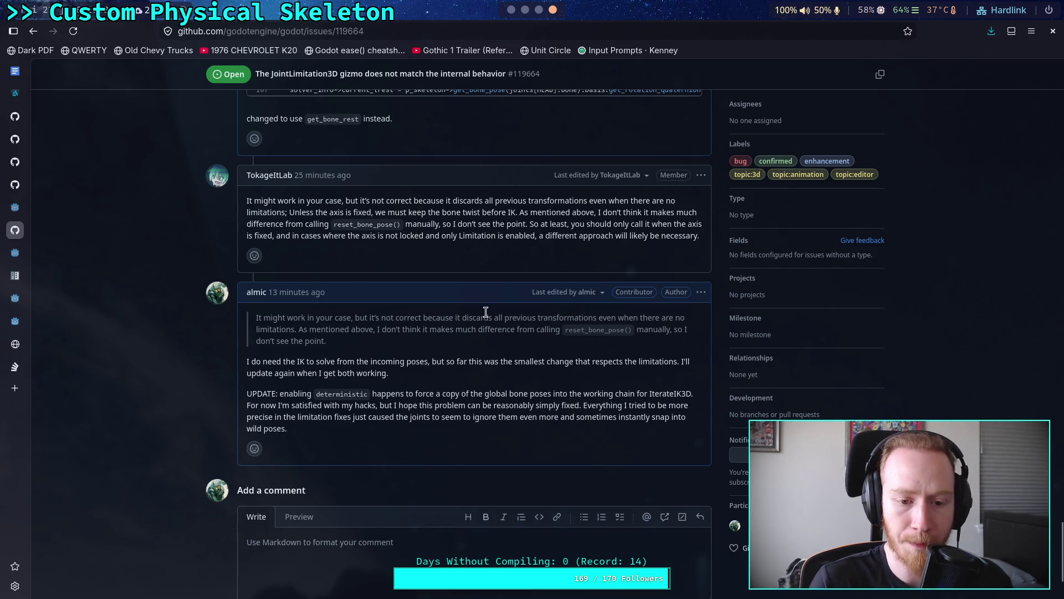
pyautogui.click(511, 10)
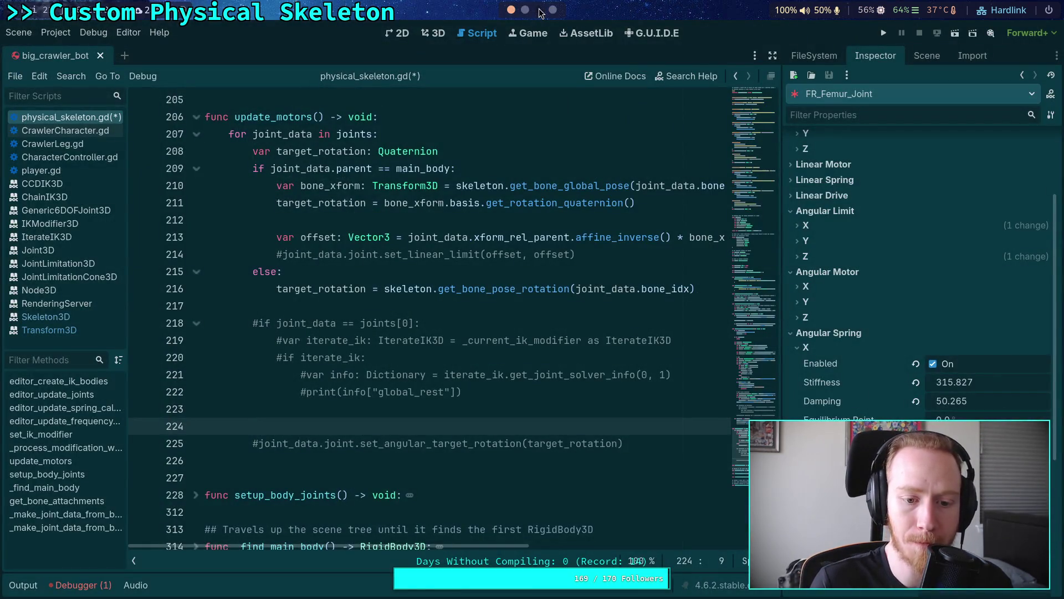
# - Check the build terminal and return to the Godot editor
pyautogui.click(541, 10)
pyautogui.click(525, 10)
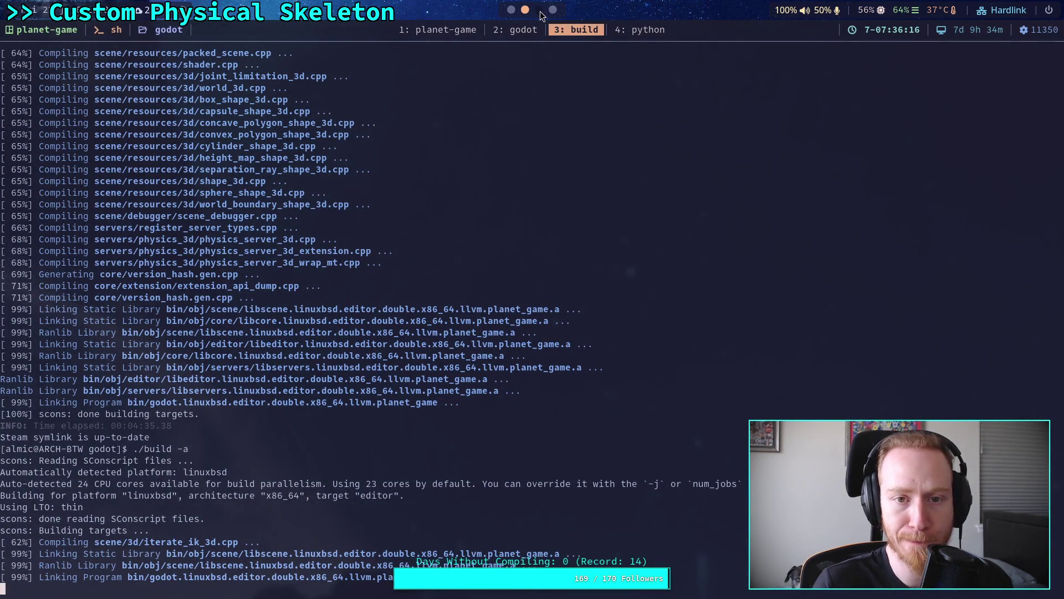
pyautogui.click(510, 10)
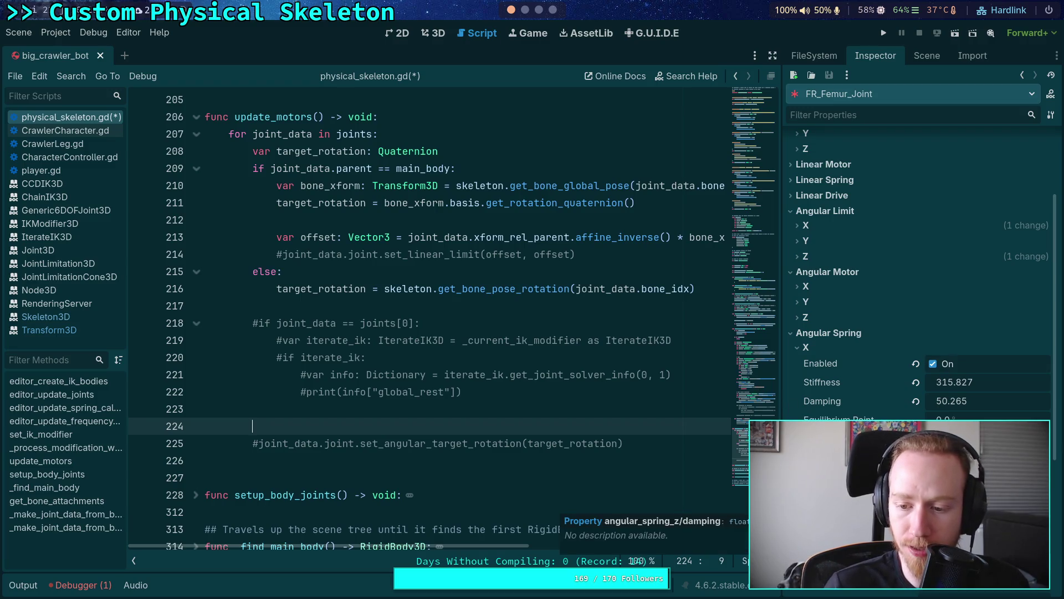
# - Inspect and collapse FR_Femur_Joint's Angular Spring, Angular Limit and Linear Limit X settings
pyautogui.click(800, 348)
pyautogui.click(798, 378)
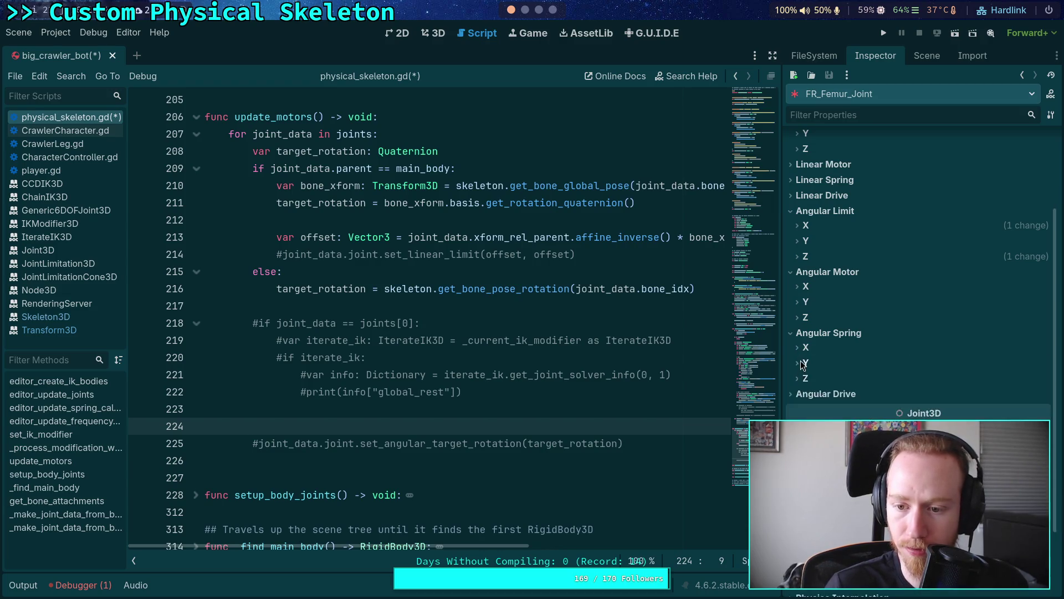
pyautogui.click(803, 332)
pyautogui.scroll(2, 826, 346)
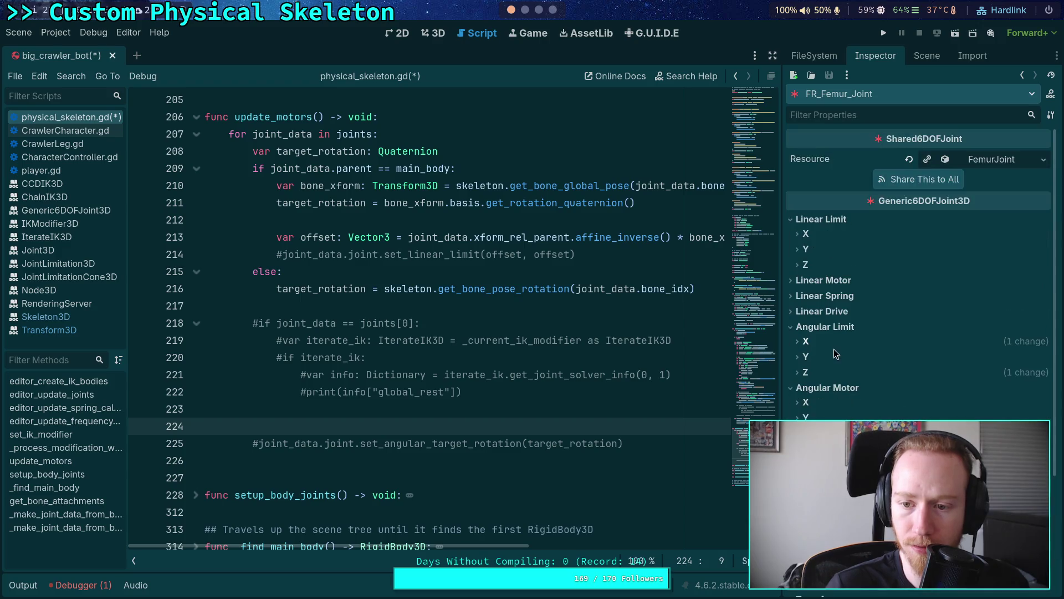
pyautogui.click(812, 356)
pyautogui.click(811, 357)
pyautogui.click(810, 359)
pyautogui.click(812, 359)
pyautogui.click(818, 342)
pyautogui.click(821, 341)
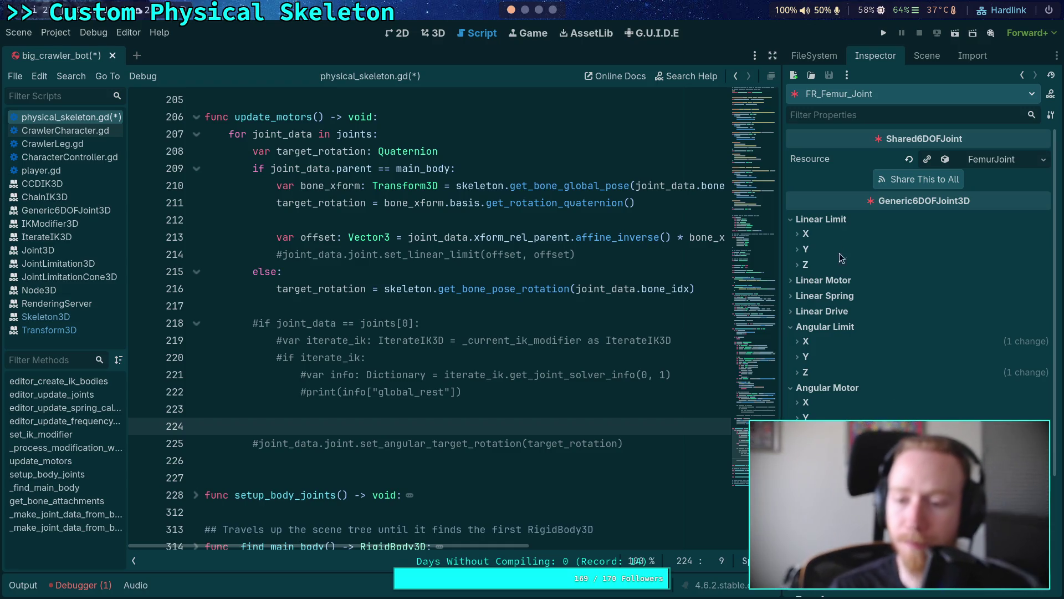
pyautogui.click(810, 234)
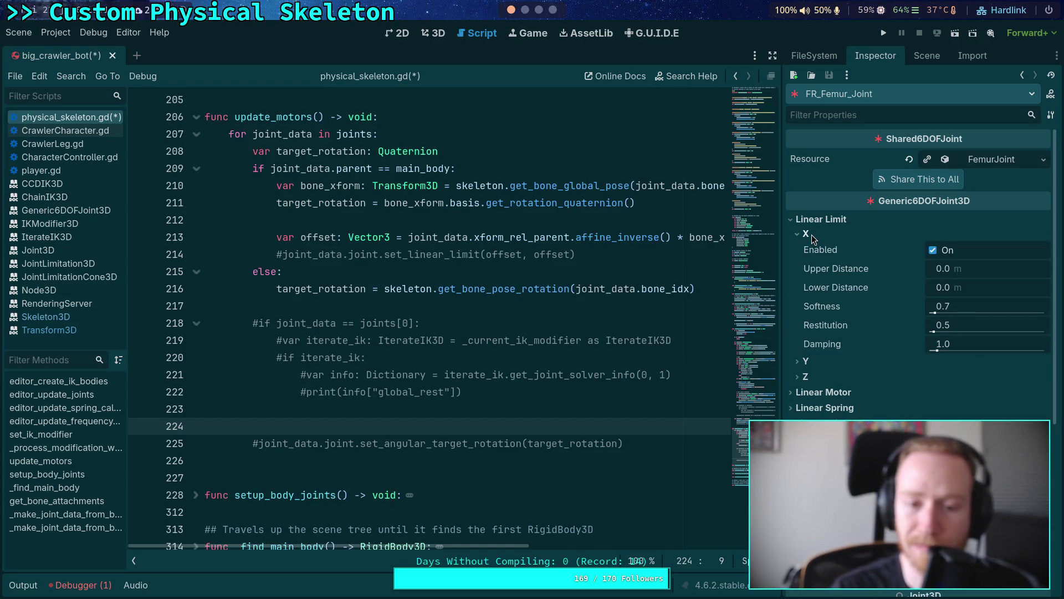
pyautogui.click(812, 234)
# - Review code lines 213–214 on the offset and linear limits, then bring up the Scene dock
pyautogui.moveTo(613, 254)
pyautogui.mouseDown()
pyautogui.moveTo(554, 237)
pyautogui.moveTo(275, 240)
pyautogui.mouseUp()
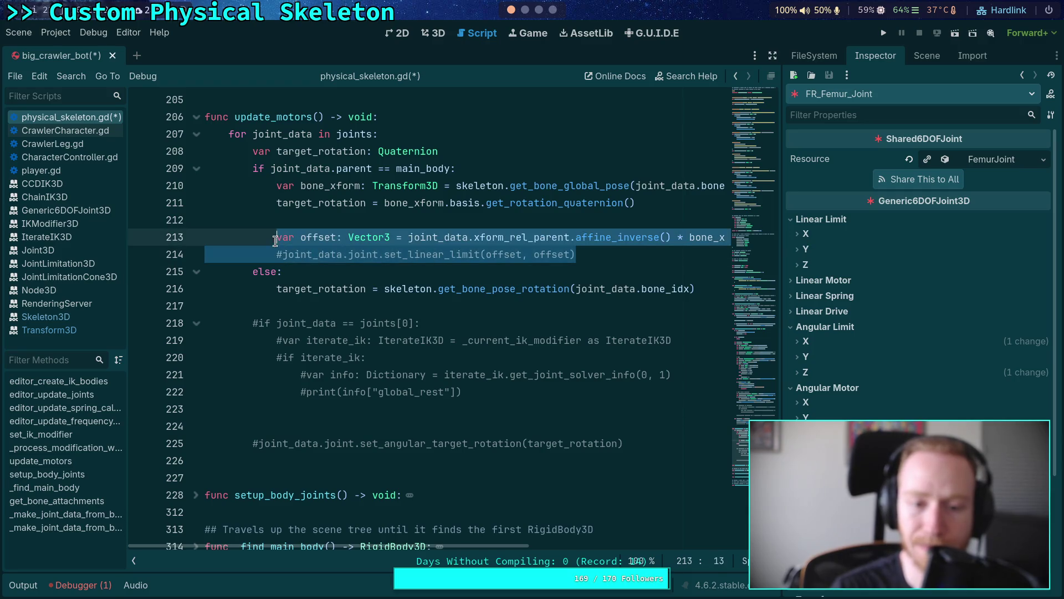
pyautogui.click(527, 256)
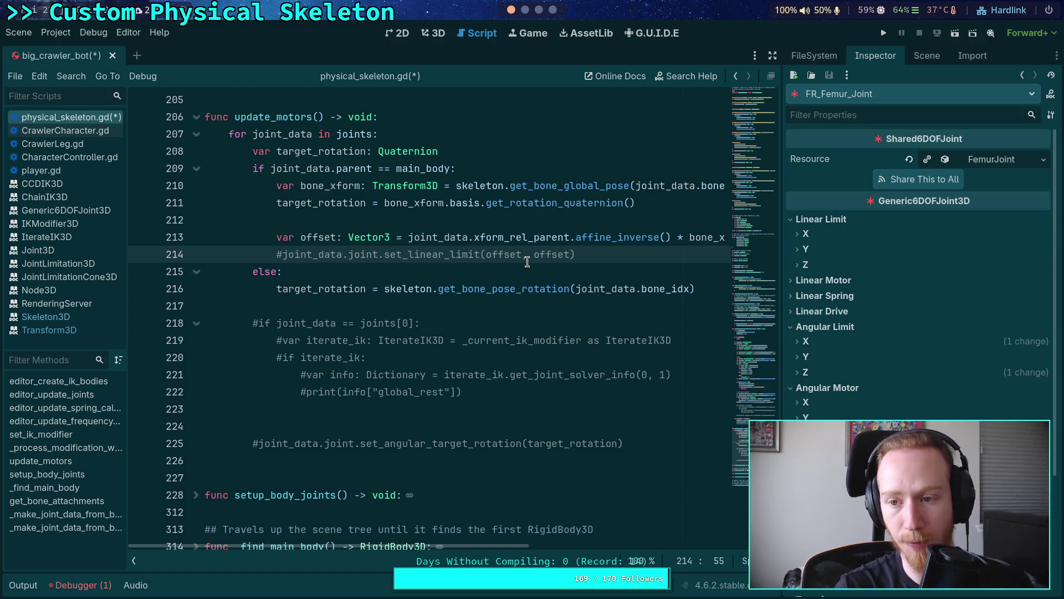
pyautogui.click(925, 55)
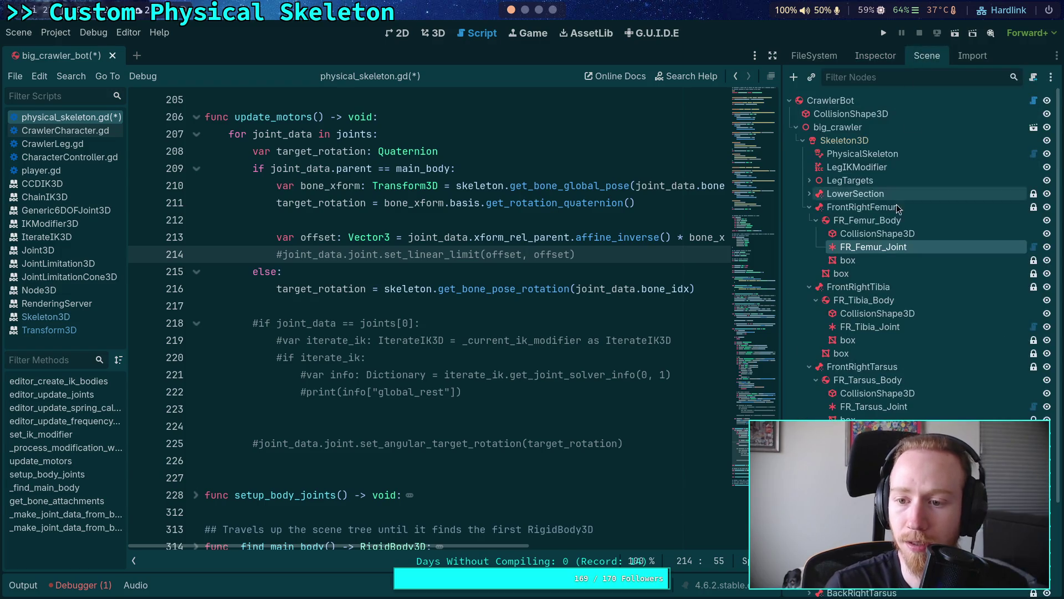
# - On FR_Tibia_Joint, revert the Angular Spring X values and enable Angular Motor X
pyautogui.click(871, 327)
pyautogui.click(875, 55)
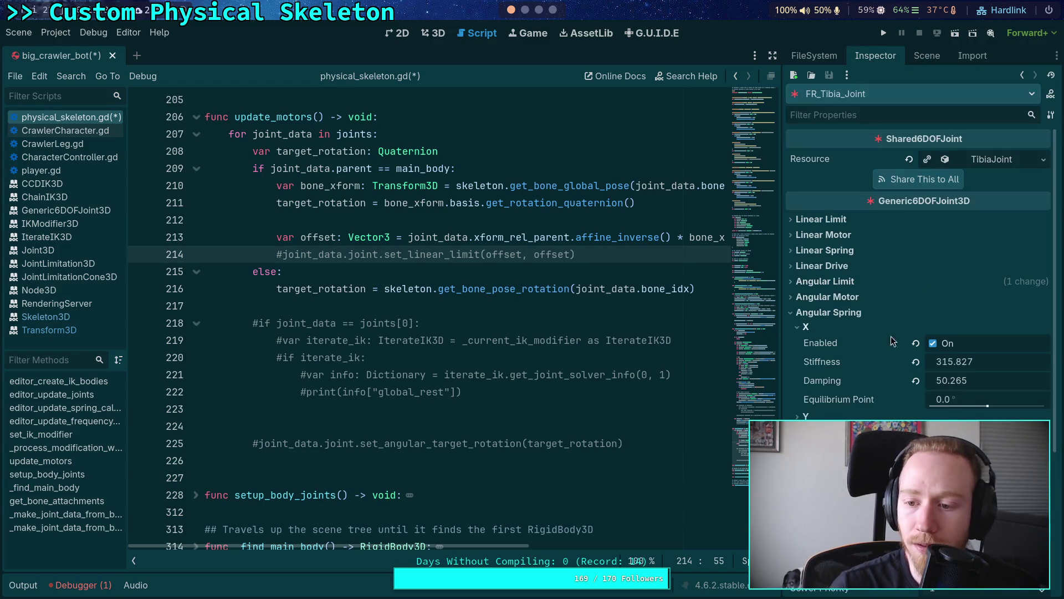
pyautogui.click(916, 381)
pyautogui.click(916, 361)
pyautogui.click(916, 343)
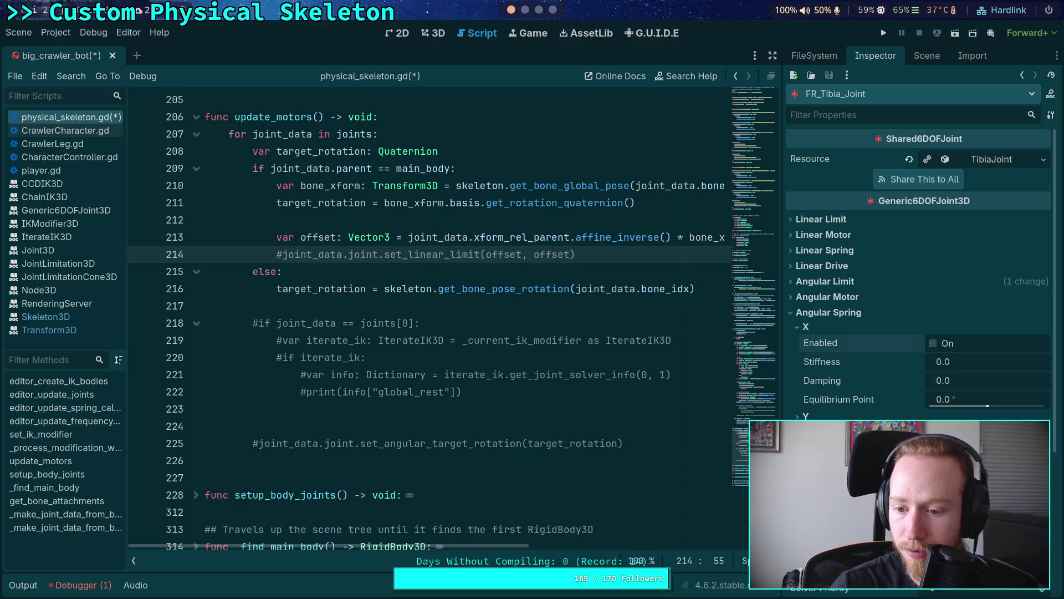
pyautogui.click(805, 327)
pyautogui.click(820, 312)
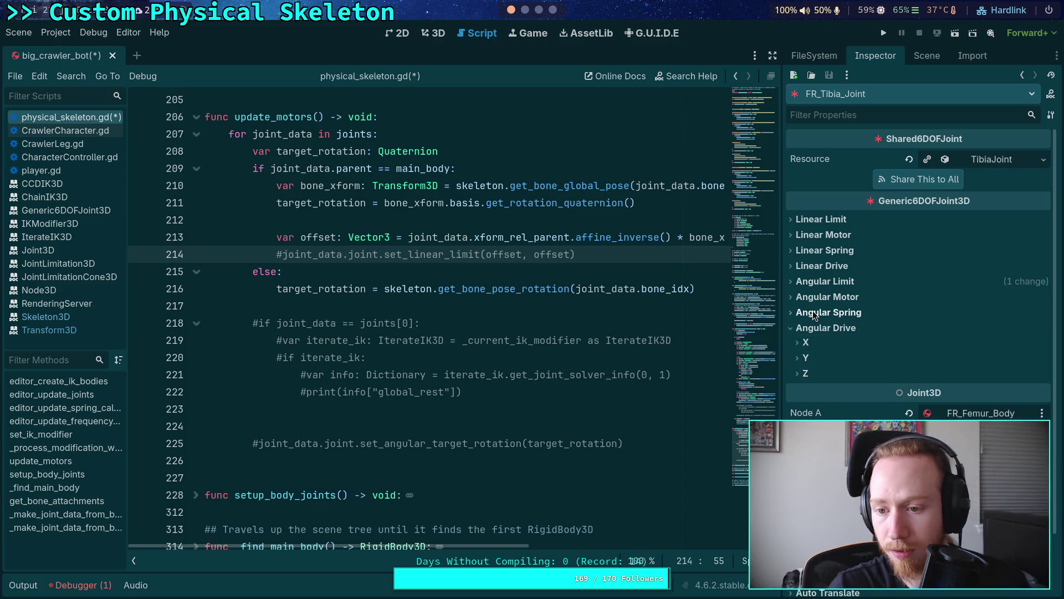
pyautogui.click(805, 342)
pyautogui.click(827, 298)
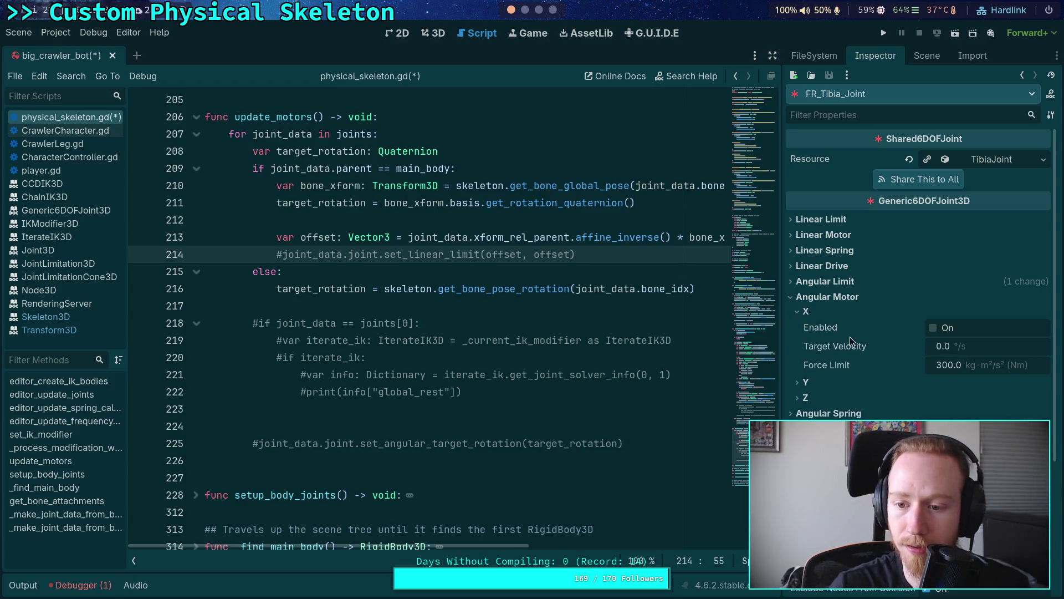
pyautogui.click(933, 328)
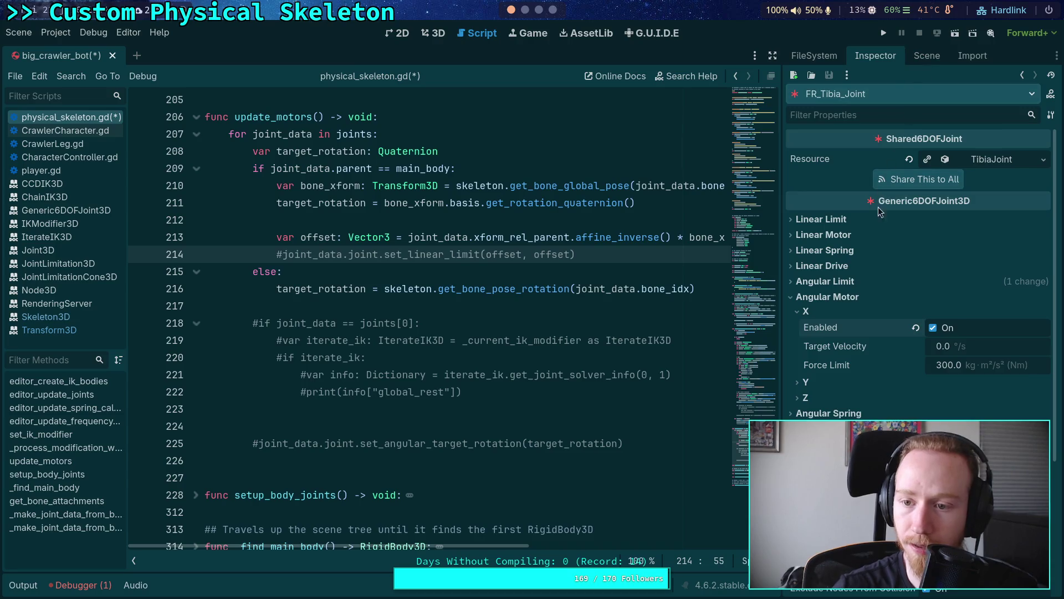
pyautogui.click(850, 281)
pyautogui.click(830, 298)
pyautogui.click(828, 295)
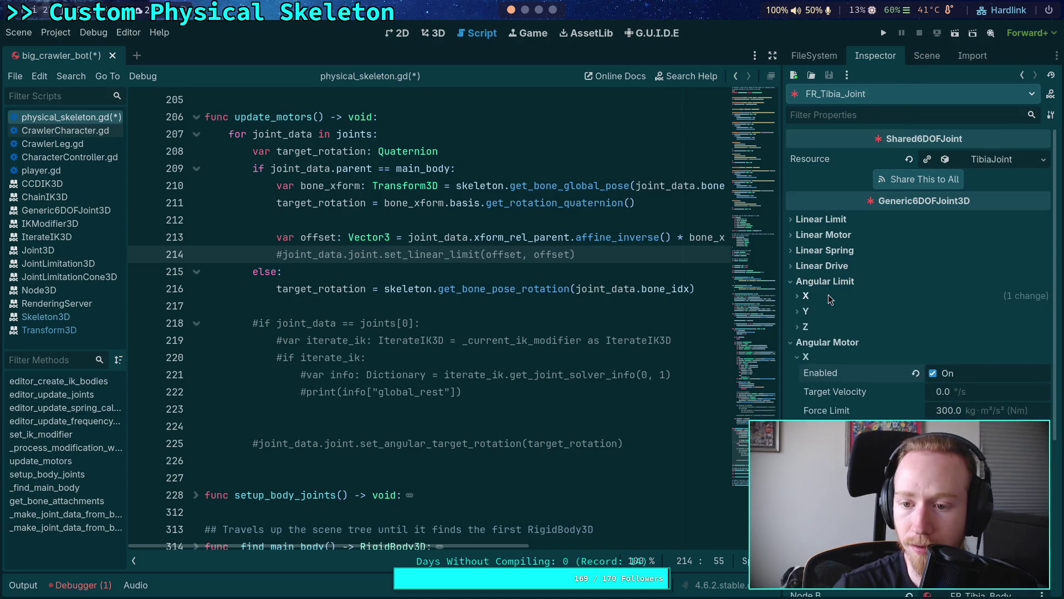
# - Enable Angular Motor X on FR_Femur_Joint, then recheck FR_Tibia_Joint's properties
pyautogui.click(927, 55)
pyautogui.click(873, 246)
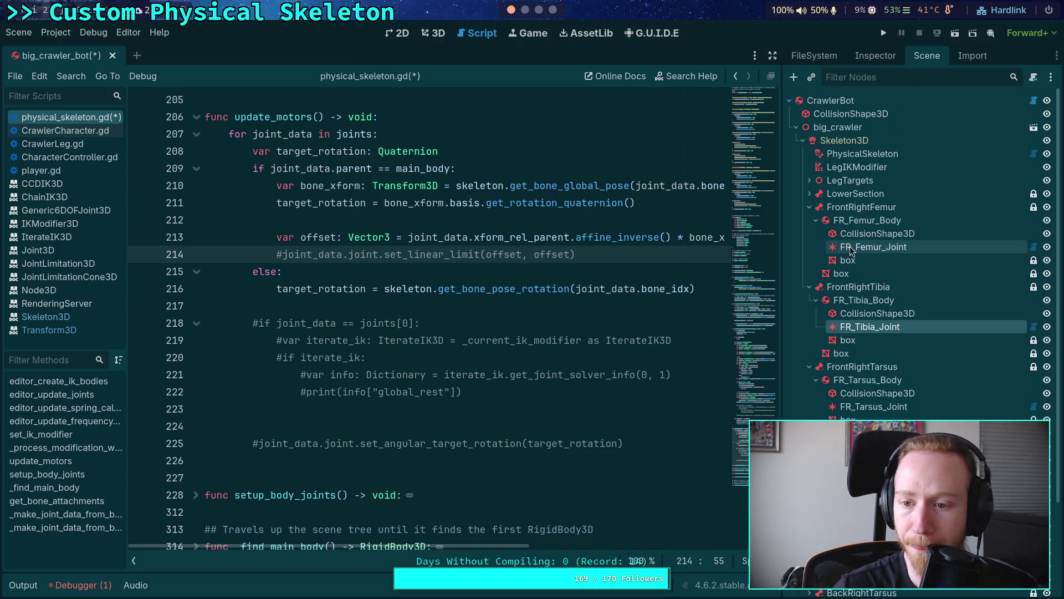
pyautogui.click(875, 55)
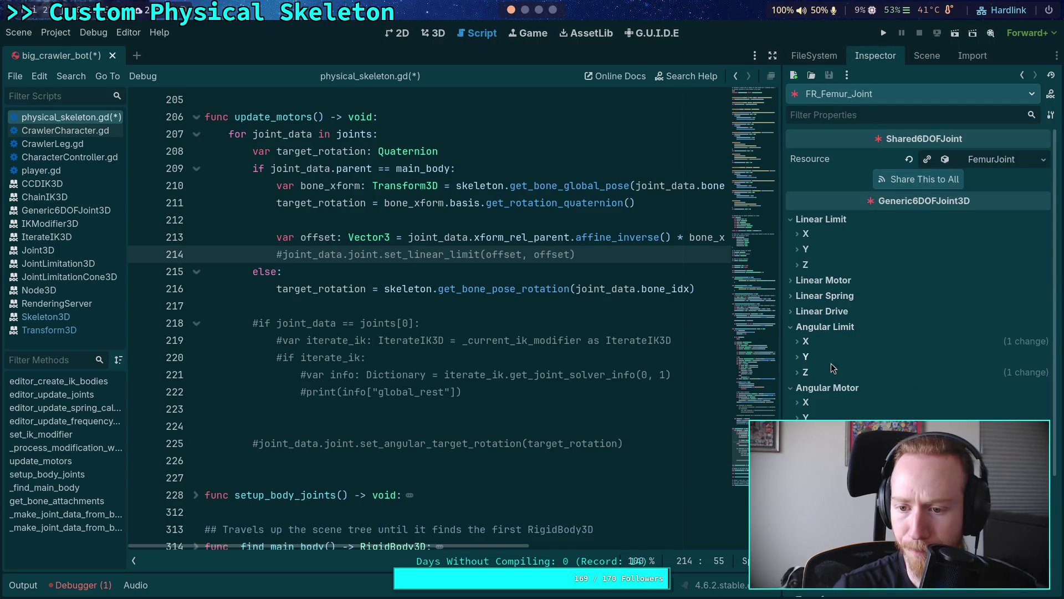
pyautogui.click(811, 403)
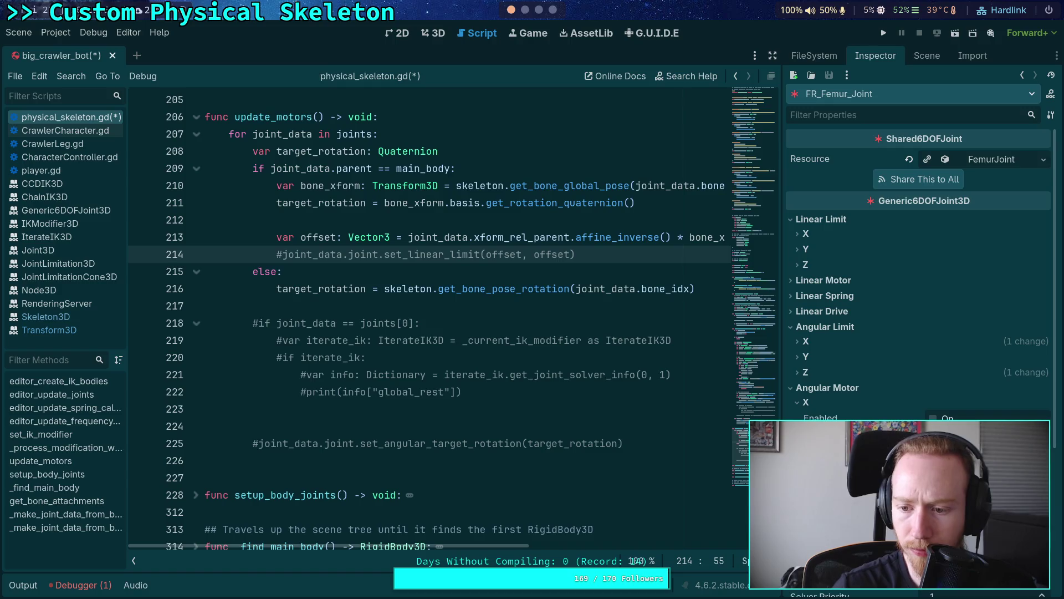
pyautogui.click(933, 418)
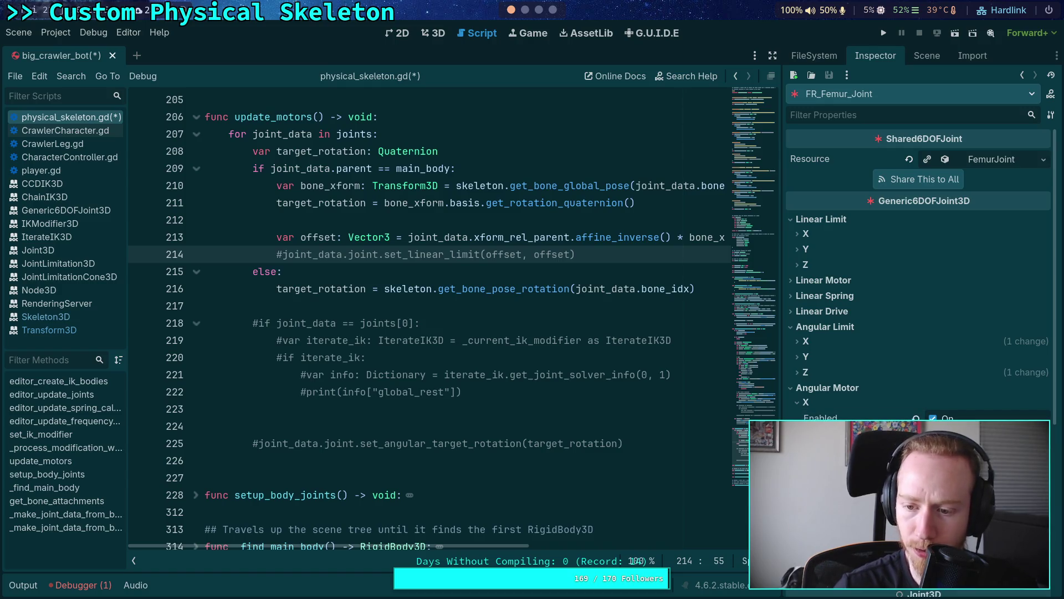
pyautogui.scroll(-2, 918, 277)
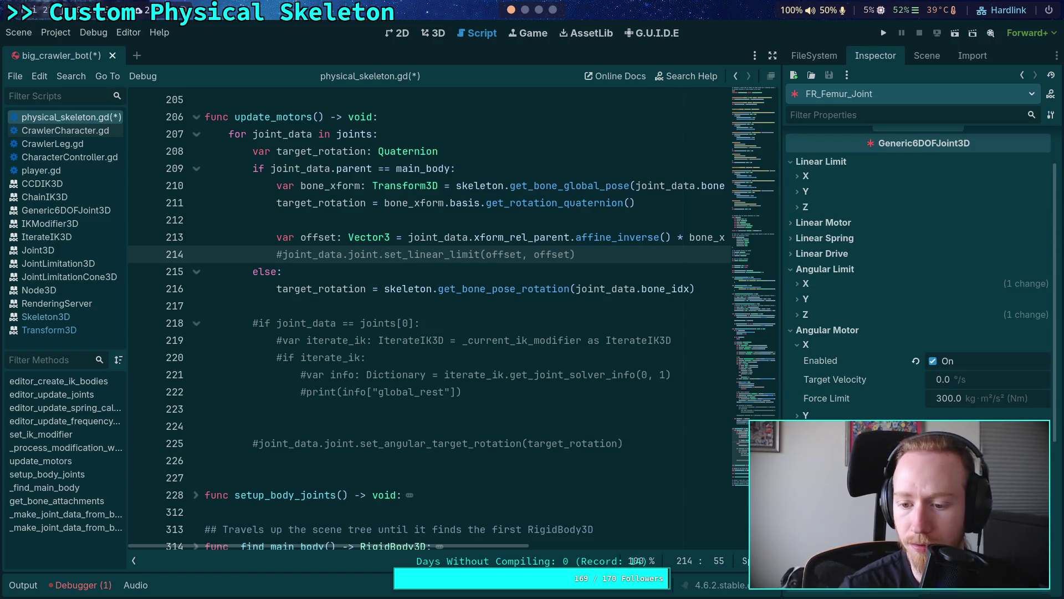
pyautogui.scroll(-2, 860, 388)
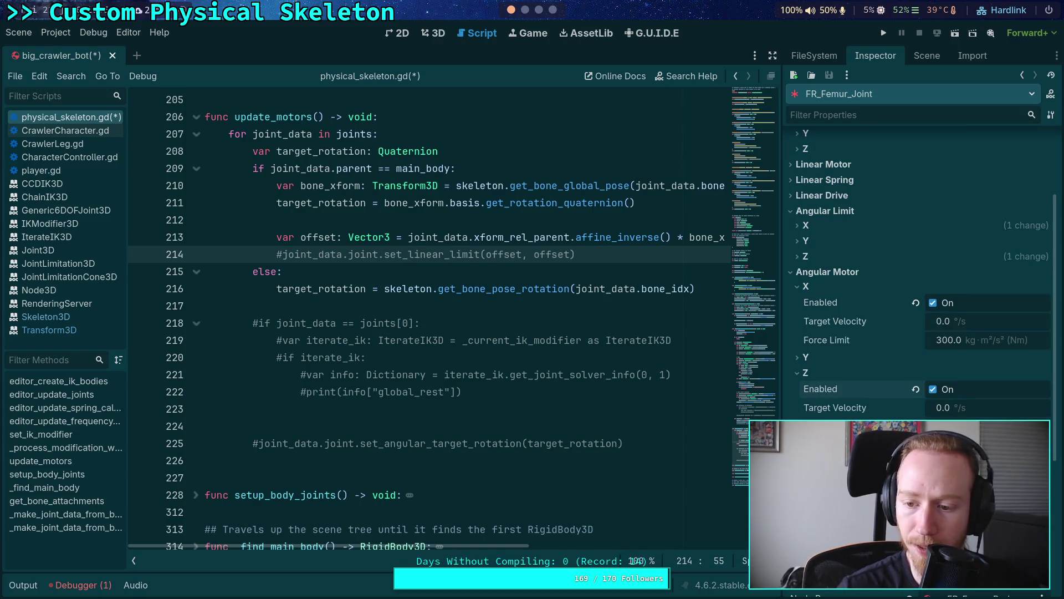
pyautogui.click(937, 55)
pyautogui.click(861, 327)
pyautogui.click(876, 55)
pyautogui.click(926, 55)
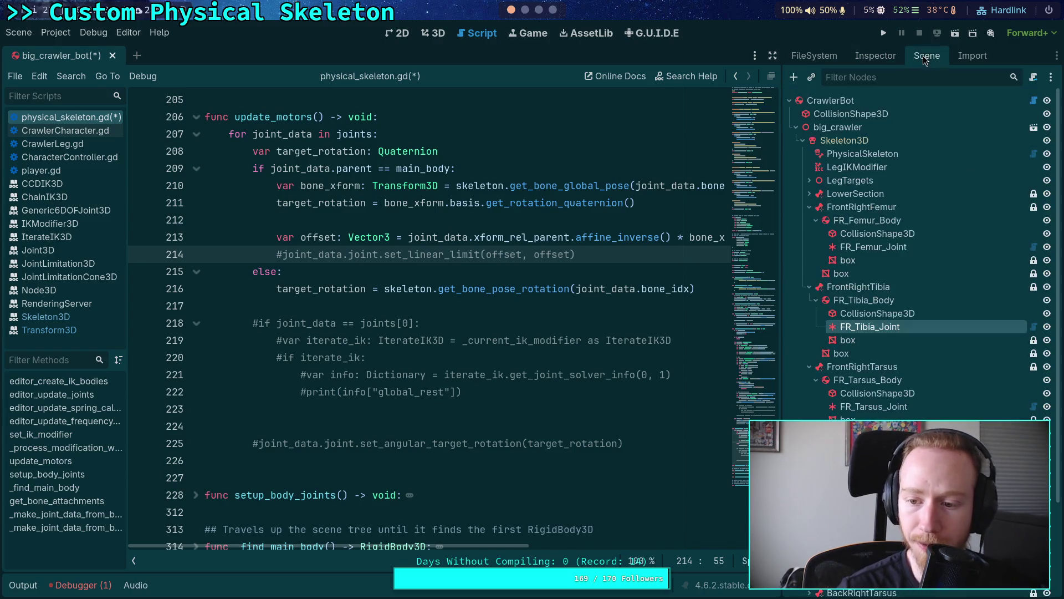
# - On FR_Tarsus_Joint, collapse Angular Spring and enable Angular Motor X
pyautogui.click(874, 407)
pyautogui.click(875, 55)
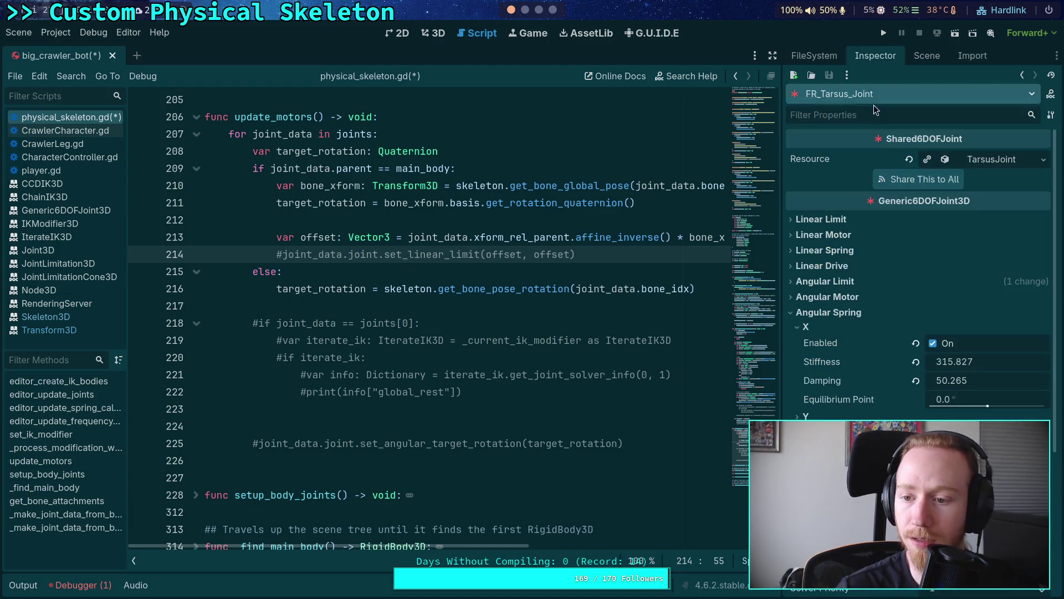
pyautogui.scroll(-2, 920, 278)
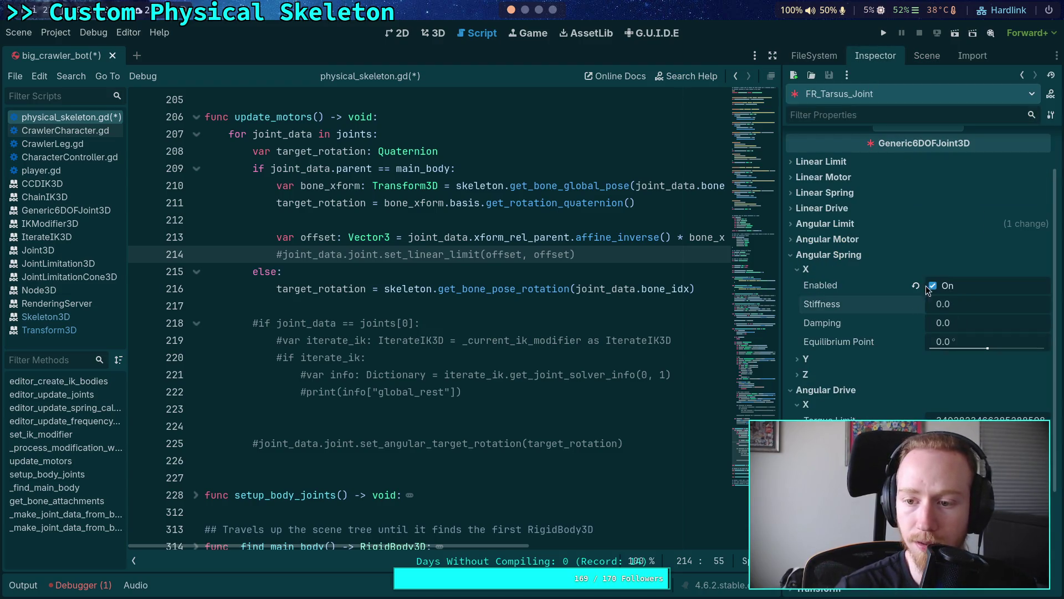
pyautogui.click(804, 269)
pyautogui.click(829, 255)
pyautogui.click(827, 238)
pyautogui.click(806, 253)
pyautogui.click(933, 270)
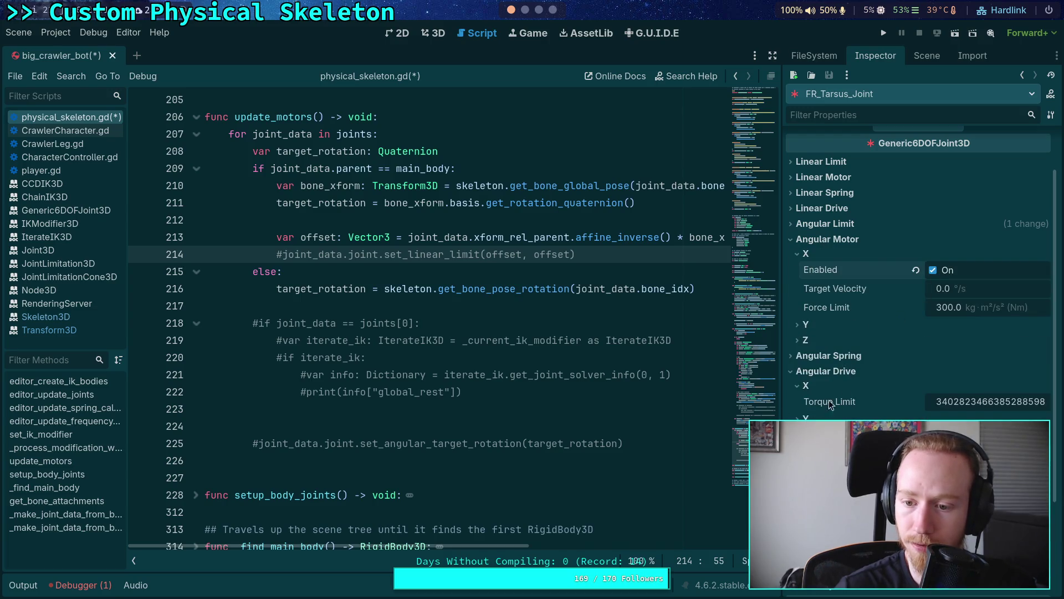
# - Save the scene and script changes with Ctrl+S
pyautogui.hotkey('ctrl', 's')
pyautogui.click(925, 56)
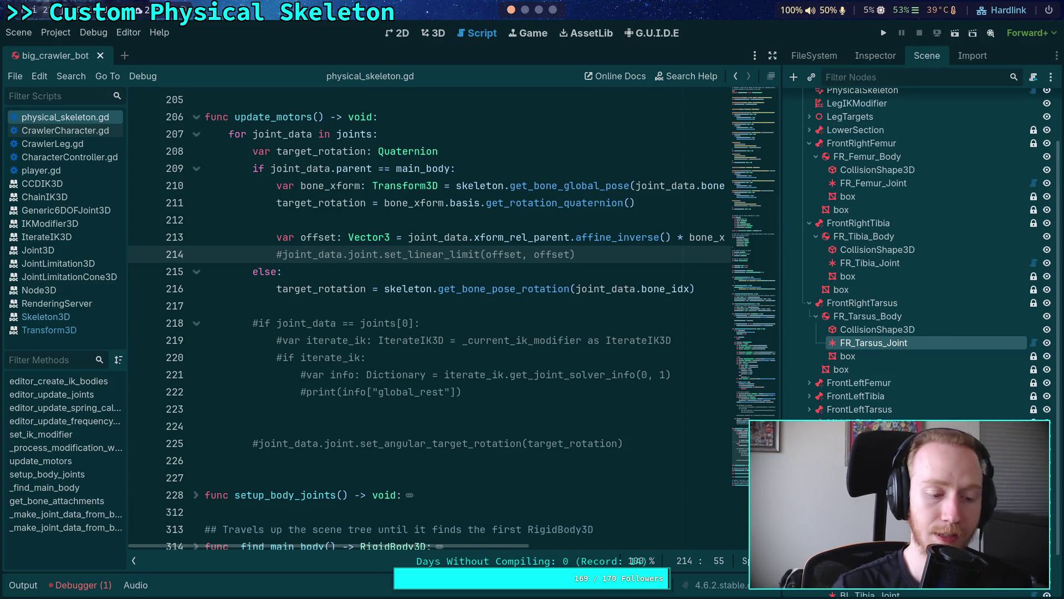
pyautogui.click(532, 11)
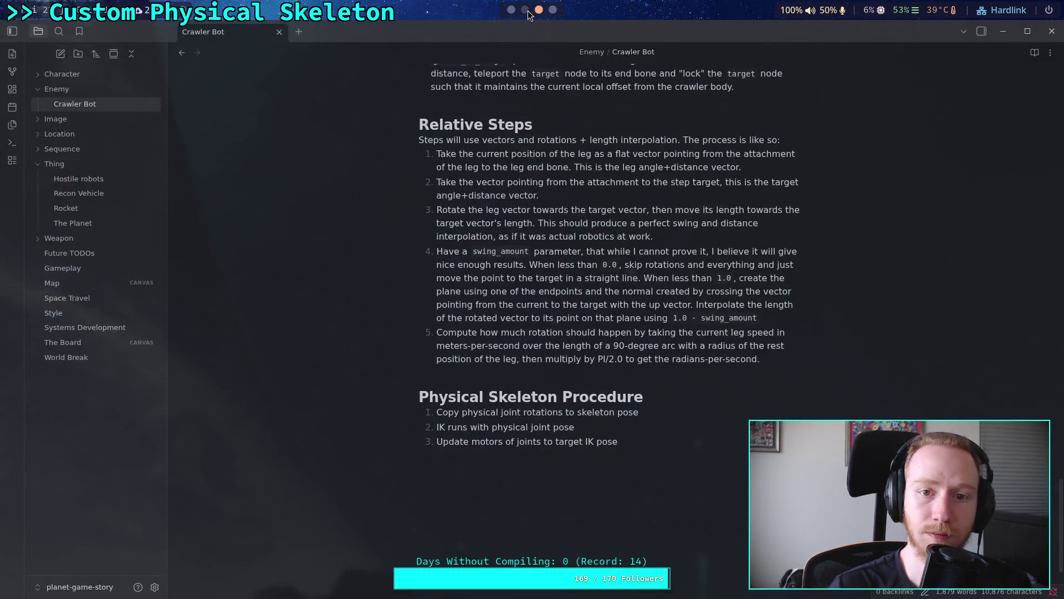
# - After checking the finished build, quit Godot via Scene > Quit and reopen Planet Game
pyautogui.click(525, 10)
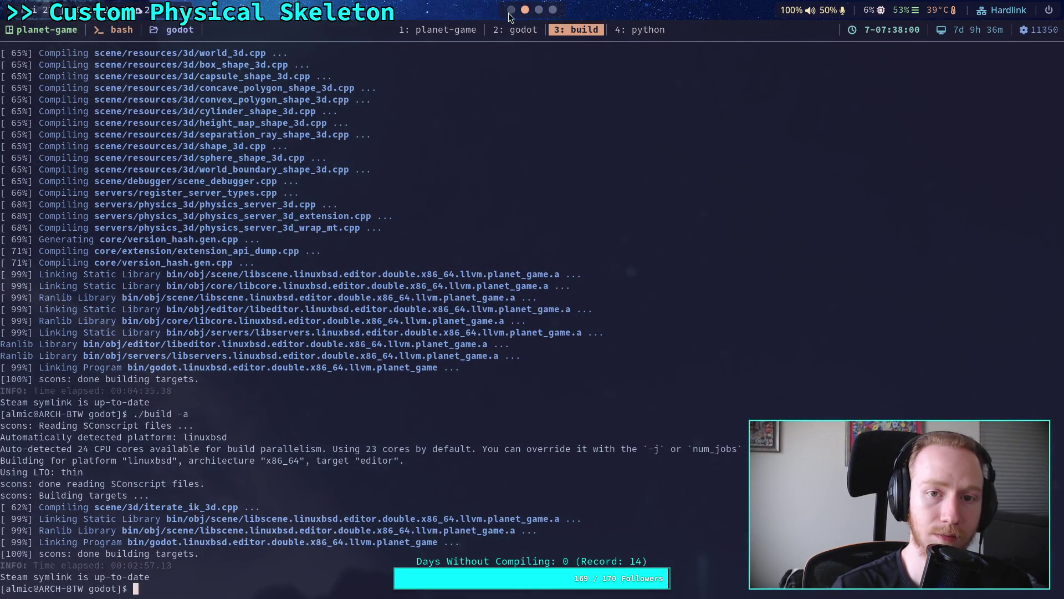
pyautogui.click(510, 10)
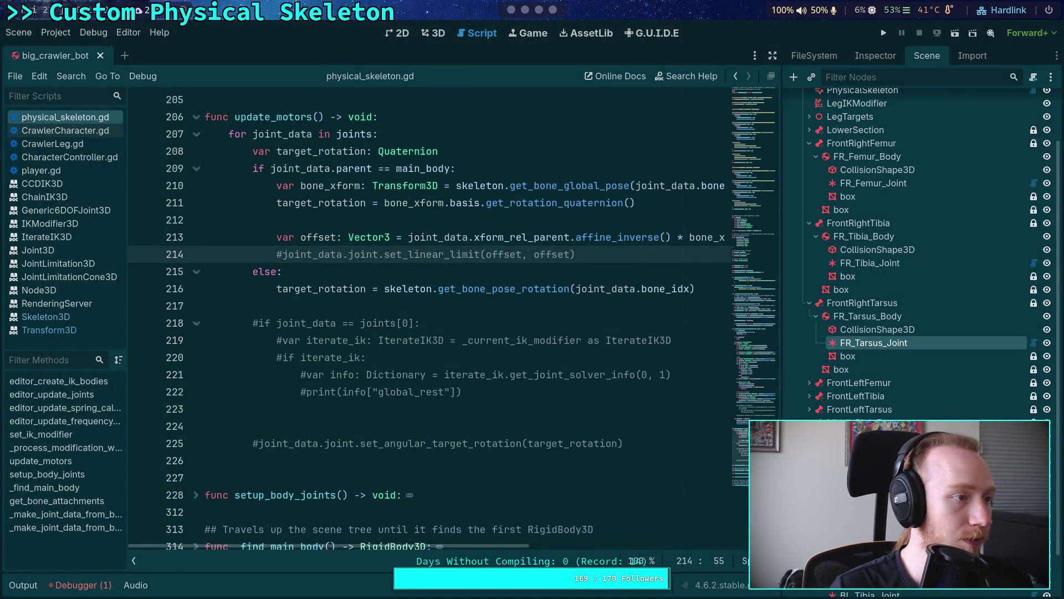
pyautogui.click(18, 32)
pyautogui.click(22, 319)
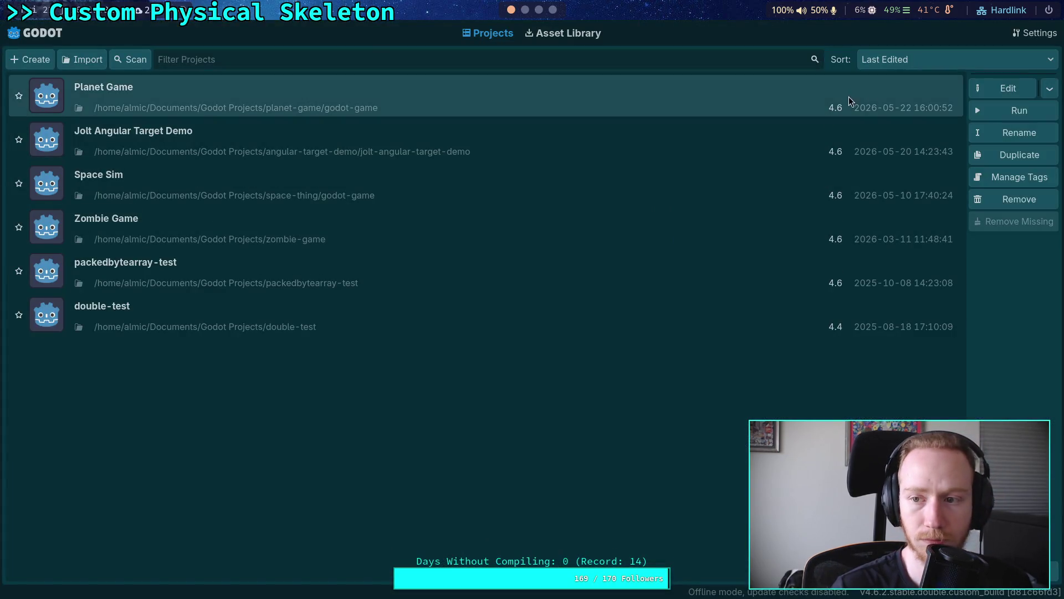
pyautogui.click(1003, 89)
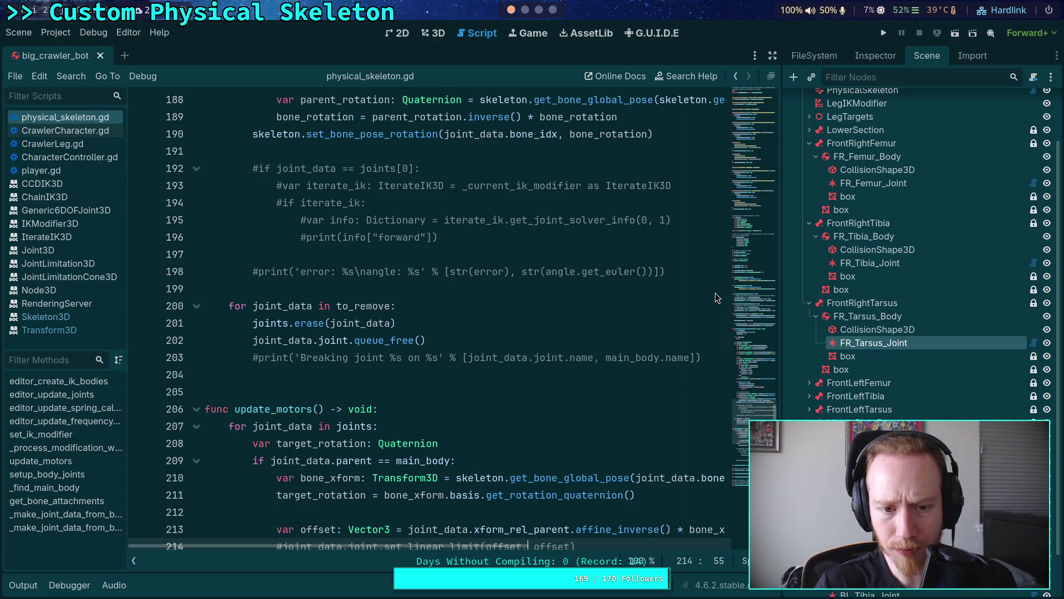
# - On indented line 224 of update_motors, write 'var euler: Vector3 = target_rotation'
pyautogui.scroll(-6, 538, 266)
pyautogui.click(542, 409)
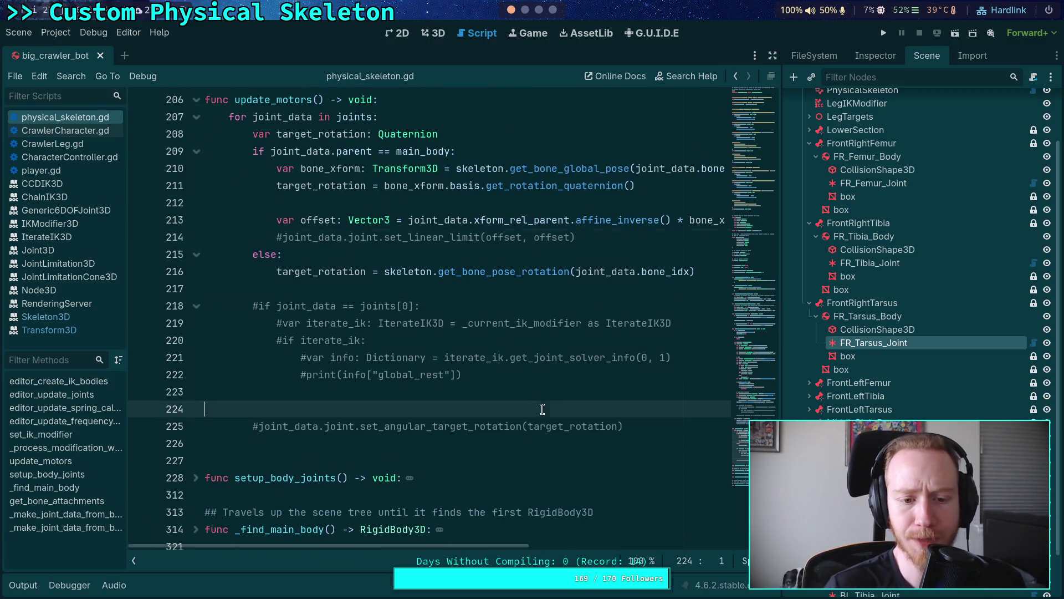
pyautogui.scroll(1, 826, 322)
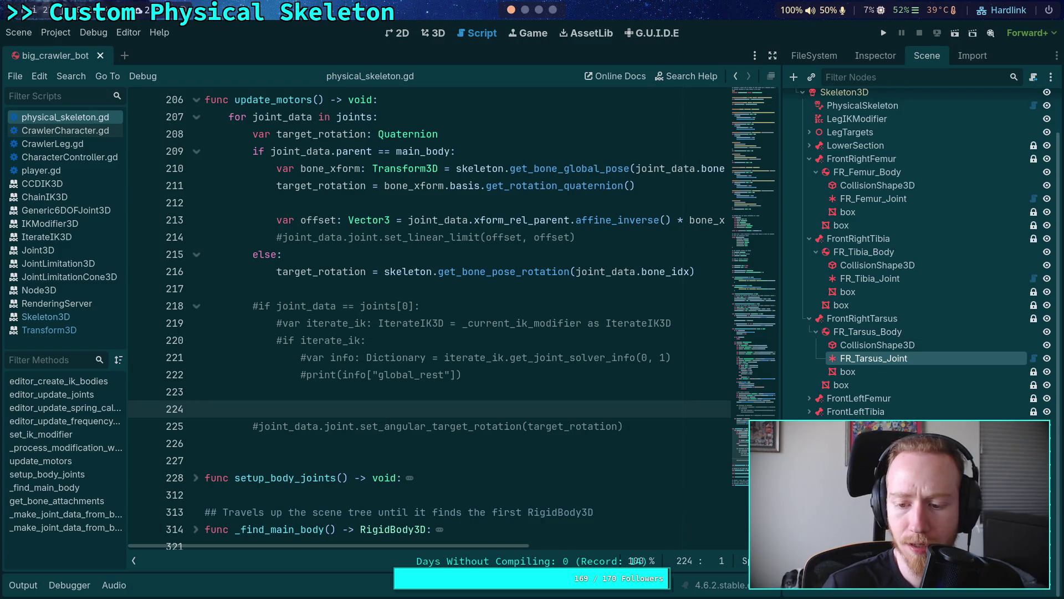
pyautogui.scroll(2, 920, 255)
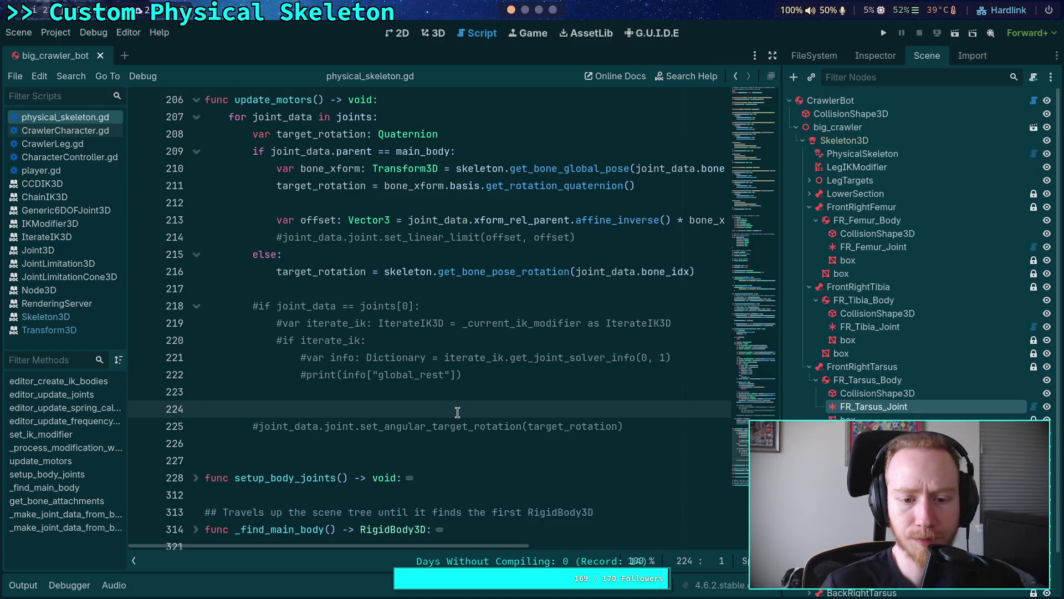
pyautogui.press('Tab')
pyautogui.press('Tab')
pyautogui.press('Tab')
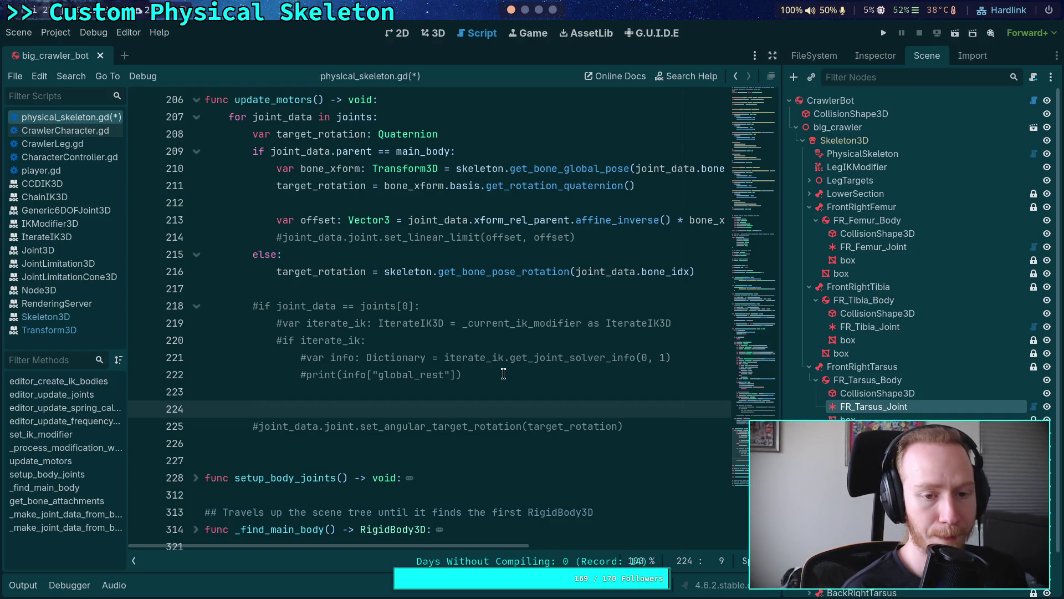
pyautogui.write('fo')
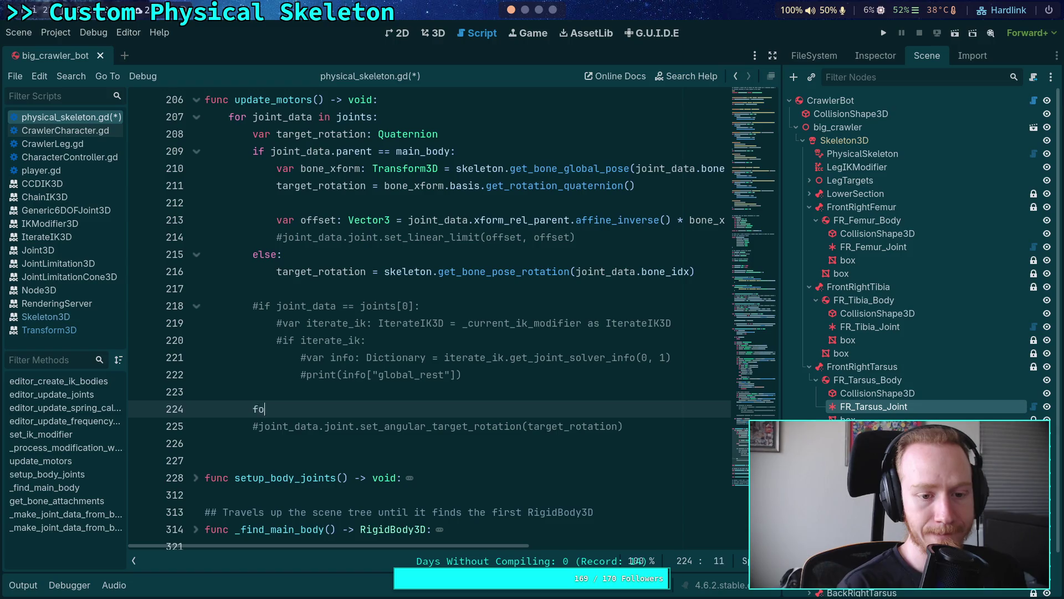
pyautogui.press('BackSpace')
pyautogui.press('BackSpace')
pyautogui.write('var ')
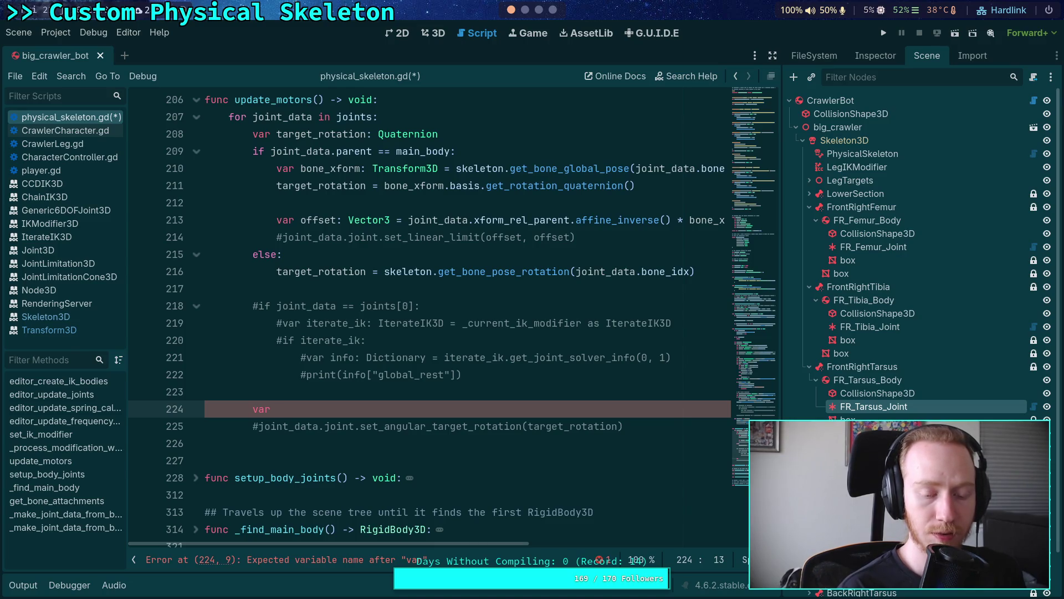
pyautogui.write('euler: Vector3 = ')
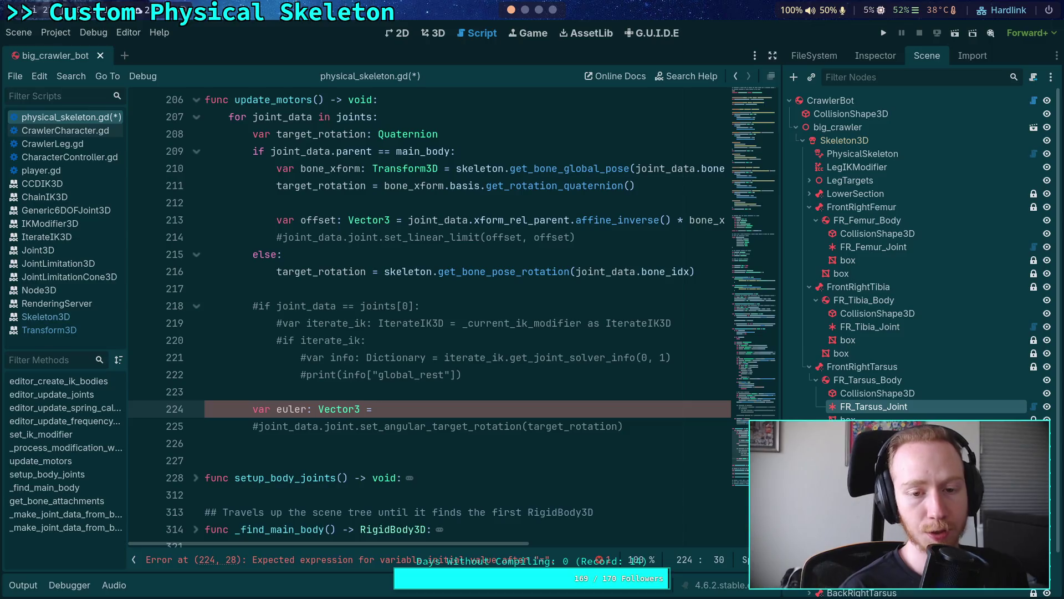
pyautogui.write('target')
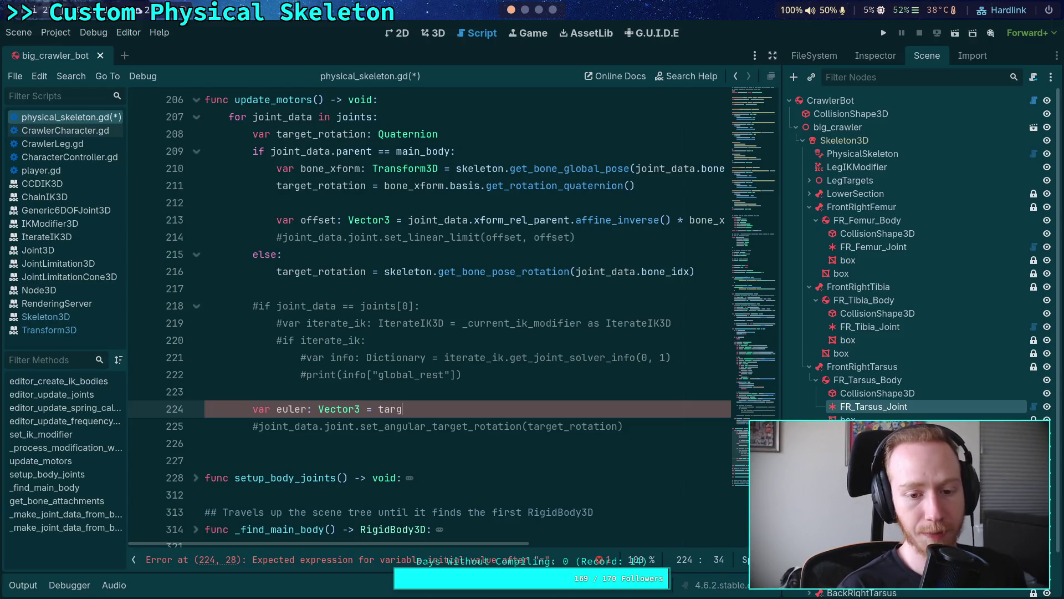
pyautogui.press('Return')
# - Insert 'joint_data.' before target_rotation on line 224, then remove the trial 'joint' member
pyautogui.hotkey('ctrl', 'Left')
pyautogui.press('Left')
pyautogui.hotkey('ctrl', 'space')
pyautogui.press('Delete')
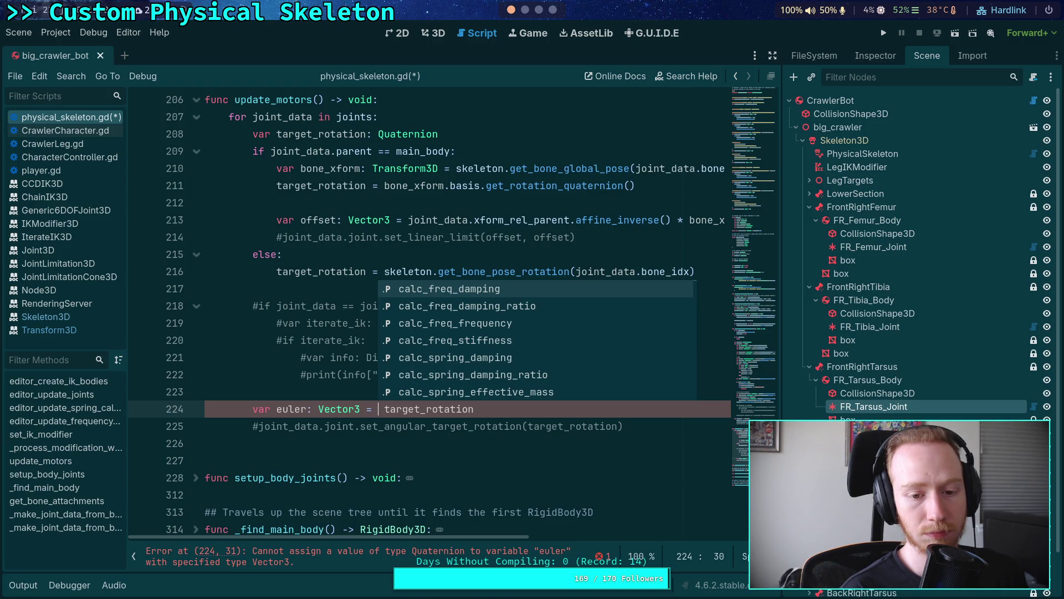
pyautogui.write('j ')
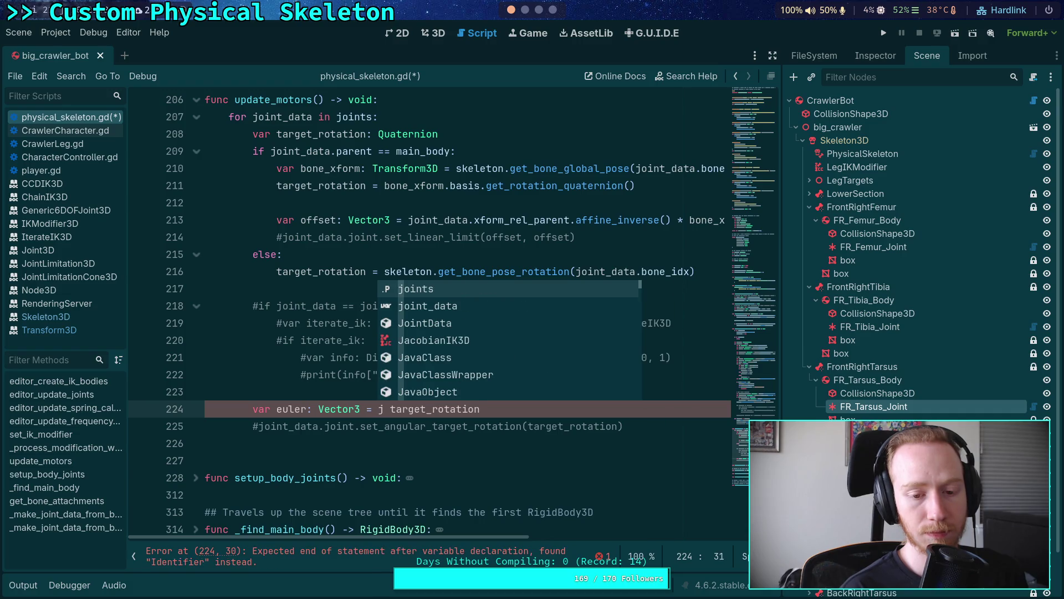
pyautogui.write('oint_datae')
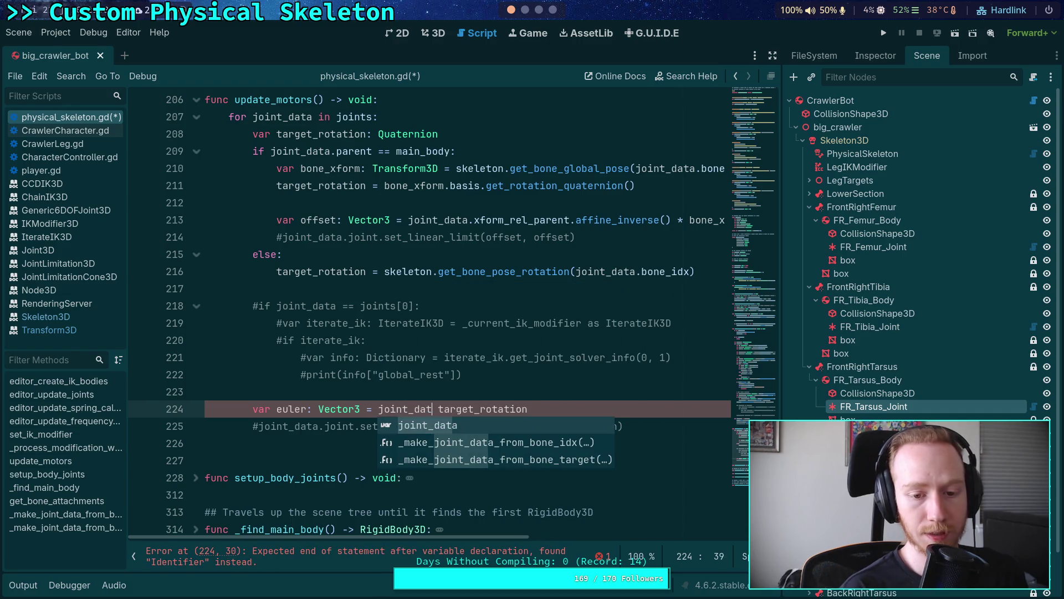
pyautogui.press('BackSpace')
pyautogui.write('.joint.')
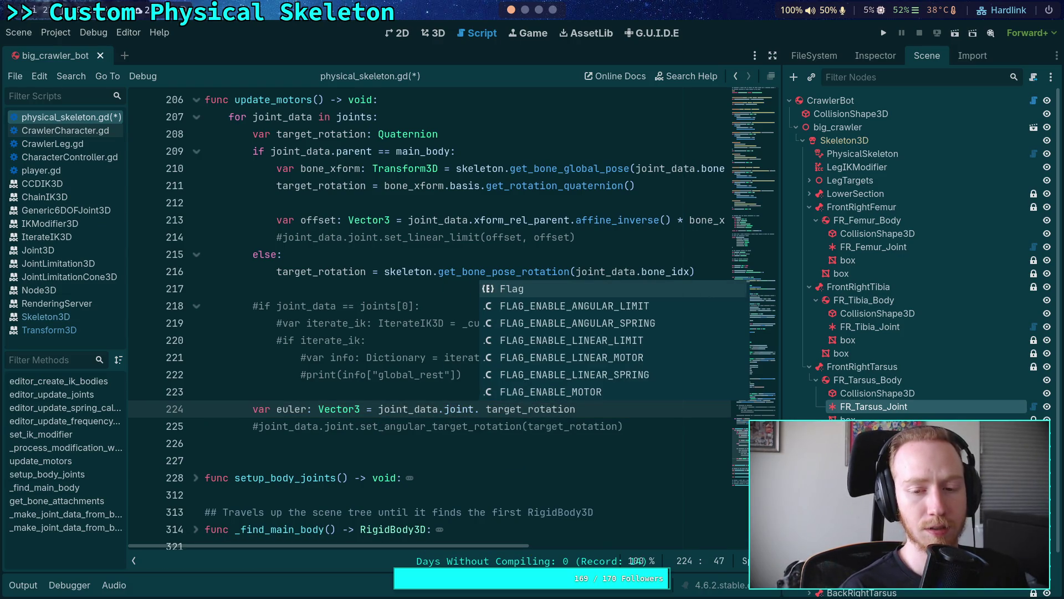
pyautogui.press('BackSpace')
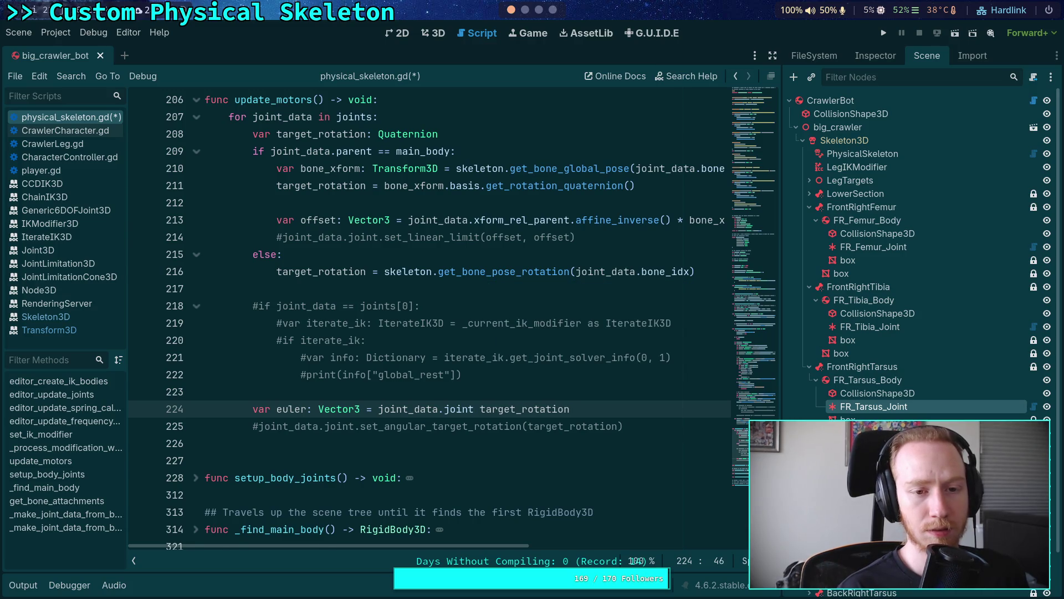
pyautogui.press('BackSpace')
pyautogui.press('BackSpace')
pyautogui.press('BackSpace')
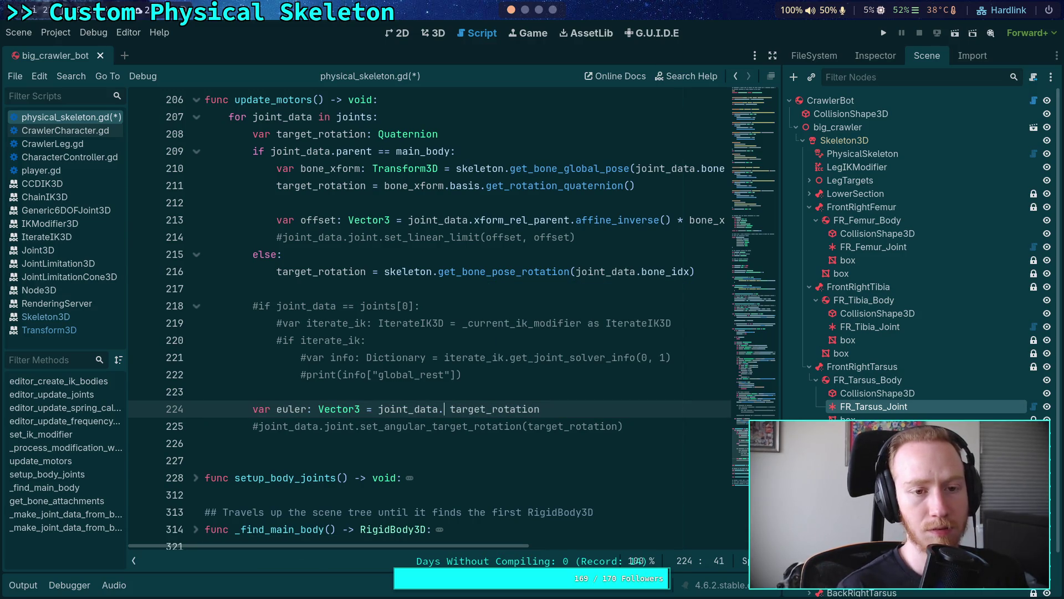
# - Hide the side docks and collapse the scripts and methods list so the script fills the window
pyautogui.scroll(19, 416, 369)
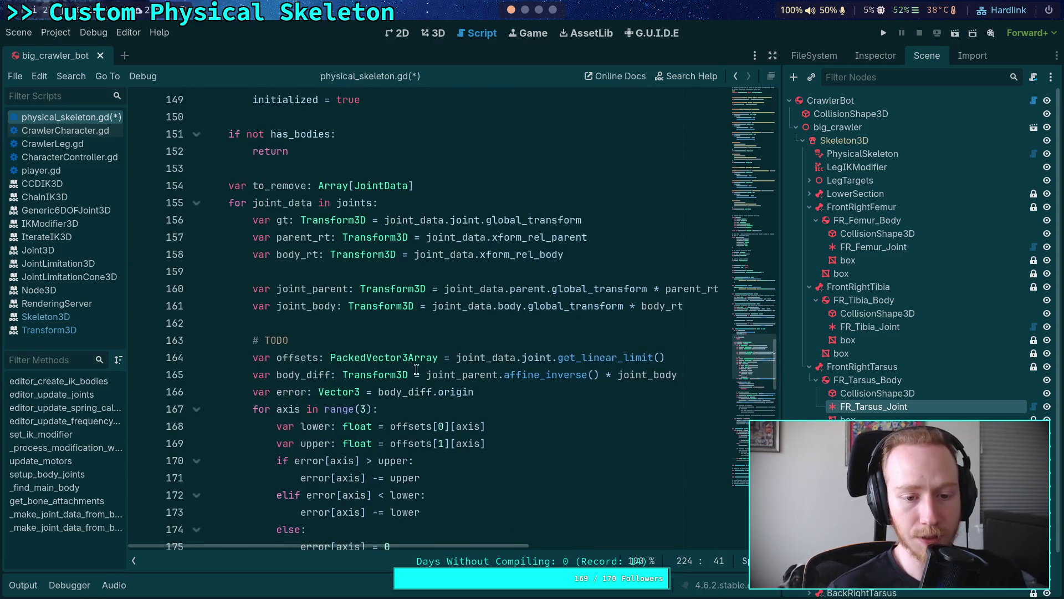
pyautogui.scroll(-2, 416, 370)
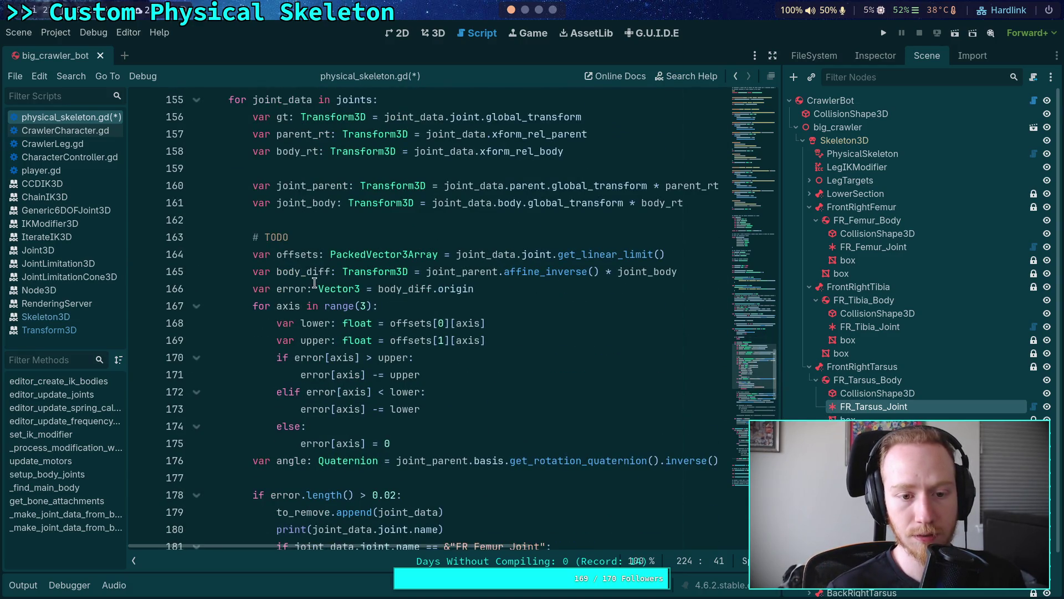
pyautogui.scroll(-2, 756, 374)
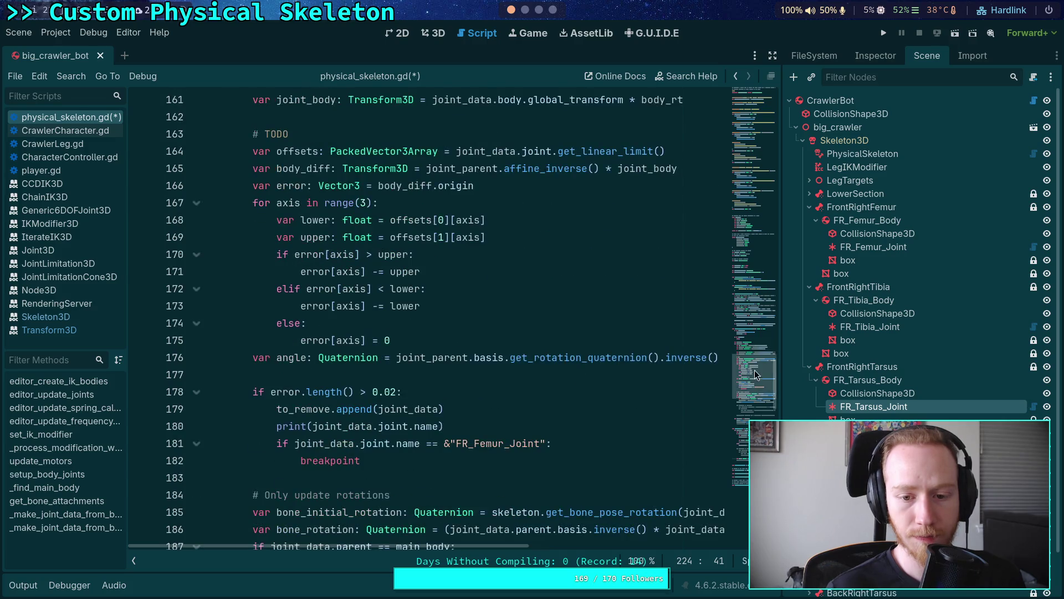
pyautogui.click(773, 56)
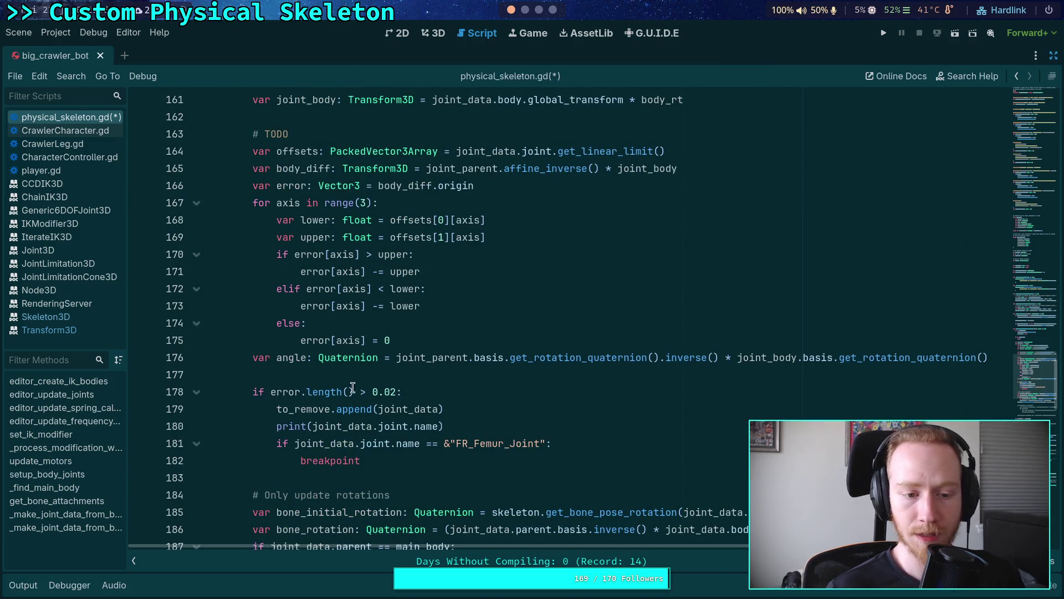
pyautogui.click(137, 564)
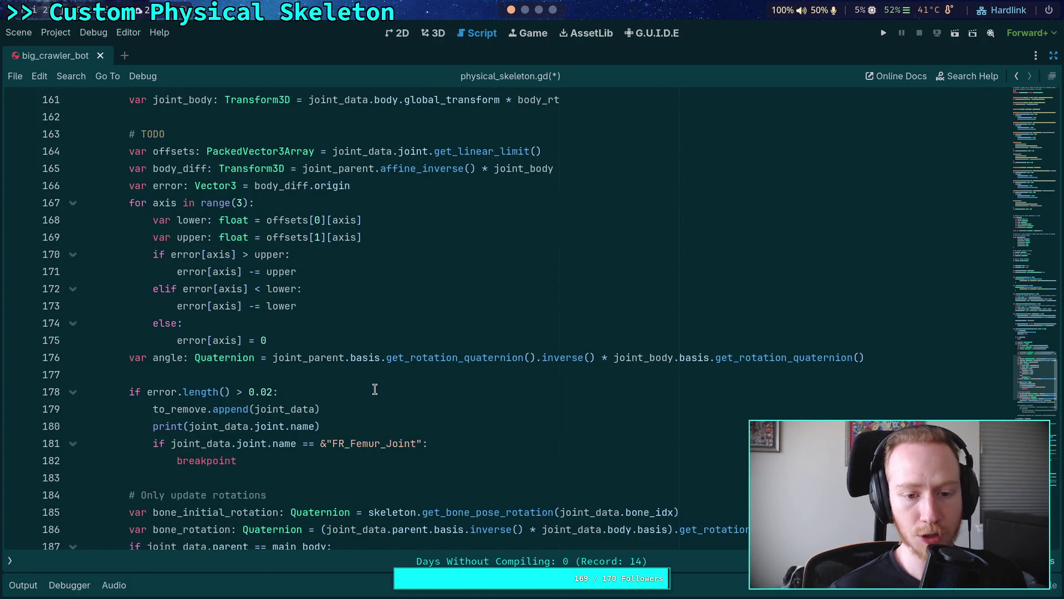
# - Copy the whole 'var angle: Quaternion' line from the joint loop
pyautogui.doubleClick(274, 357)
pyautogui.scroll(2, 394, 356)
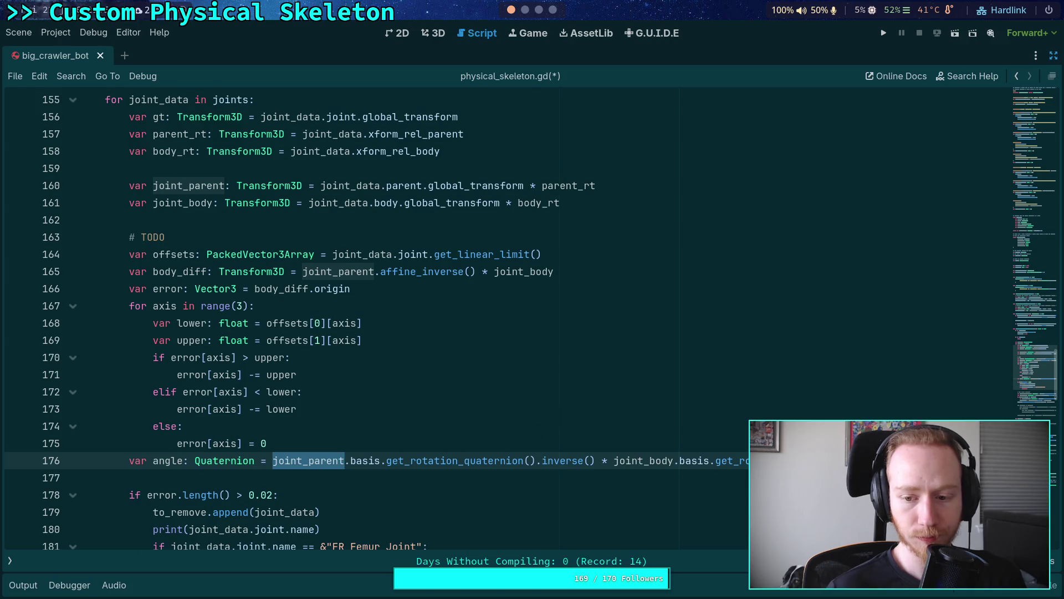
pyautogui.tripleClick(166, 460)
pyautogui.rightClick(162, 460)
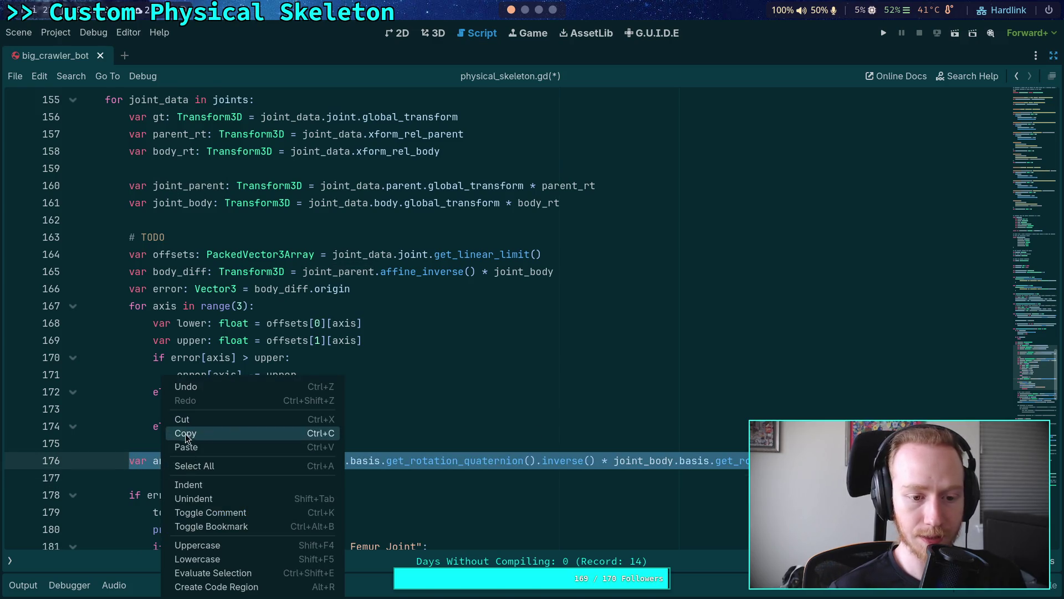
pyautogui.click(186, 438)
pyautogui.scroll(-12, 388, 366)
pyautogui.scroll(2, 284, 330)
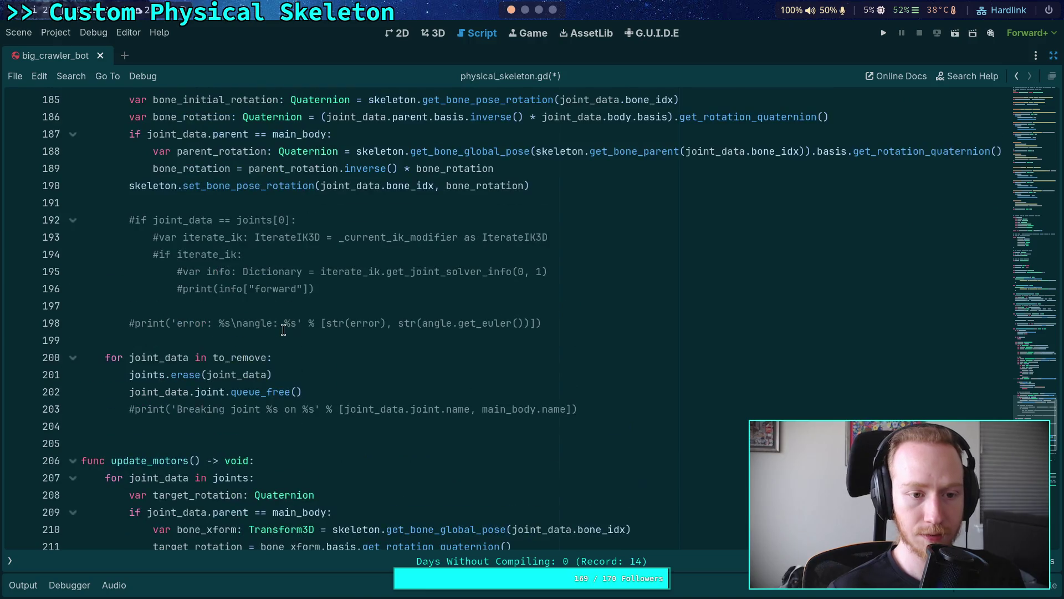
pyautogui.scroll(-7, 298, 357)
# - Paste the var angle line into update_motors on a new line above the euler line
pyautogui.click(469, 410)
pyautogui.click(447, 395)
pyautogui.press('Return')
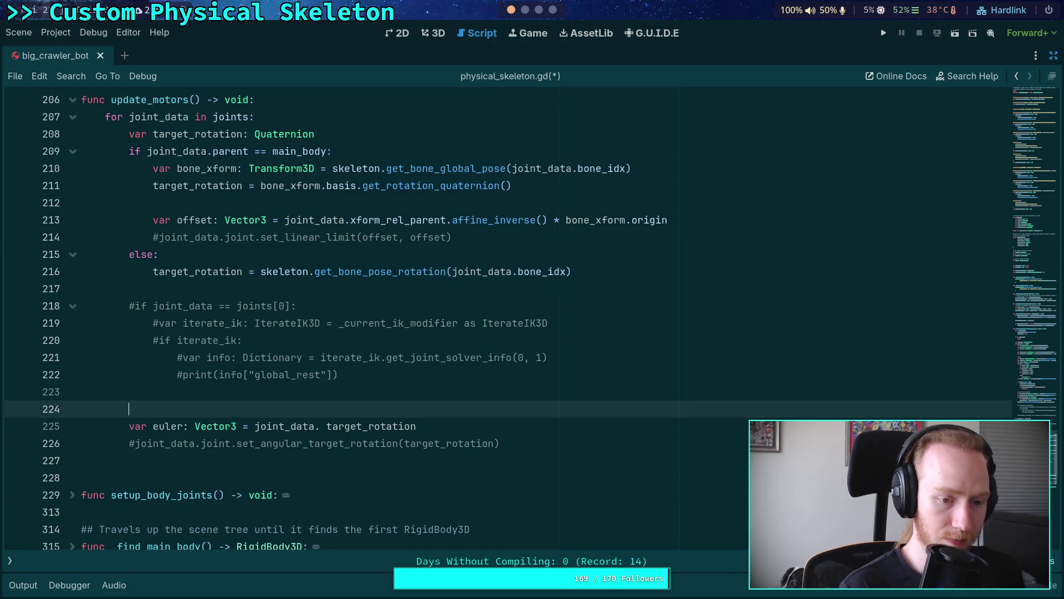
pyautogui.hotkey('ctrl', 'v')
# - Copy the parent_rt through joint_body transform declarations and paste them above the angle line
pyautogui.scroll(4, 406, 351)
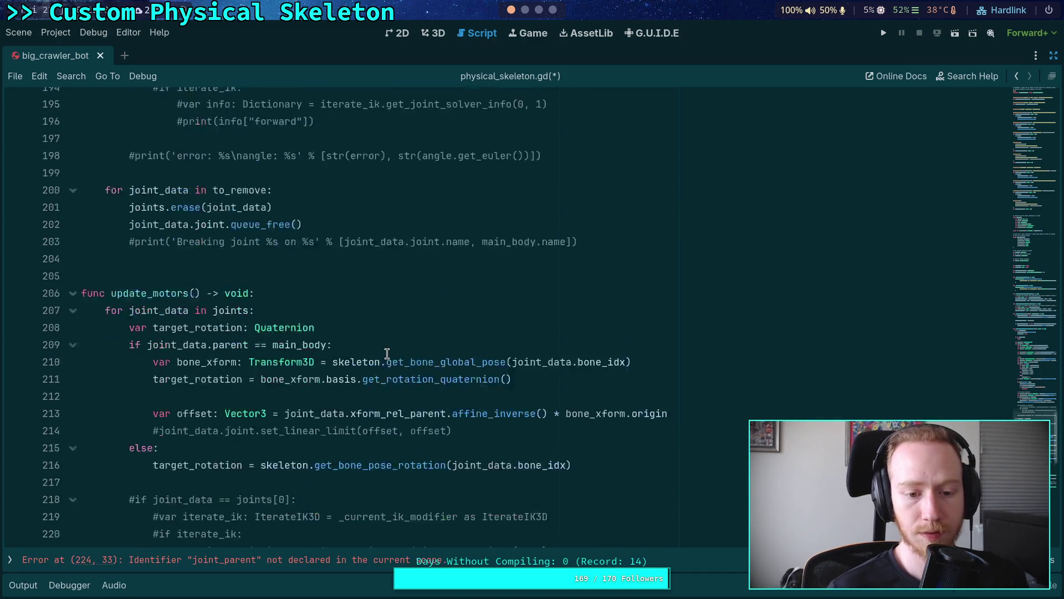
pyautogui.scroll(15, 387, 353)
pyautogui.doubleClick(191, 286)
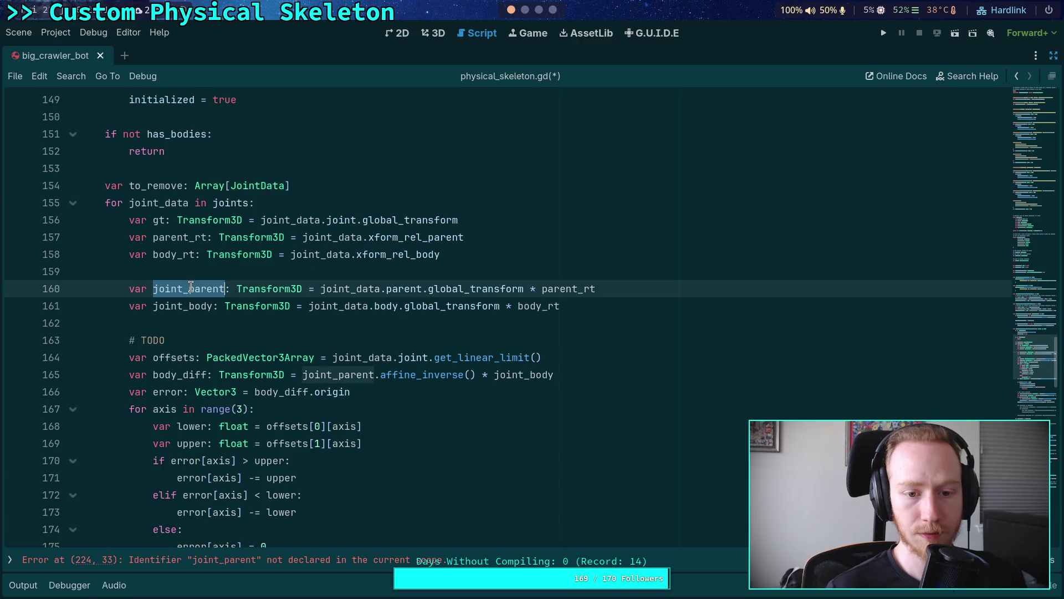
pyautogui.moveTo(588, 306)
pyautogui.mouseDown()
pyautogui.moveTo(127, 289)
pyautogui.moveTo(128, 236)
pyautogui.mouseUp()
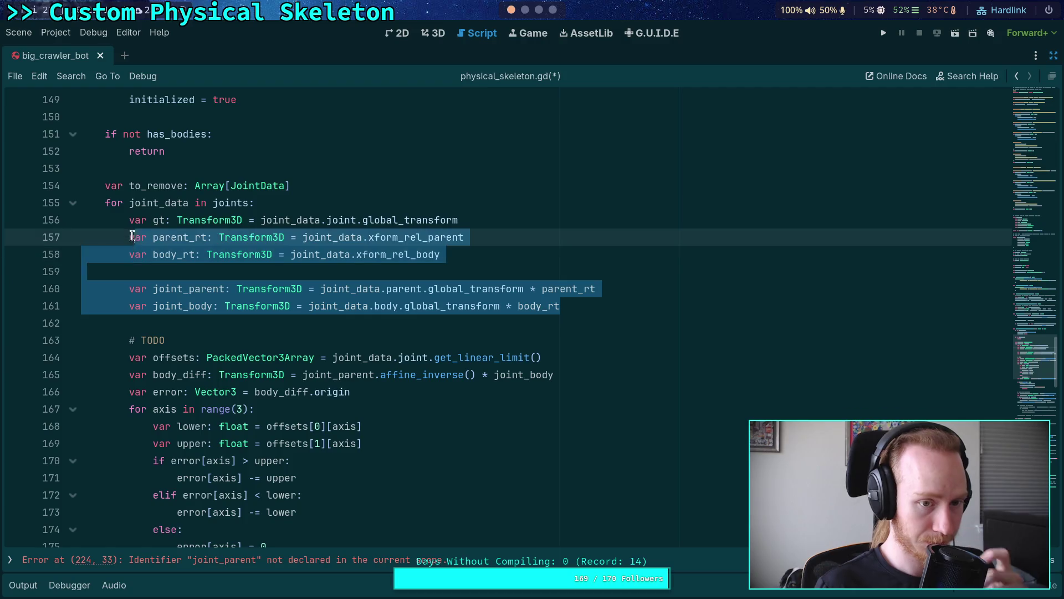
pyautogui.rightClick(177, 235)
pyautogui.click(235, 299)
pyautogui.scroll(-20, 295, 313)
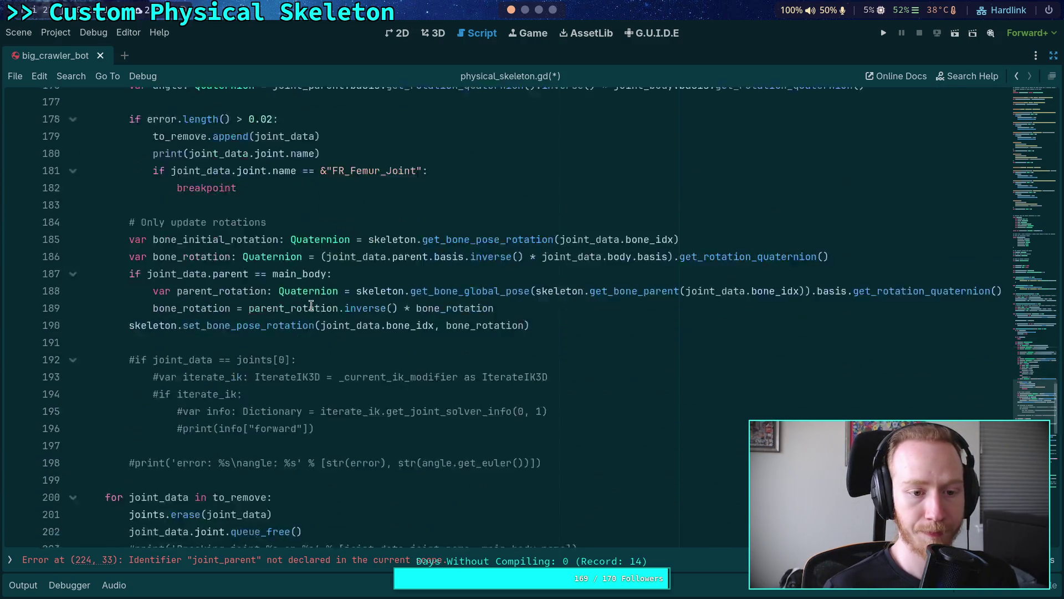
pyautogui.click(853, 306)
pyautogui.press('Up')
pyautogui.press('Return')
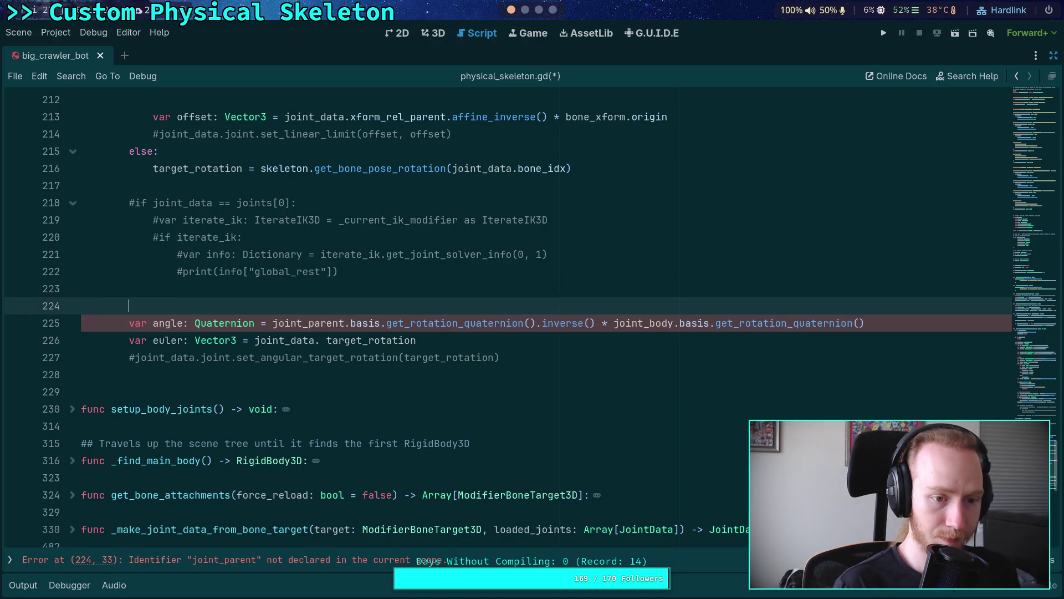
pyautogui.hotkey('ctrl', 'v')
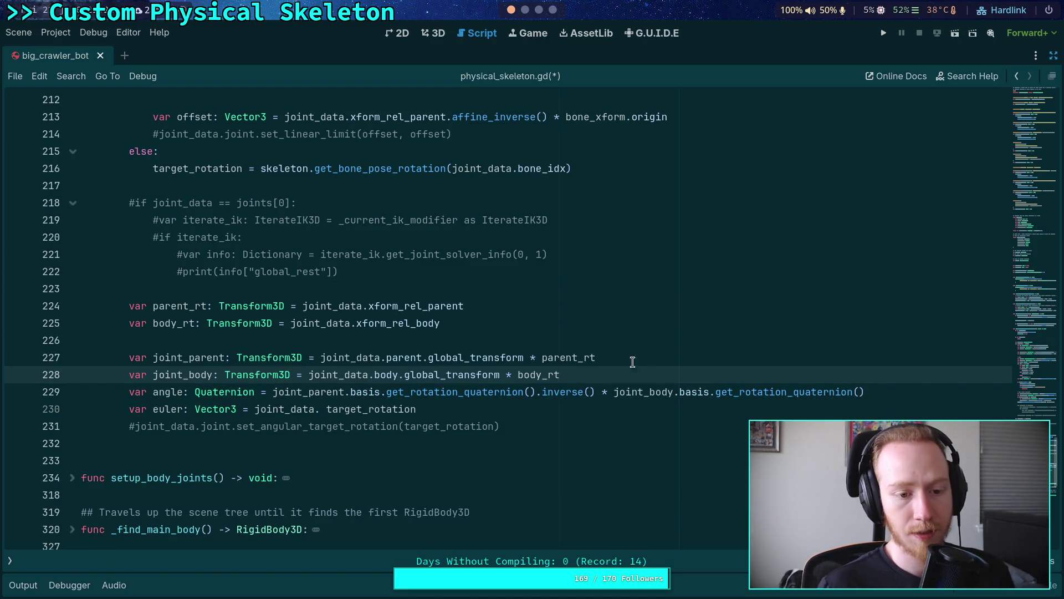
pyautogui.press('Return')
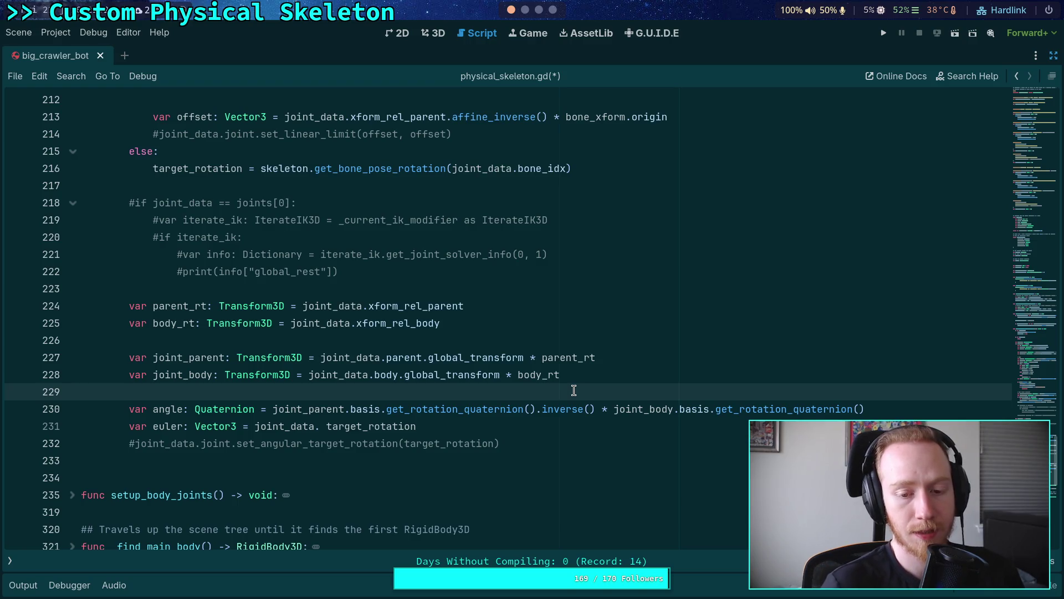
# - Delete the pasted transform lines and the var angle line, leaving only the euler line
pyautogui.moveTo(594, 376)
pyautogui.mouseDown()
pyautogui.moveTo(83, 325)
pyautogui.moveTo(66, 310)
pyautogui.mouseUp()
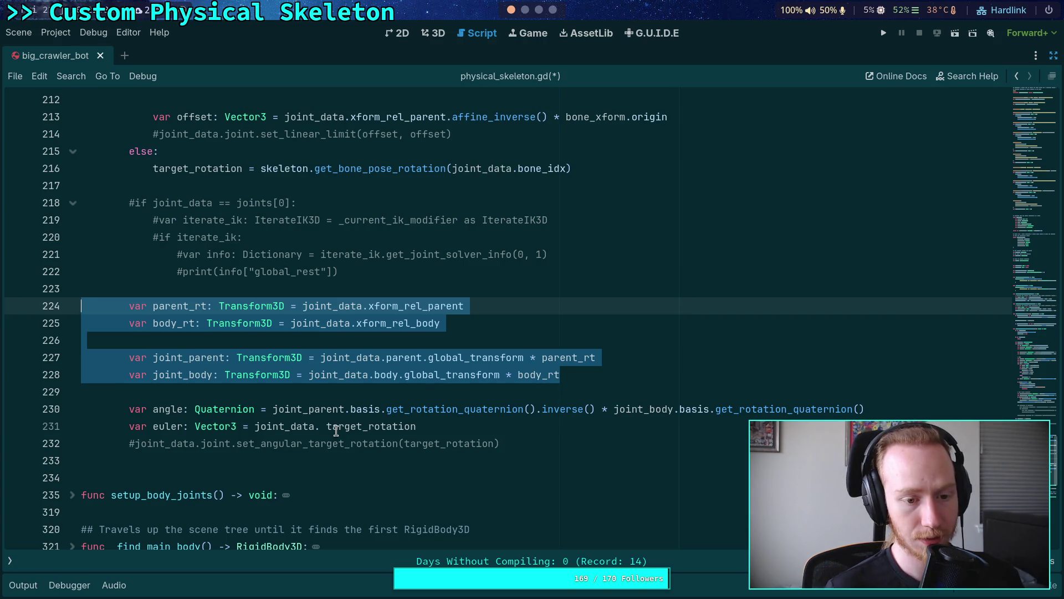
pyautogui.press('Delete')
pyautogui.press('Delete')
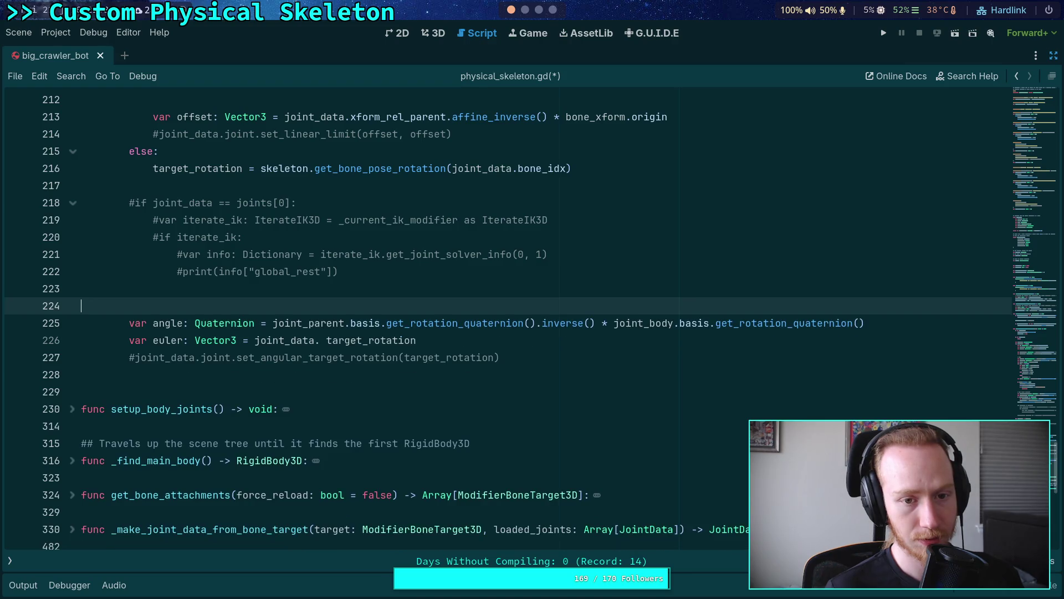
pyautogui.scroll(2, 509, 319)
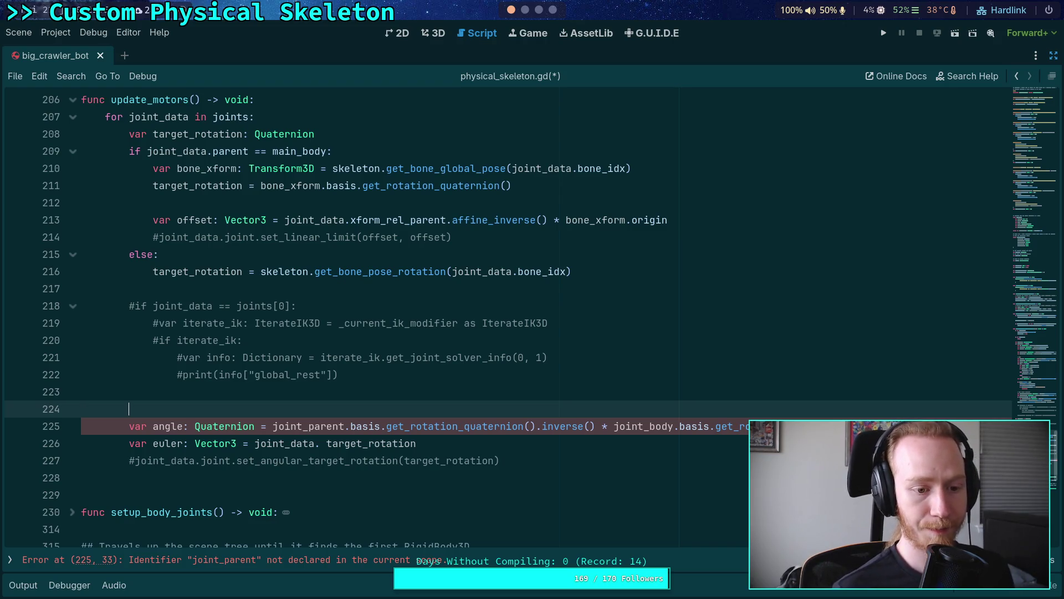
pyautogui.press('BackSpace')
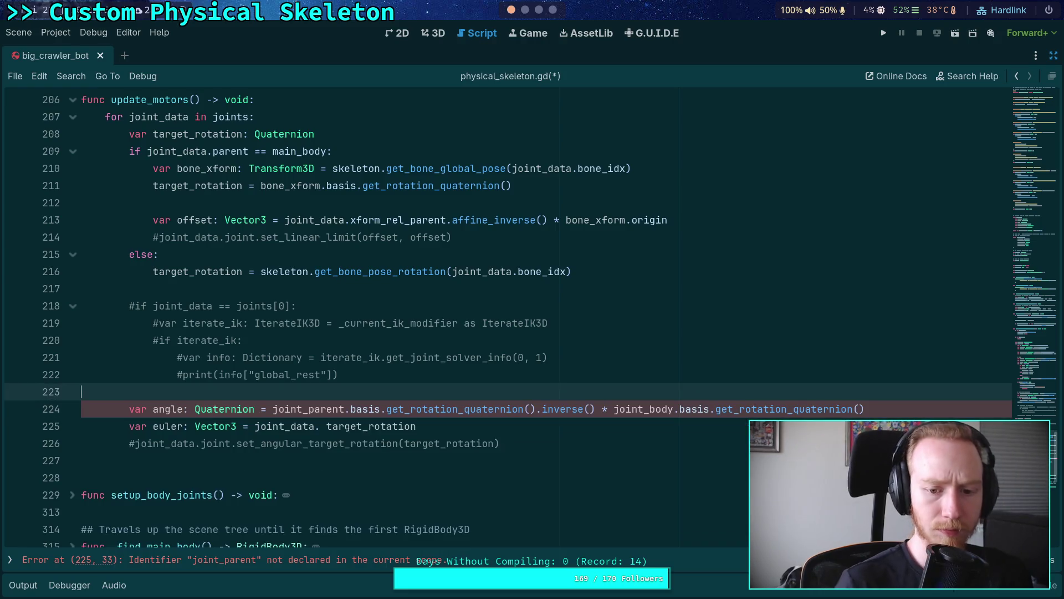
pyautogui.moveTo(274, 410); pyautogui.dragTo(866, 411)
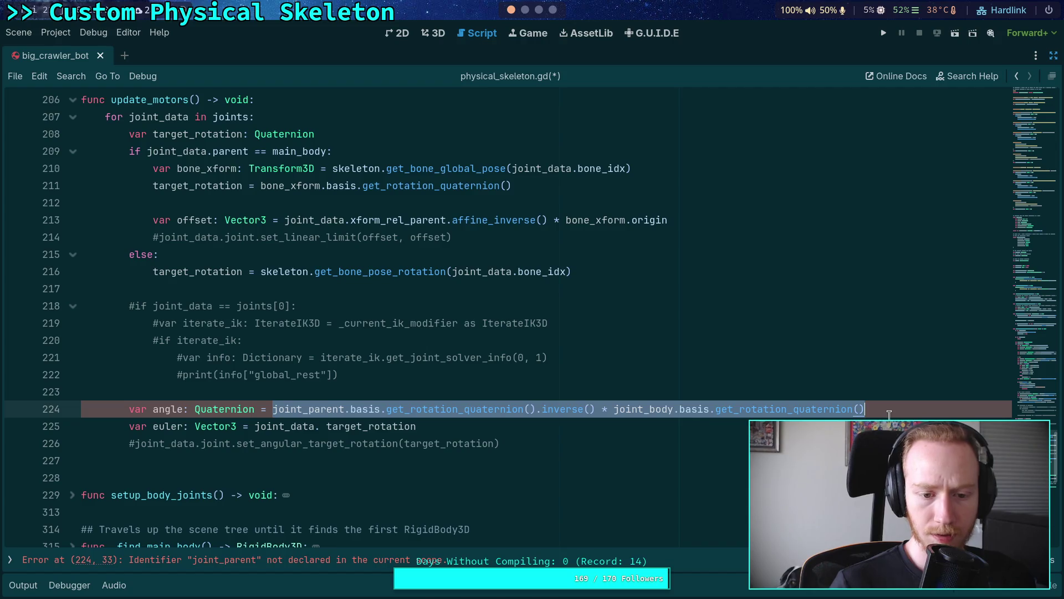
pyautogui.press('BackSpace')
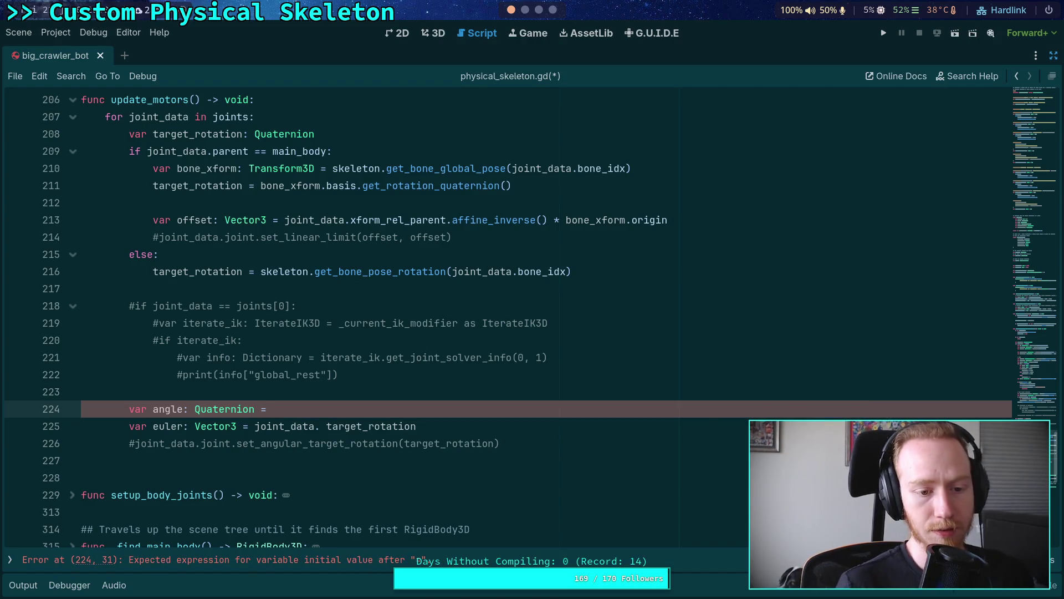
pyautogui.moveTo(320, 388); pyautogui.dragTo(309, 403)
pyautogui.press('BackSpace')
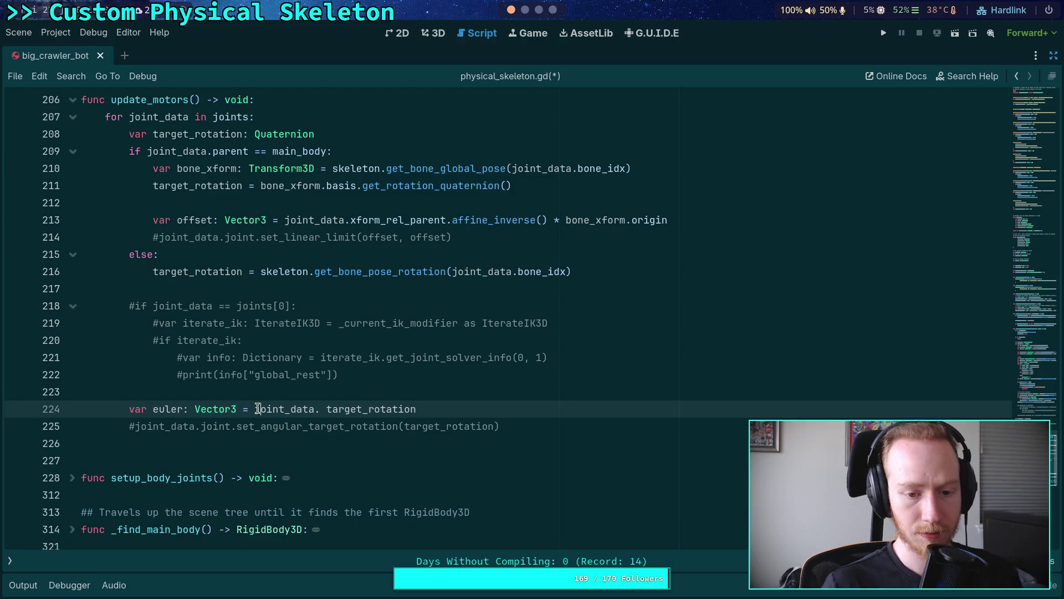
# - Wrap target_rotation in parentheses on the euler line and append .get_euler() from autocomplete
pyautogui.click(256, 410)
pyautogui.write('(')
pyautogui.click(468, 408)
pyautogui.write(')')
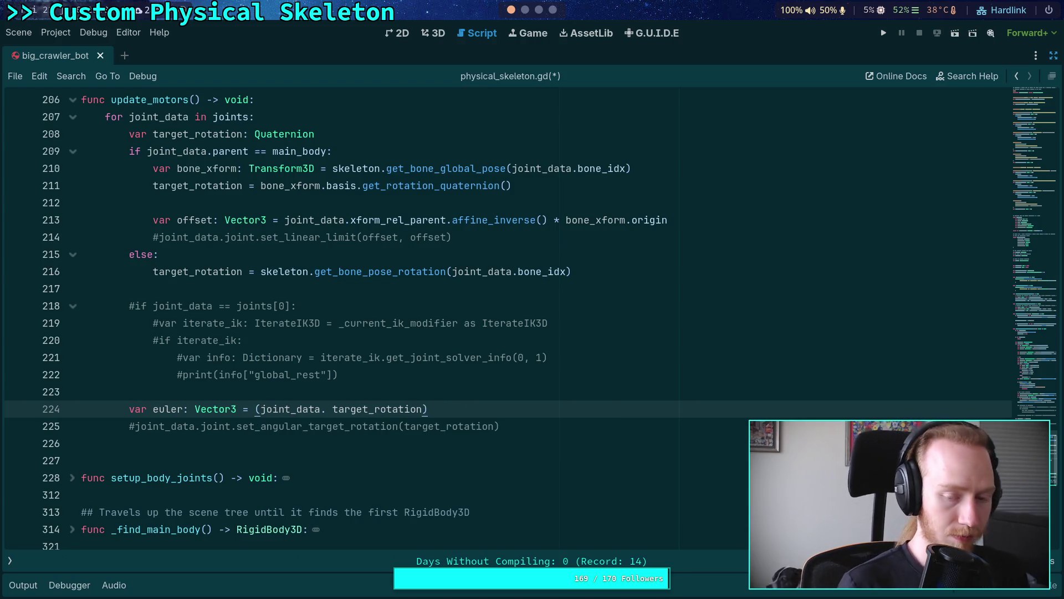
pyautogui.write('.')
pyautogui.moveTo(314, 408); pyautogui.dragTo(260, 409)
pyautogui.press('BackSpace')
pyautogui.press('End')
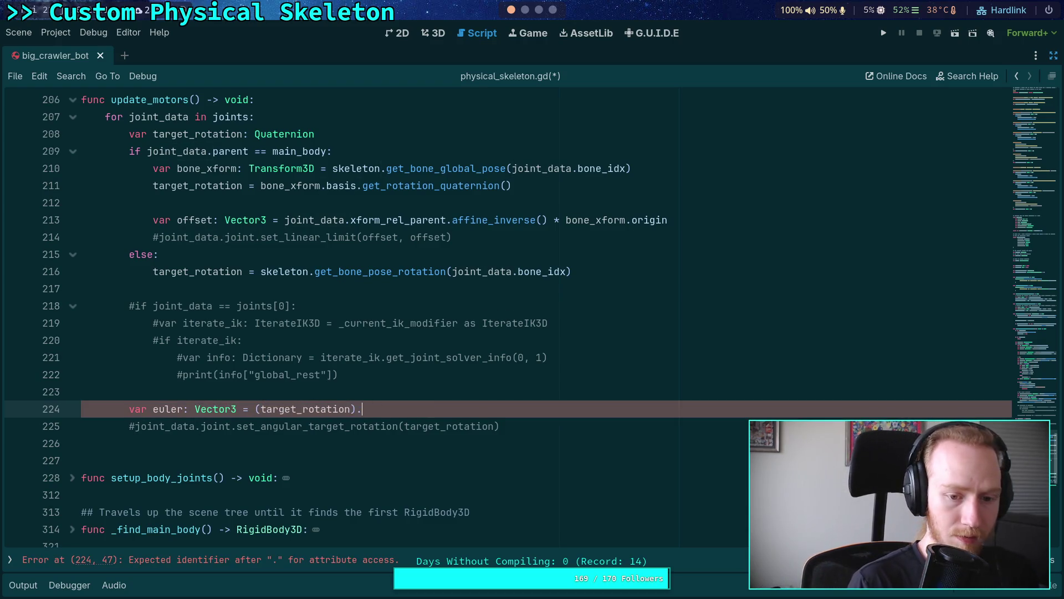
pyautogui.hotkey('ctrl', 'space')
pyautogui.press('Down')
pyautogui.press('Down')
pyautogui.press('Down')
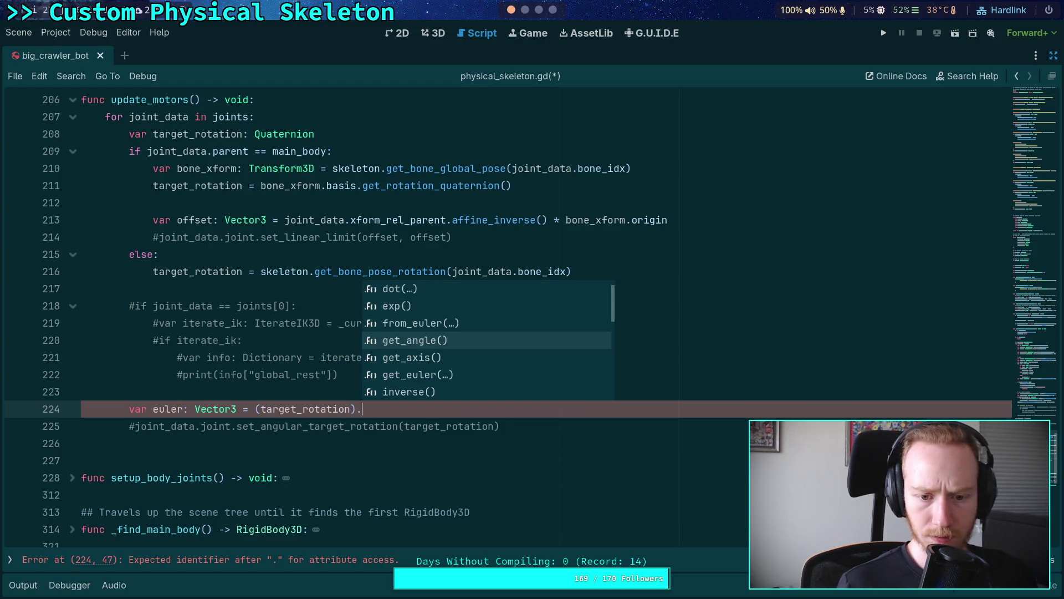
pyautogui.press('Return')
# - Insert 'skeleton.get_bone_global_pose(joint_data.' inside the opening parenthesis via autocomplete
pyautogui.click(332, 358)
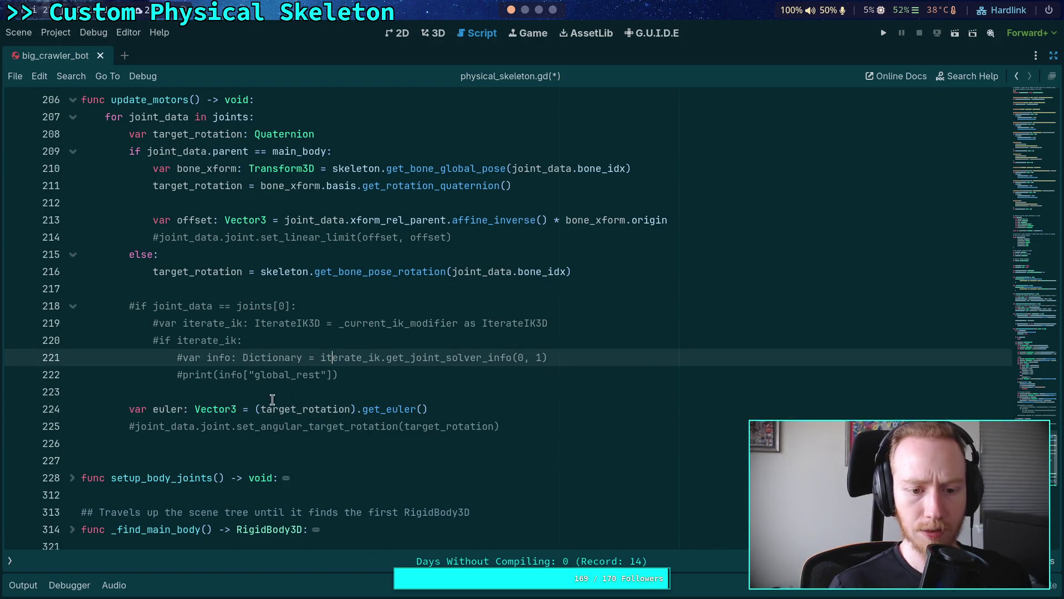
pyautogui.click(261, 410)
pyautogui.write('(')
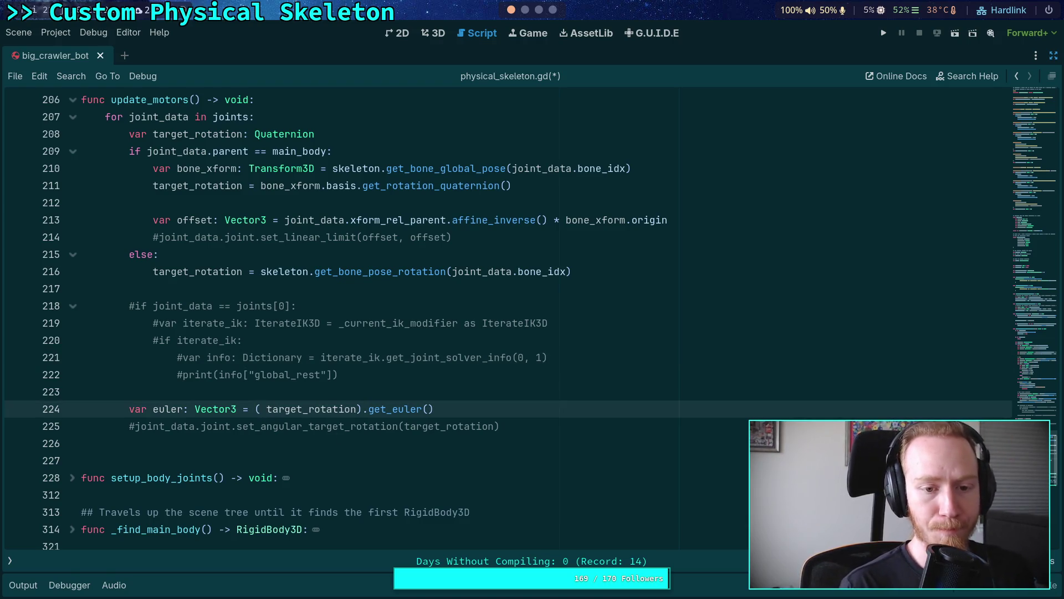
pyautogui.write('skeleton.get_bone_po')
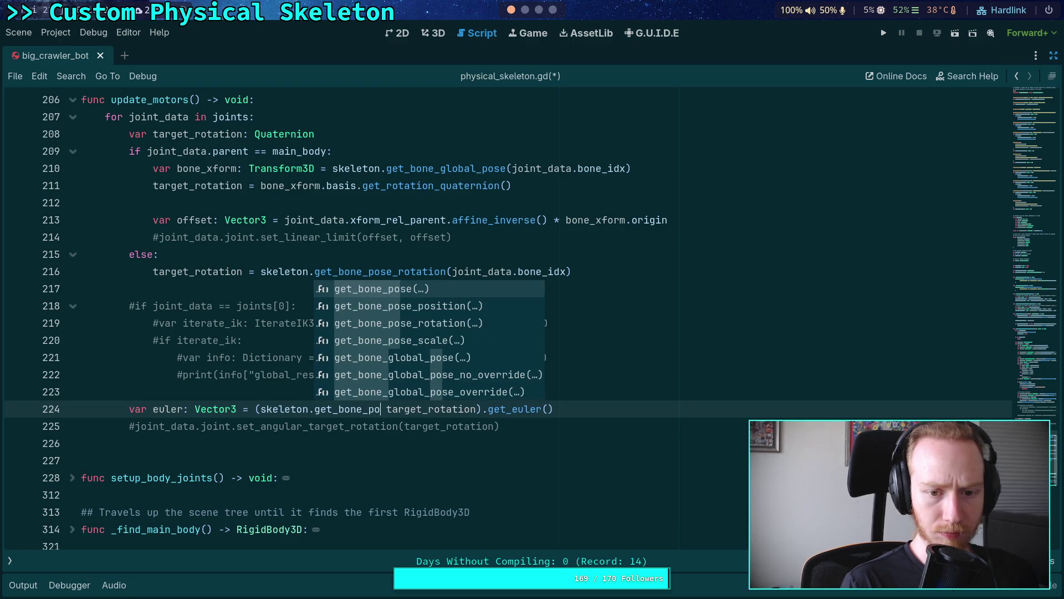
pyautogui.write('se_')
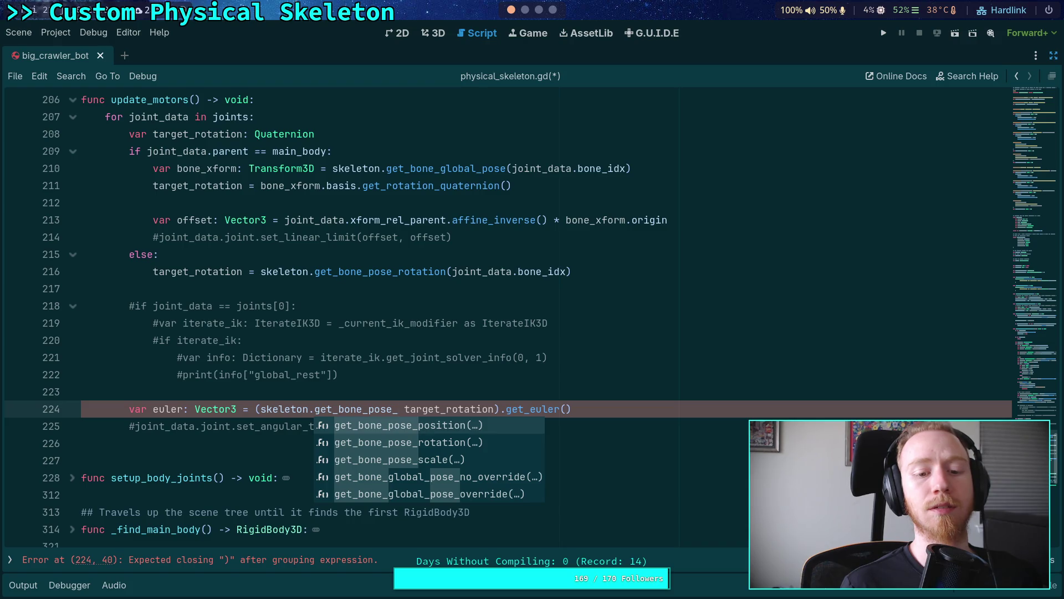
pyautogui.press('BackSpace')
pyautogui.press('BackSpace')
pyautogui.press('BackSpace')
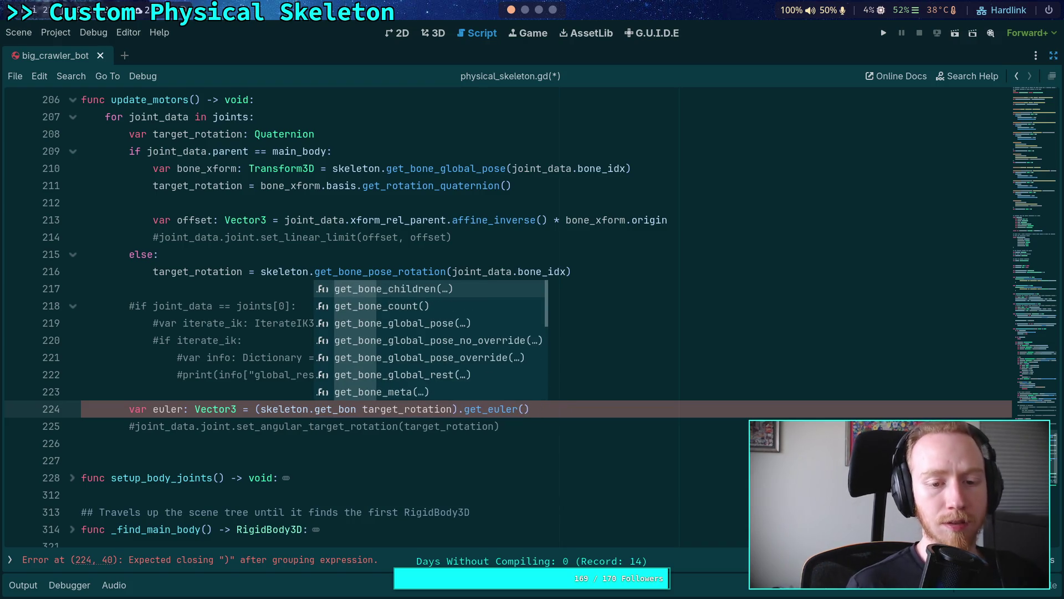
pyautogui.write('e_gl')
pyautogui.press('Return')
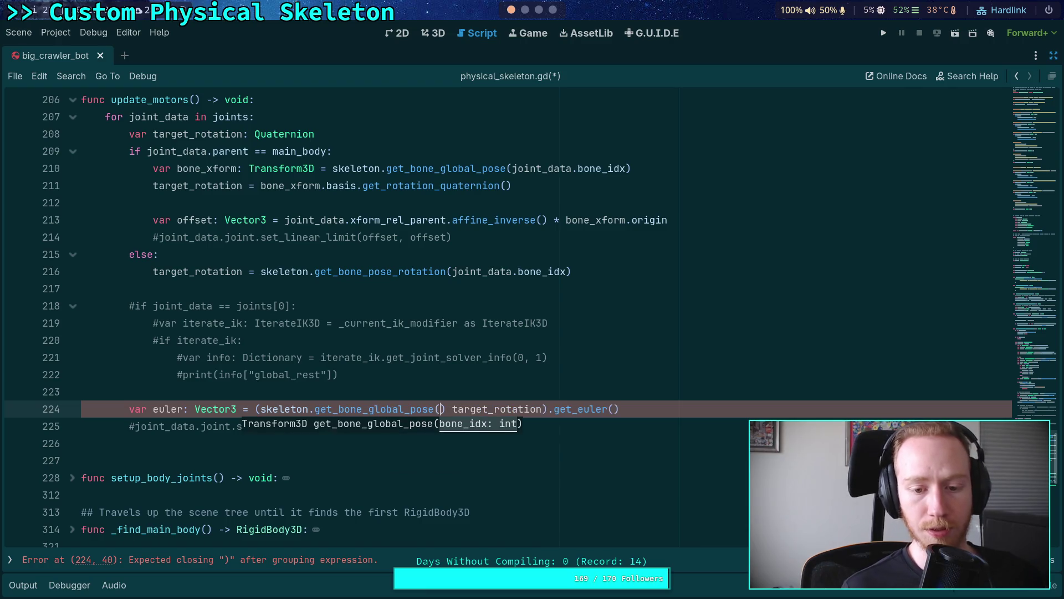
pyautogui.write('joint_data.')
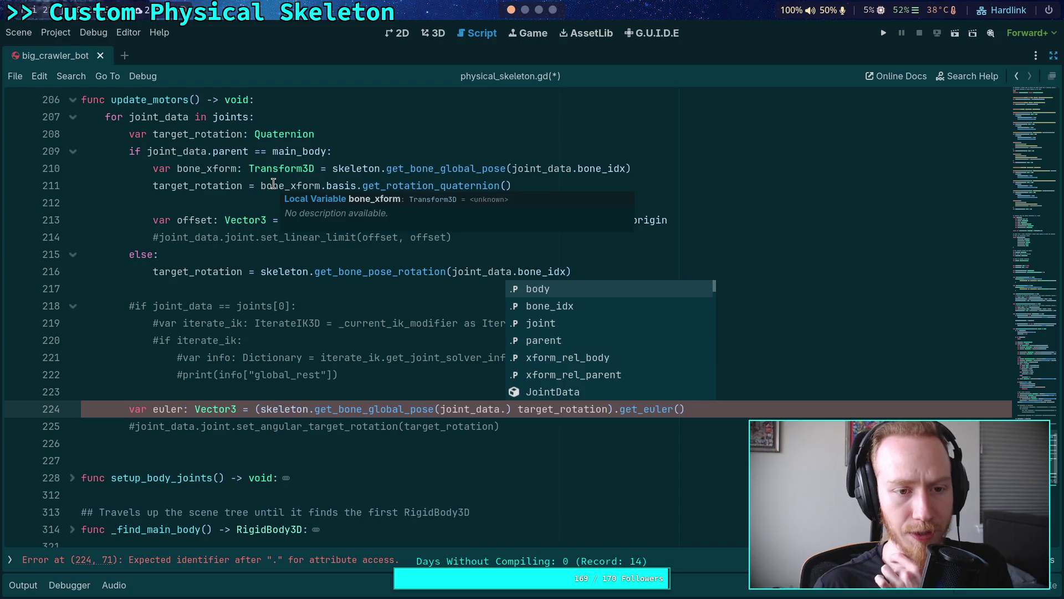
# - Highlight the uses of bone_xform, target_rotation and get_bone_pose_rotation in update_motors
pyautogui.click(295, 157)
pyautogui.doubleClick(233, 172)
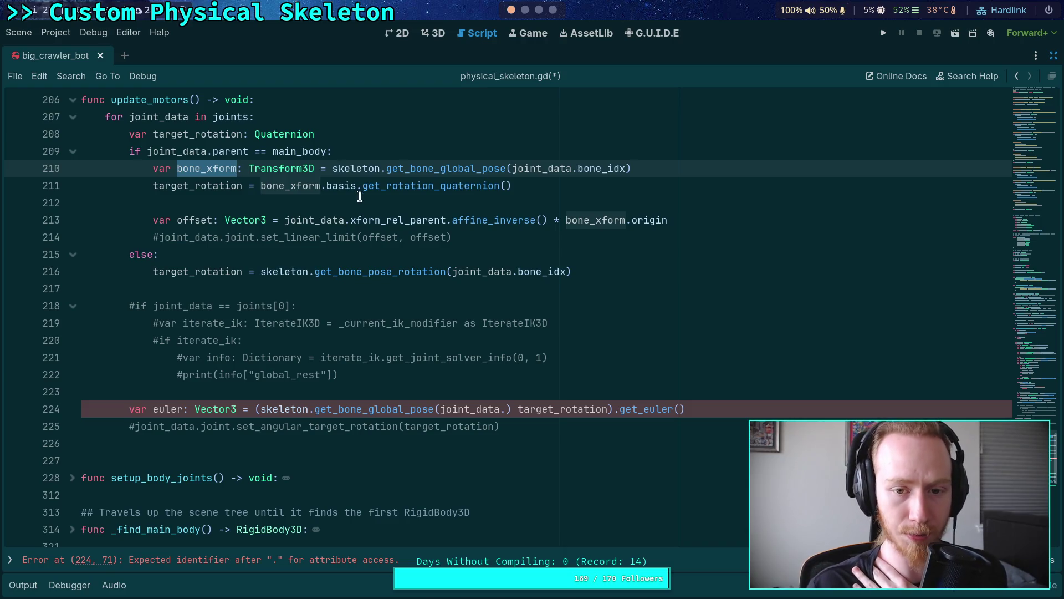
pyautogui.moveTo(408, 181)
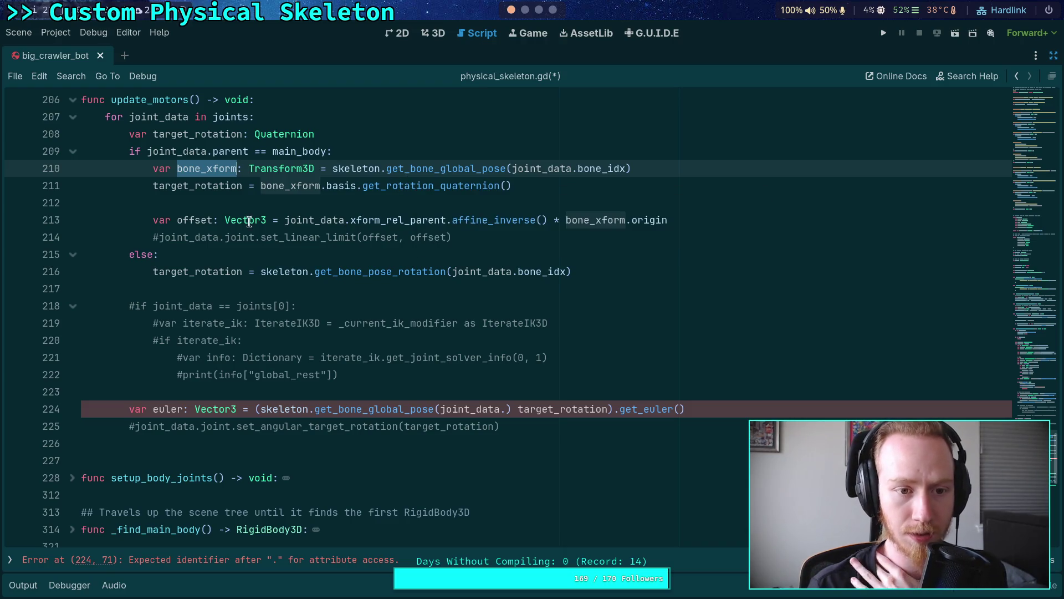
pyautogui.doubleClick(225, 187)
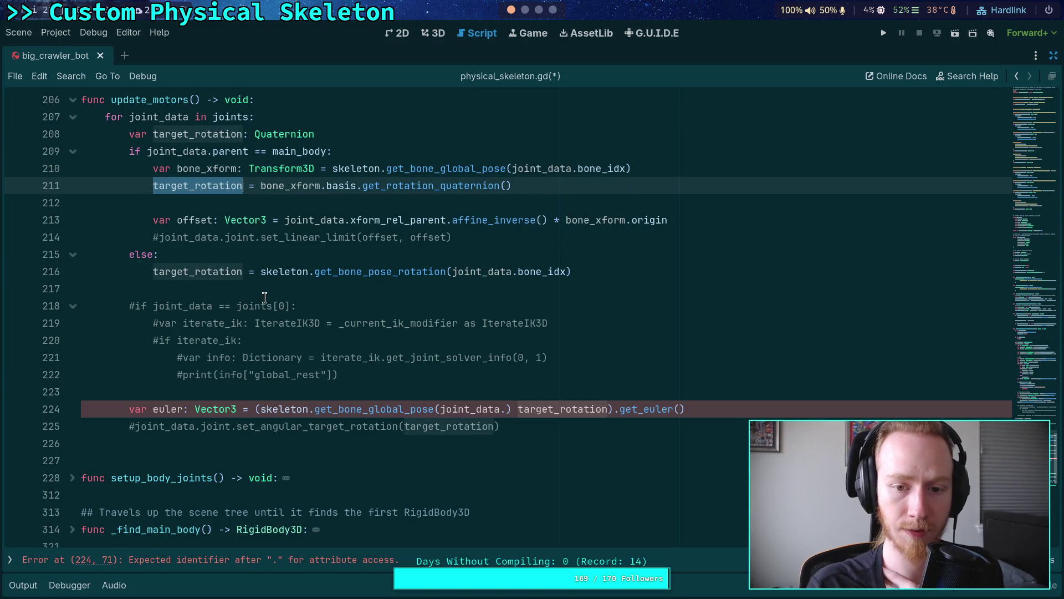
pyautogui.doubleClick(390, 273)
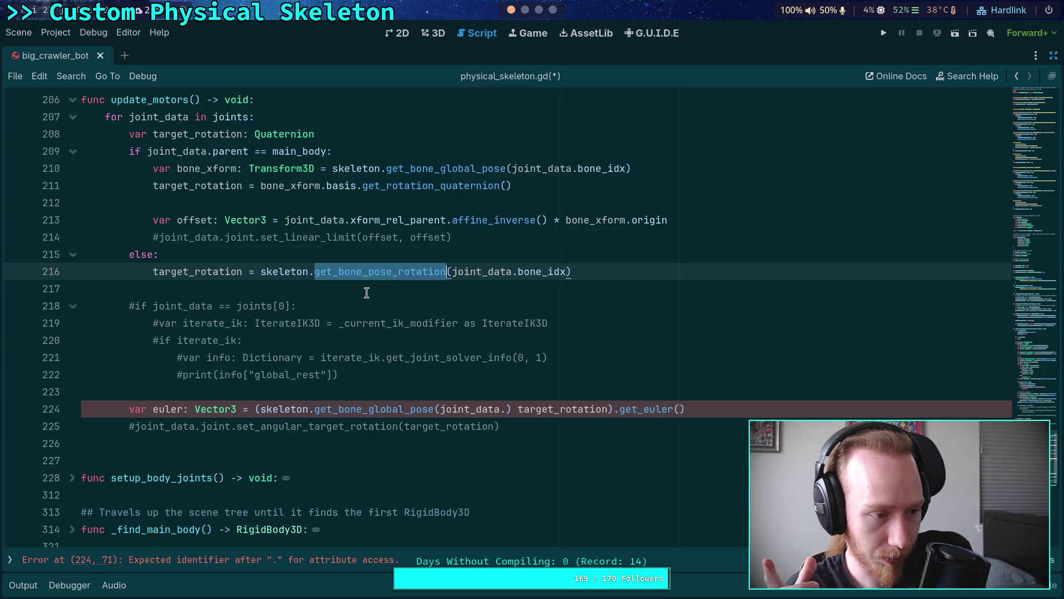
# - Scroll up to the JointData class, highlighting update_motors and _process_modification_with_delta along the way
pyautogui.scroll(5, 367, 293)
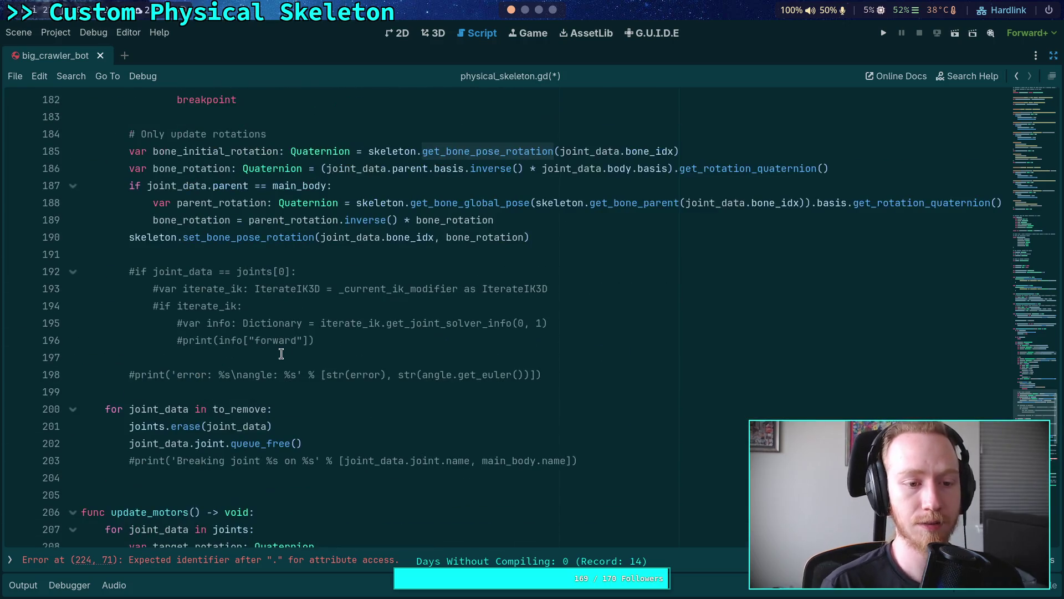
pyautogui.doubleClick(168, 361)
pyautogui.scroll(15, 289, 350)
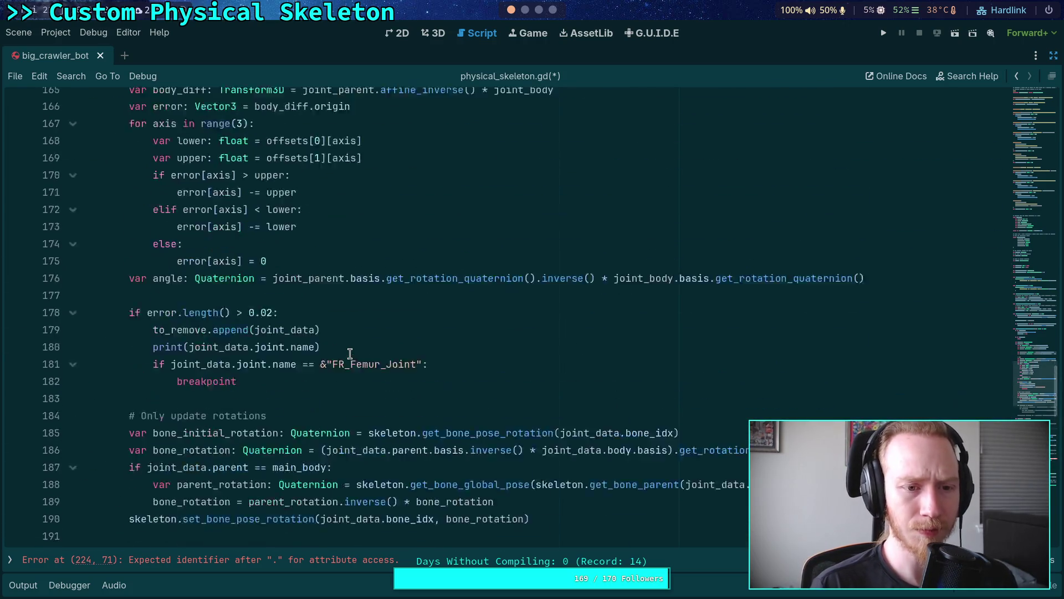
pyautogui.scroll(3, 300, 330)
pyautogui.scroll(-1, 288, 316)
pyautogui.doubleClick(280, 308)
pyautogui.scroll(-4, 283, 310)
pyautogui.scroll(20, 293, 322)
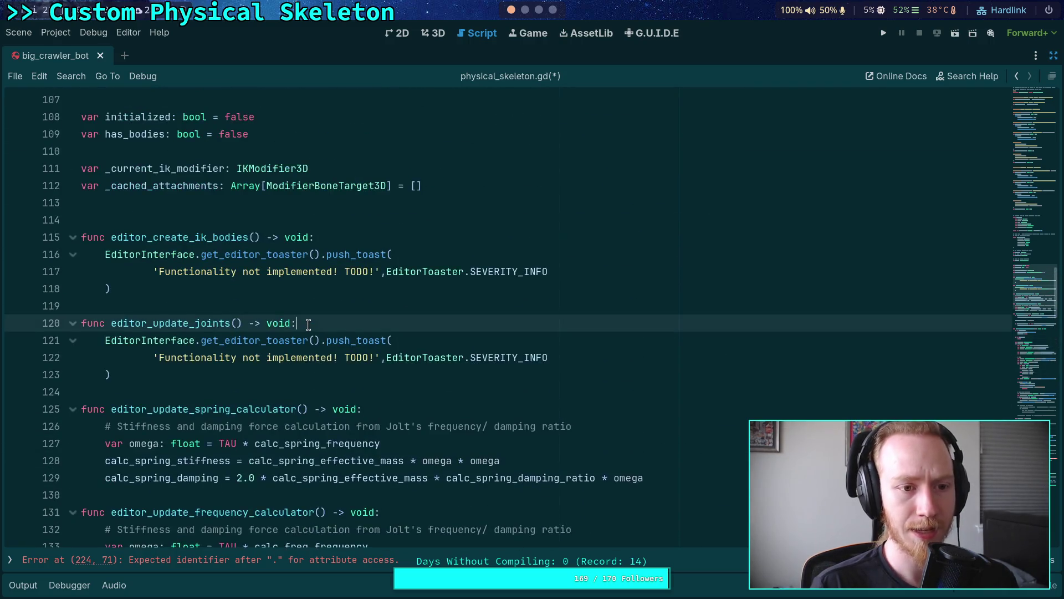
pyautogui.scroll(1, 251, 314)
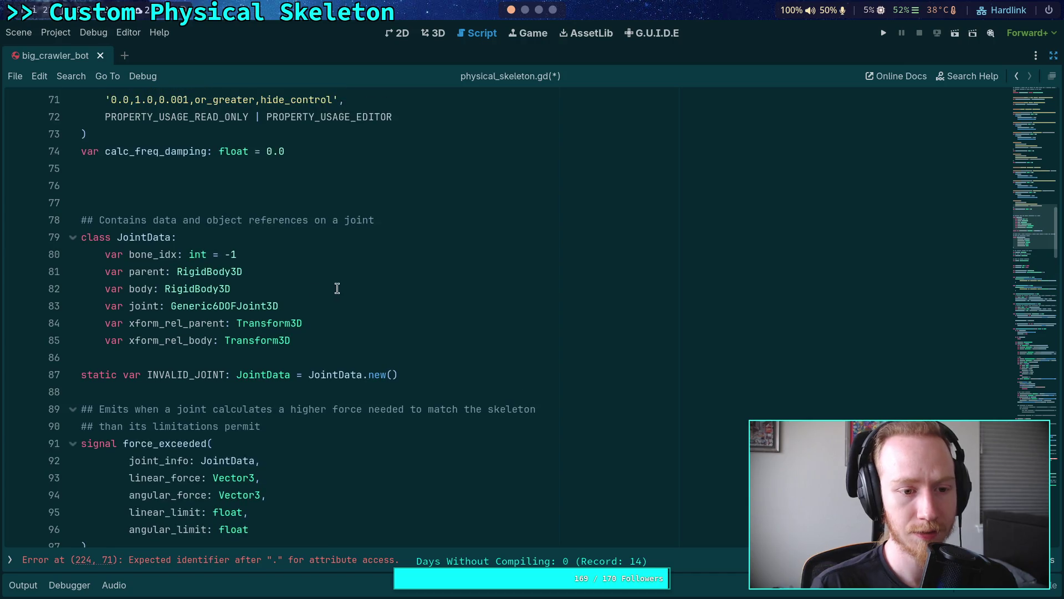
# - Add a 'var offset: Vector3' field to JointData below xform_rel_body
pyautogui.click(391, 341)
pyautogui.press('Return')
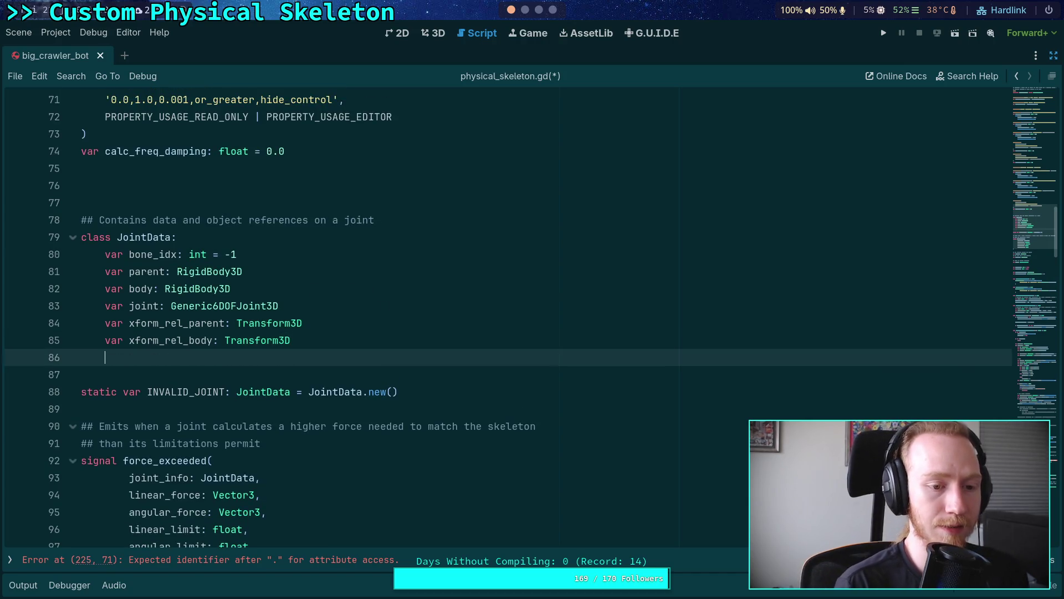
pyautogui.write('var offset: Vector3')
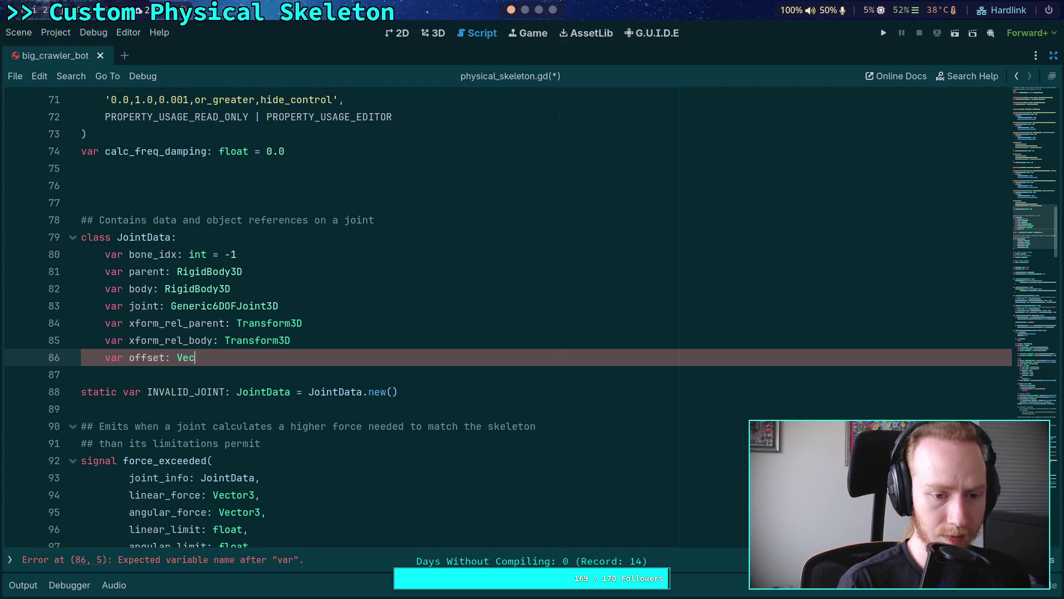
pyautogui.press('Return')
# - Add 'var angle: Quaternion' below offset, removing a stray _error suffix from the offset name
pyautogui.write('var')
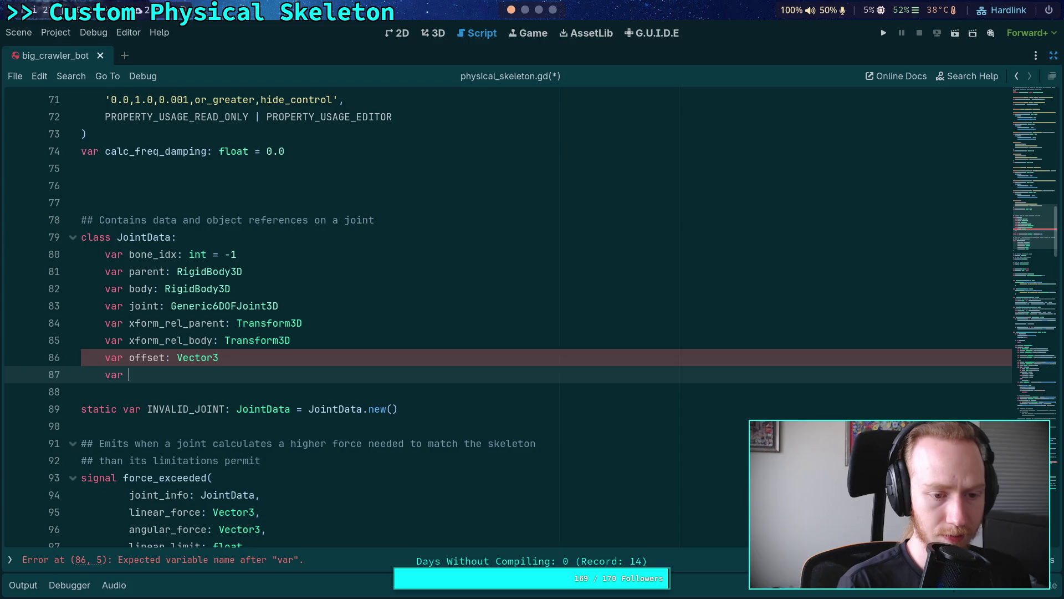
pyautogui.press('Up')
pyautogui.hotkey('shift', 'Right')
pyautogui.hotkey('shift', 'Right')
pyautogui.hotkey('shift', 'Right')
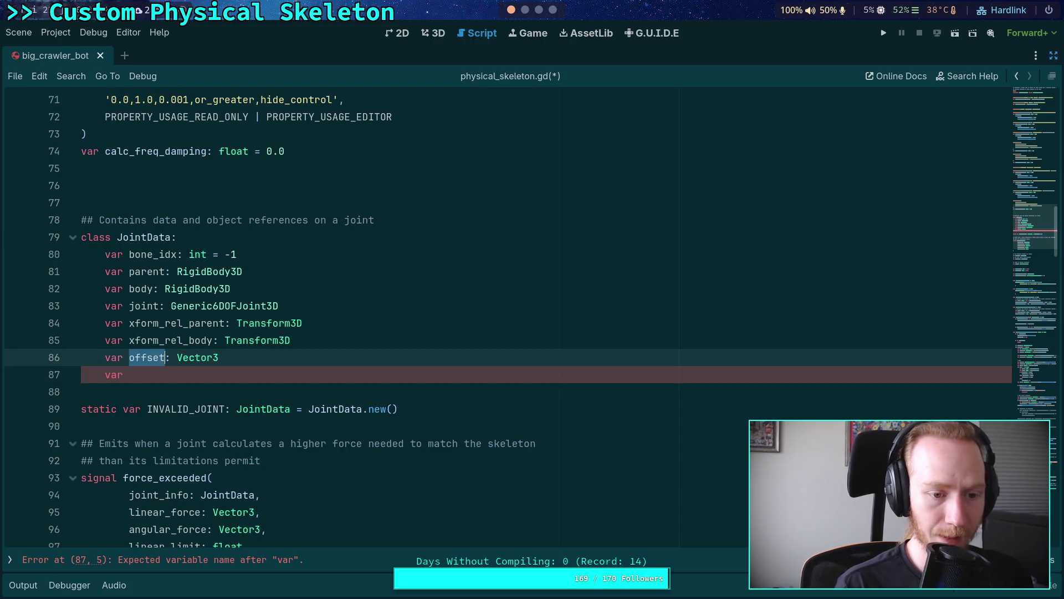
pyautogui.press('Right')
pyautogui.press('Down')
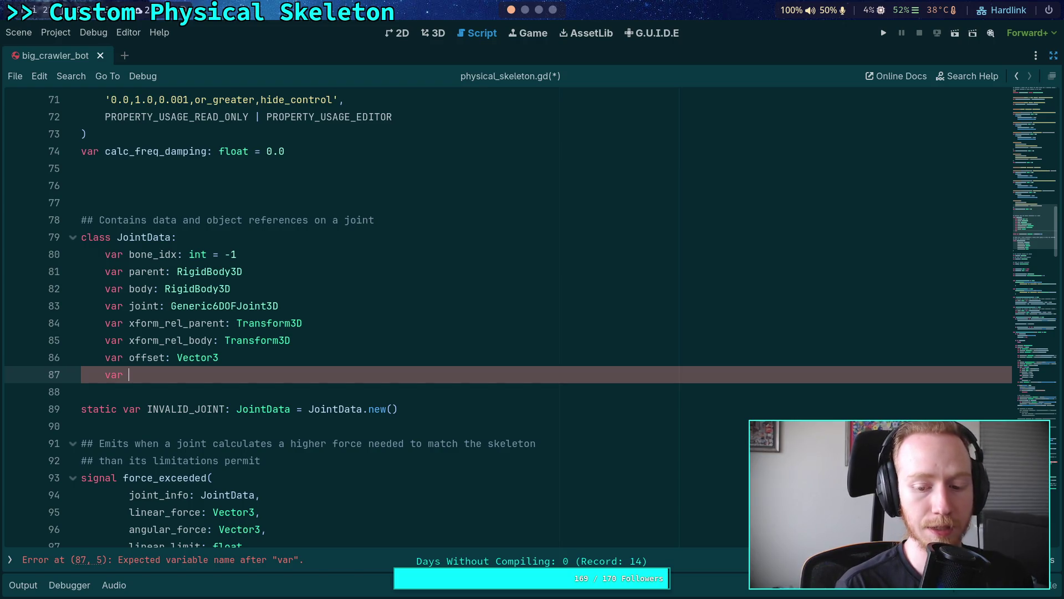
pyautogui.write('angle')
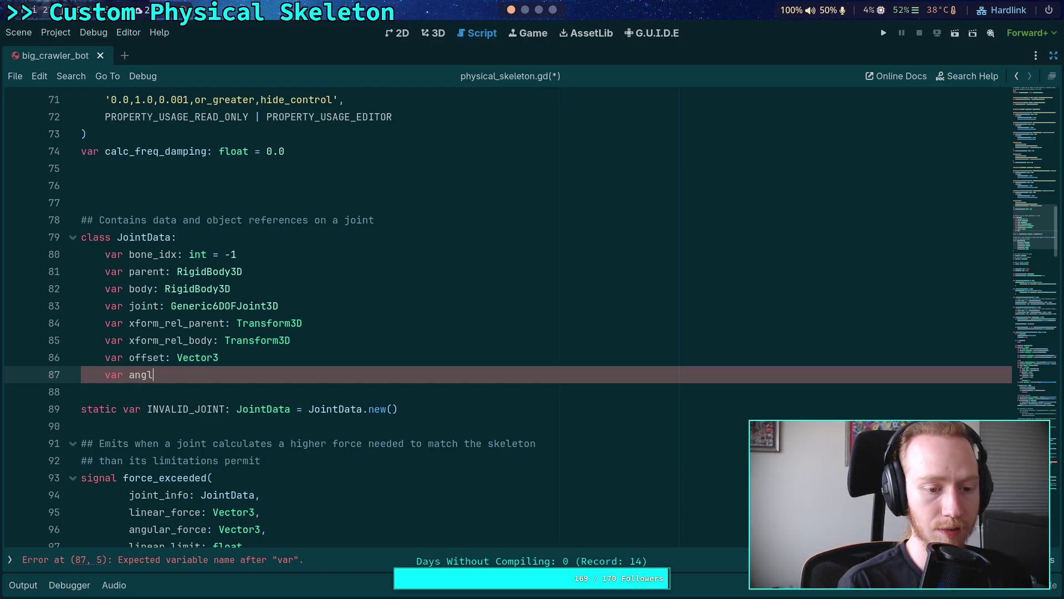
pyautogui.press('Up')
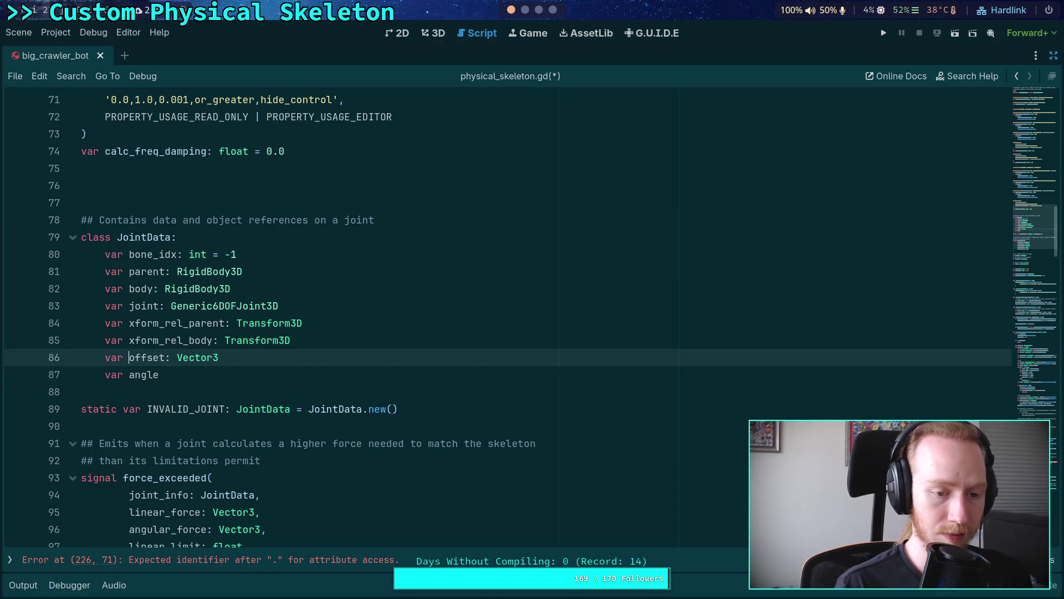
pyautogui.write('_error')
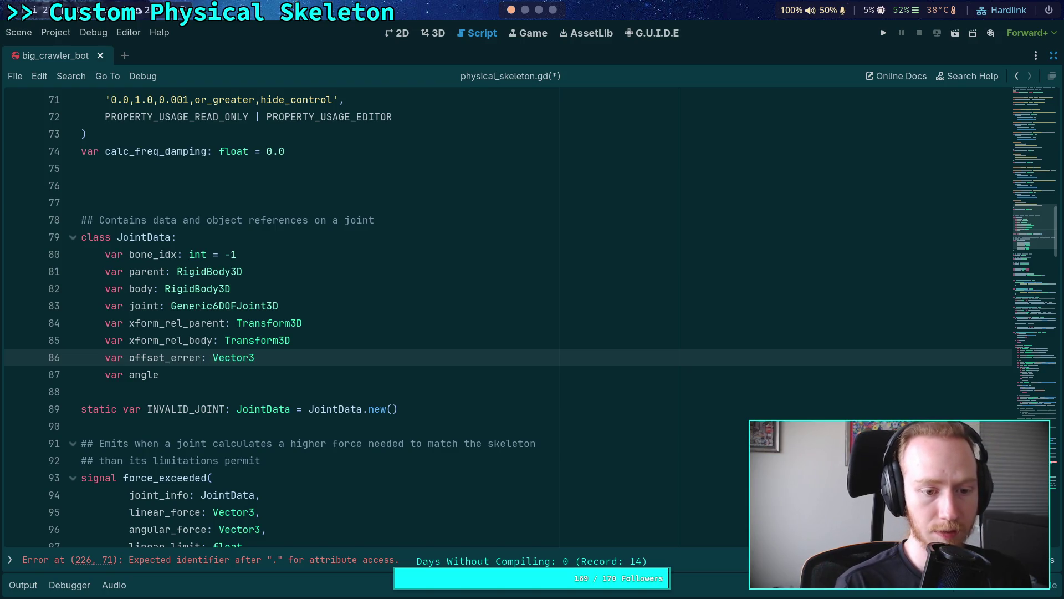
pyautogui.click(159, 375)
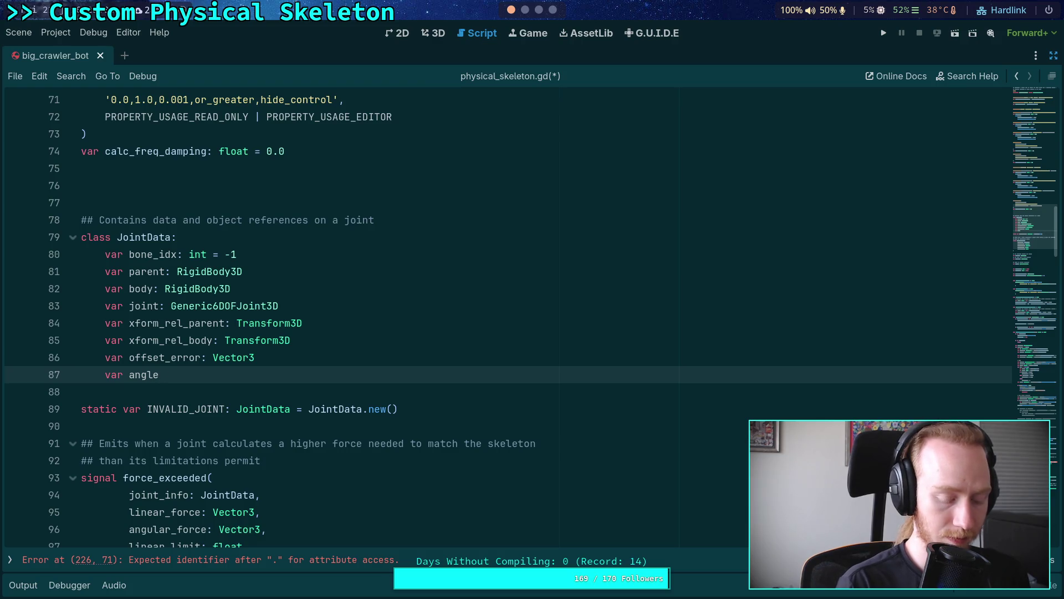
pyautogui.click(161, 358)
pyautogui.press('Delete')
pyautogui.press('Delete')
pyautogui.press('Delete')
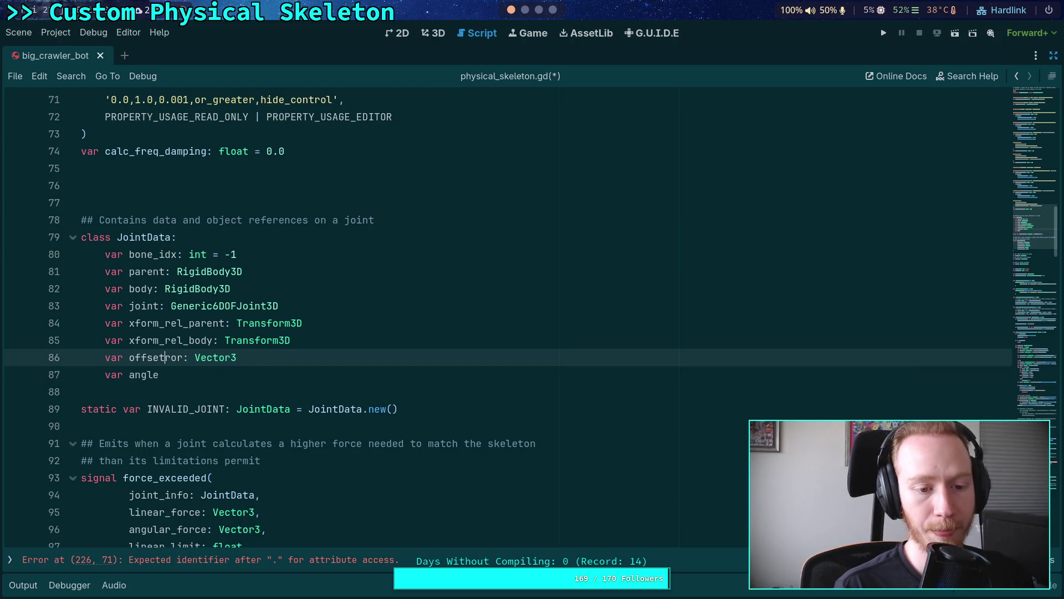
pyautogui.click(323, 368)
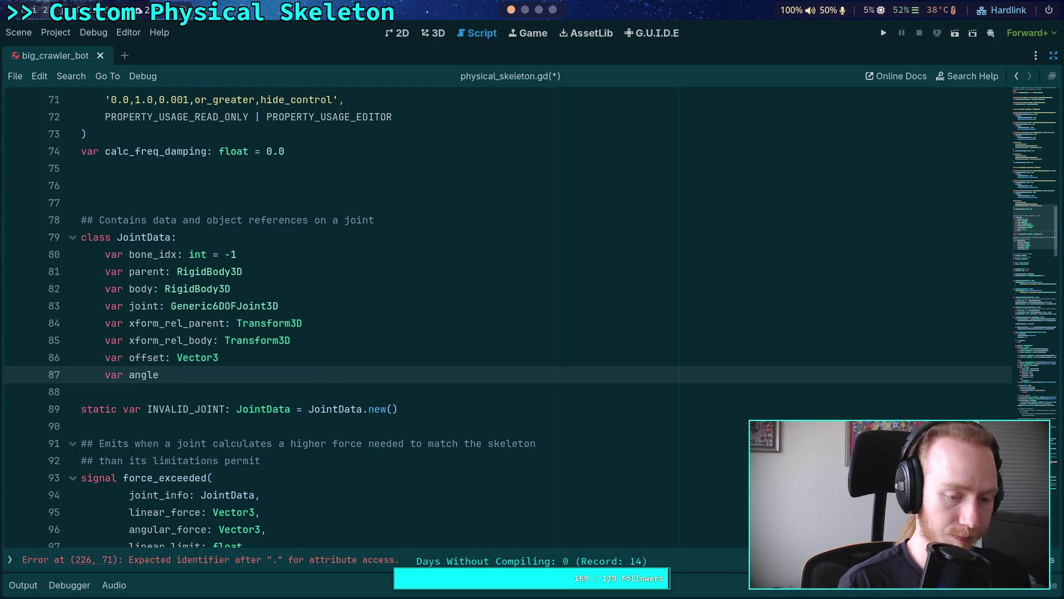
pyautogui.write(': Quater')
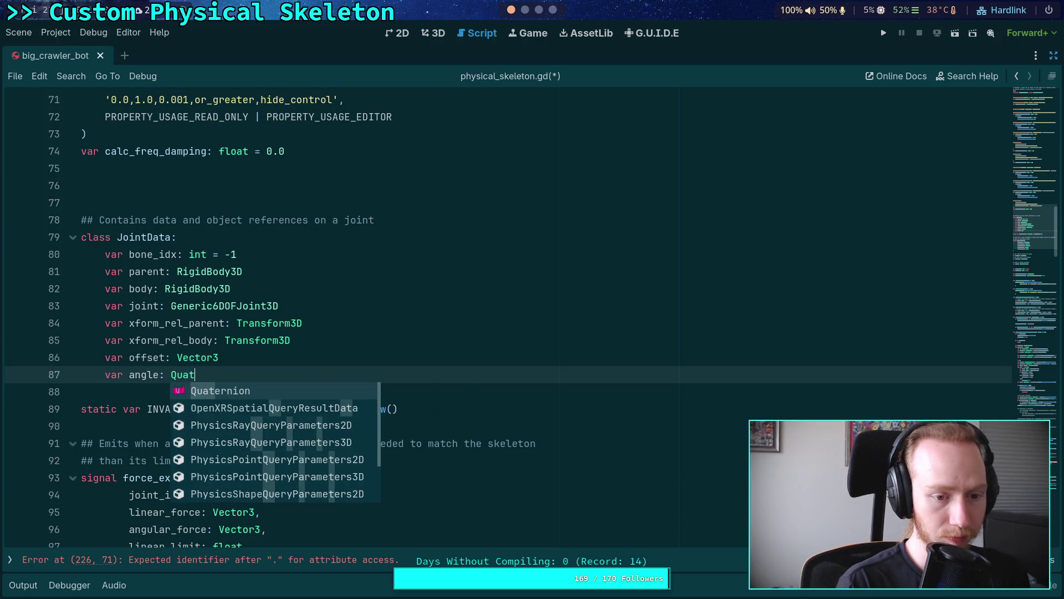
pyautogui.press('Return')
pyautogui.scroll(-13, 281, 330)
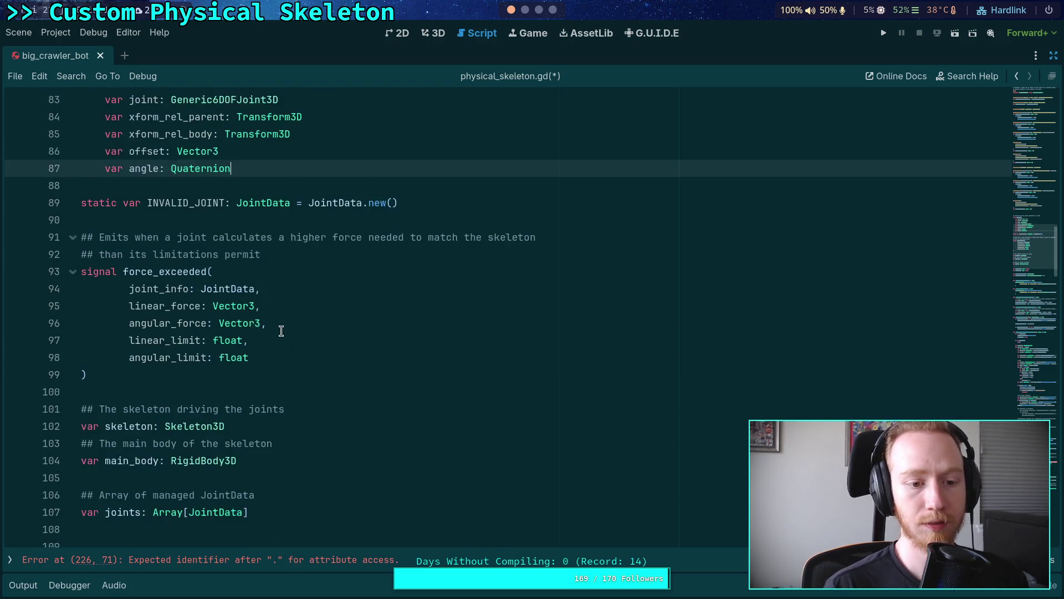
# - Highlight where offsets, error and body_diff are used in the joint loop
pyautogui.scroll(-13, 284, 328)
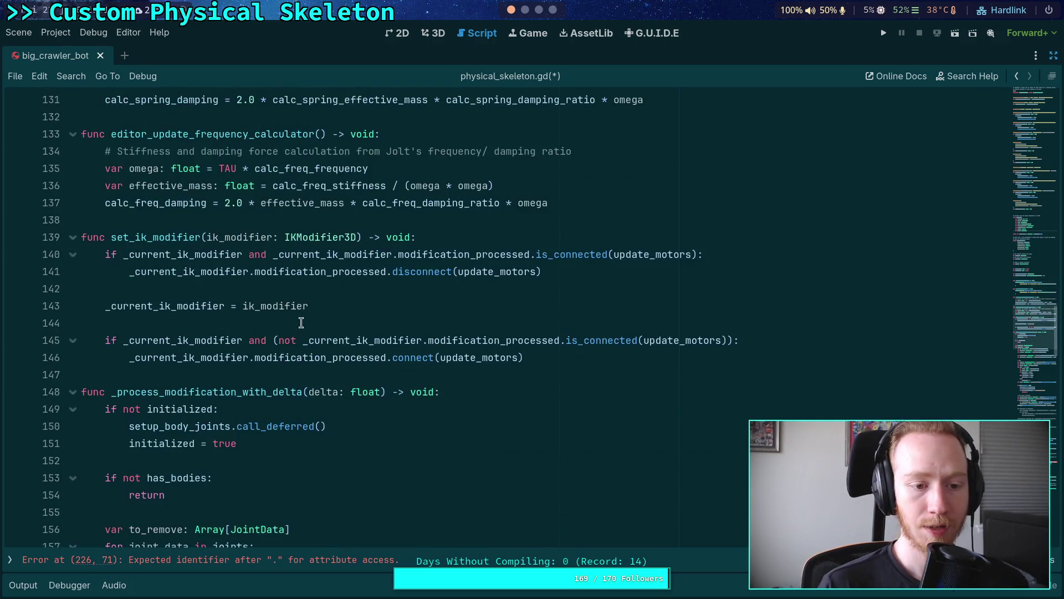
pyautogui.scroll(-3, 301, 312)
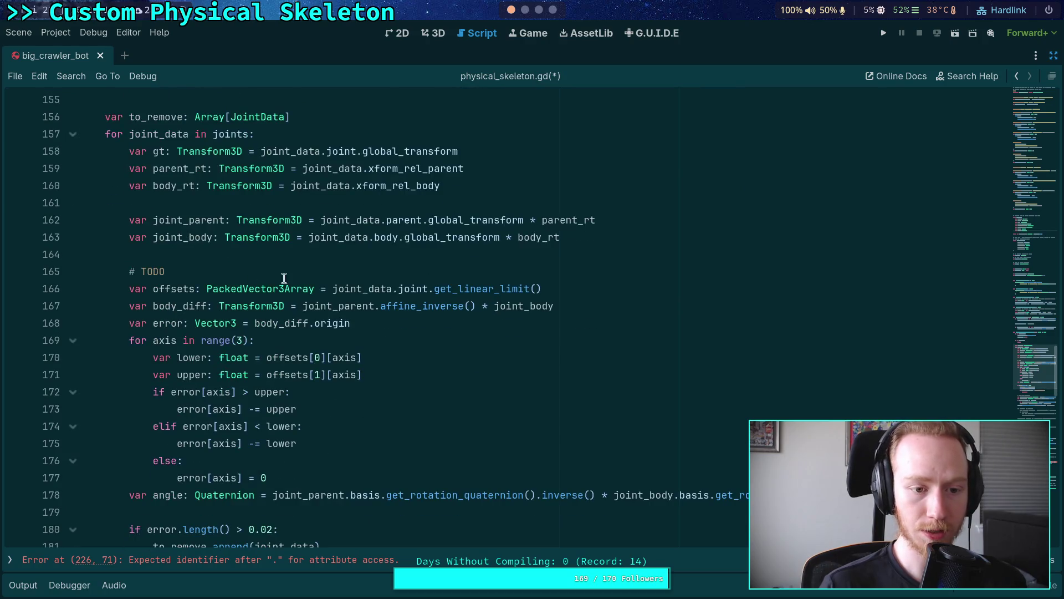
pyautogui.doubleClick(181, 238)
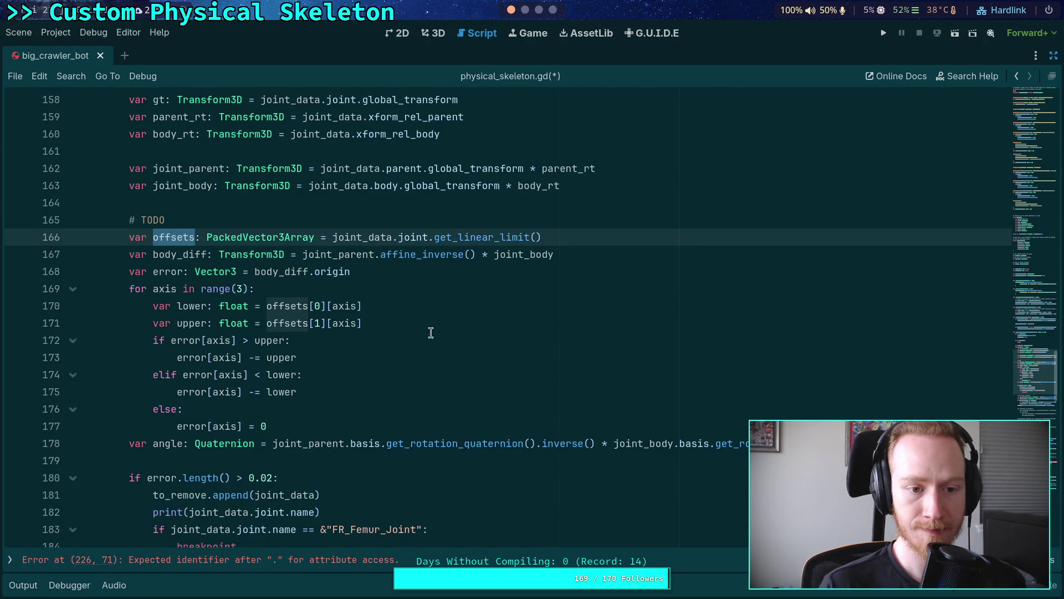
pyautogui.click(168, 266)
pyautogui.doubleClick(168, 266)
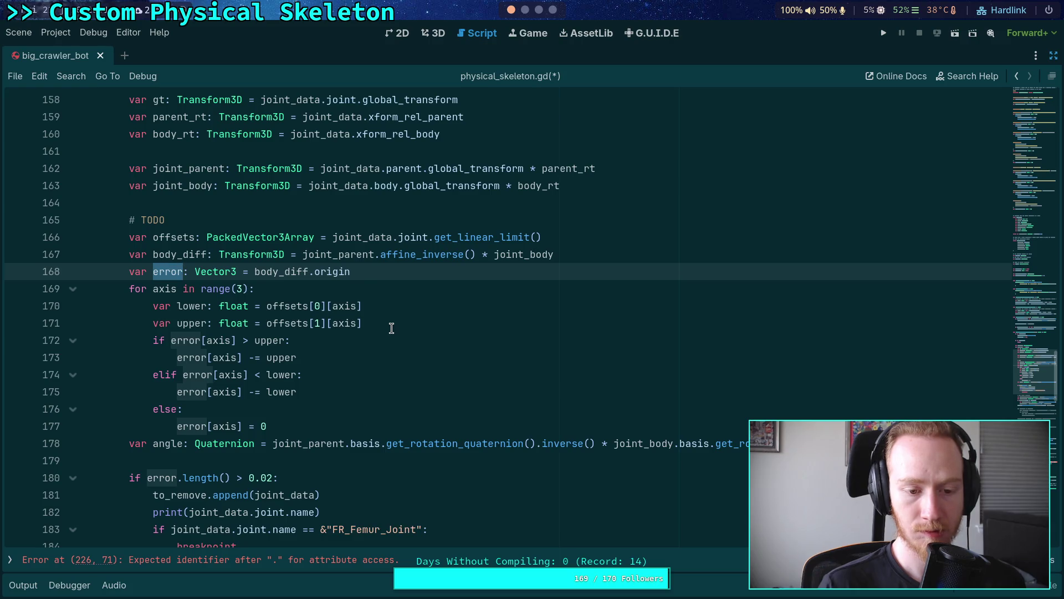
pyautogui.scroll(-1, 388, 330)
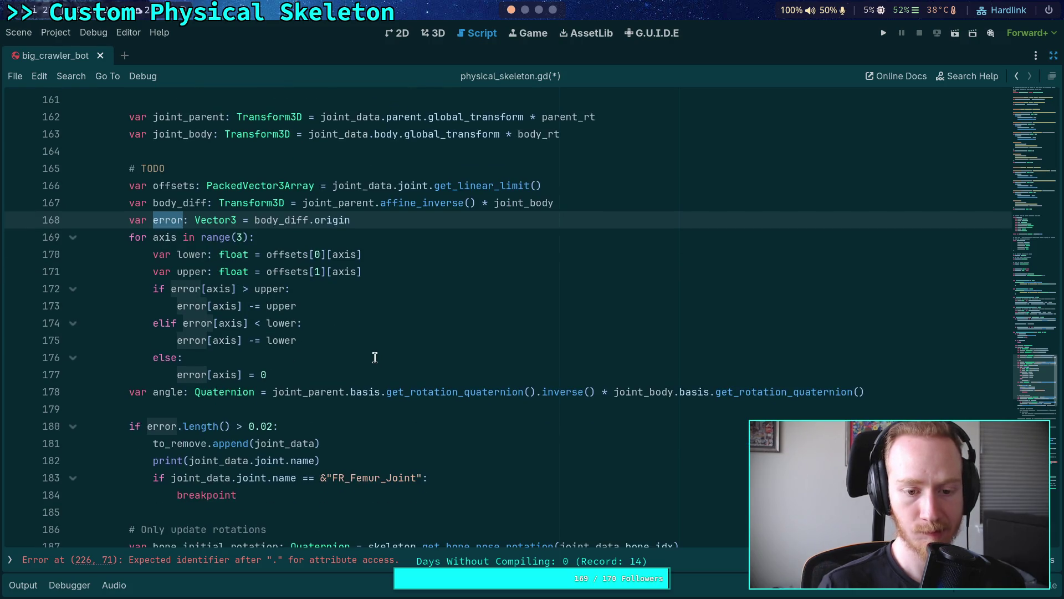
pyautogui.click(618, 205)
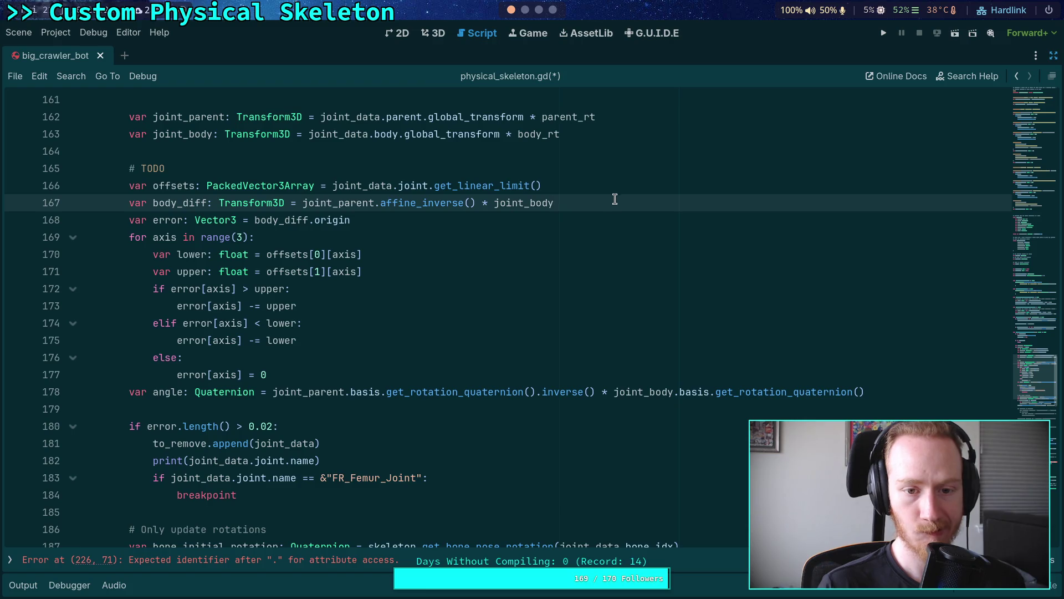
pyautogui.doubleClick(173, 204)
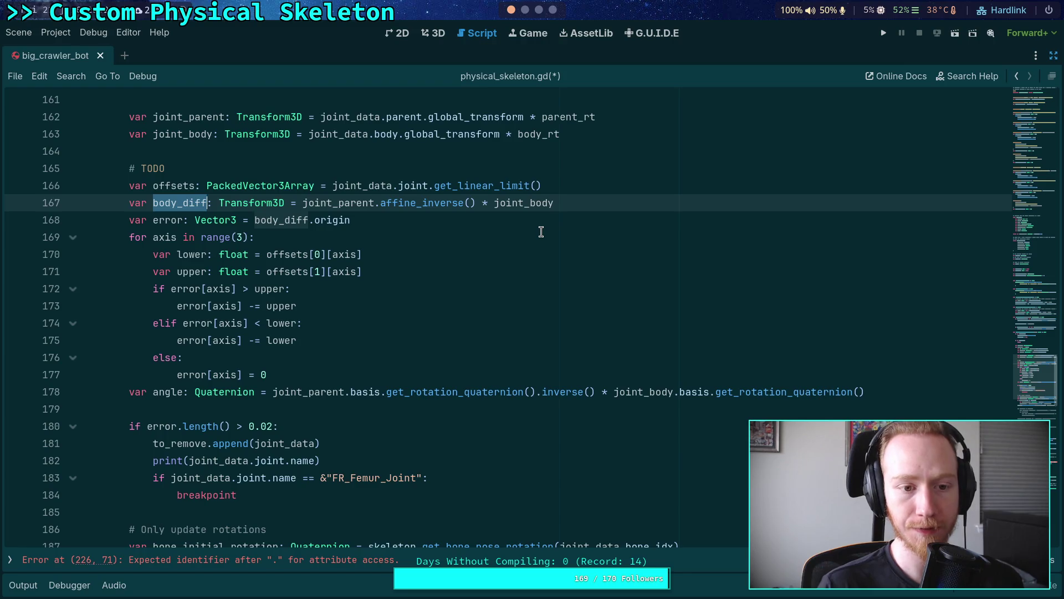
# - Add 'joint_data.offset = body_diff.origin' on a new line below the body_diff calculation
pyautogui.click(451, 222)
pyautogui.click(616, 206)
pyautogui.press('Return')
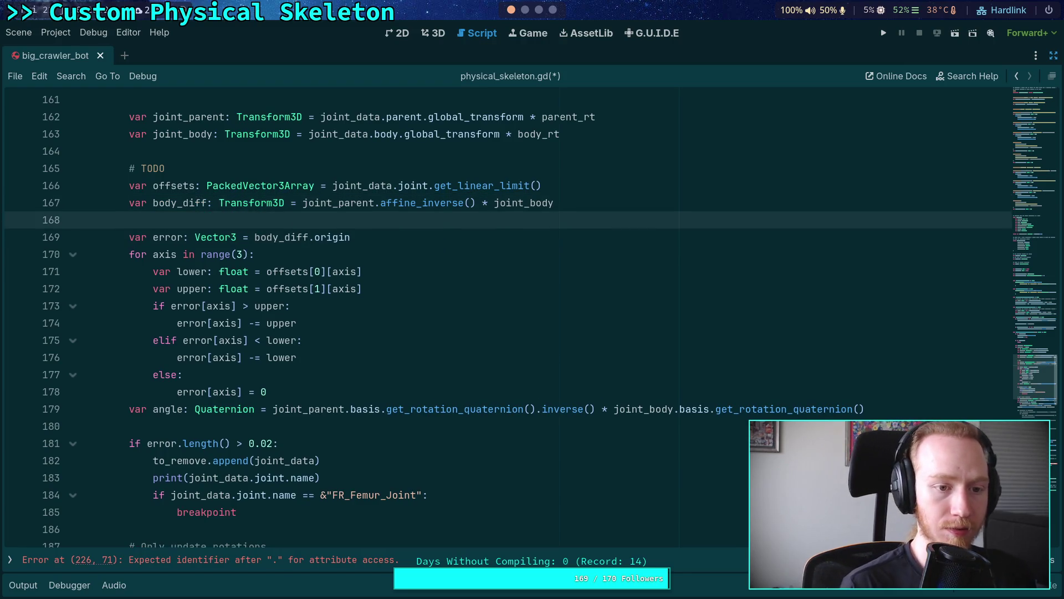
pyautogui.write('joint_data.')
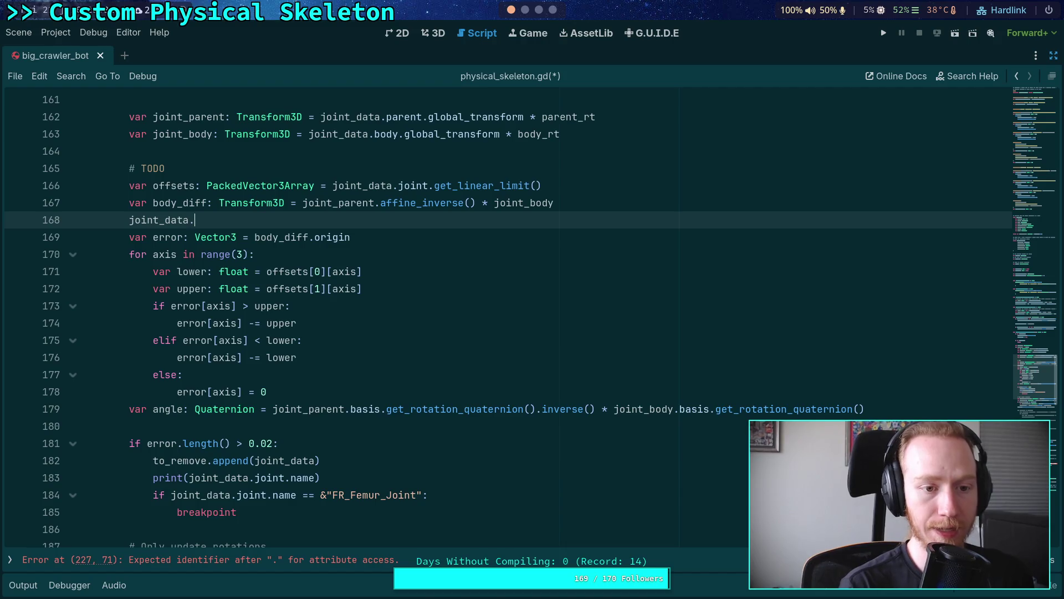
pyautogui.write('offset ')
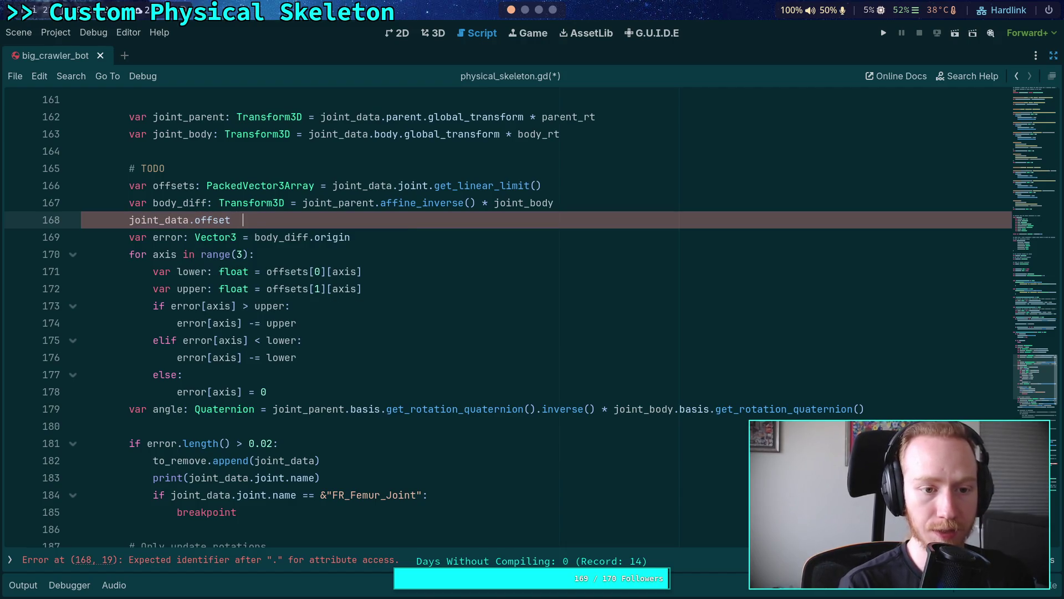
pyautogui.write('= body_')
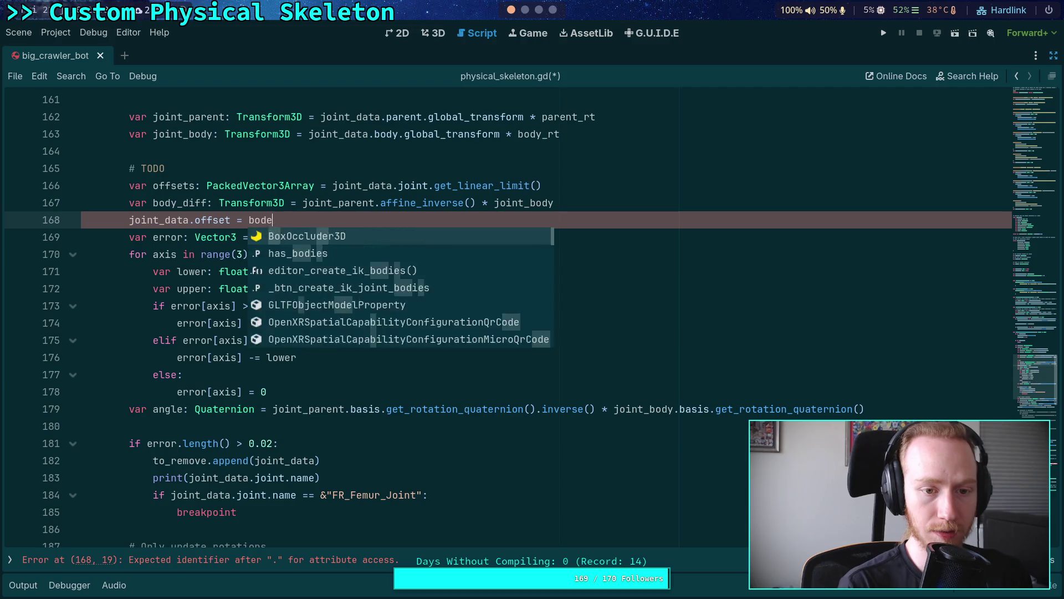
pyautogui.press('Return')
pyautogui.write('.or')
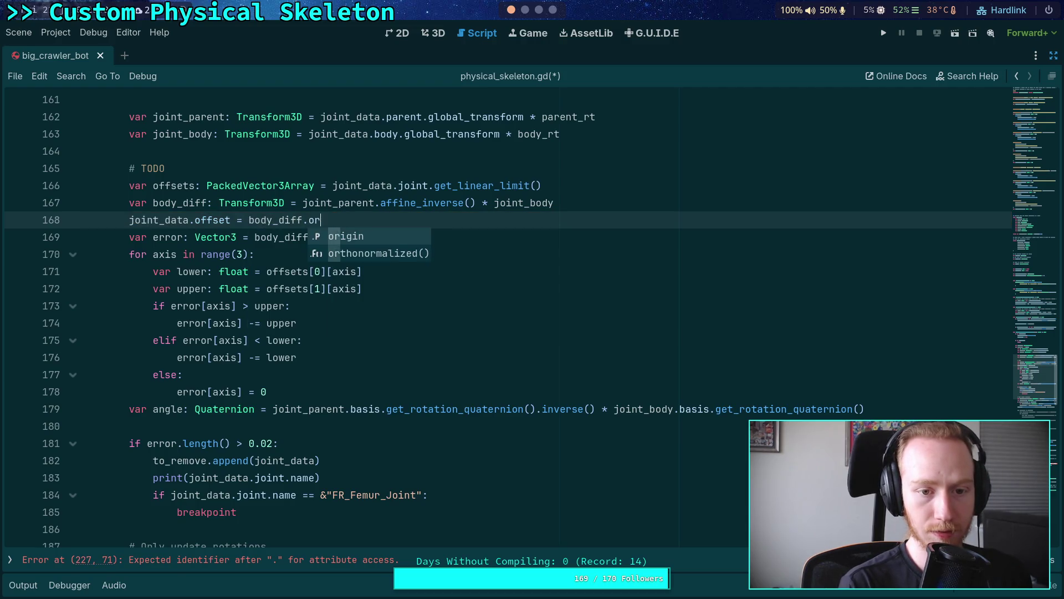
pyautogui.write('inigin')
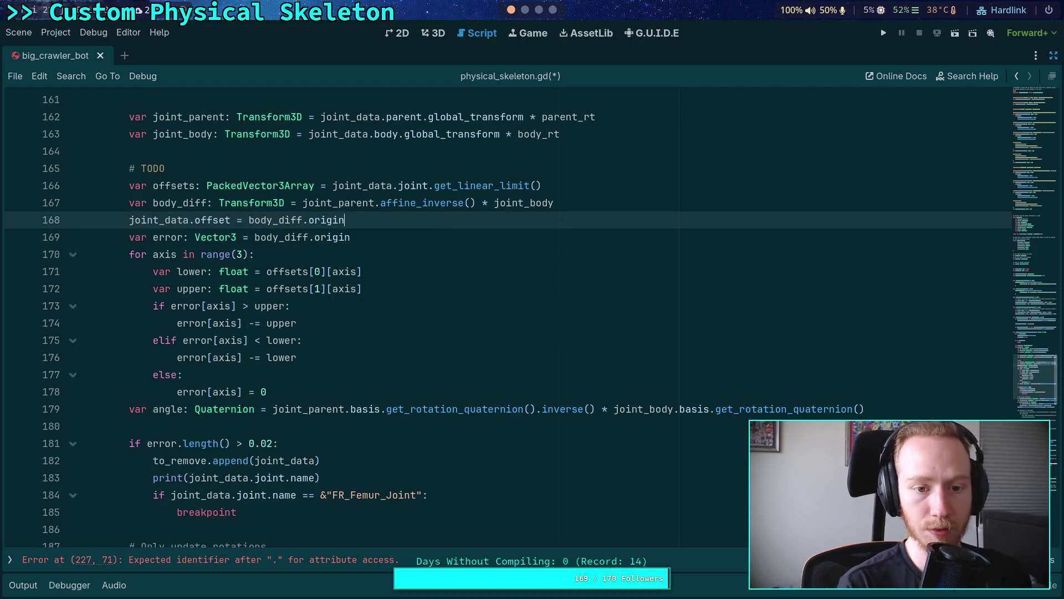
# - Move the angle calculation up with Alt+Up and the offsets declaration below it, separated by a blank line
pyautogui.doubleClick(164, 413)
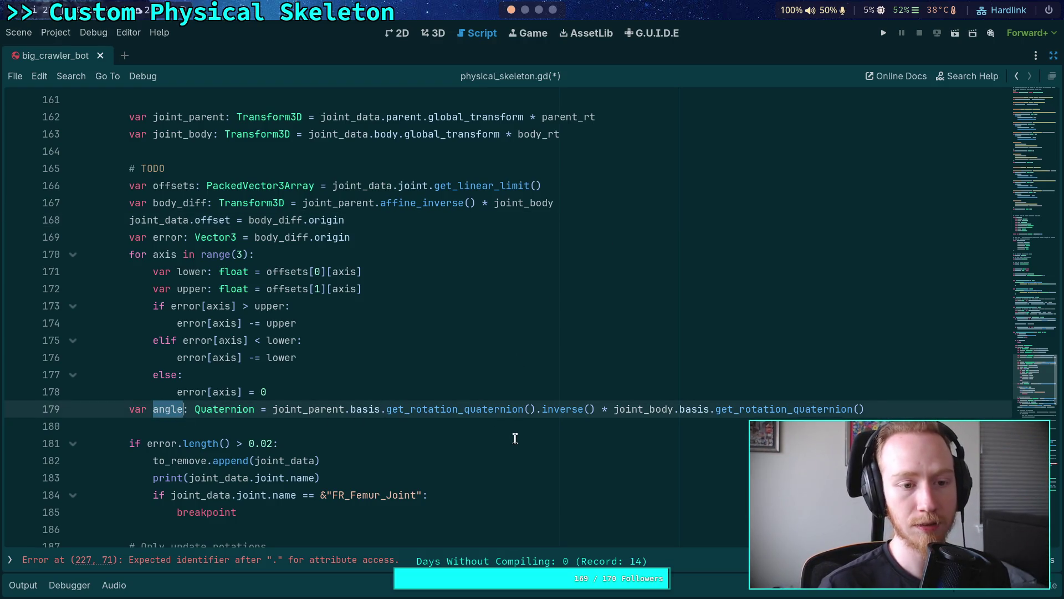
pyautogui.hotkey('alt', 'Up')
pyautogui.hotkey('alt', 'Up')
pyautogui.hotkey('alt', 'Up')
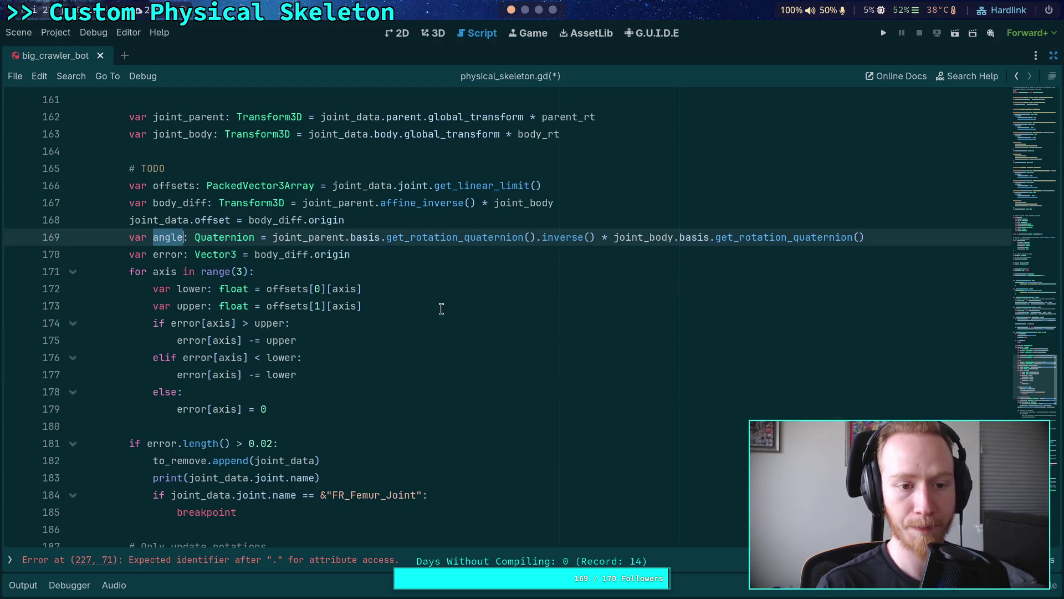
pyautogui.scroll(2, 442, 308)
pyautogui.click(527, 306)
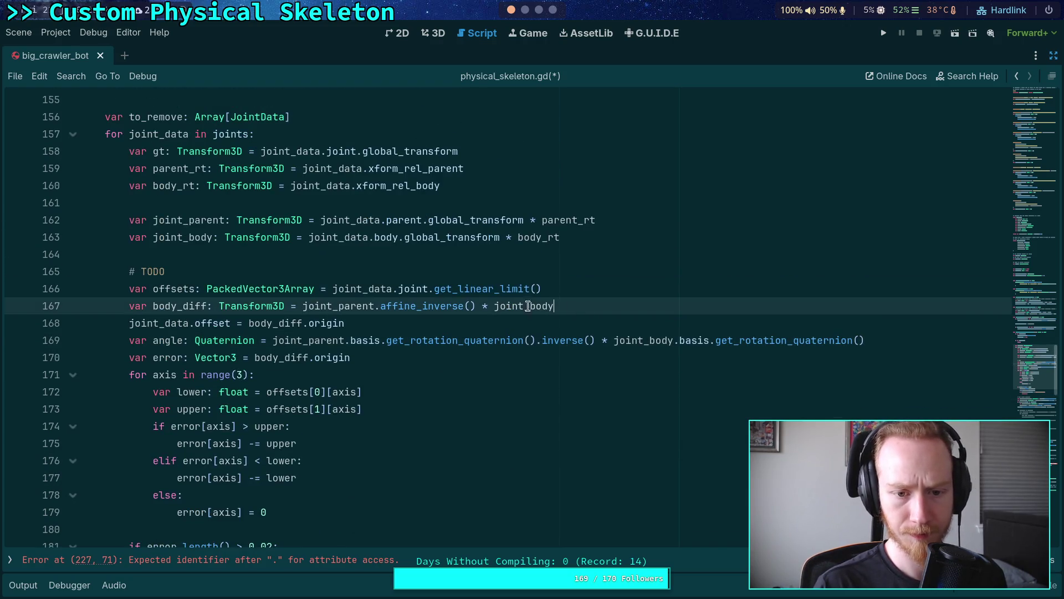
pyautogui.doubleClick(193, 290)
pyautogui.hotkey('alt', 'Down')
pyautogui.hotkey('alt', 'Down')
pyautogui.hotkey('alt', 'Down')
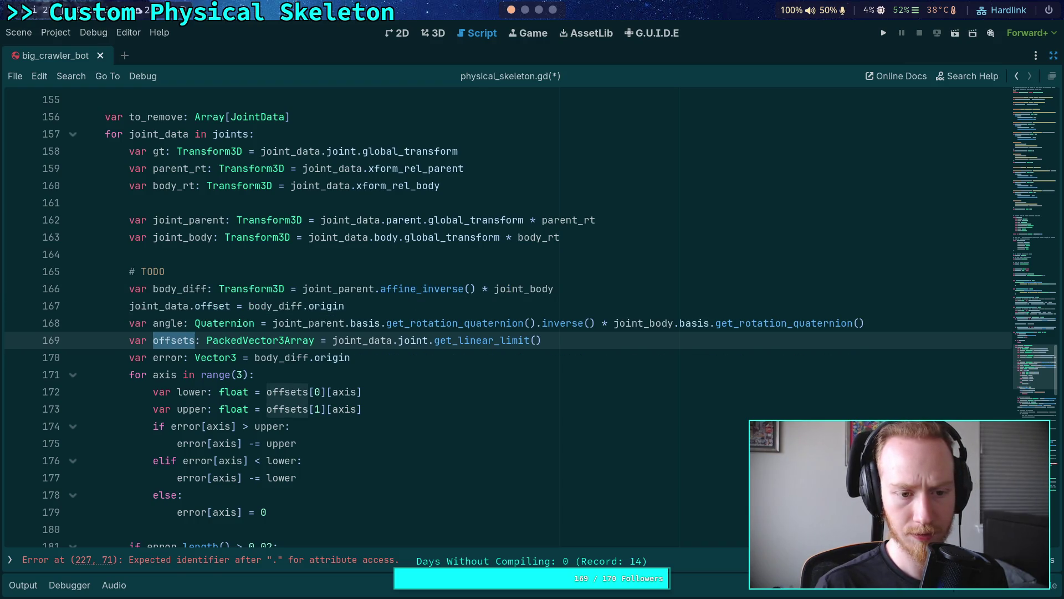
pyautogui.click(866, 326)
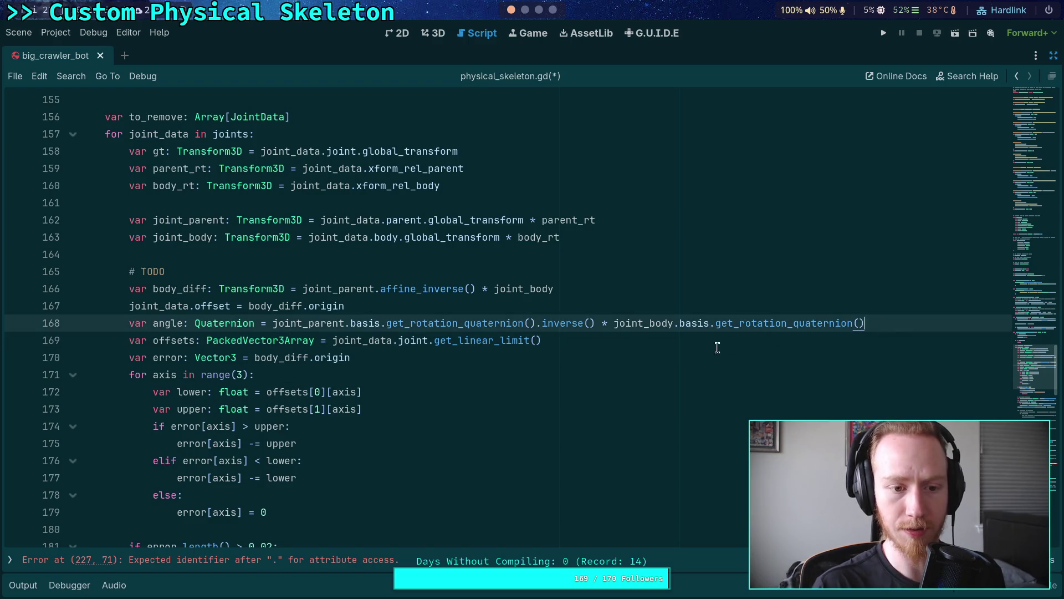
pyautogui.press('Return')
pyautogui.click(254, 270)
pyautogui.hotkey('shift', 'Home')
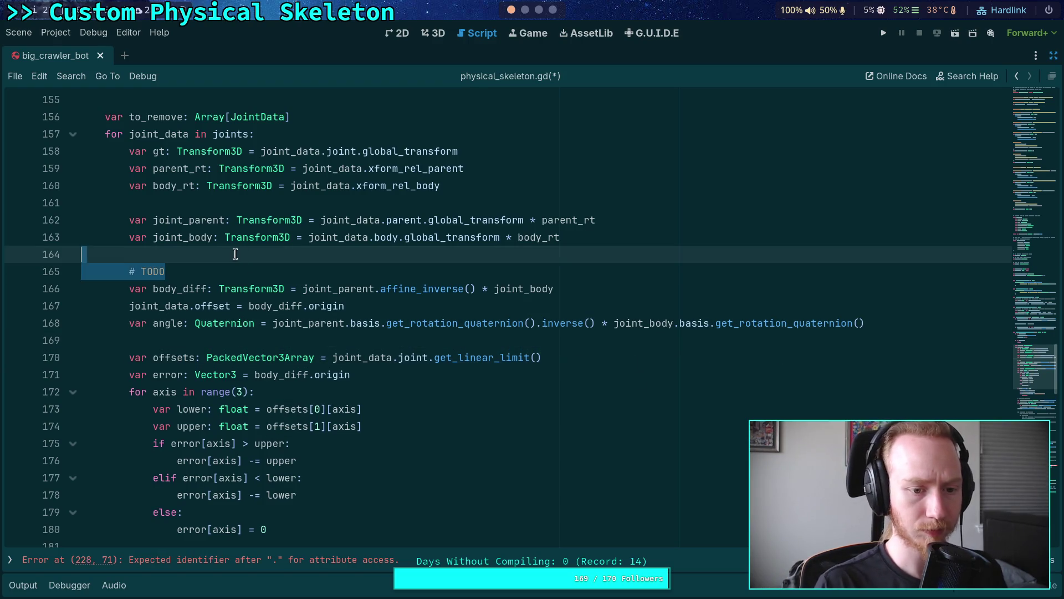
# - Delete the TODO comment and add blank lines after the offset assignment and angle calculation
pyautogui.press('BackSpace')
pyautogui.press('BackSpace')
pyautogui.press('BackSpace')
pyautogui.click(416, 307)
pyautogui.click(377, 255)
pyautogui.scroll(-5, 391, 302)
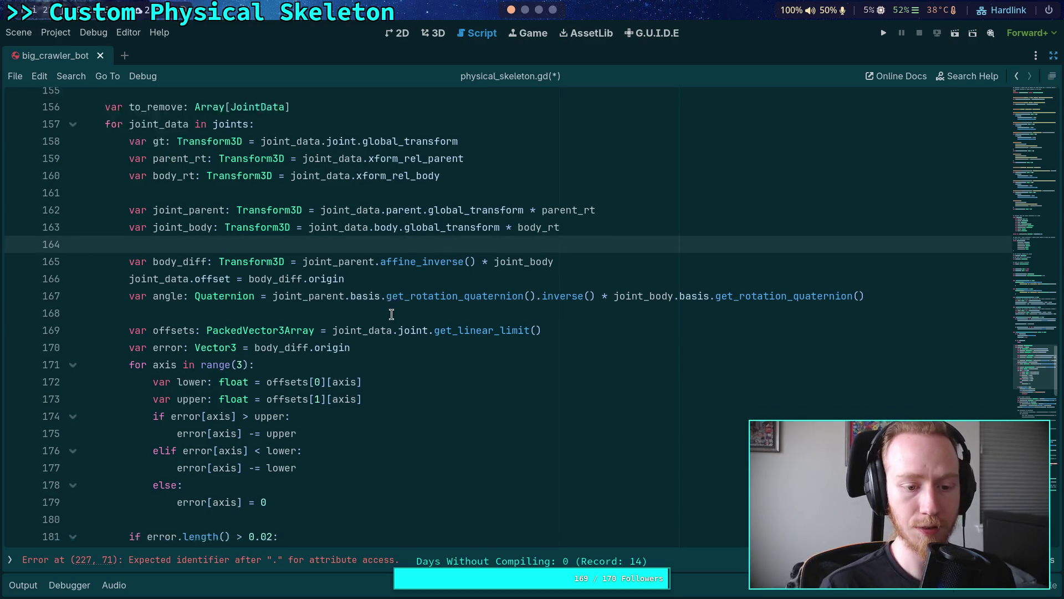
pyautogui.scroll(5, 391, 308)
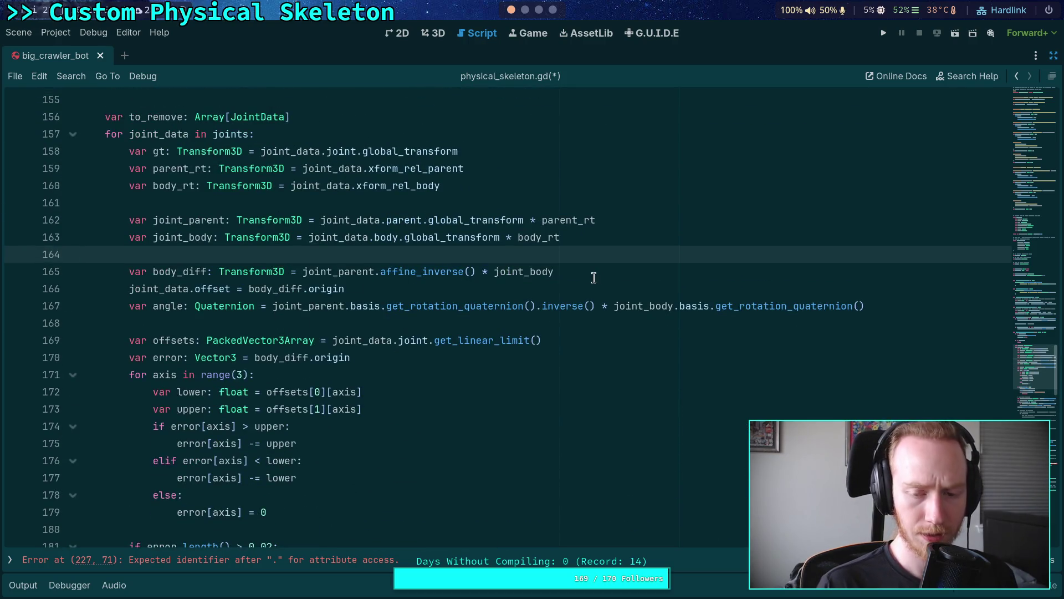
pyautogui.click(574, 292)
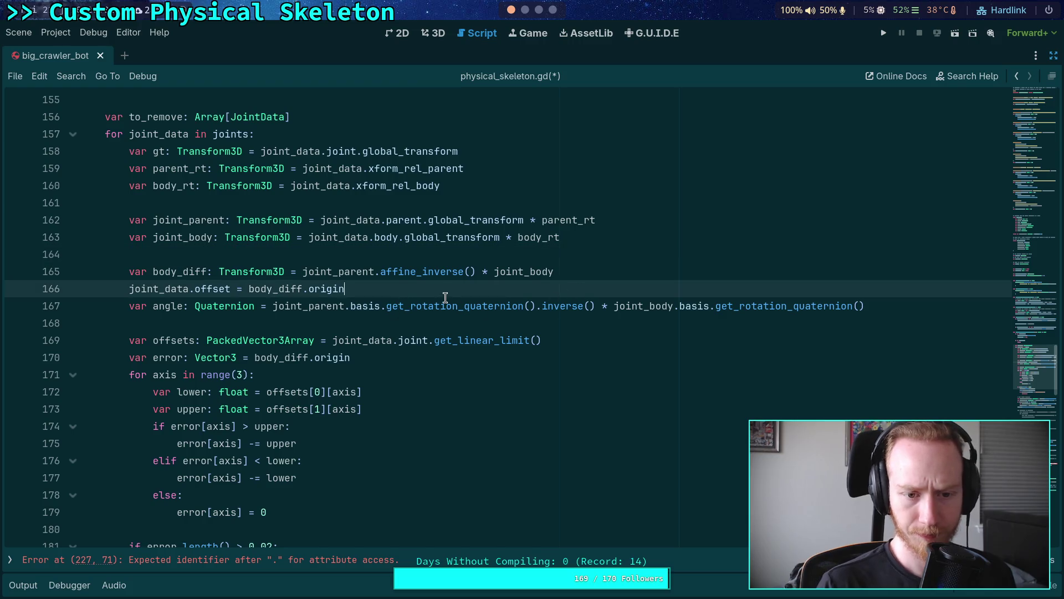
pyautogui.press('Return')
pyautogui.click(898, 331)
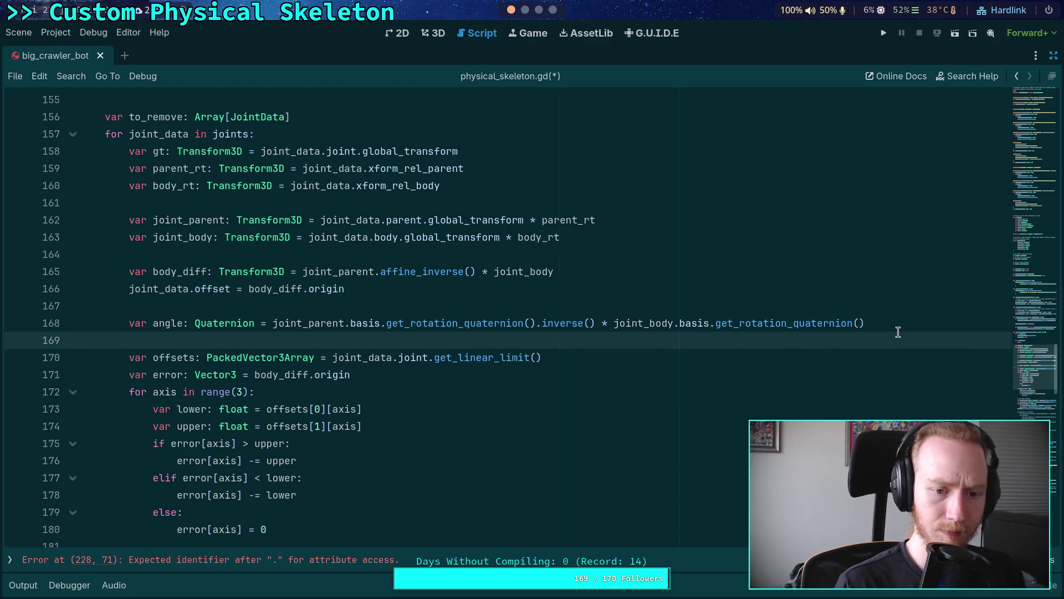
pyautogui.press('Return')
pyautogui.click(129, 322)
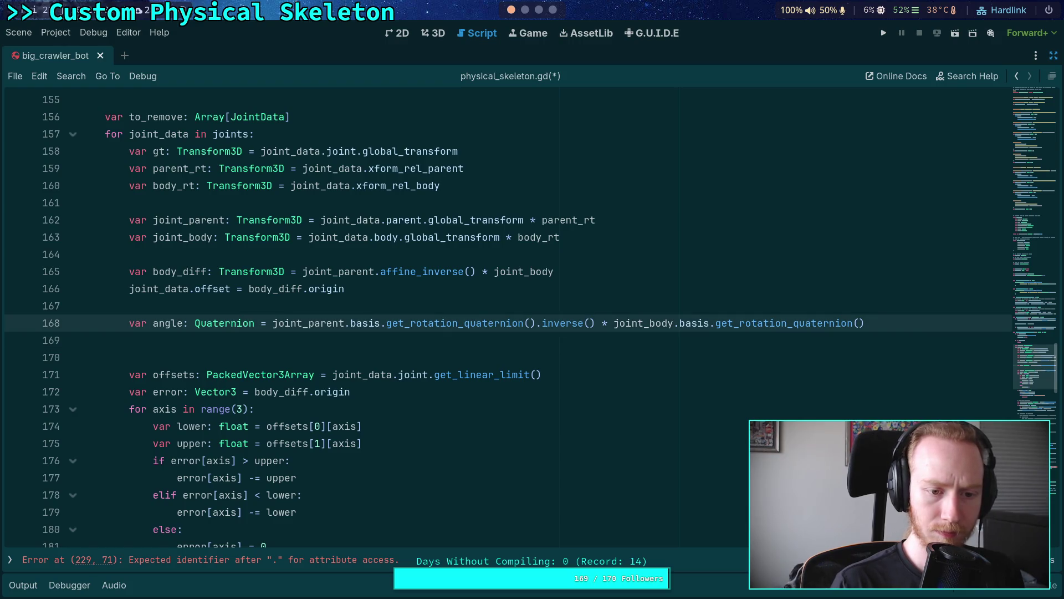
pyautogui.click(129, 340)
pyautogui.scroll(-4, 506, 319)
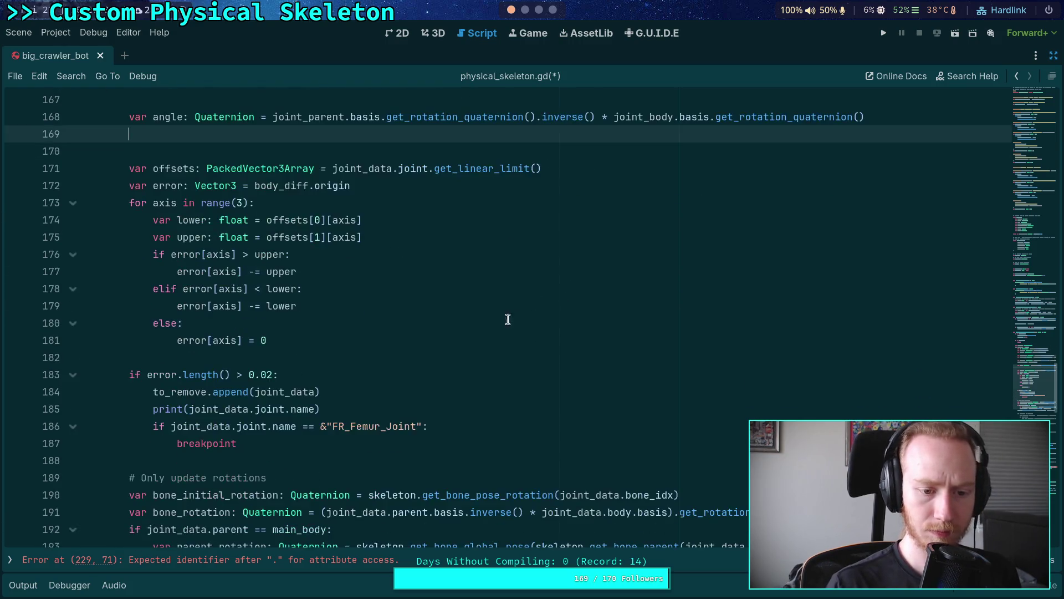
pyautogui.scroll(2, 111, 223)
# - Replace 'var angle: Quaternion' with 'joint_data.angle' on line 168 and remove the blank lines around it
pyautogui.click(128, 220)
pyautogui.moveTo(128, 221); pyautogui.dragTo(256, 221)
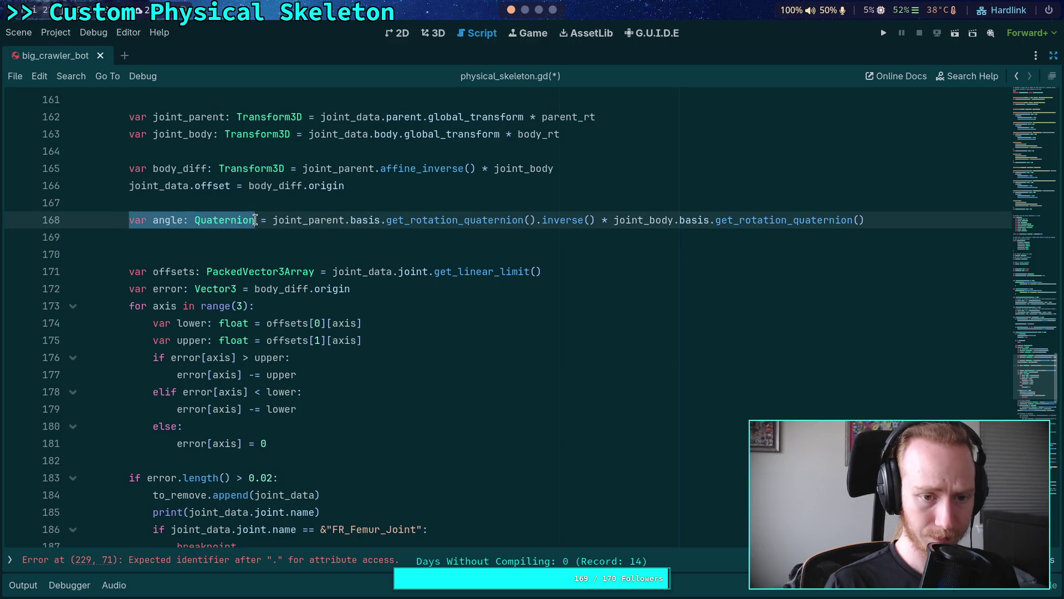
pyautogui.write('joint_')
pyautogui.write('data.angle')
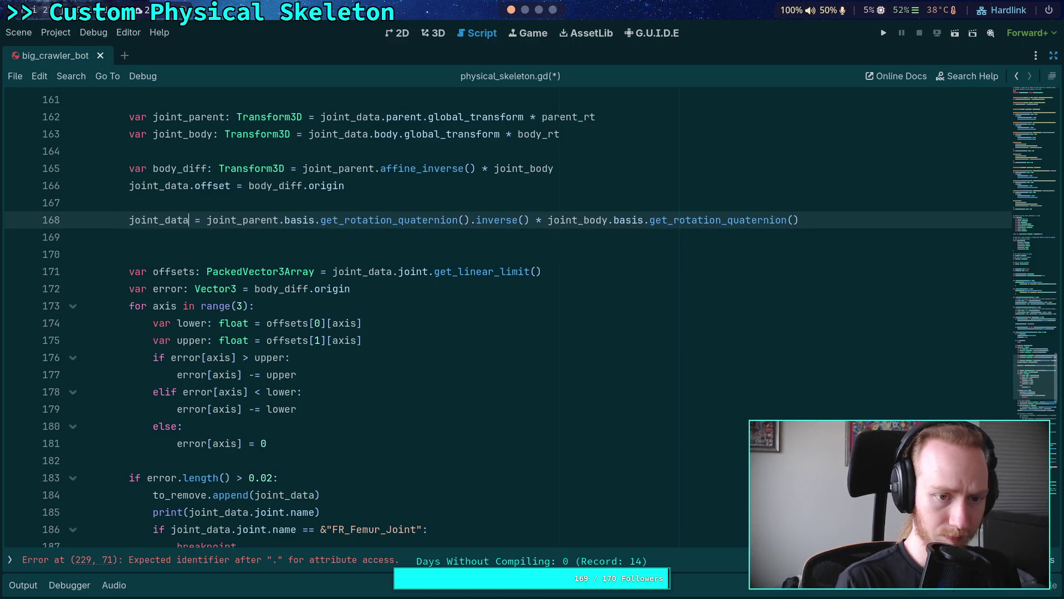
pyautogui.click(129, 203)
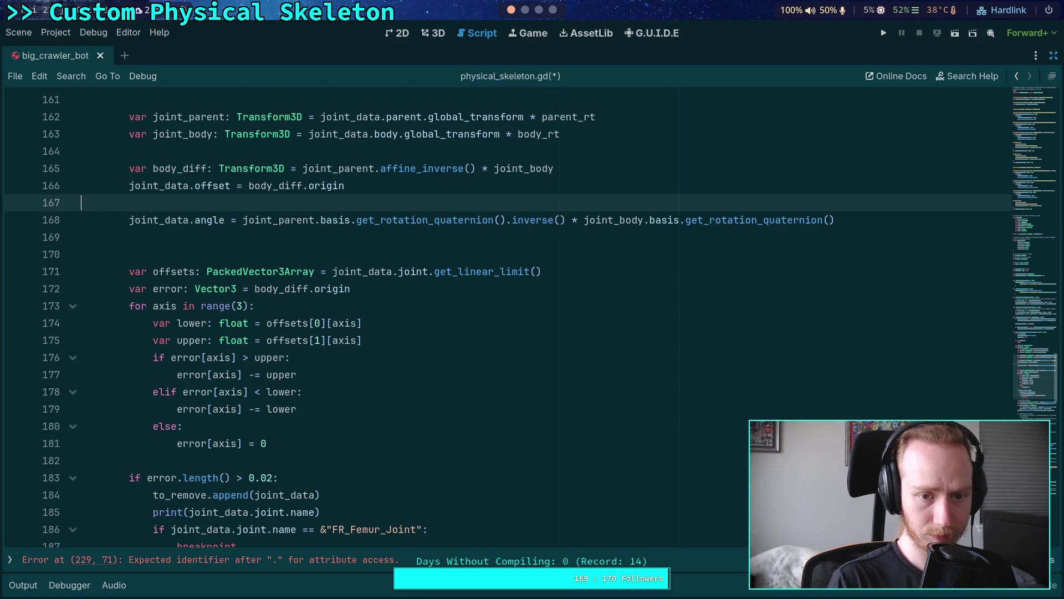
pyautogui.press('BackSpace')
pyautogui.scroll(1, 263, 287)
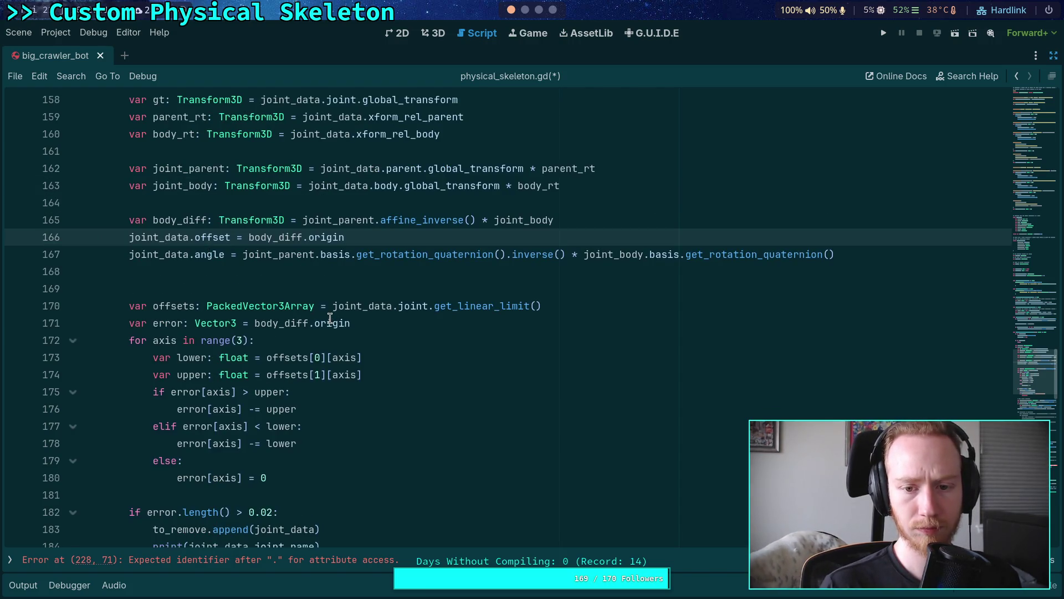
pyautogui.click(316, 281)
pyautogui.press('BackSpace')
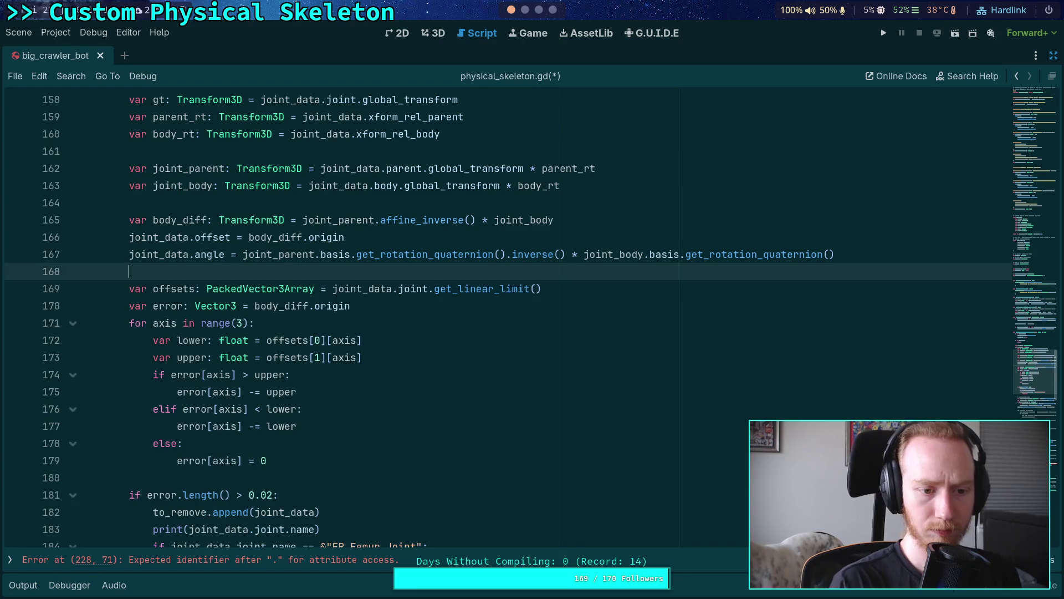
pyautogui.scroll(-6, 316, 281)
pyautogui.scroll(-3, 326, 309)
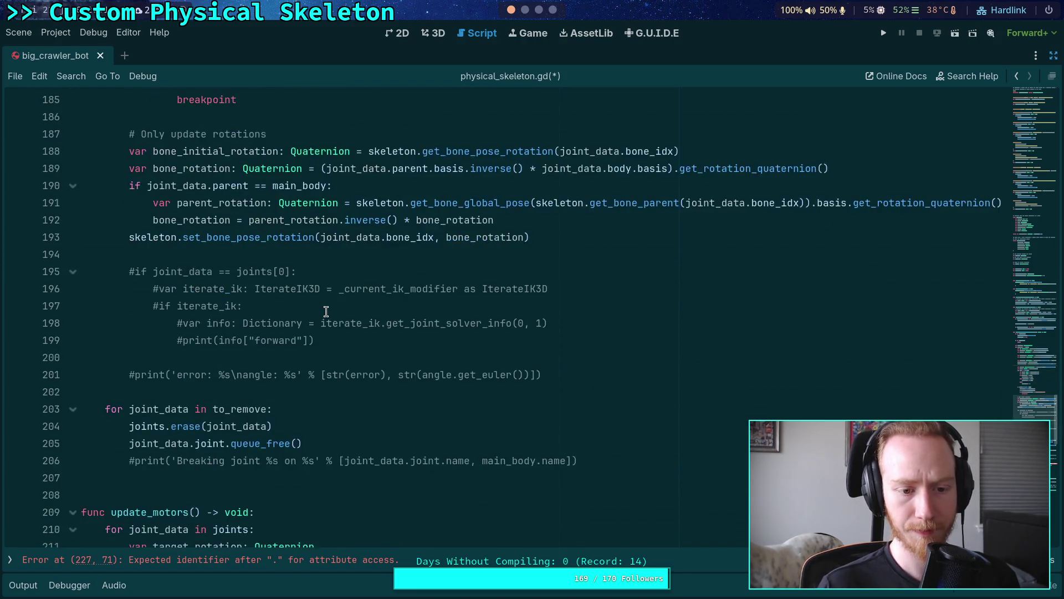
# - Delete the unused 'var gt: Transform3D' line from the joints loop and save physical_skeleton.gd
pyautogui.scroll(11, 326, 309)
pyautogui.doubleClick(159, 203)
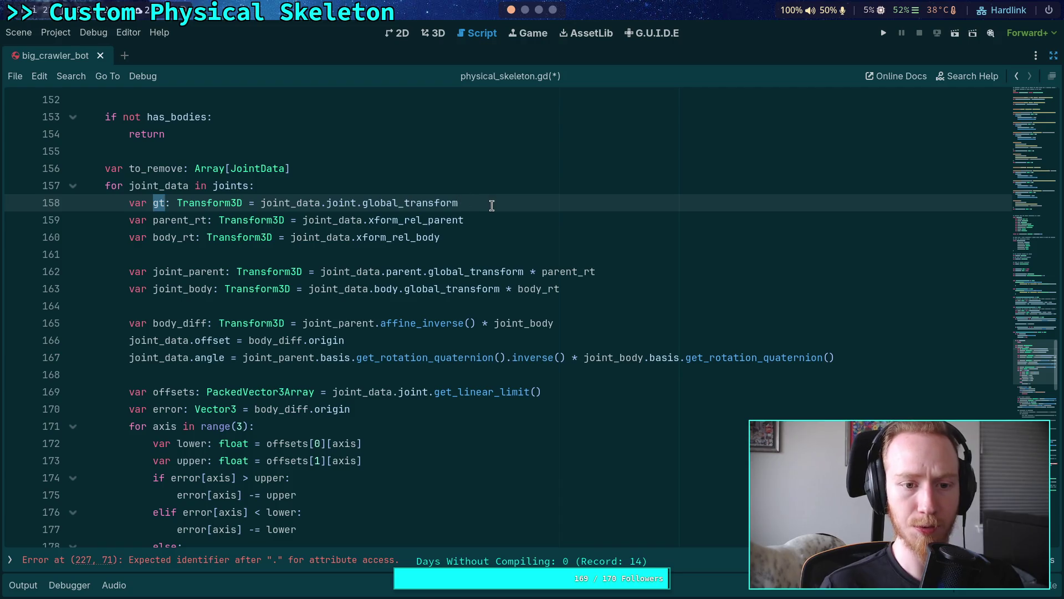
pyautogui.click(492, 204)
pyautogui.scroll(-9, 482, 250)
pyautogui.scroll(10, 479, 274)
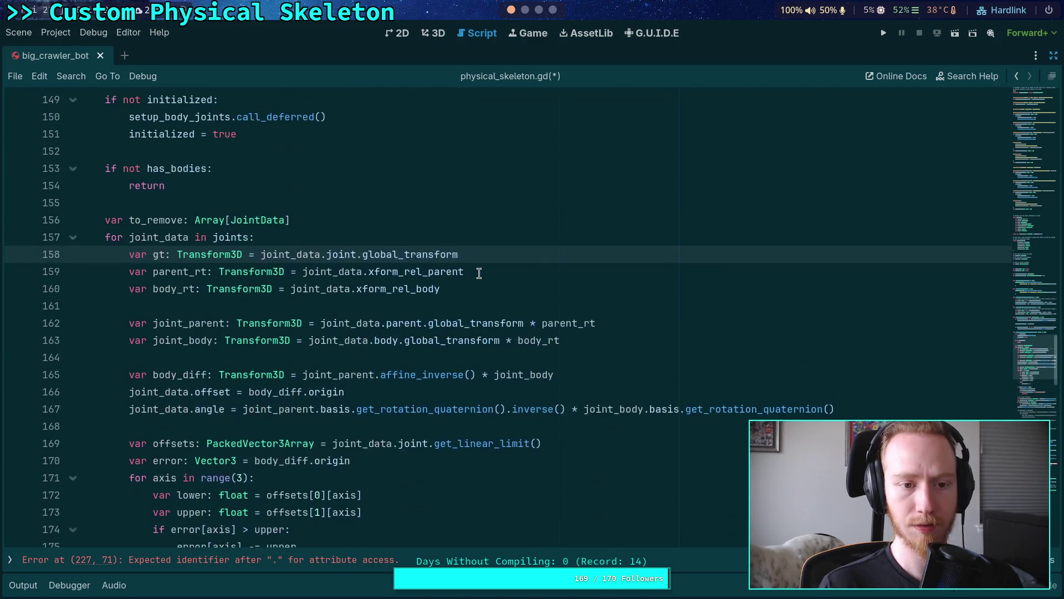
pyautogui.hotkey('ctrl', 'shift', 'k')
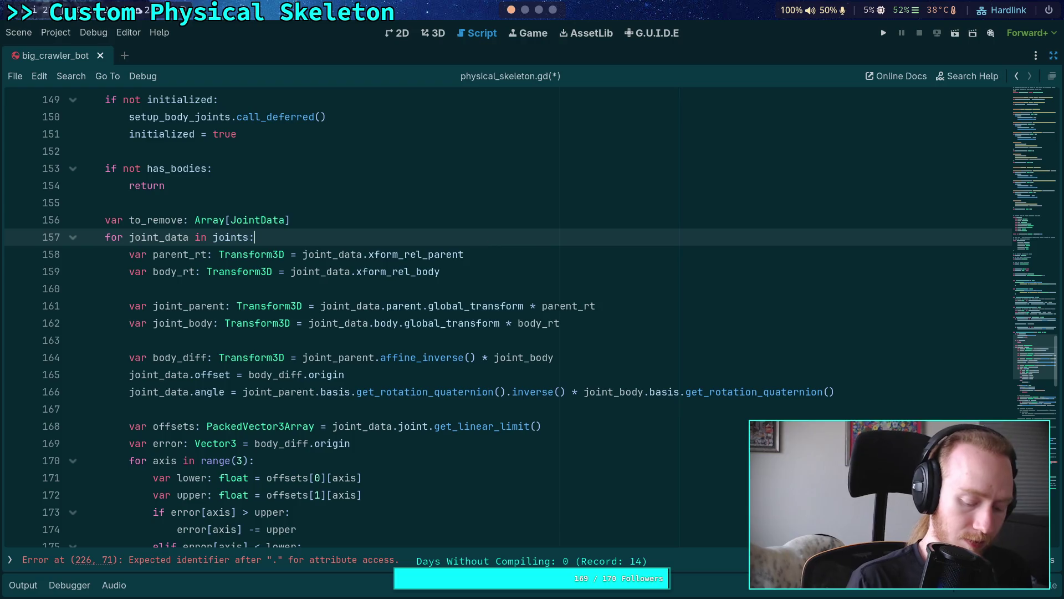
pyautogui.hotkey('ctrl', 's')
pyautogui.scroll(-3, 342, 258)
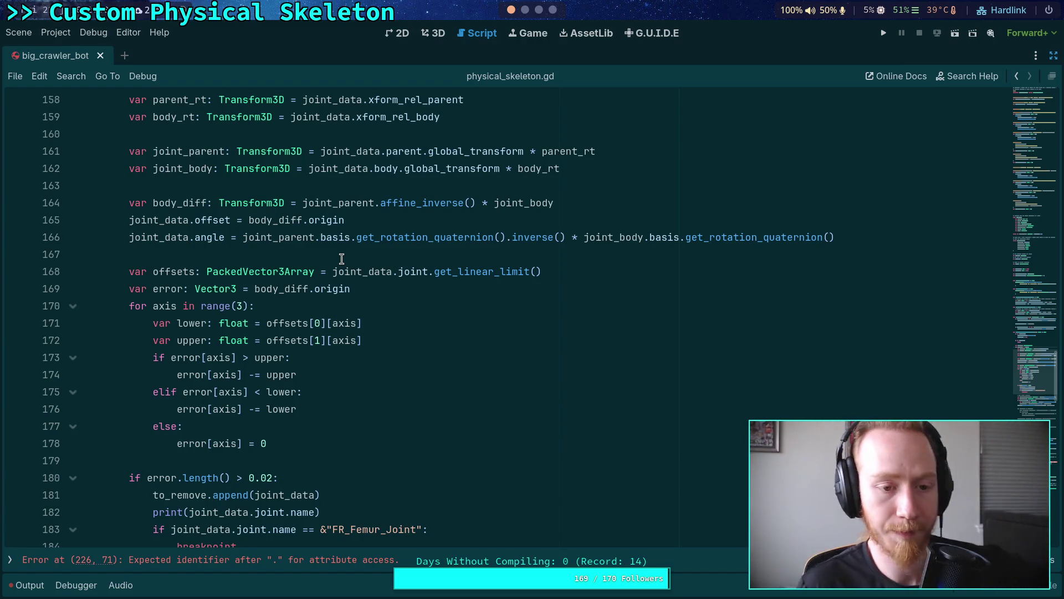
# - Review every use of the error variable in the joint loop
pyautogui.click(351, 250)
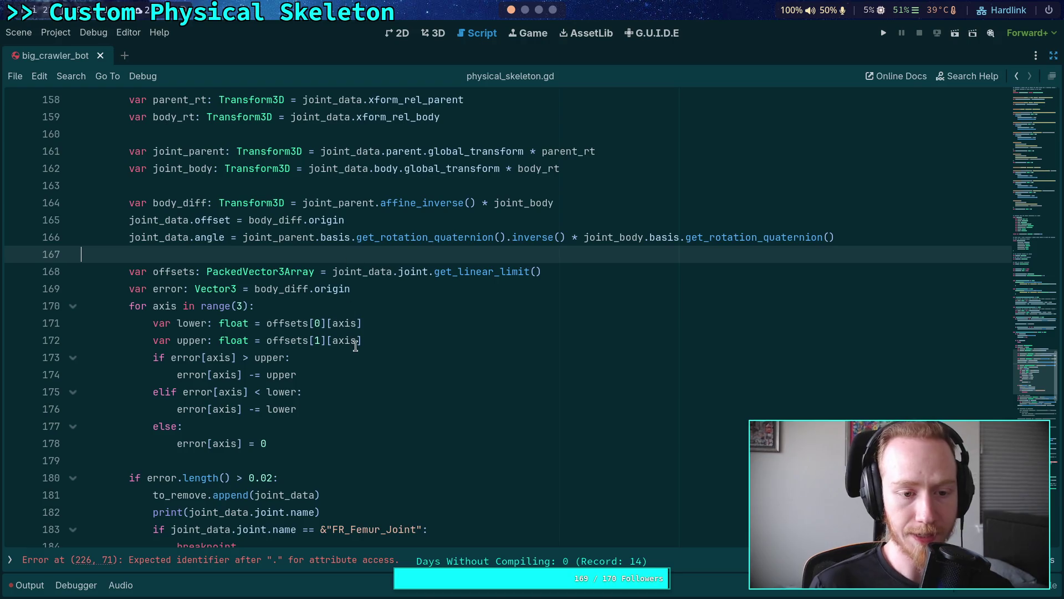
pyautogui.doubleClick(176, 289)
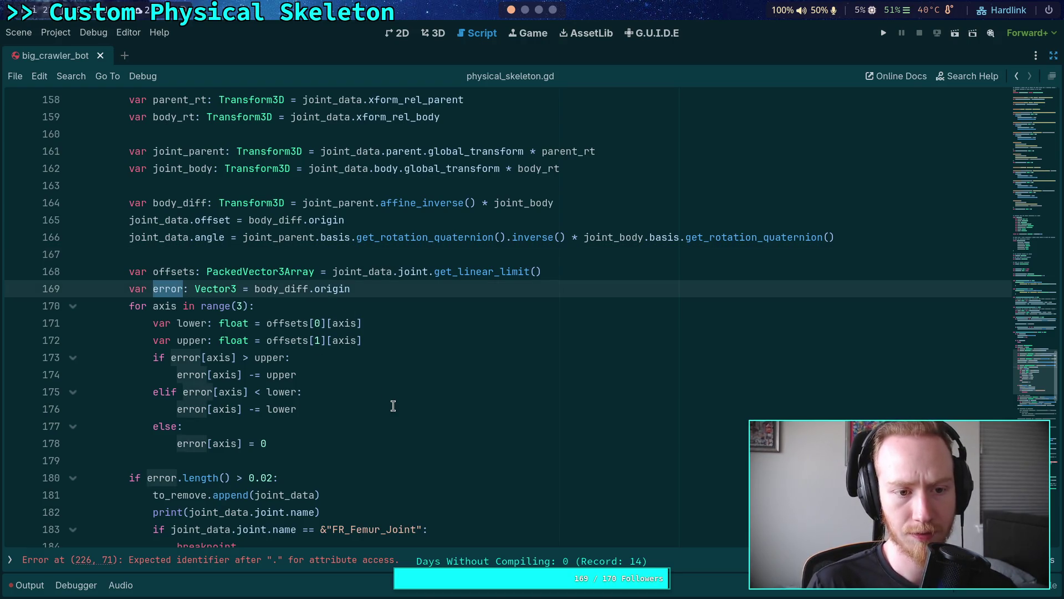
pyautogui.scroll(-1, 386, 410)
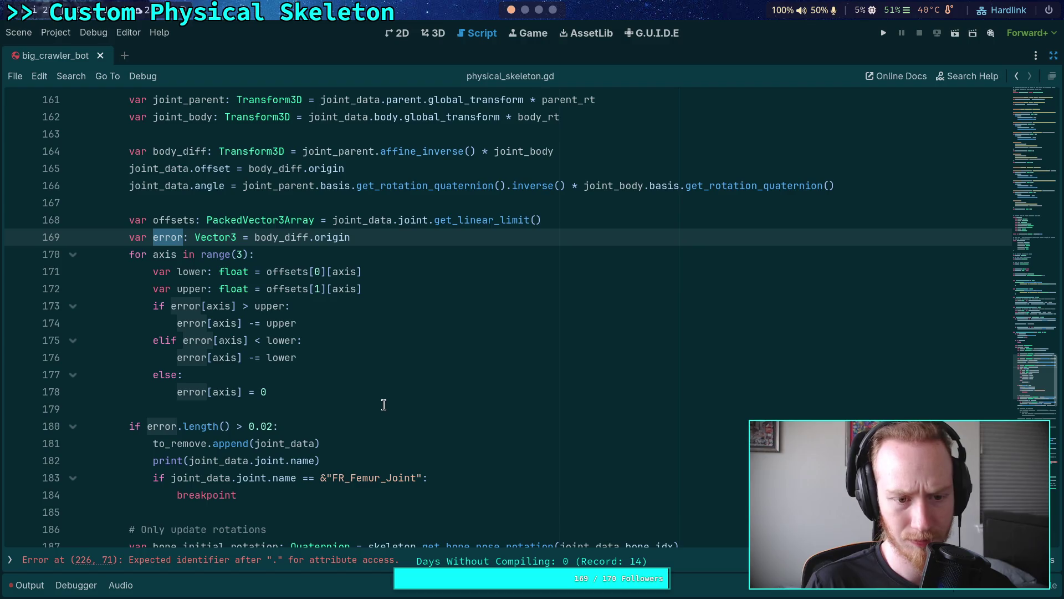
pyautogui.scroll(-8, 384, 400)
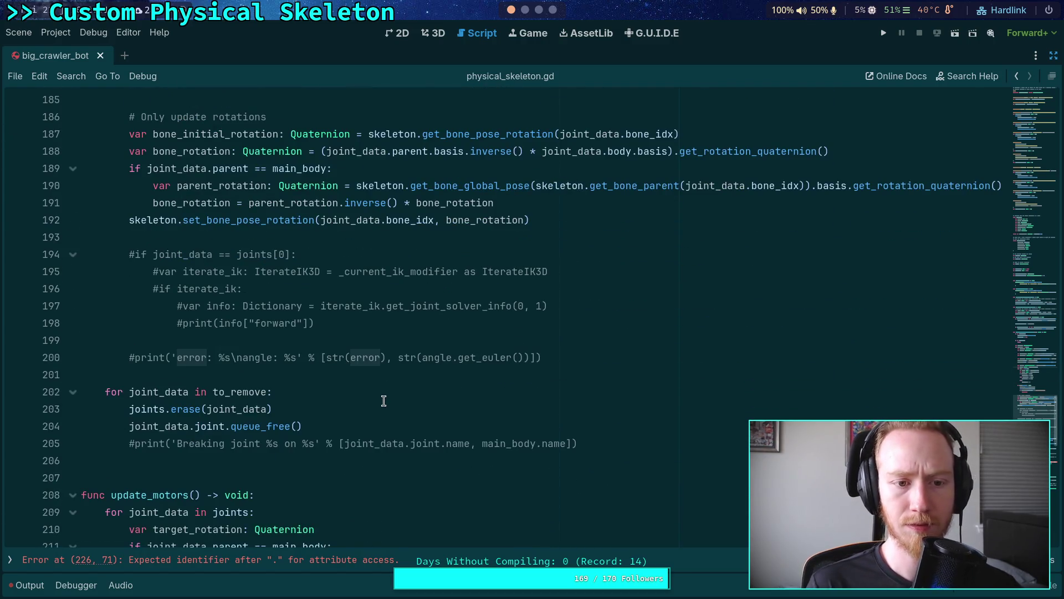
pyautogui.scroll(2, 384, 400)
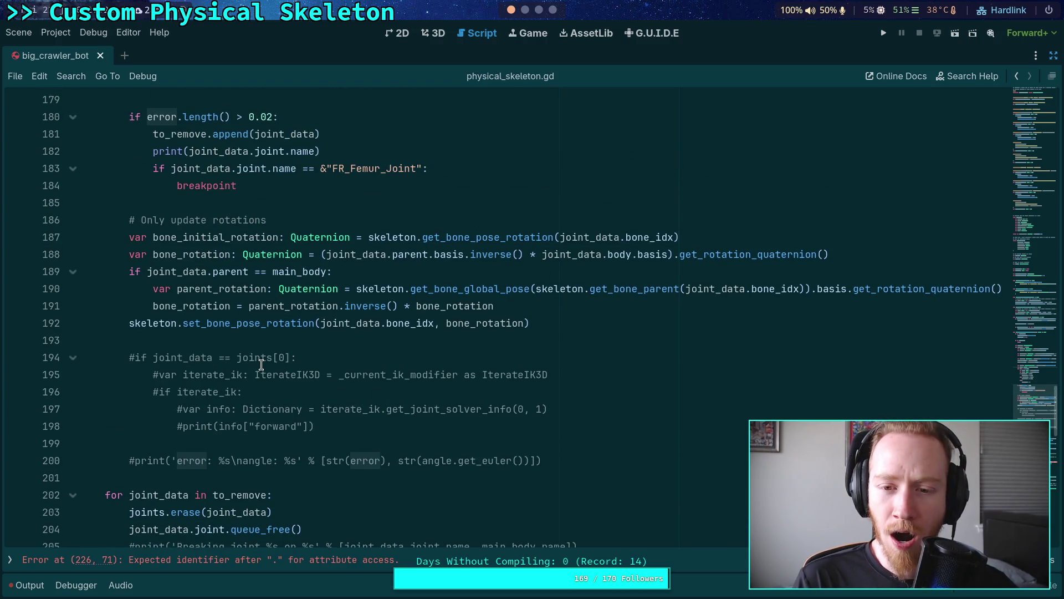
pyautogui.scroll(1, 261, 365)
pyautogui.scroll(1, 261, 364)
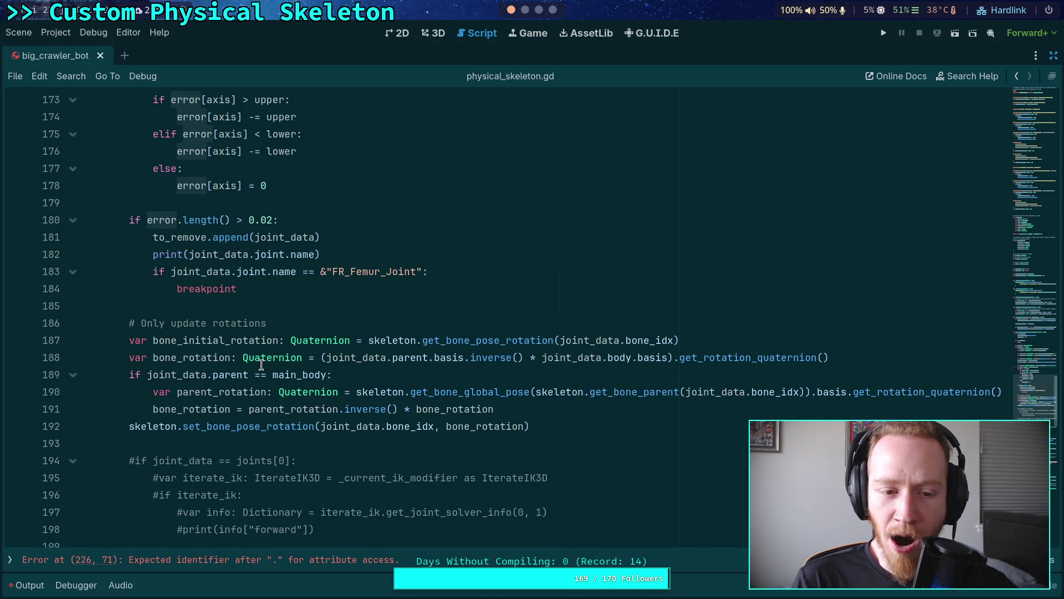
# - Review every use of bone_rotation, computed from joint_data's inverse parent basis times body basis
pyautogui.doubleClick(175, 357)
pyautogui.scroll(2, 416, 426)
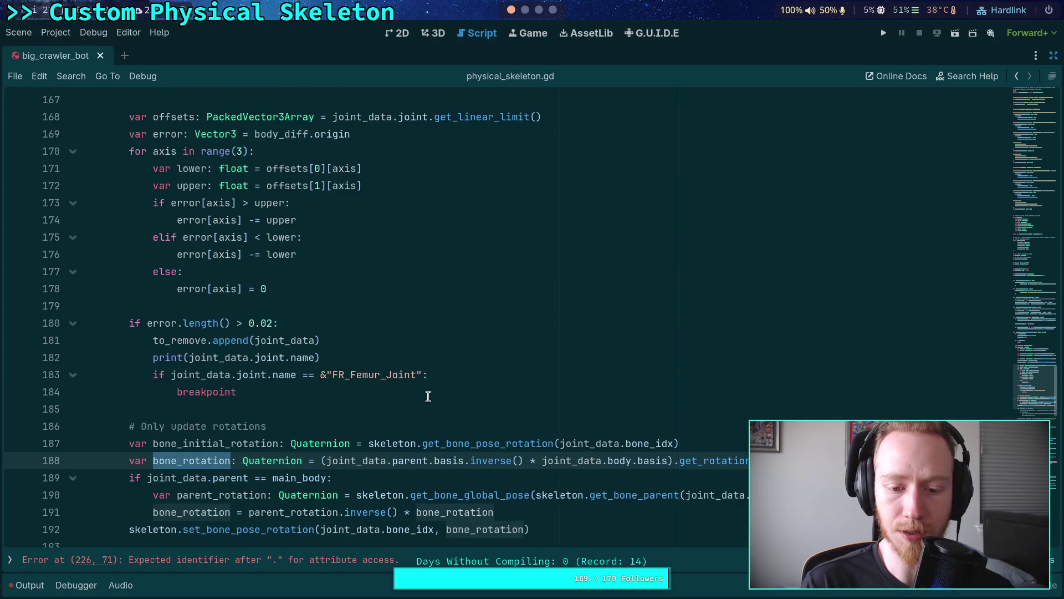
pyautogui.scroll(1, 426, 397)
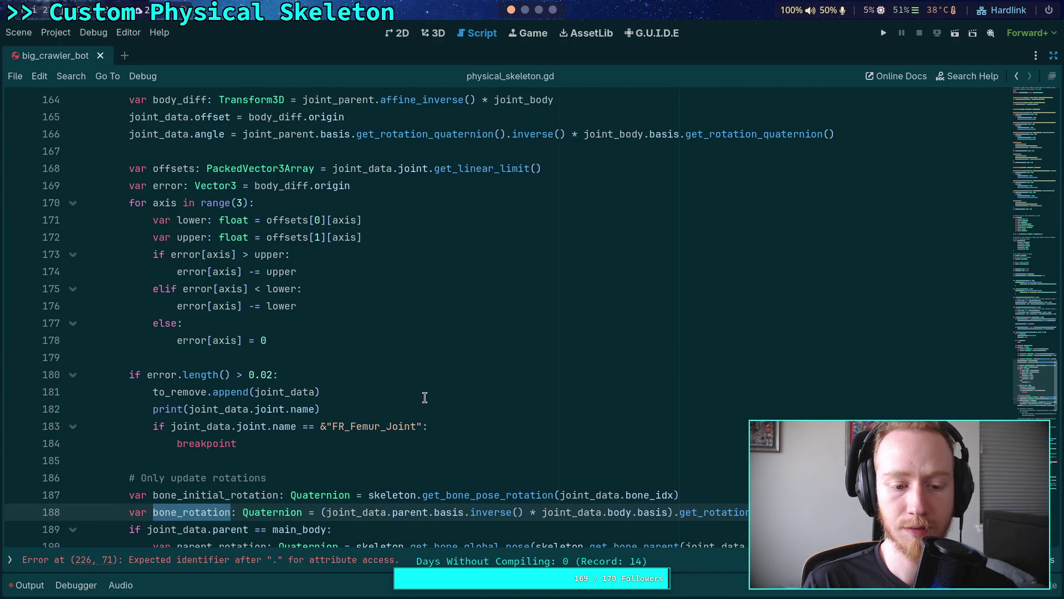
pyautogui.scroll(-1, 425, 398)
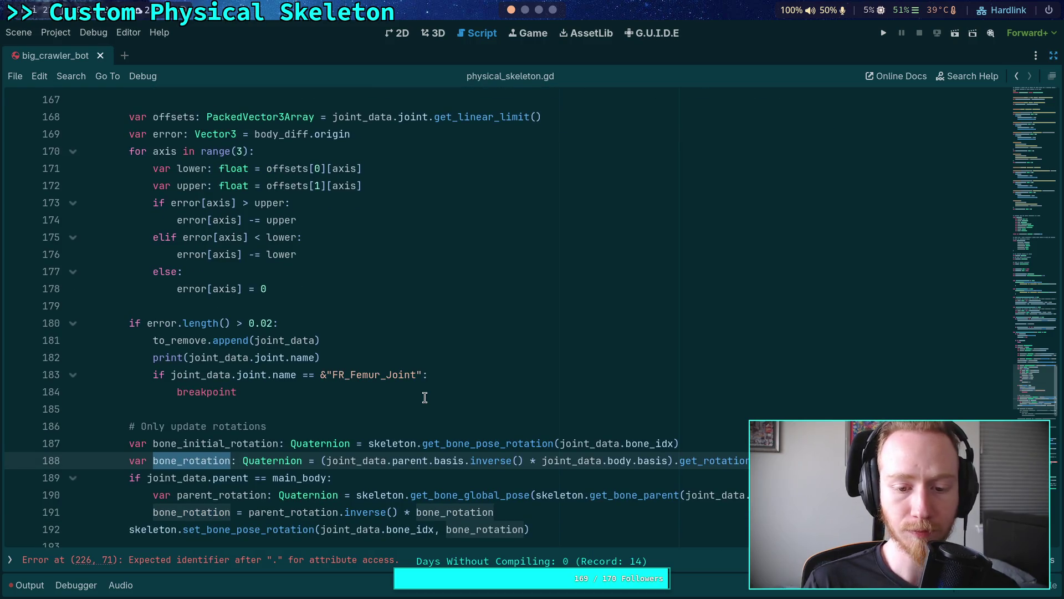
pyautogui.scroll(1, 425, 398)
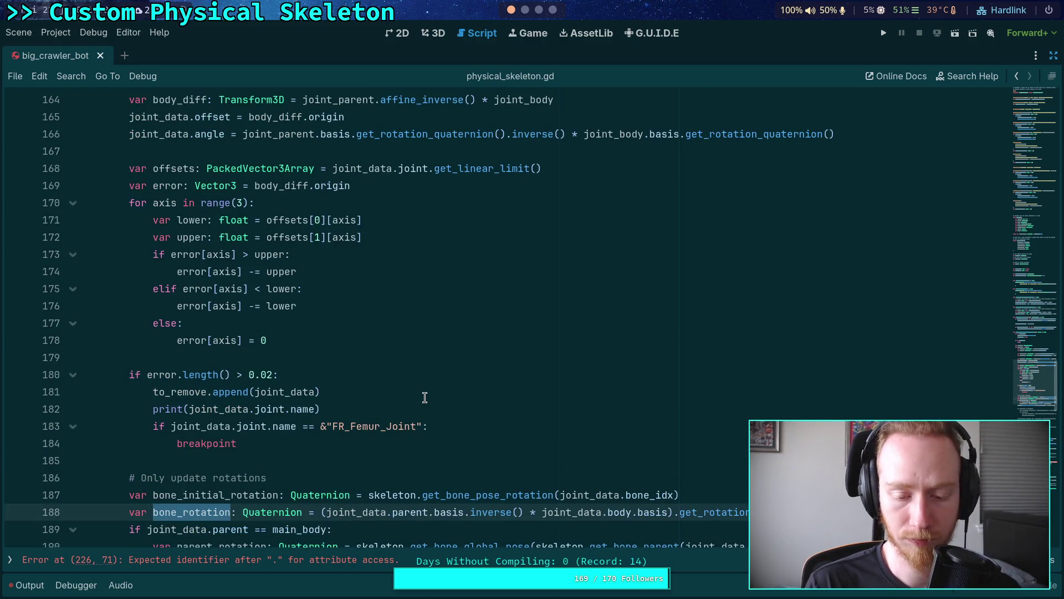
pyautogui.scroll(-2, 425, 398)
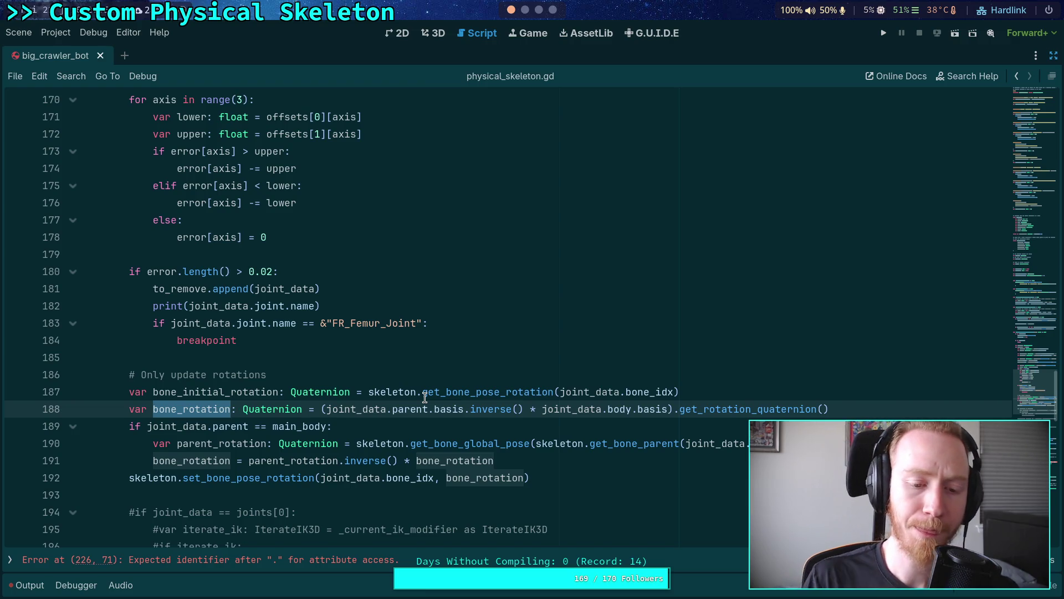
pyautogui.doubleClick(222, 392)
pyautogui.scroll(-3, 226, 403)
pyautogui.scroll(-4, 368, 442)
pyautogui.scroll(6, 368, 444)
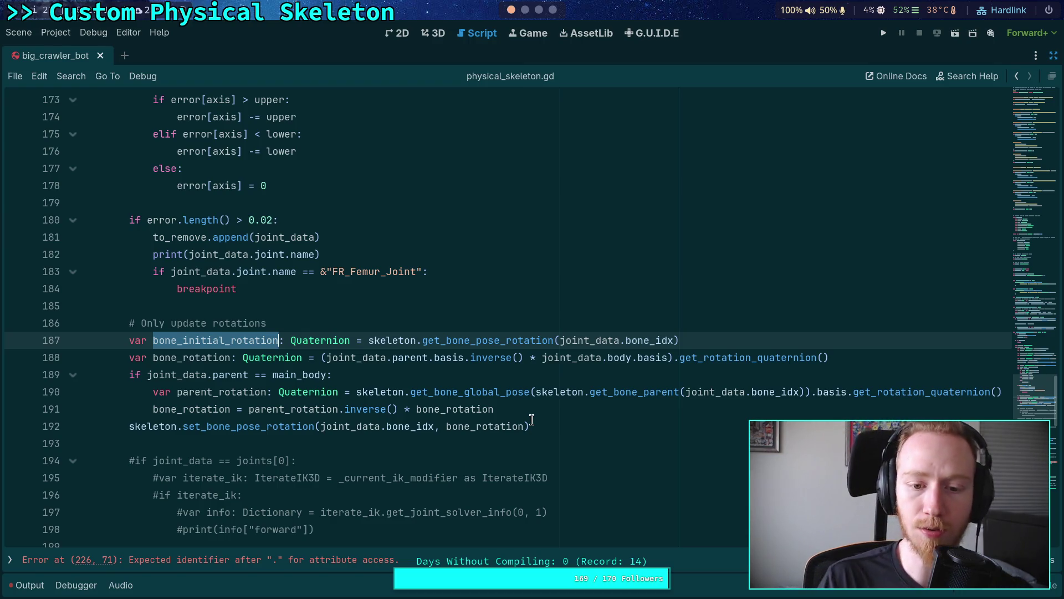
pyautogui.scroll(1, 347, 351)
pyautogui.scroll(3, 347, 350)
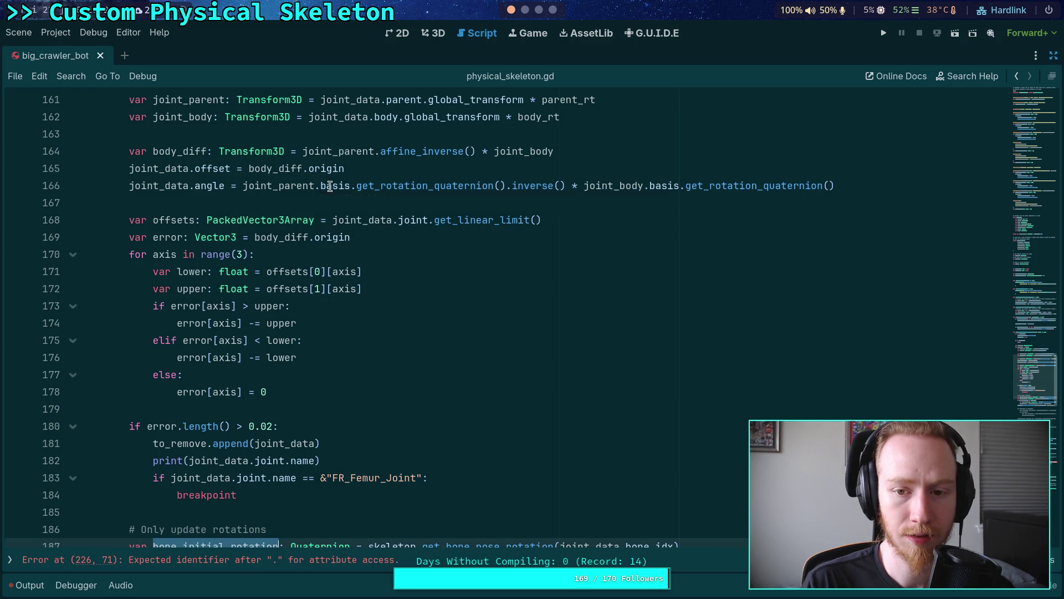
pyautogui.scroll(-1, 322, 186)
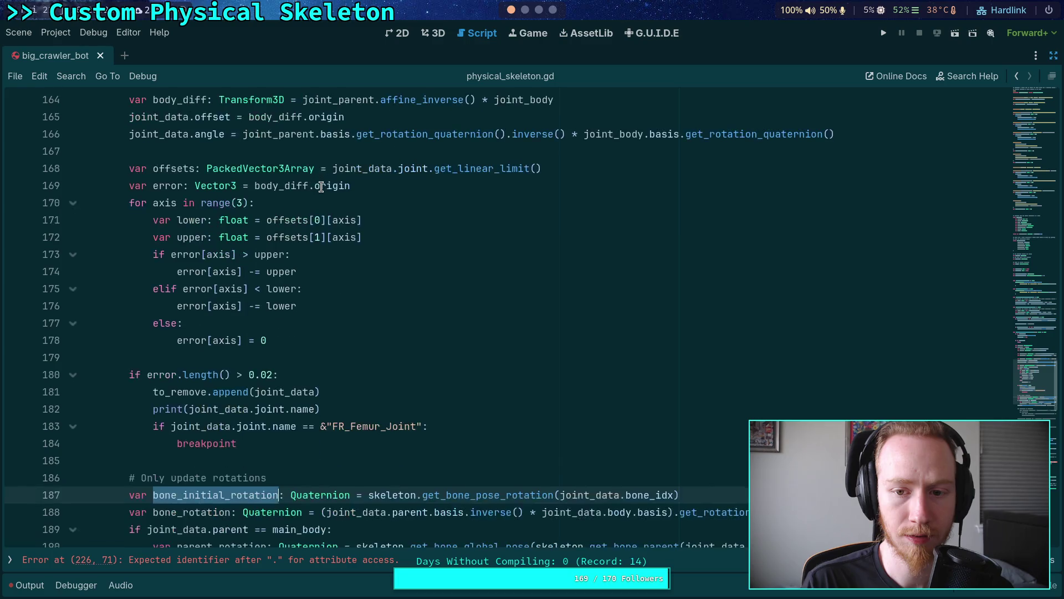
pyautogui.doubleClick(276, 135)
pyautogui.scroll(-2, 377, 235)
pyautogui.scroll(2, 437, 316)
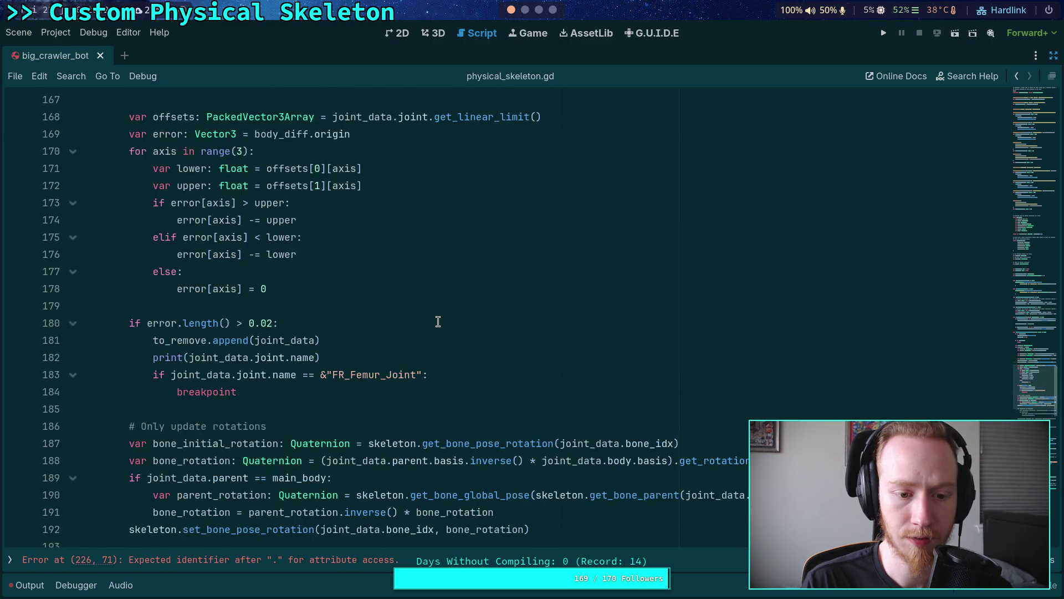
pyautogui.moveTo(347, 175)
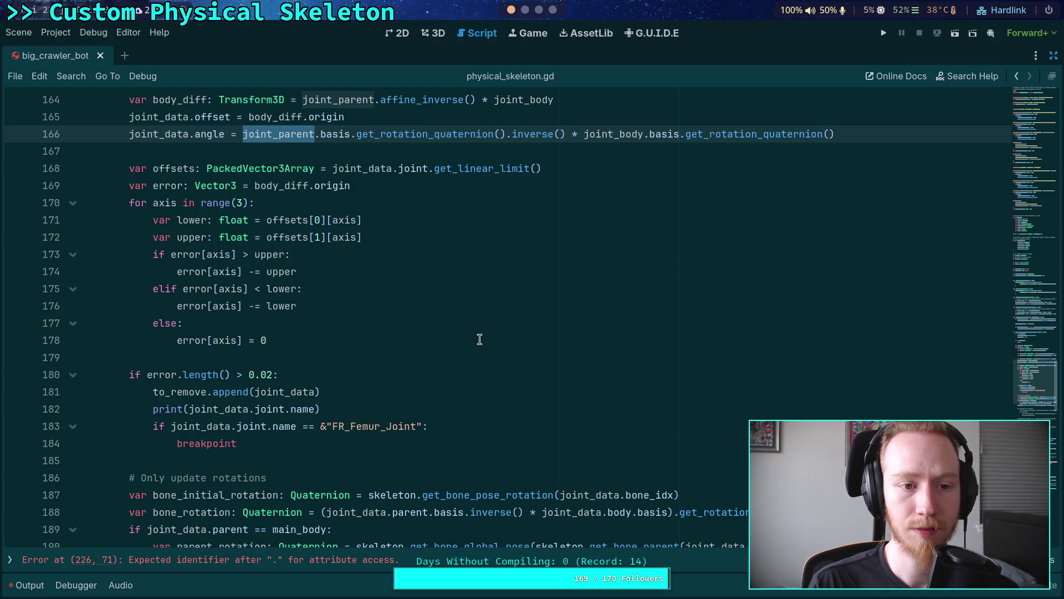
pyautogui.scroll(2, 480, 340)
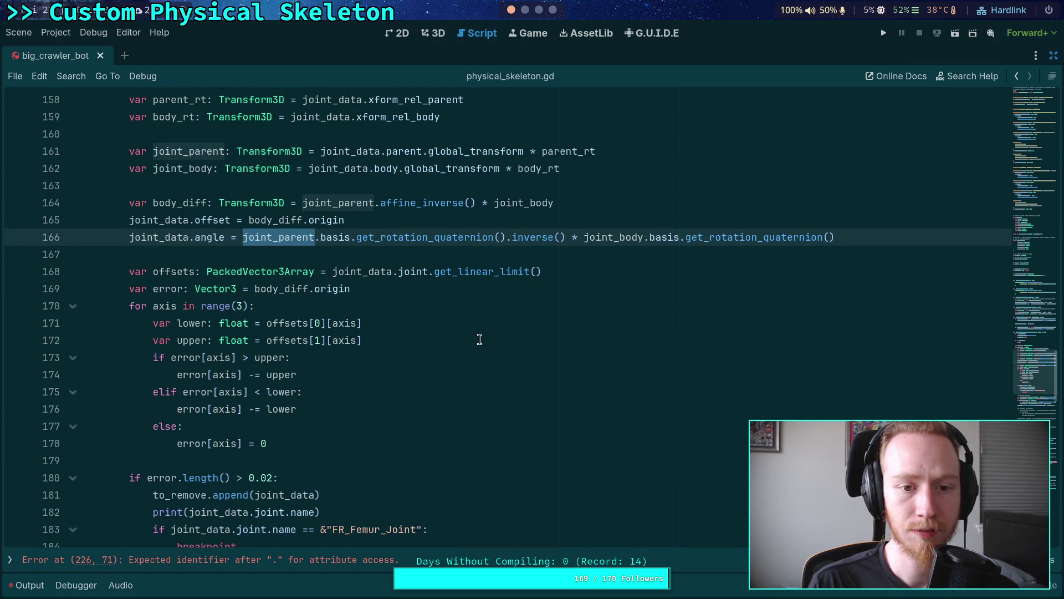
pyautogui.scroll(-2, 480, 339)
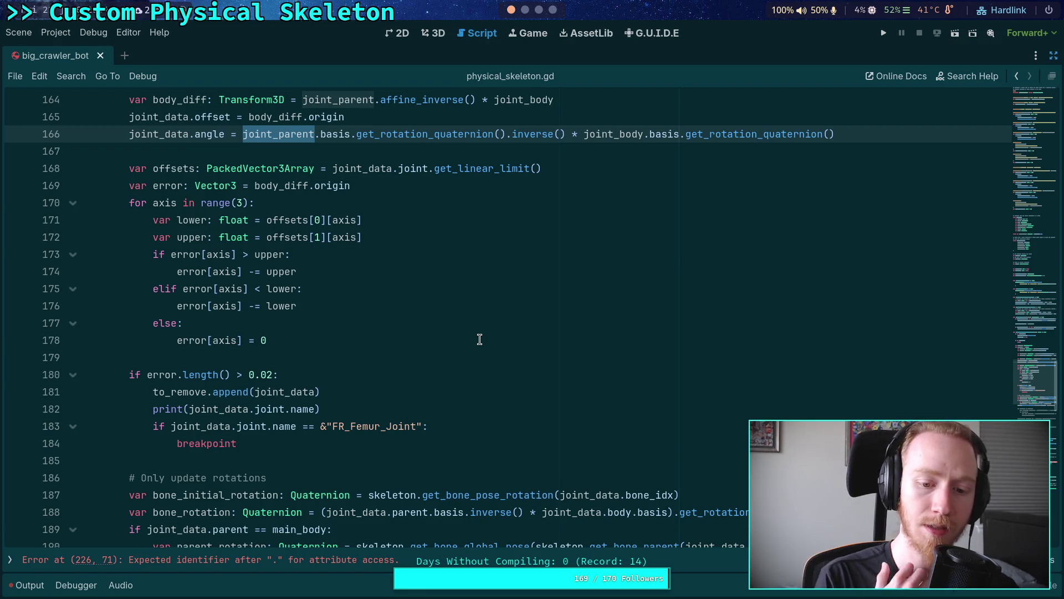
pyautogui.scroll(-3, 478, 338)
pyautogui.scroll(2, 477, 432)
pyautogui.scroll(1, 476, 431)
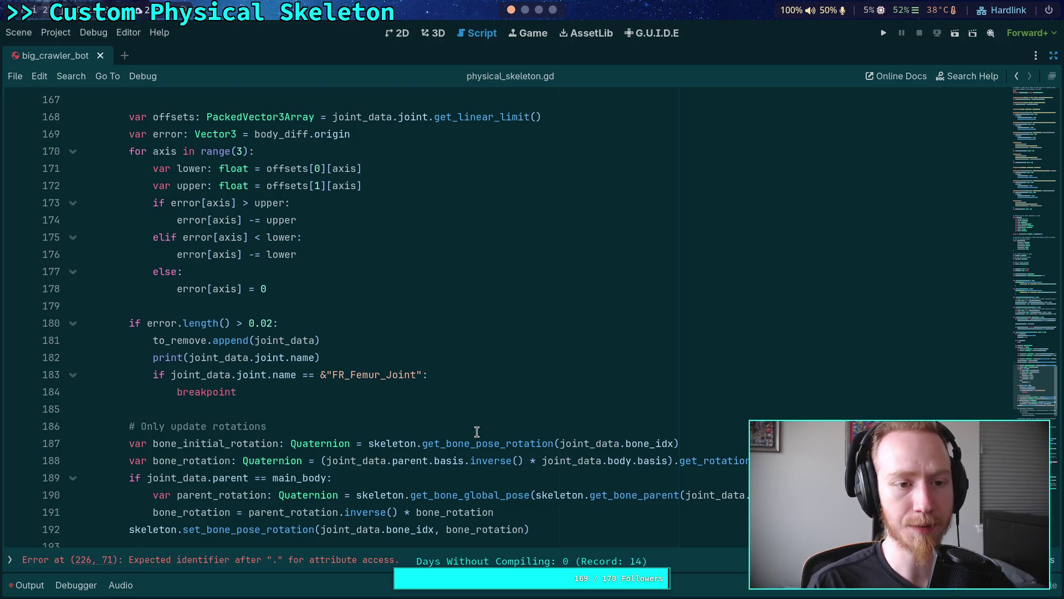
pyautogui.scroll(1, 477, 427)
pyautogui.scroll(-1, 478, 424)
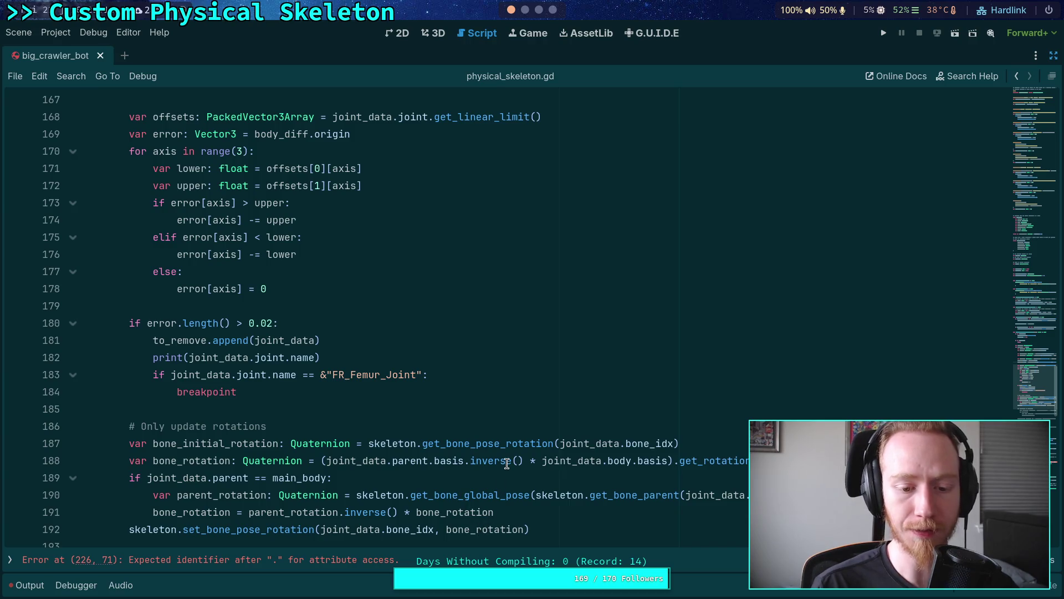
pyautogui.moveTo(506, 464)
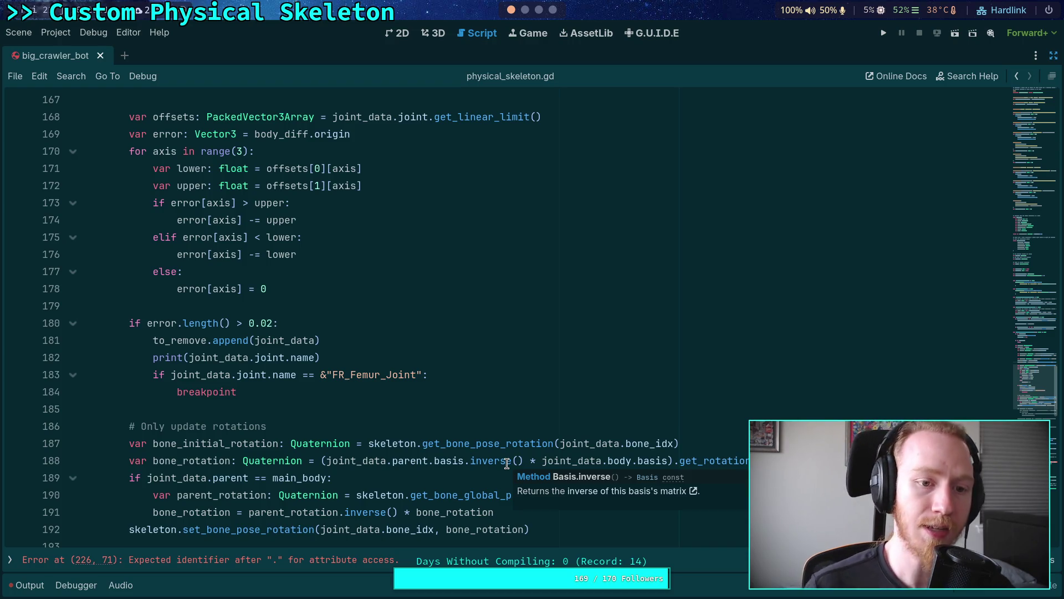
pyautogui.scroll(4, 277, 333)
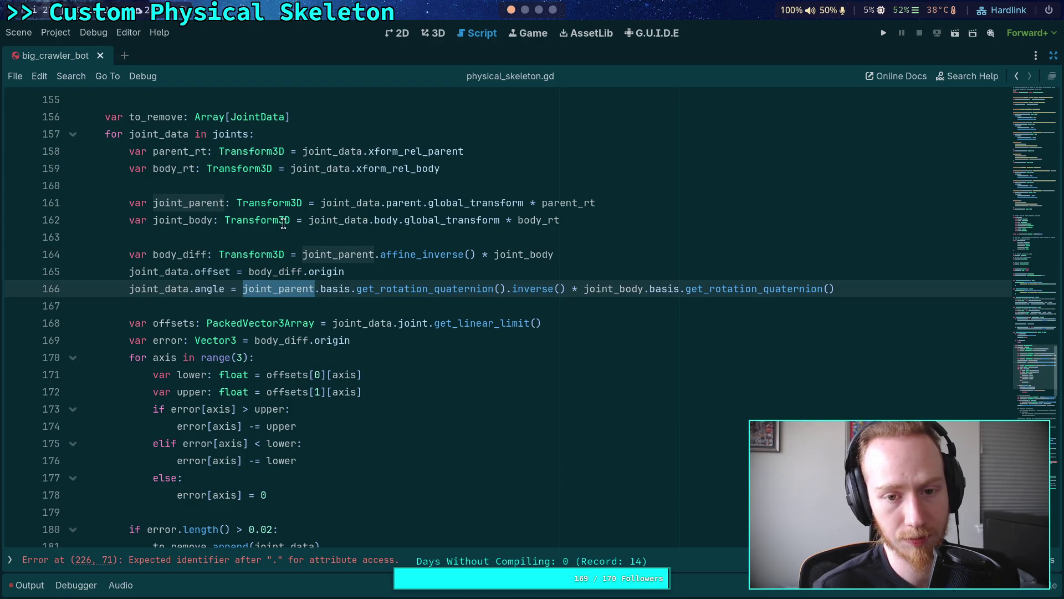
pyautogui.moveTo(404, 203)
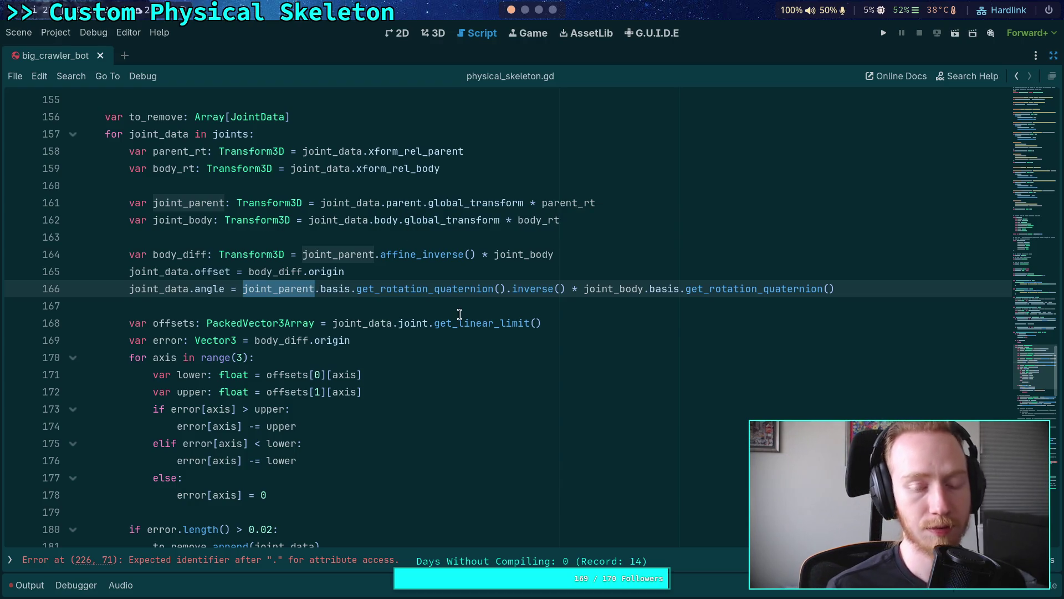
pyautogui.moveTo(460, 315)
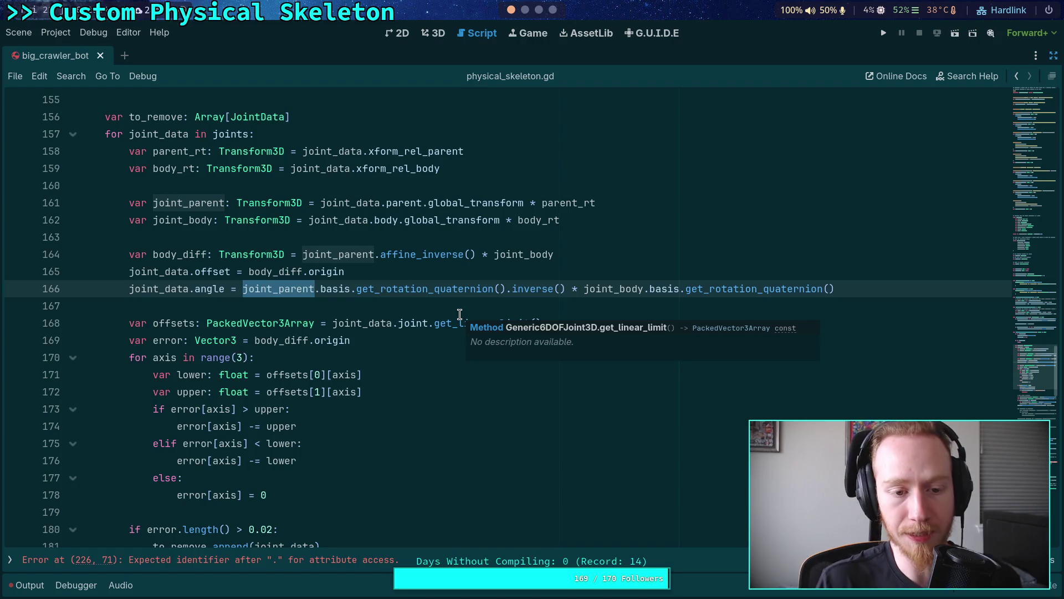
pyautogui.scroll(-4, 443, 333)
pyautogui.click(394, 408)
pyautogui.scroll(-3, 395, 405)
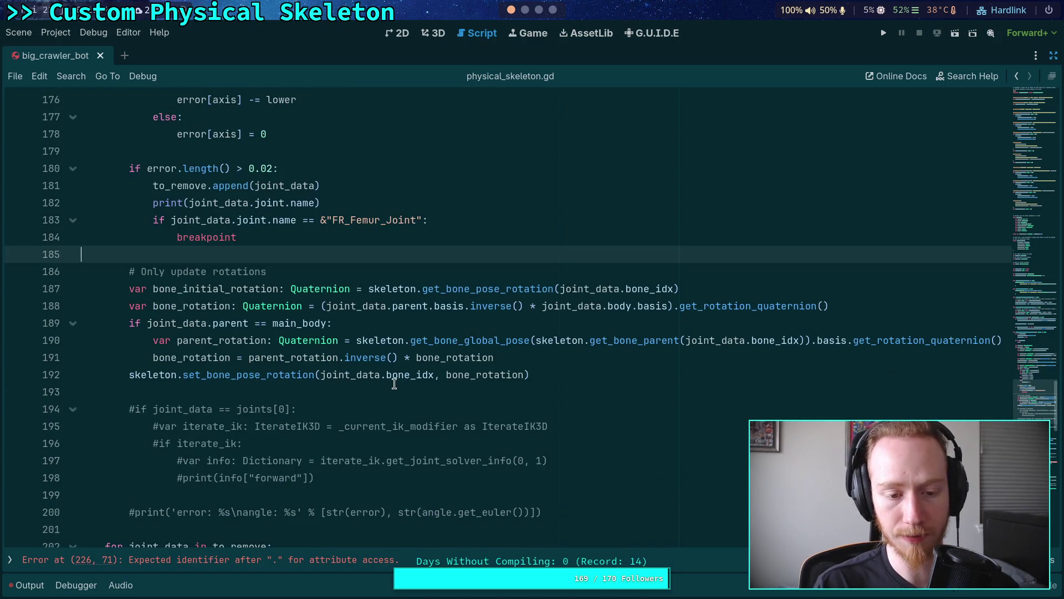
pyautogui.click(394, 384)
pyautogui.scroll(-6, 394, 382)
pyautogui.scroll(6, 393, 374)
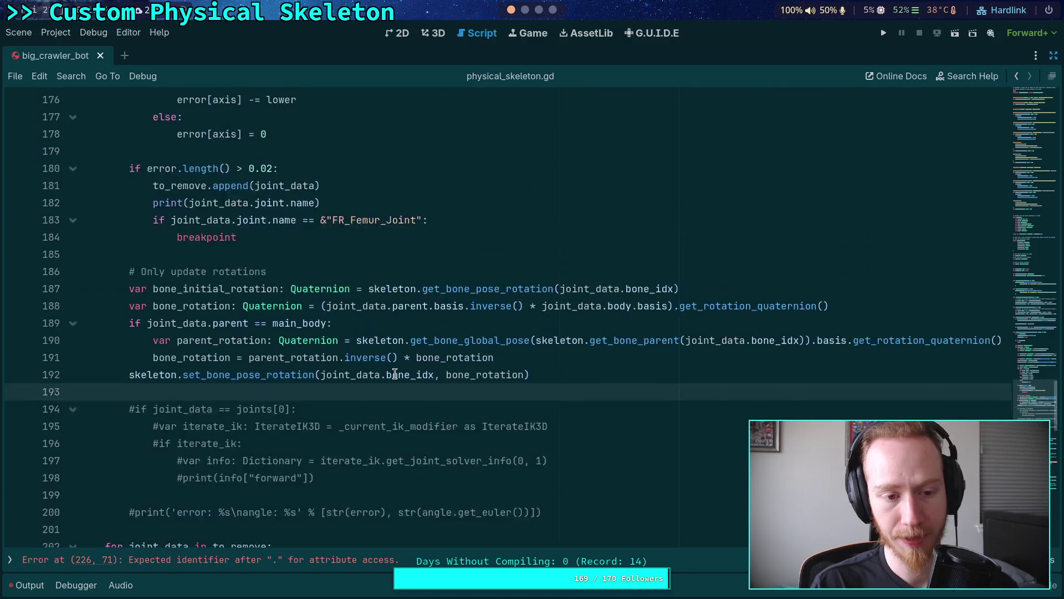
pyautogui.scroll(5, 394, 375)
pyautogui.doubleClick(215, 392)
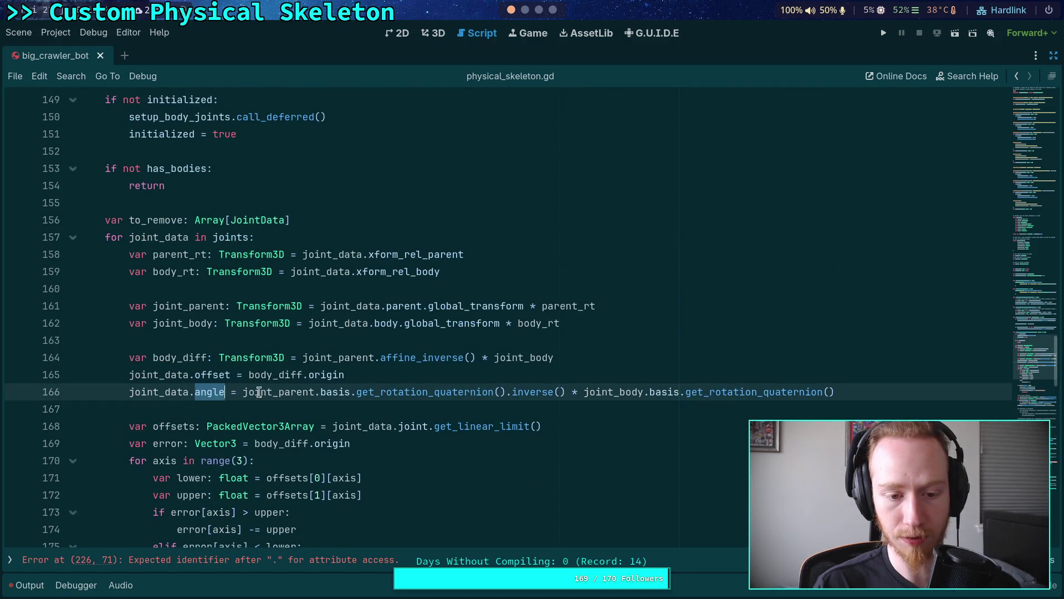
pyautogui.scroll(-3, 259, 392)
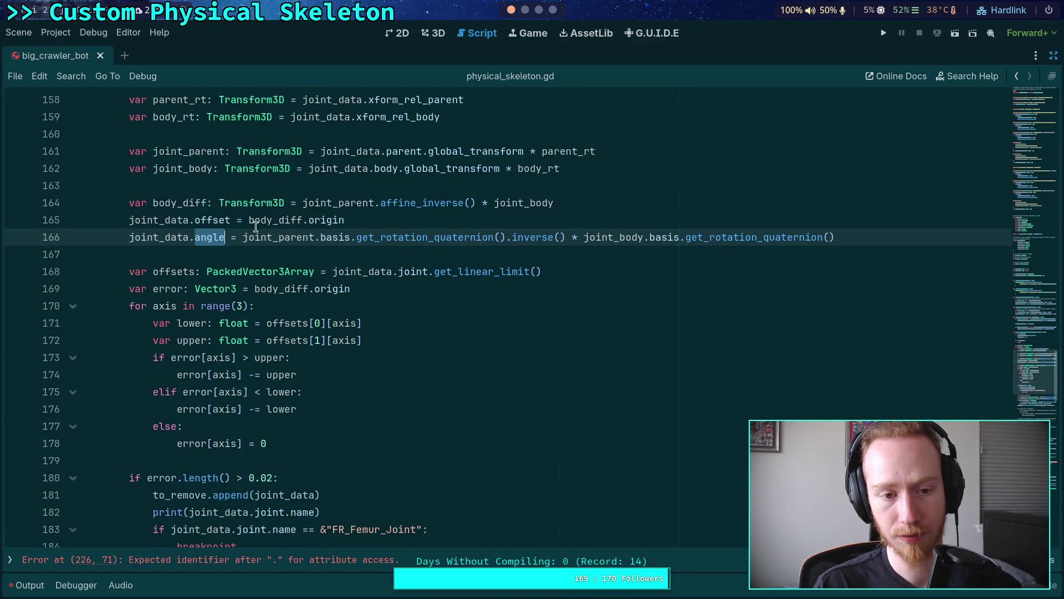
pyautogui.click(225, 239)
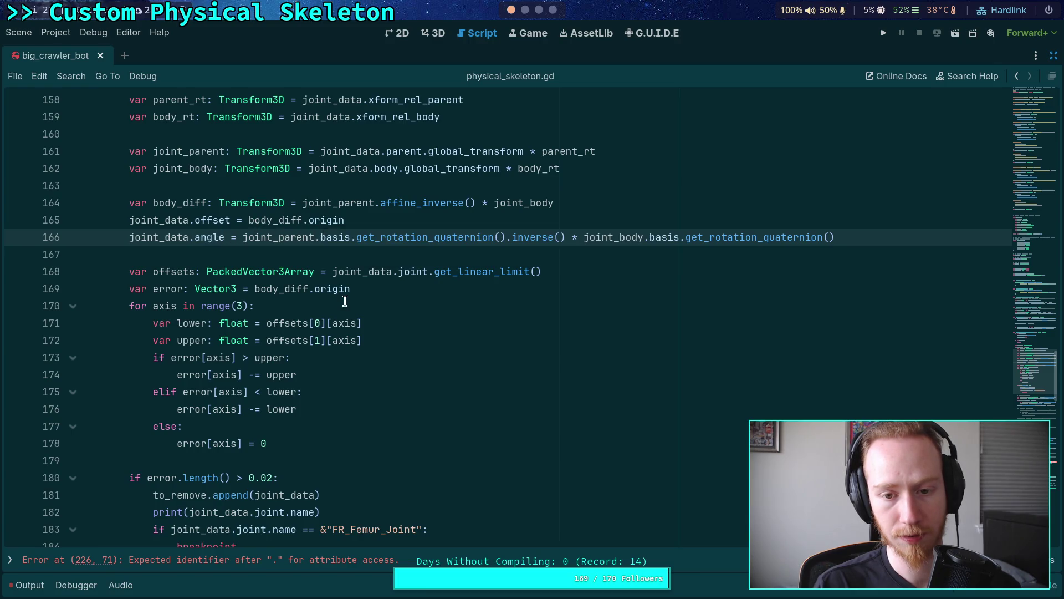
pyautogui.scroll(-3, 422, 358)
pyautogui.scroll(3, 430, 354)
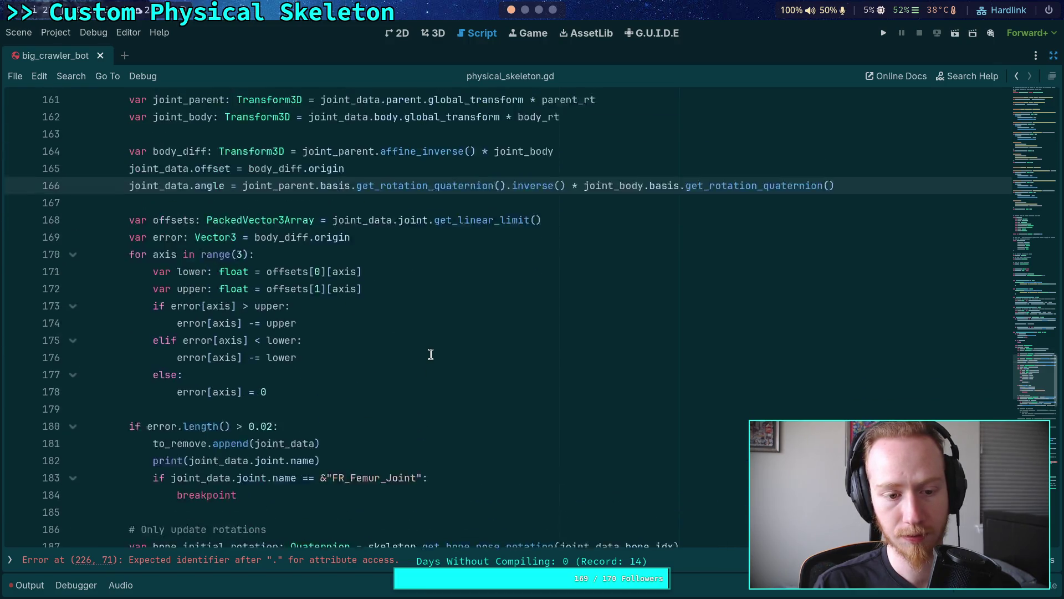
pyautogui.scroll(-5, 431, 354)
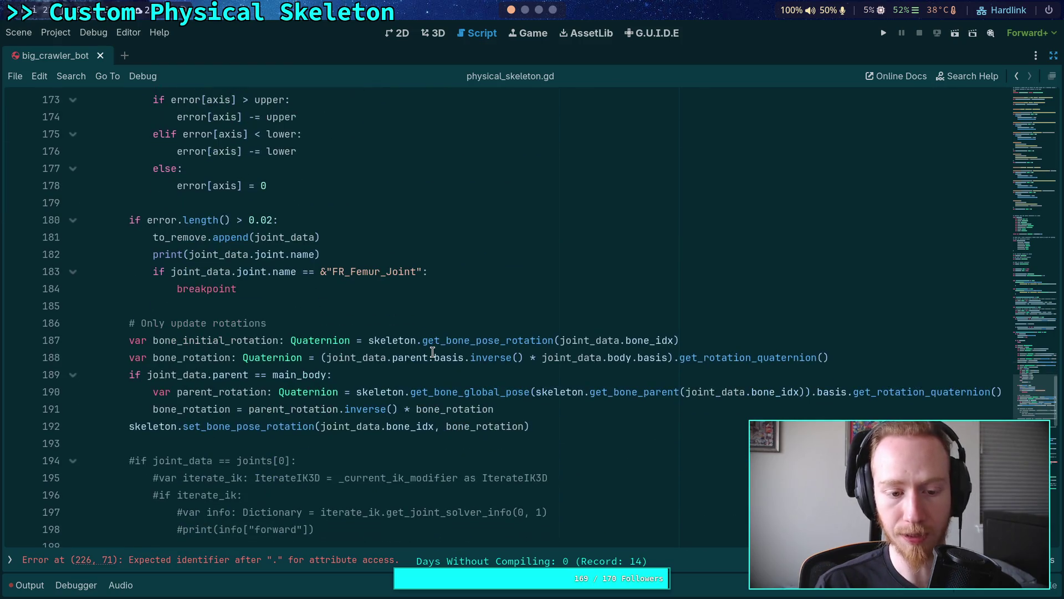
pyautogui.scroll(-6, 482, 424)
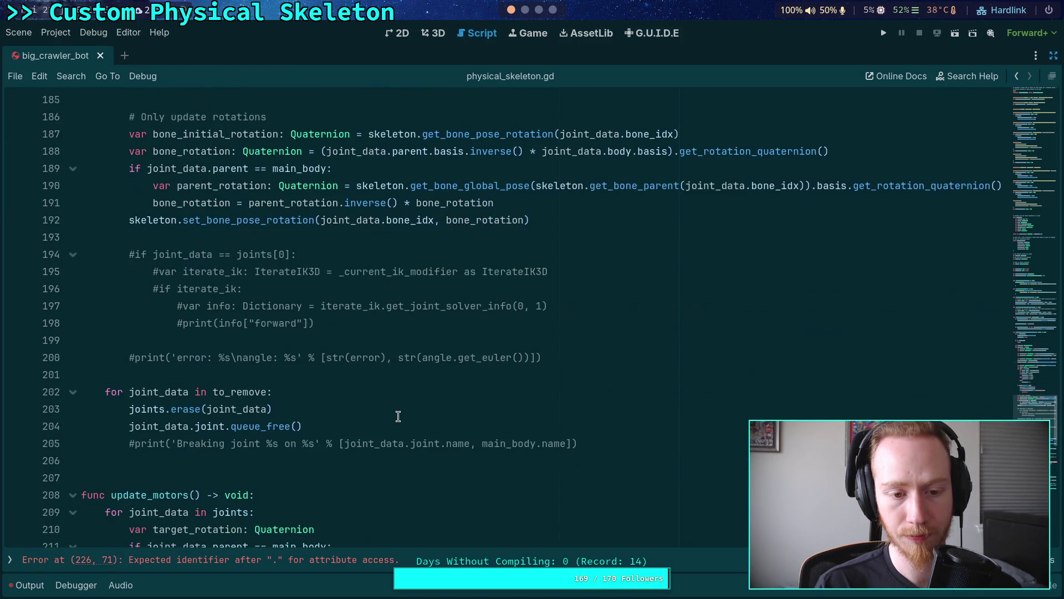
pyautogui.scroll(3, 396, 409)
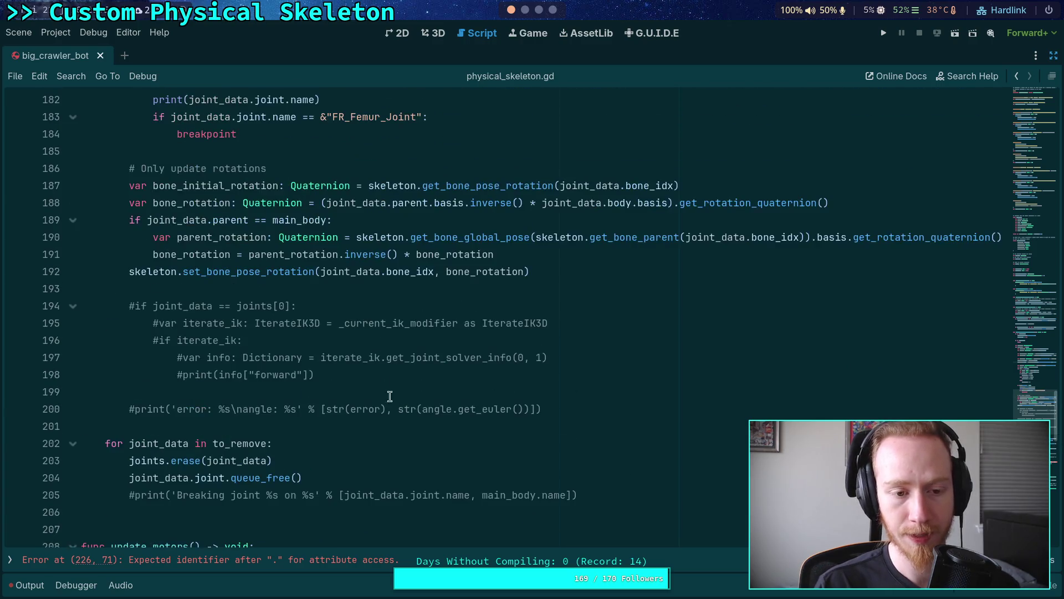
pyautogui.doubleClick(485, 271)
pyautogui.scroll(4, 553, 459)
pyautogui.click(562, 474)
pyautogui.scroll(4, 556, 453)
pyautogui.moveTo(864, 238); pyautogui.dragTo(860, 224)
pyautogui.hotkey('ctrl', 'c')
pyautogui.scroll(-1, 759, 291)
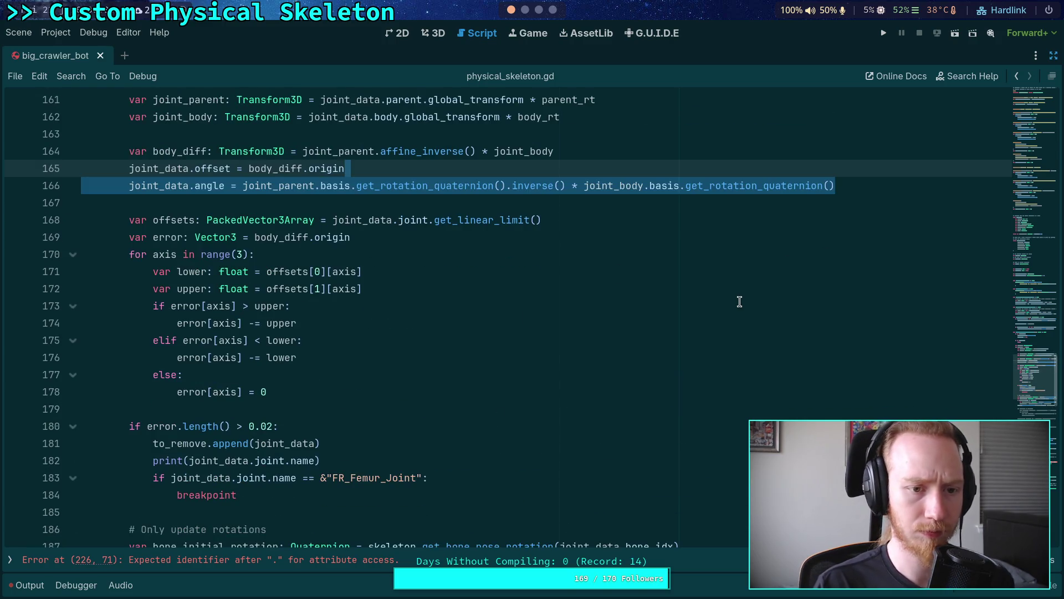
# - Move the joint angle assignment below set_bone_pose_rotation as 'joint_data.angle = bone_rotation'
pyautogui.press('BackSpace')
pyautogui.scroll(-3, 605, 321)
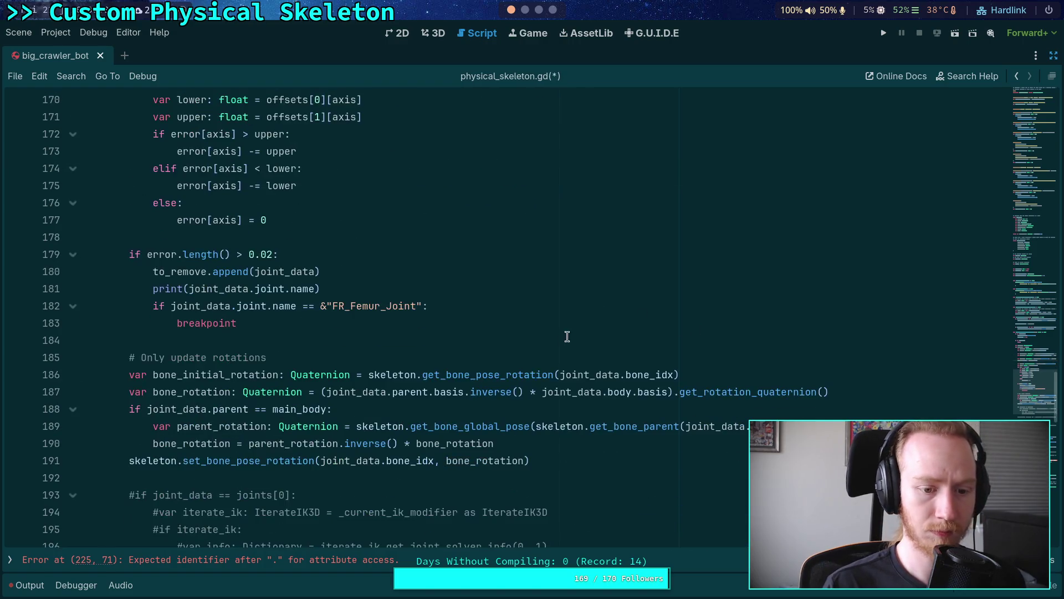
pyautogui.click(571, 460)
pyautogui.press('Return')
pyautogui.hotkey('ctrl', 'v')
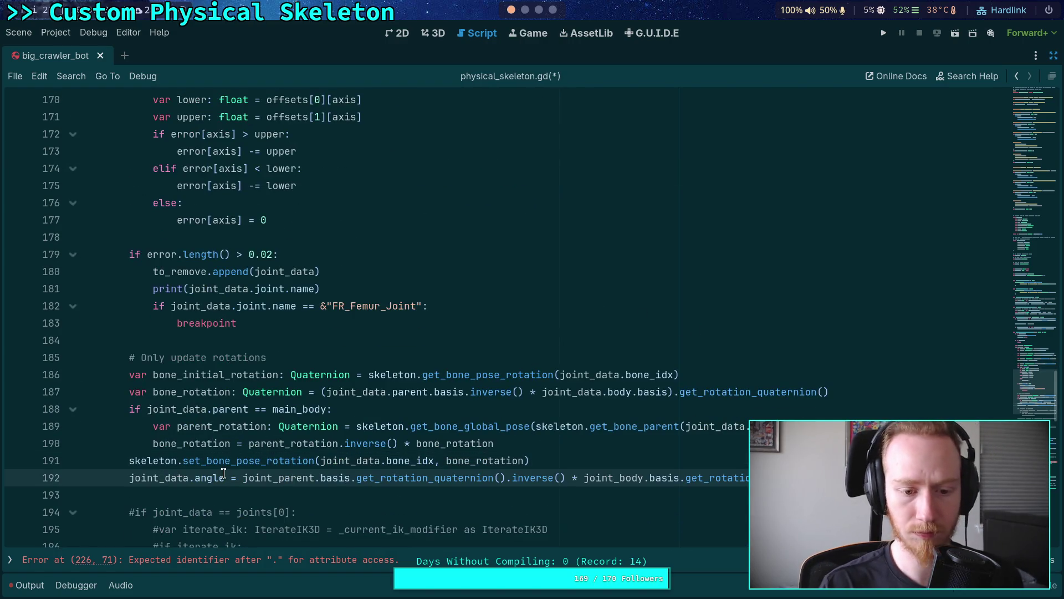
pyautogui.moveTo(237, 477); pyautogui.dragTo(748, 477)
pyautogui.press('BackSpace')
pyautogui.write('bone_rotation')
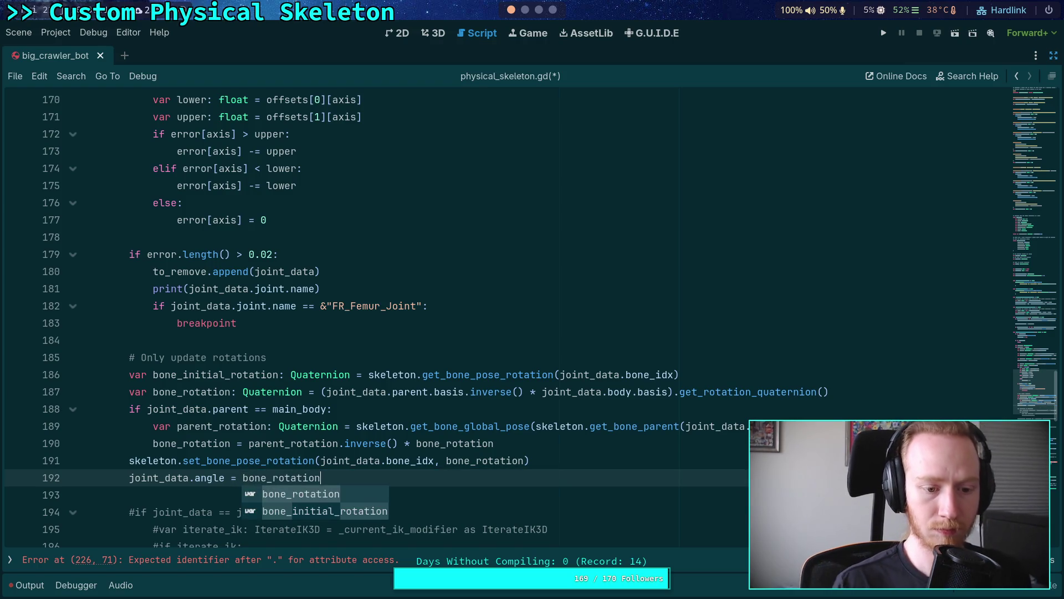
# - Shift the angle line up to line 188, right after bone_rotation is computed
pyautogui.click(603, 465)
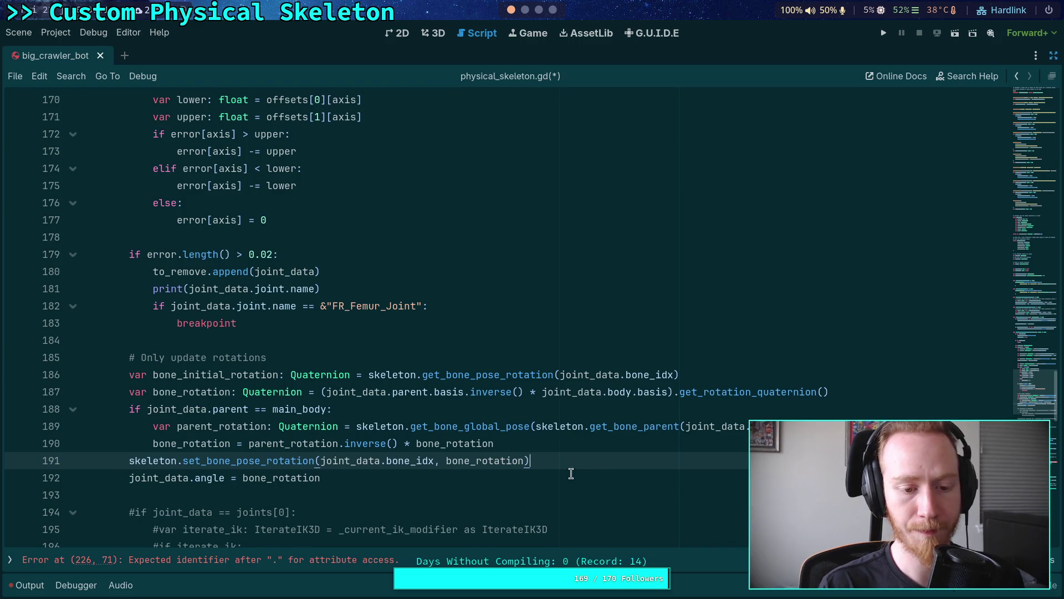
pyautogui.scroll(-1, 560, 471)
pyautogui.click(380, 431)
pyautogui.hotkey('alt', 'Up')
pyautogui.hotkey('alt', 'Up')
pyautogui.hotkey('alt', 'Up')
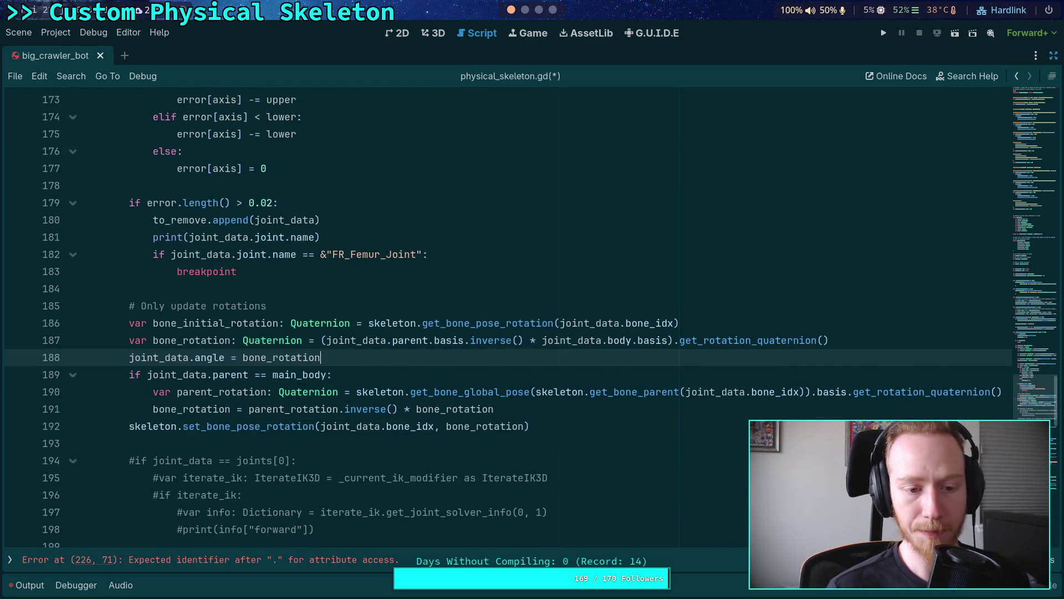
pyautogui.click(583, 413)
pyautogui.doubleClick(157, 358)
pyautogui.scroll(-4, 387, 423)
pyautogui.scroll(-7, 387, 423)
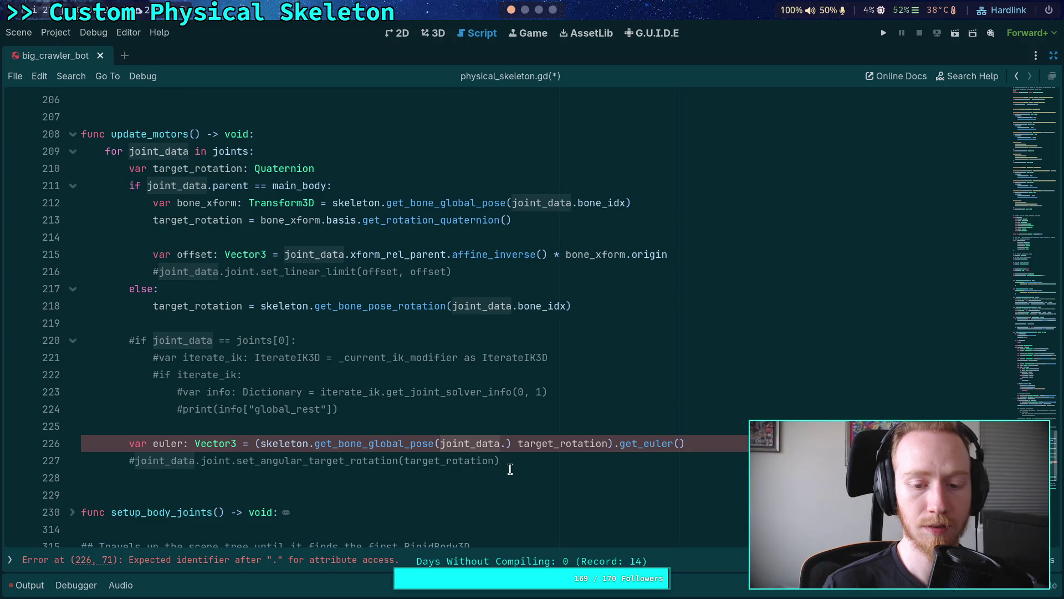
# - Rewrite the euler line as (joint_data.angle.inverse() * target_rotation).get_euler() and add a blank line below
pyautogui.click(641, 452)
pyautogui.moveTo(260, 443); pyautogui.dragTo(507, 440)
pyautogui.press('BackSpace')
pyautogui.write('joint_data.')
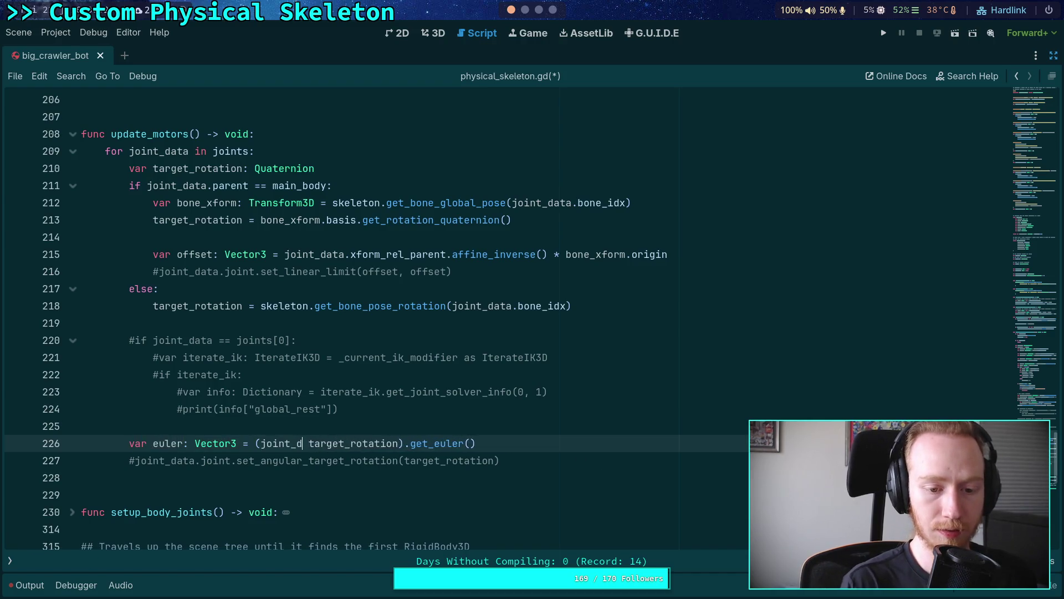
pyautogui.write('angle.inv')
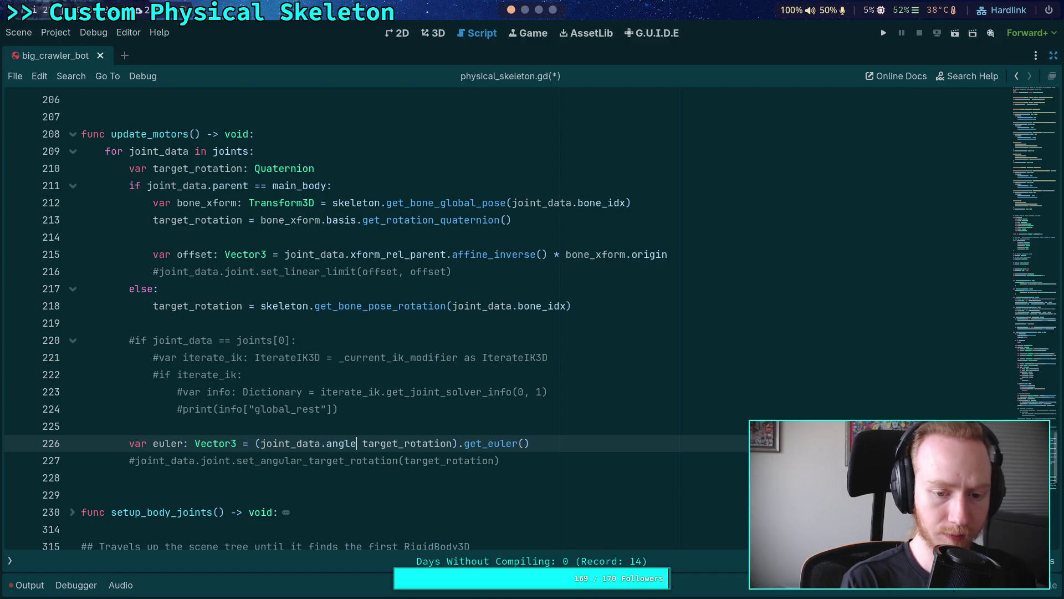
pyautogui.press('Return')
pyautogui.write('*')
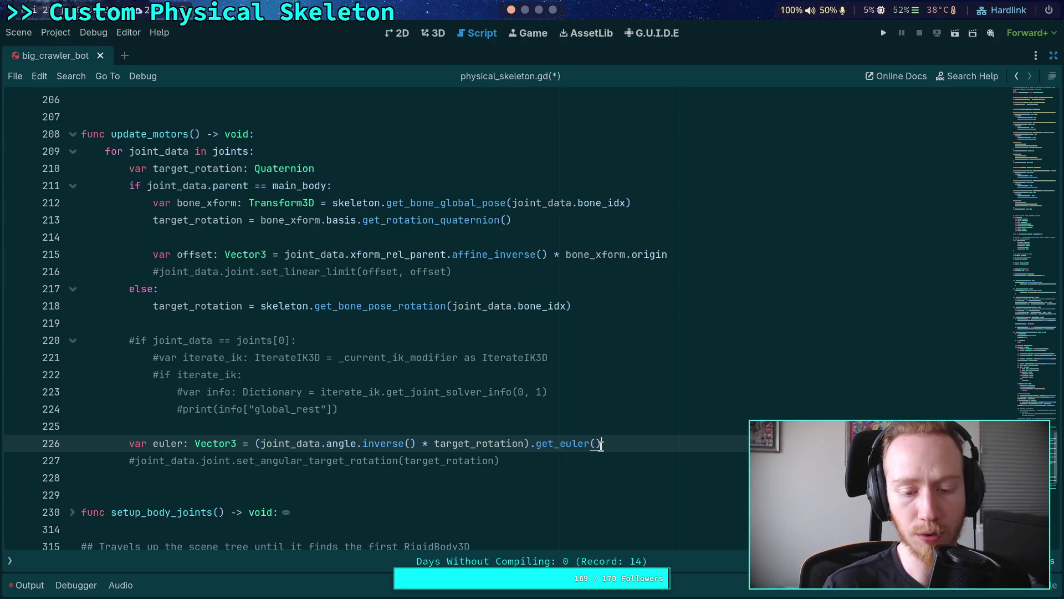
pyautogui.doubleClick(465, 445)
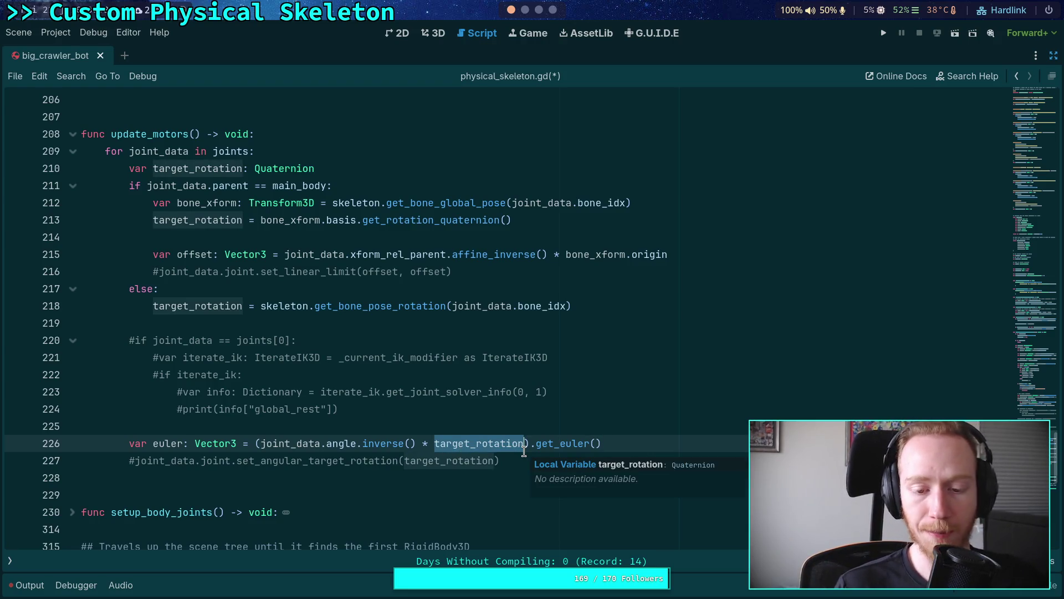
pyautogui.click(675, 448)
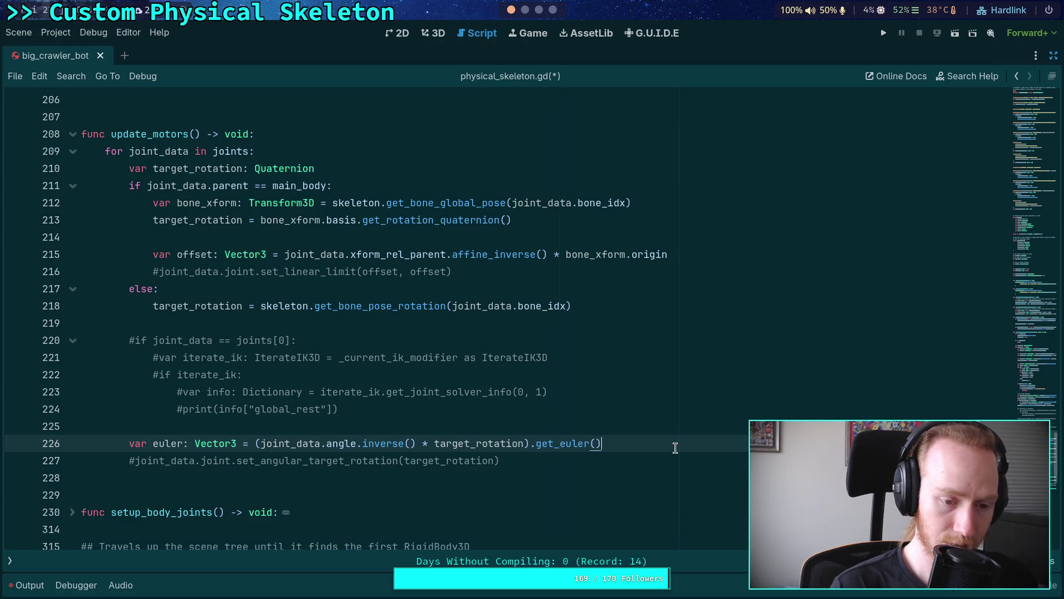
pyautogui.press('Return')
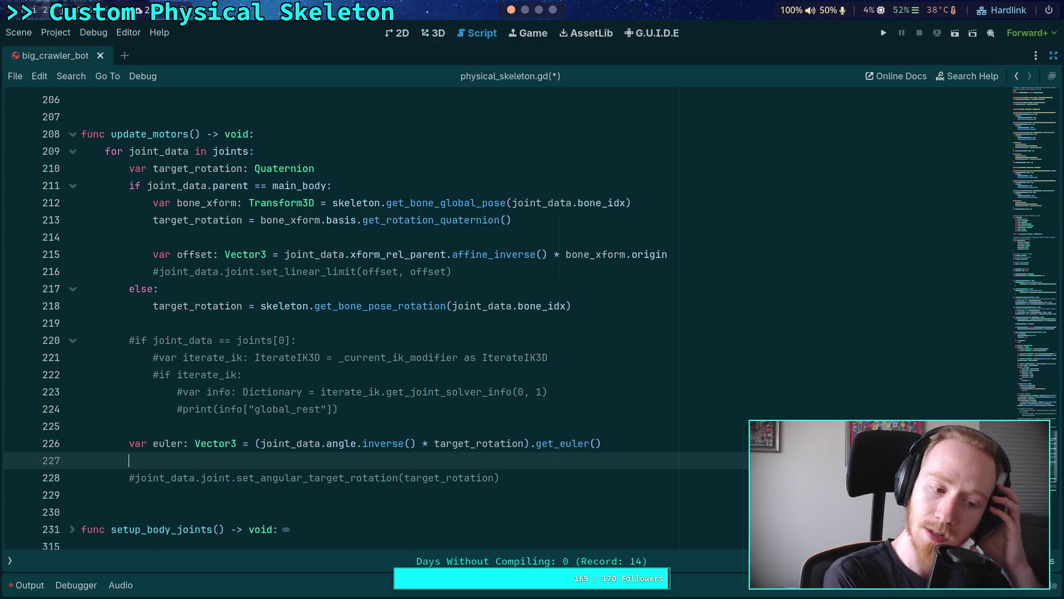
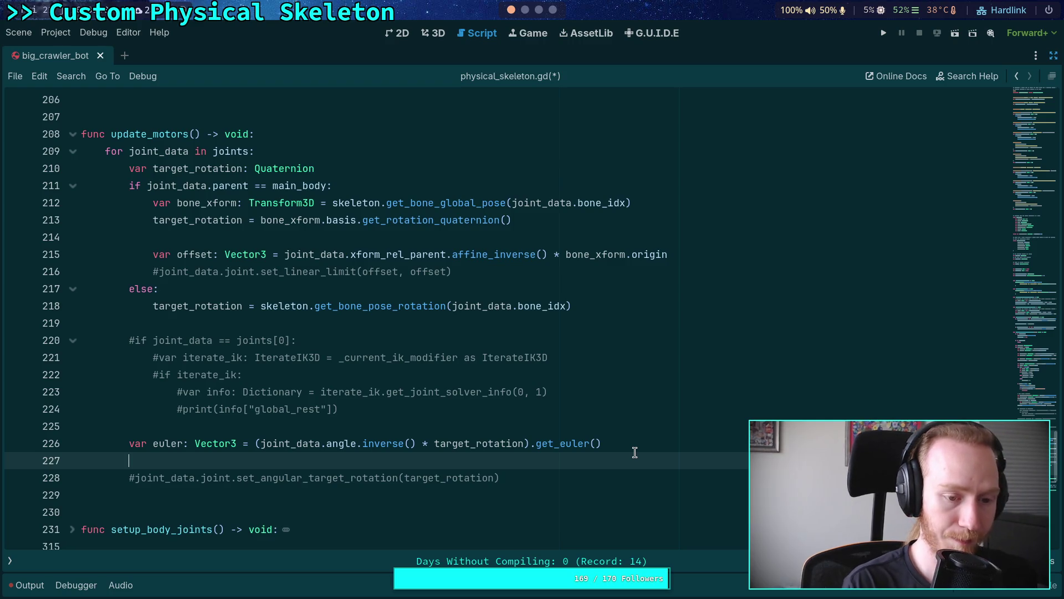
# - On line 227 add the check if joint_data.joint.get_flag_x(FLAG_ENABLE_MOTOR):
pyautogui.write('for')
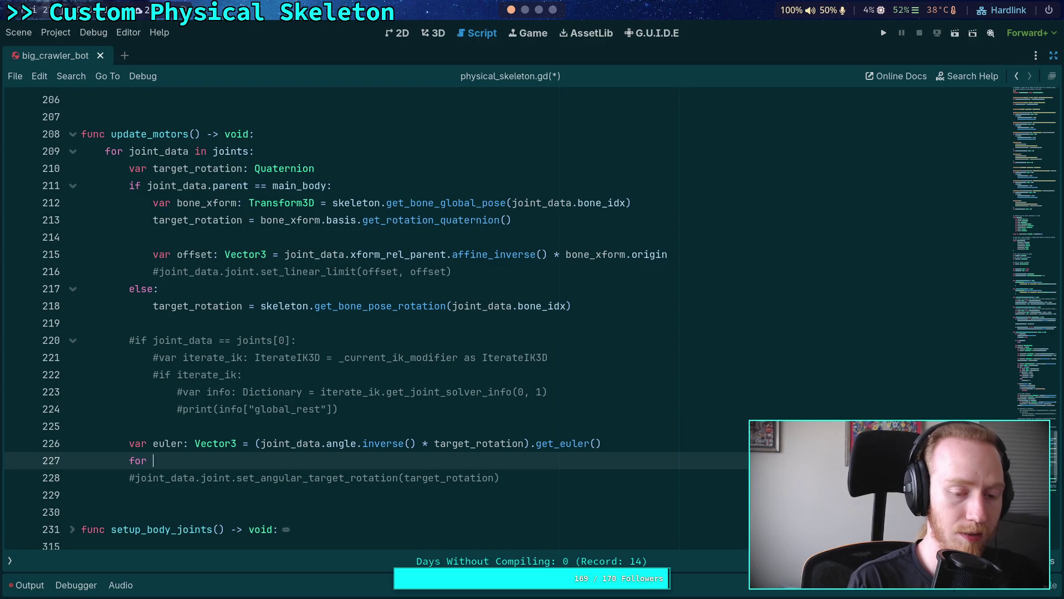
pyautogui.press('BackSpace')
pyautogui.press('BackSpace')
pyautogui.press('BackSpace')
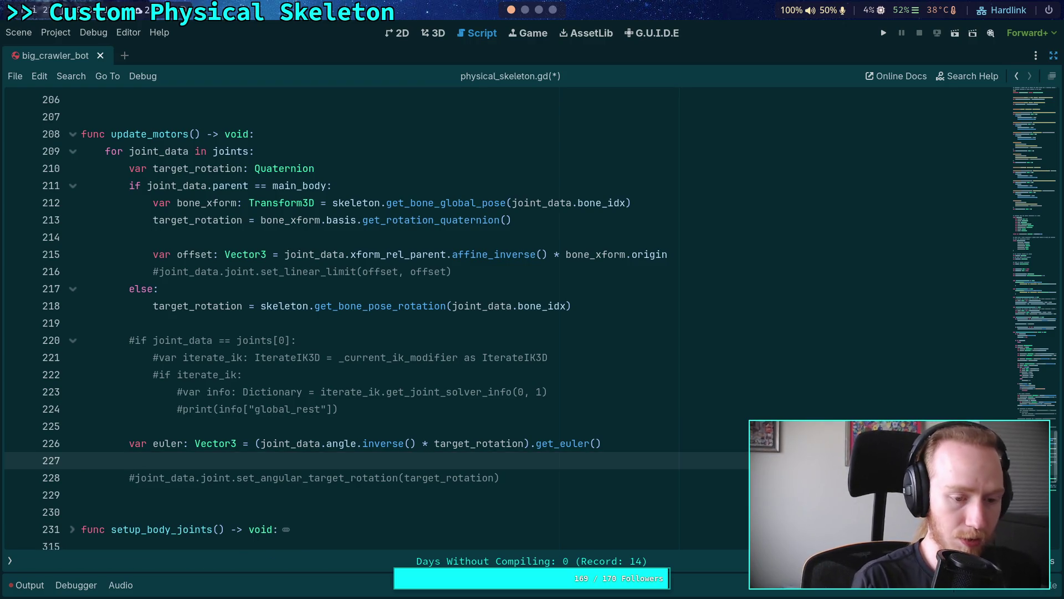
pyautogui.write('ifjoint_data.jo')
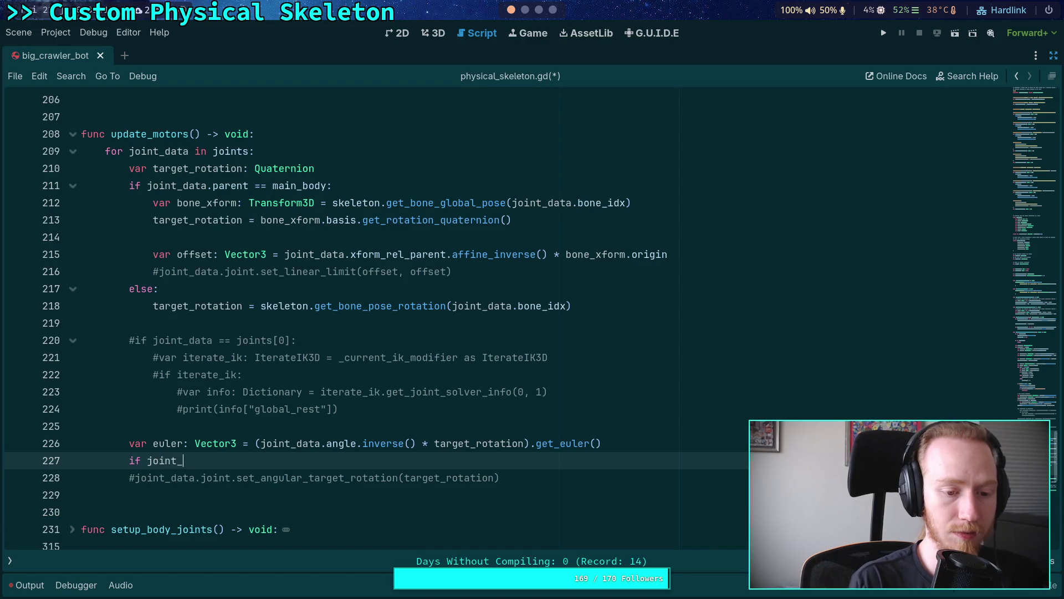
pyautogui.write('int.get')
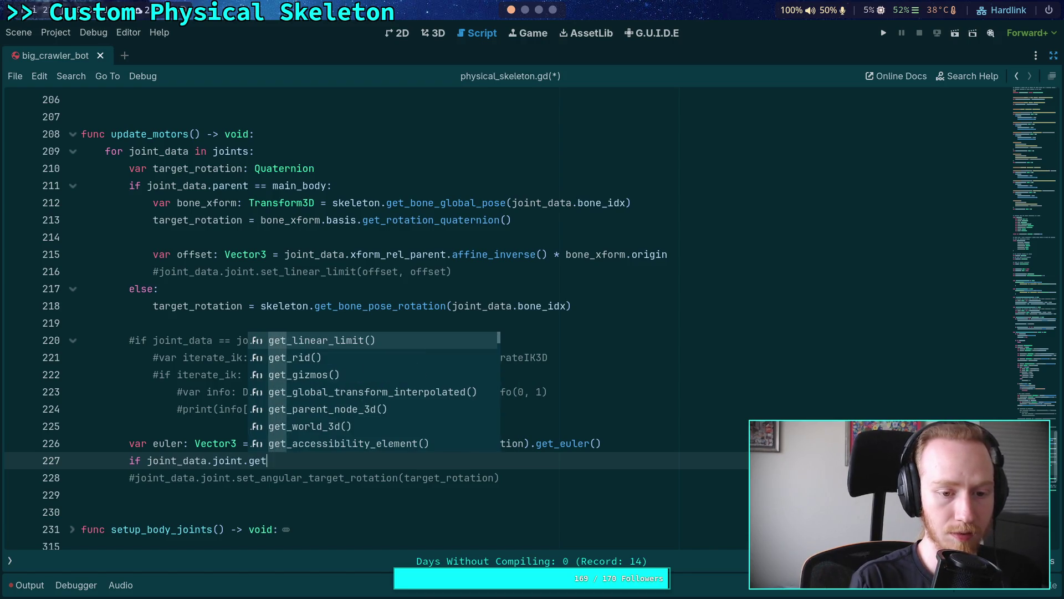
pyautogui.write('_flag')
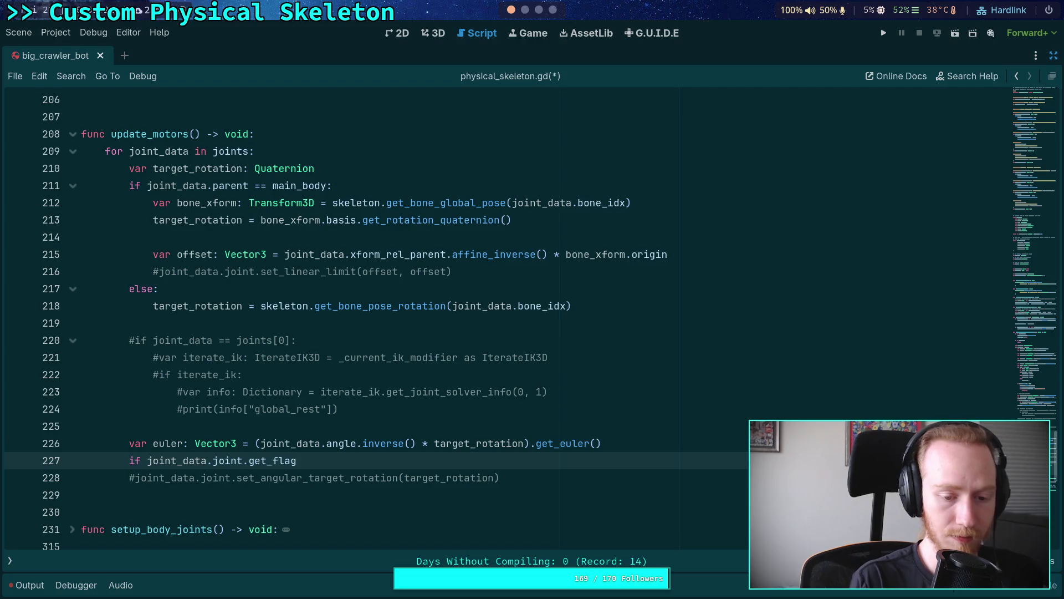
pyautogui.write('_x(')
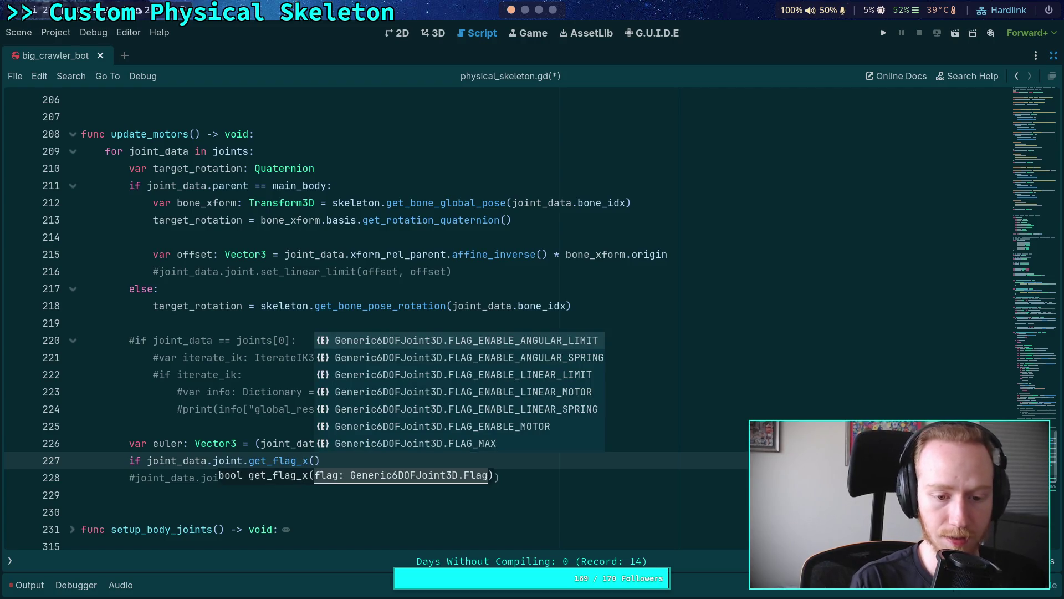
pyautogui.press('Down')
pyautogui.press('Down')
pyautogui.press('Down')
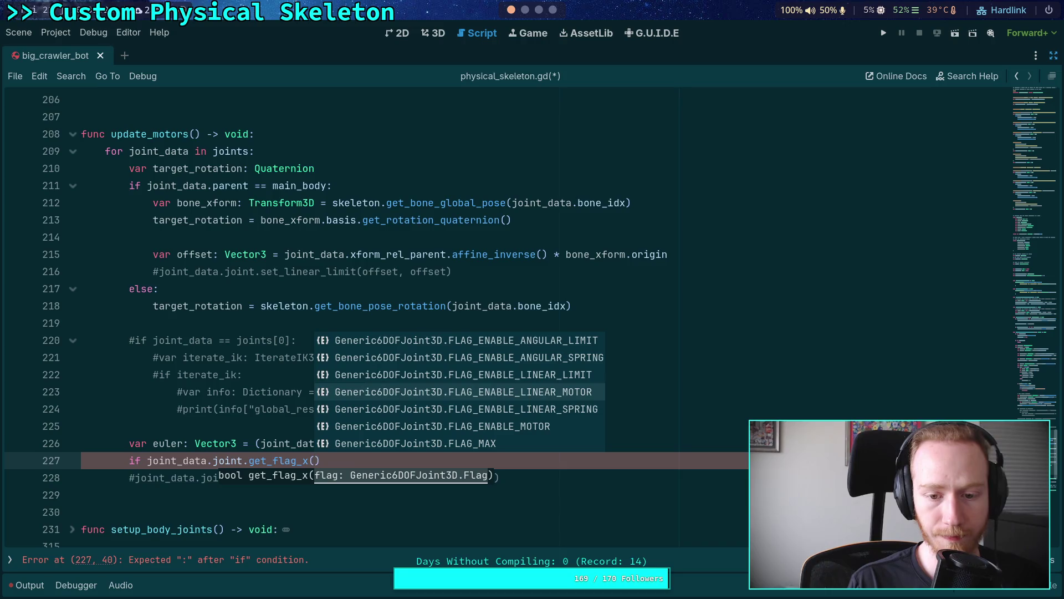
pyautogui.press('Up')
pyautogui.press('Up')
pyautogui.press('Up')
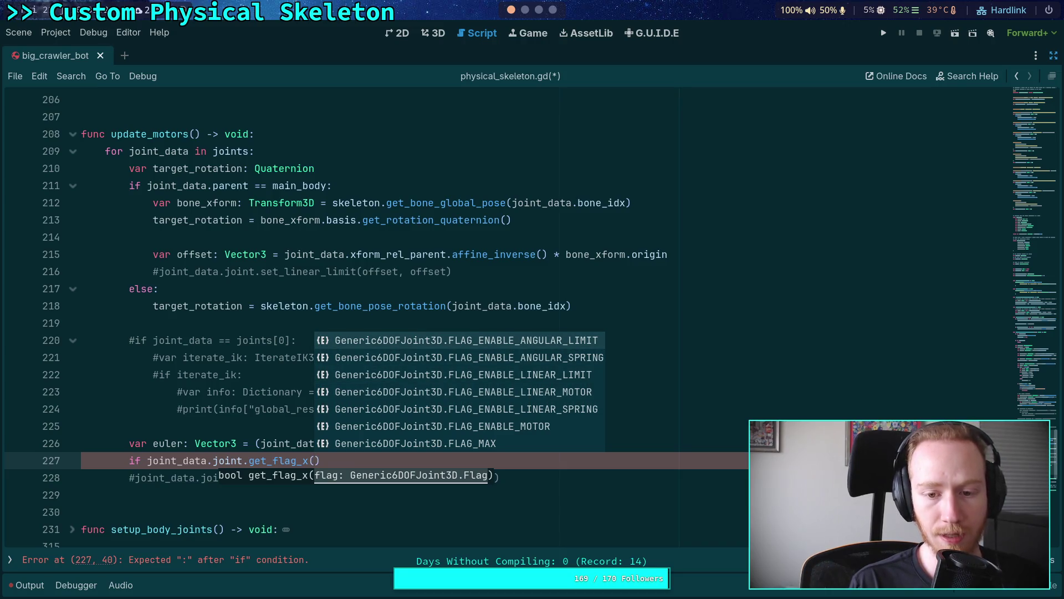
pyautogui.press('Down')
pyautogui.press('Down')
pyautogui.press('Down')
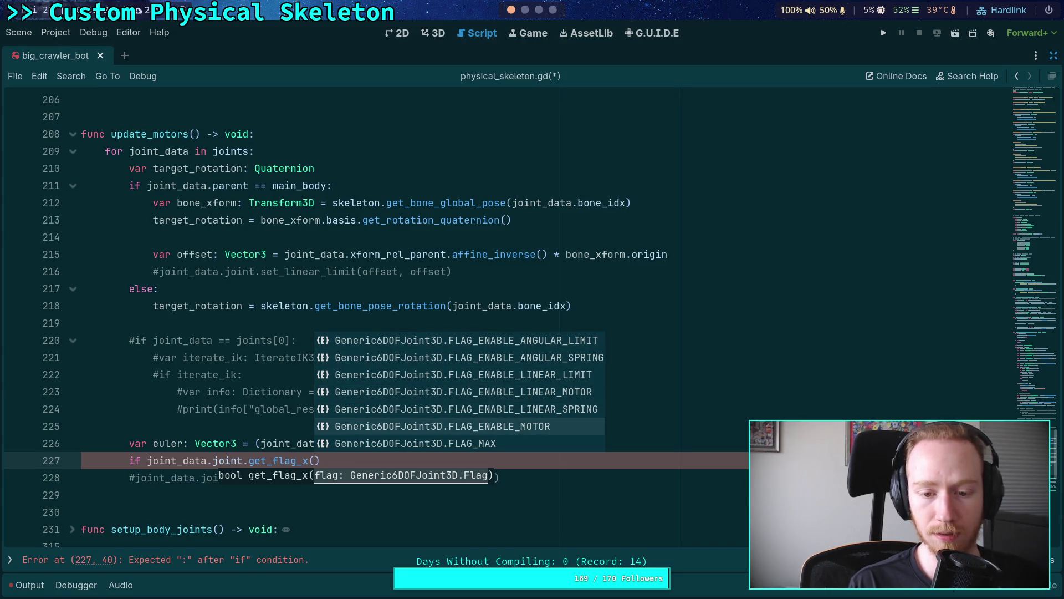
pyautogui.press('Down')
pyautogui.press('Down')
pyautogui.press('Up')
pyautogui.press('Up')
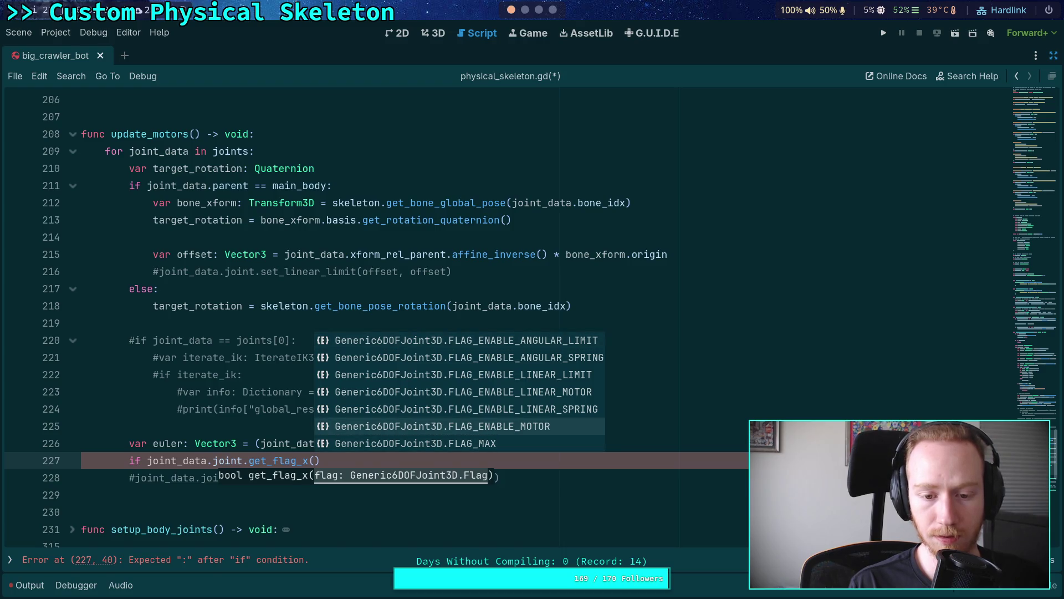
pyautogui.press('Return')
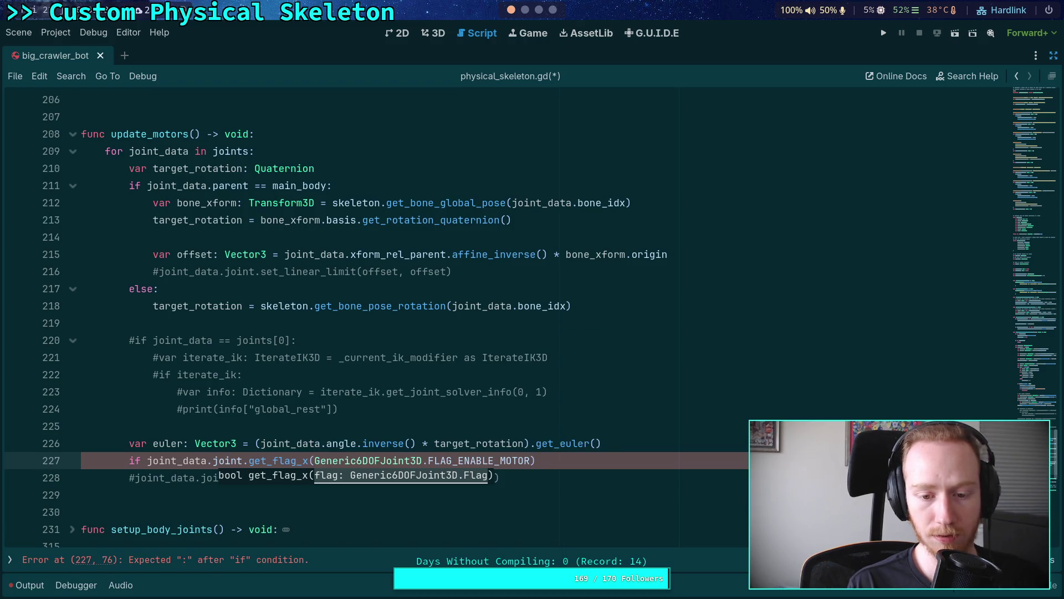
pyautogui.moveTo(469, 460)
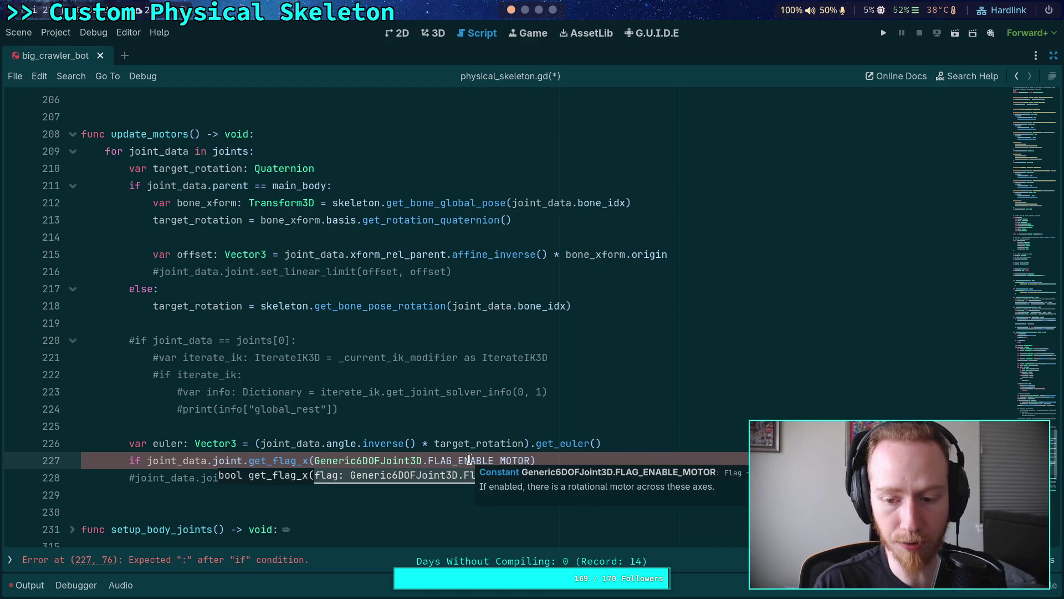
pyautogui.press('End')
pyautogui.write(':')
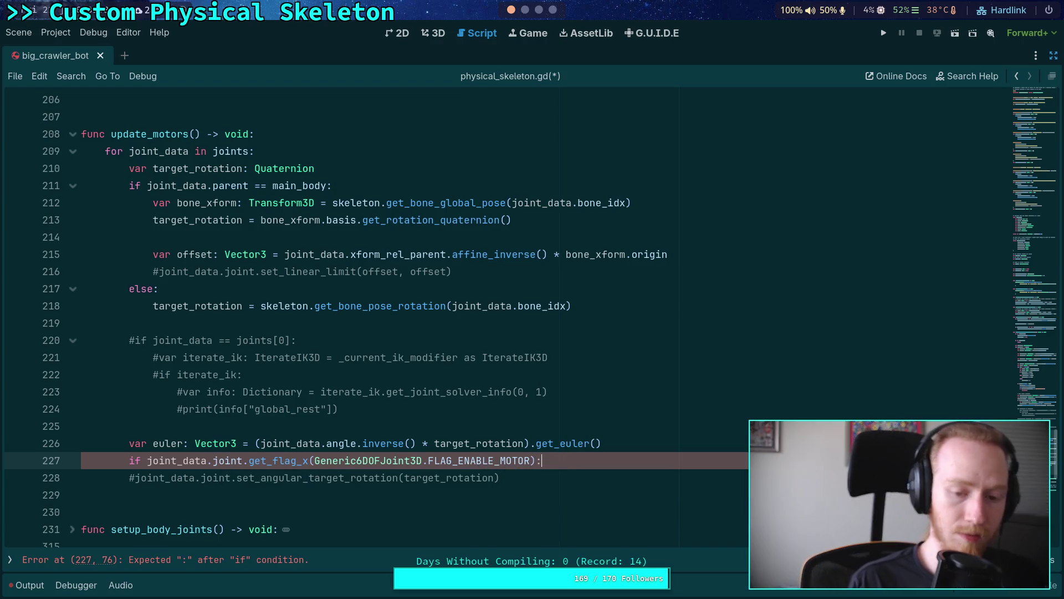
pyautogui.press('Return')
pyautogui.press('Return')
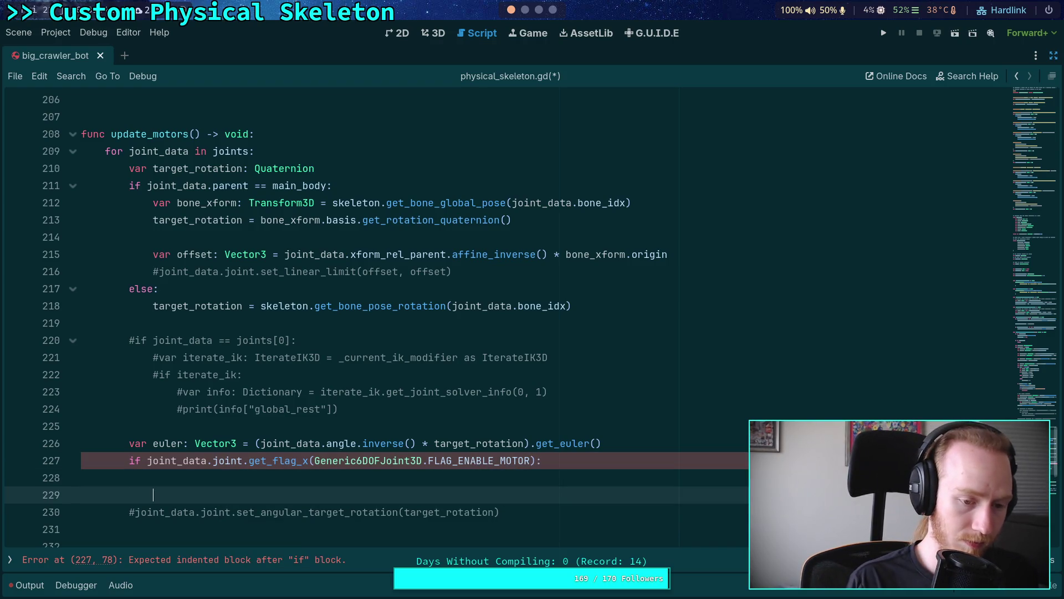
# - Paste the motor-flag check onto two more lines and begin changing the first copy's axis
pyautogui.press('Up')
pyautogui.press('Up')
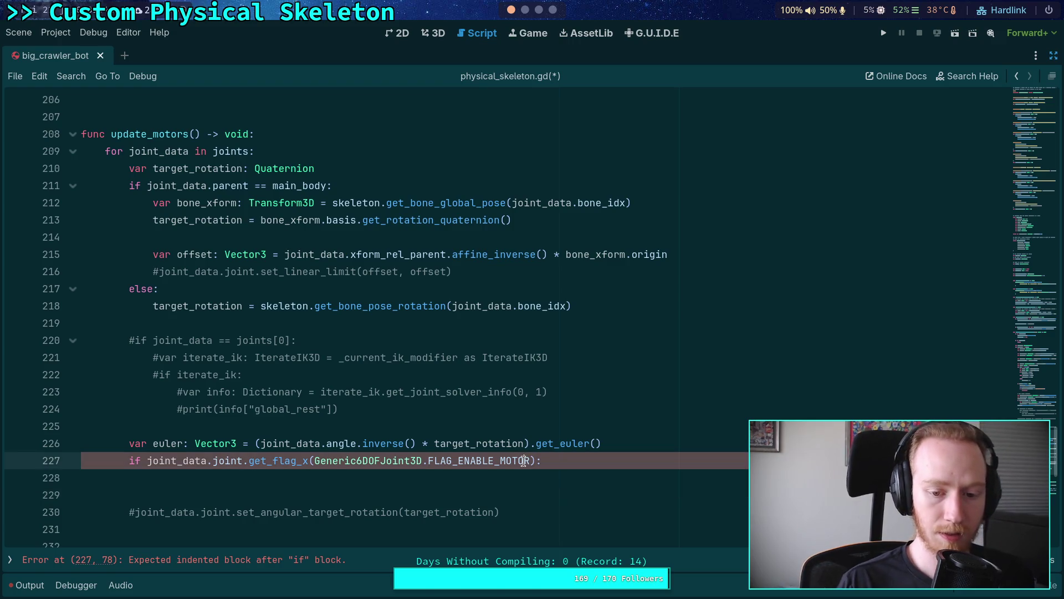
pyautogui.press('Down')
pyautogui.press('Down')
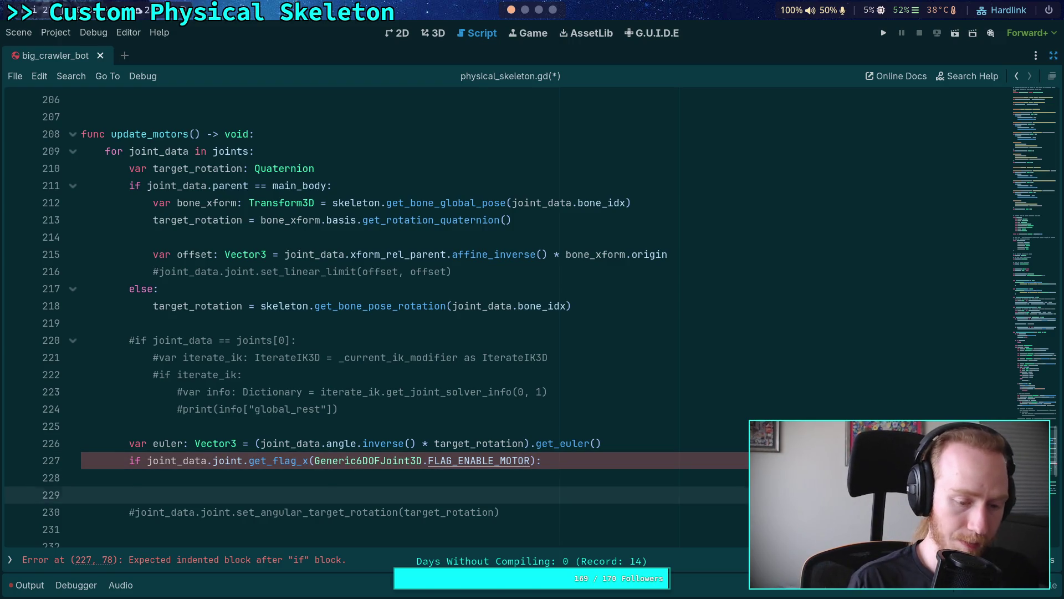
pyautogui.hotkey('ctrl', 'v')
pyautogui.hotkey('ctrl', 'v')
pyautogui.click(309, 495)
pyautogui.press('BackSpace')
# - Make the copies check get_flag_y and get_flag_z, and delete the extra blank line
pyautogui.write('y')
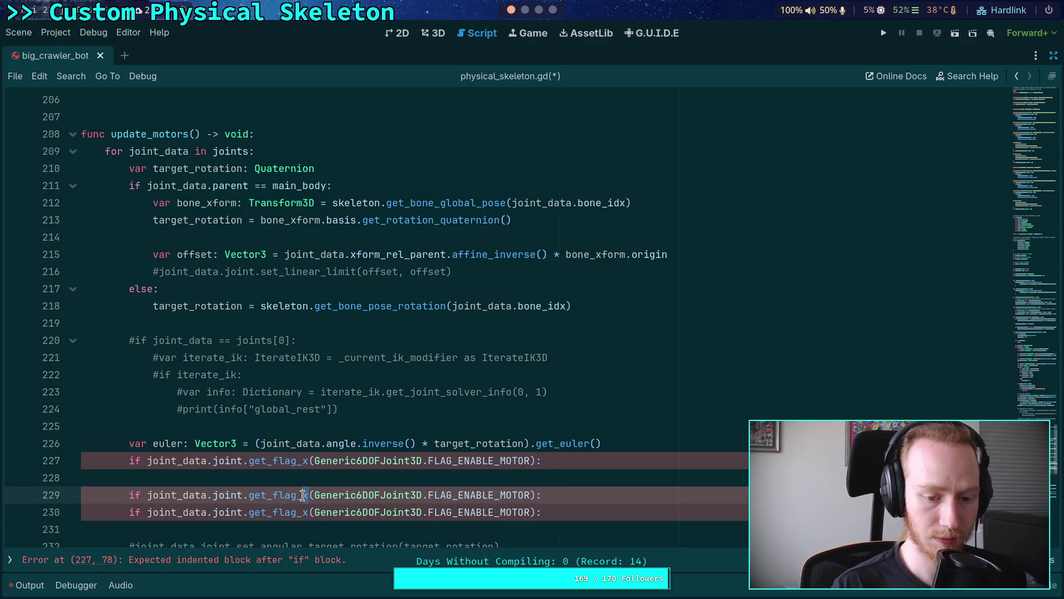
pyautogui.click(308, 512)
pyautogui.press('BackSpace')
pyautogui.write('z')
pyautogui.click(248, 527)
pyautogui.scroll(-3, 241, 516)
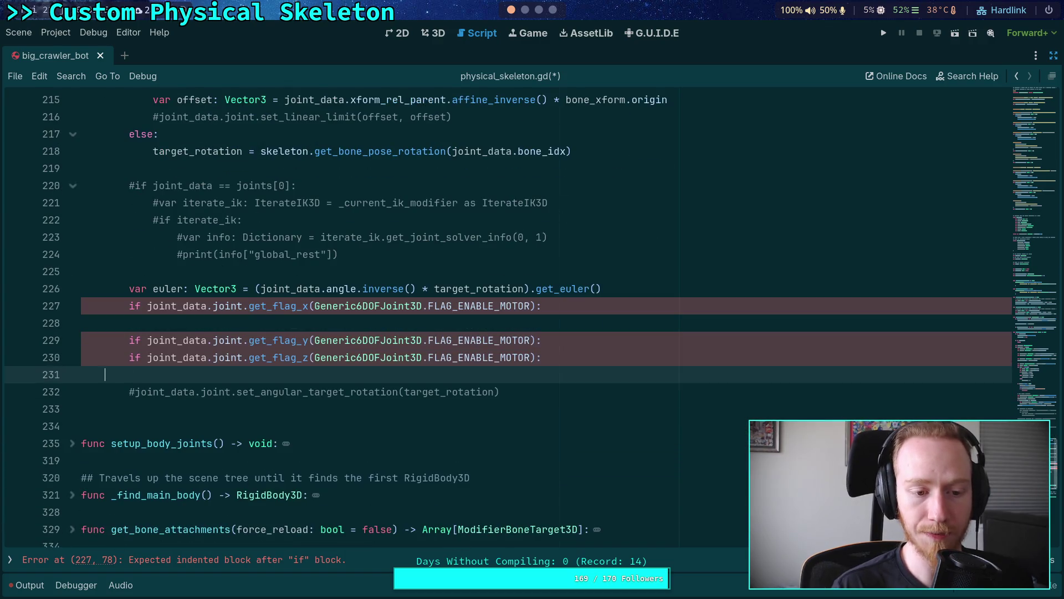
pyautogui.press('BackSpace')
# - In the x-motor branch call set_param_x with PARAM_ANGULAR_MOTOR_TARGET_VELOCITY and an empty minf()
pyautogui.click(280, 322)
pyautogui.click(616, 356)
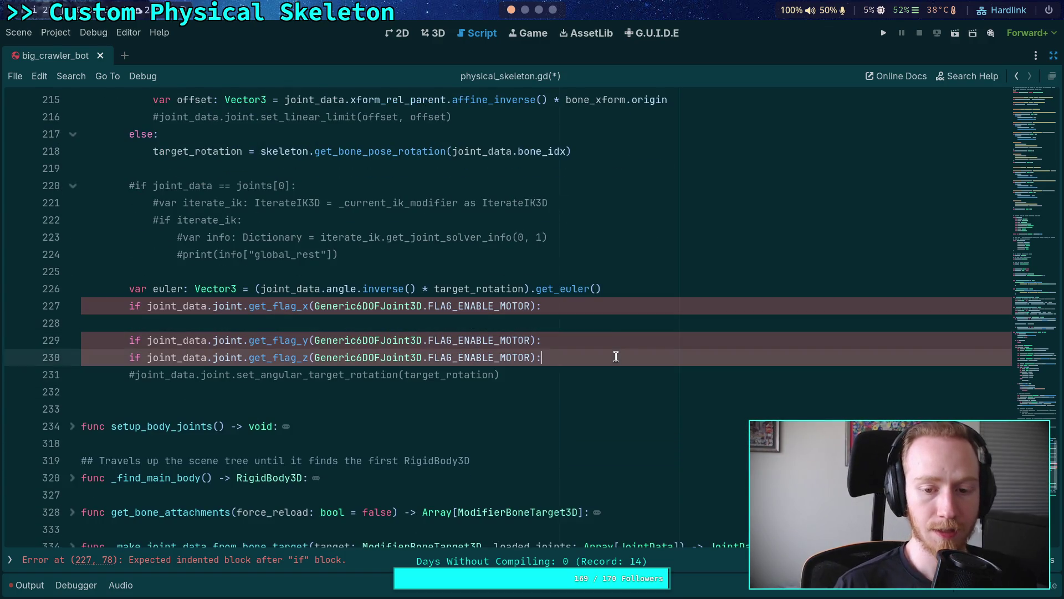
pyautogui.click(601, 321)
pyautogui.click(667, 287)
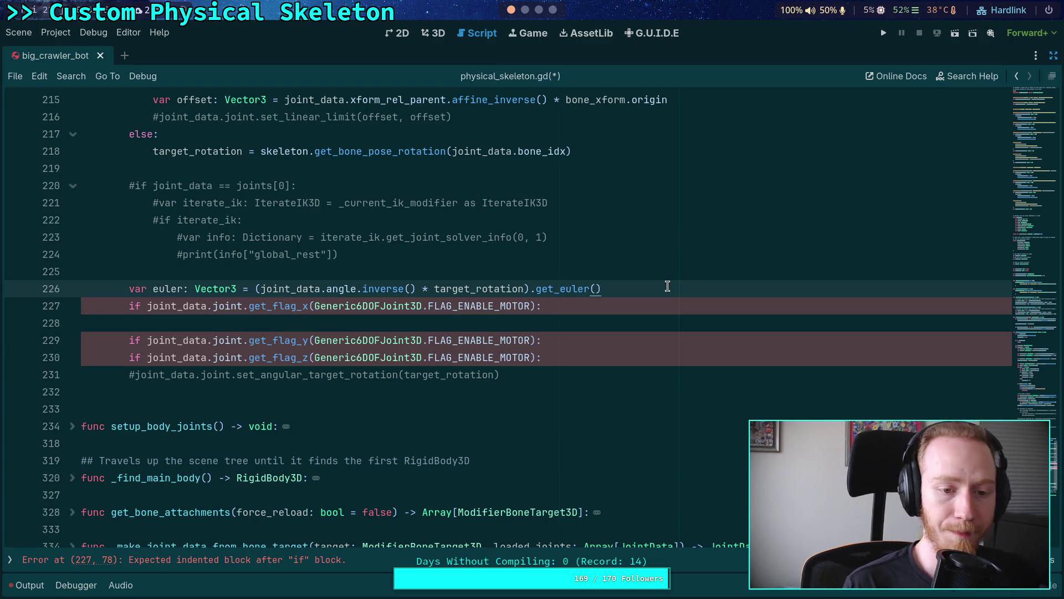
pyautogui.press('Down')
pyautogui.press('Down')
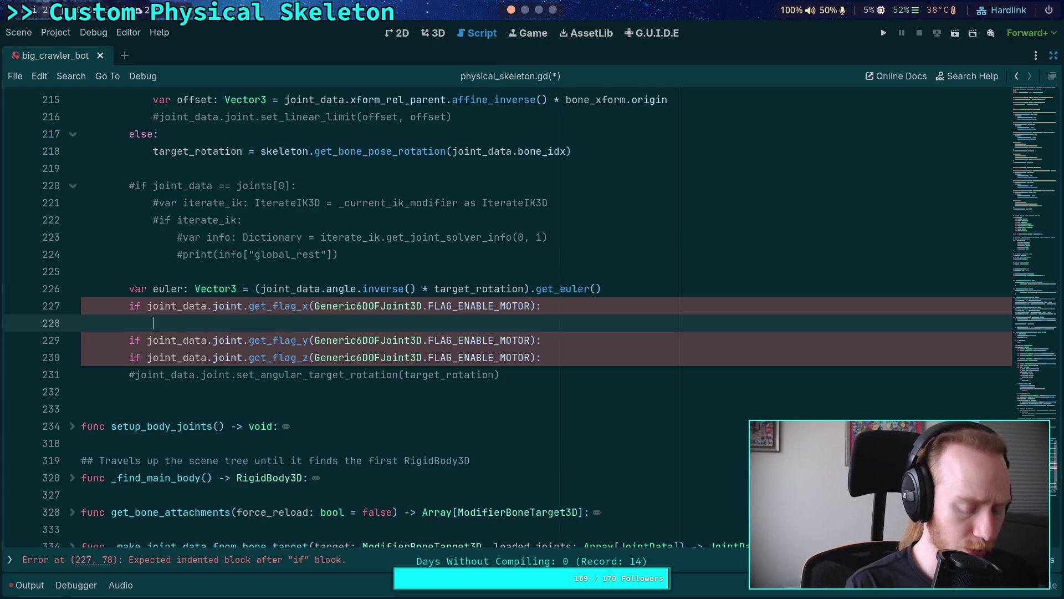
pyautogui.write('joint_data.joint.')
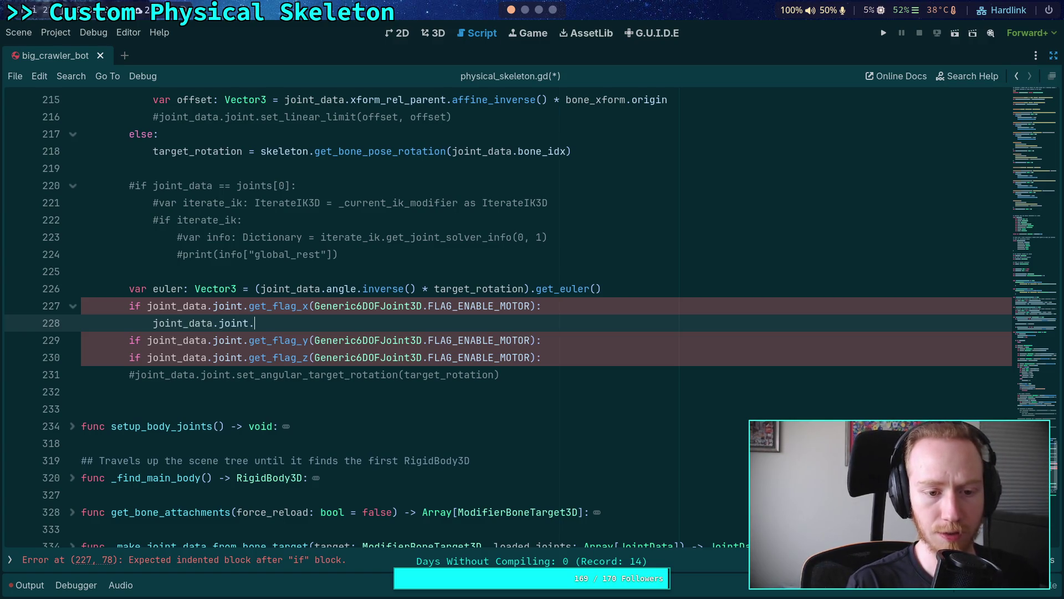
pyautogui.write('set_param_')
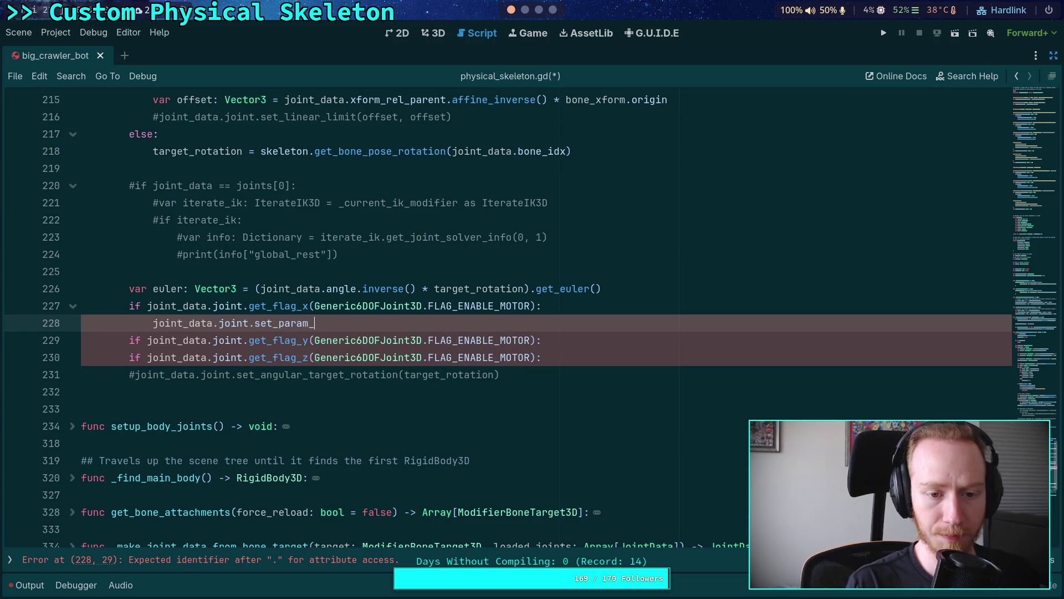
pyautogui.write('x(')
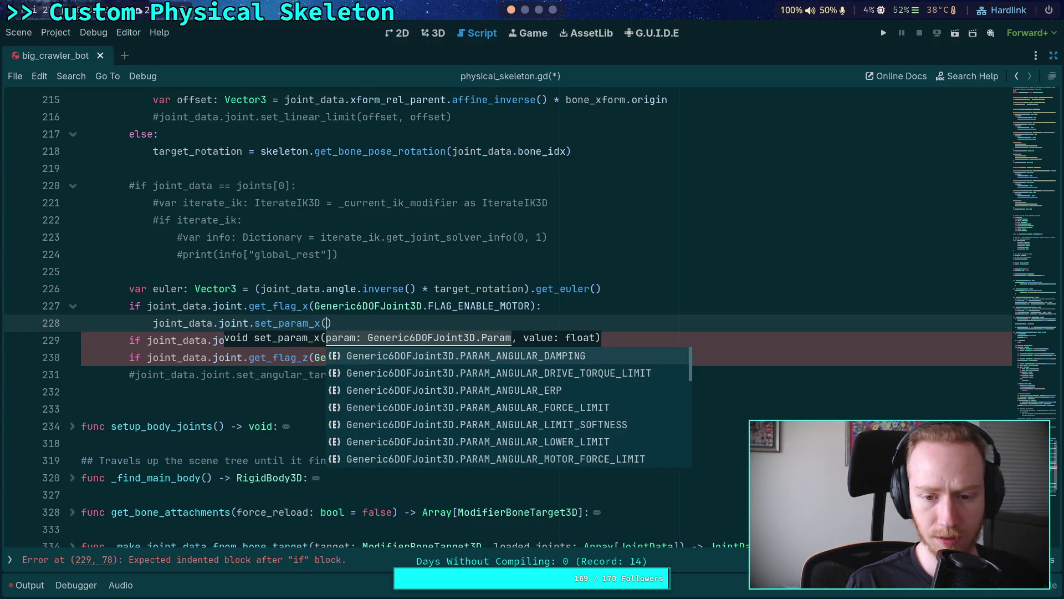
pyautogui.press('Down')
pyautogui.press('Down')
pyautogui.press('Down')
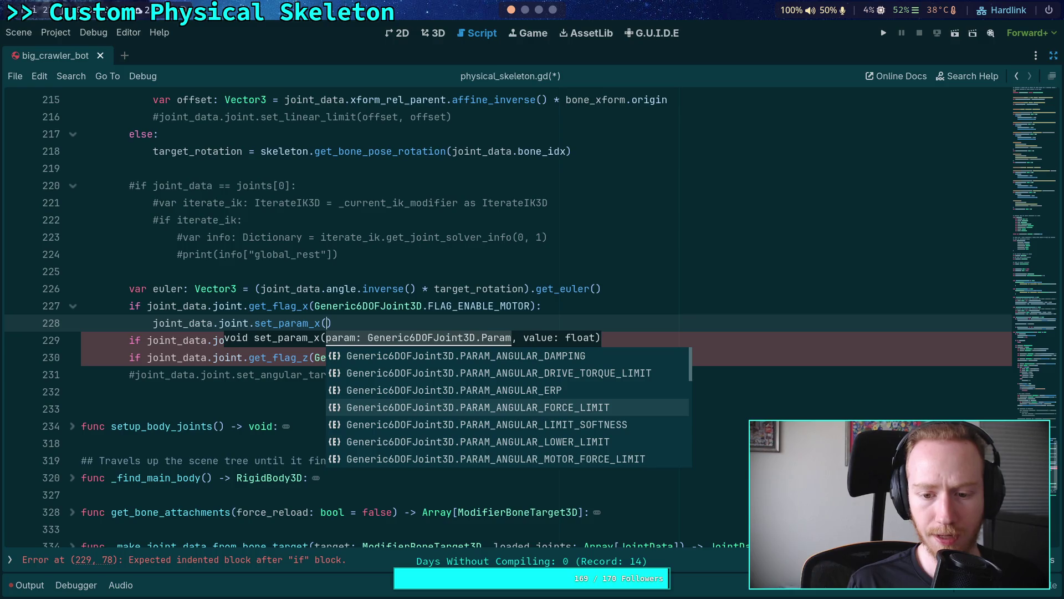
pyautogui.press('Down')
pyautogui.press('Down')
pyautogui.press('Down')
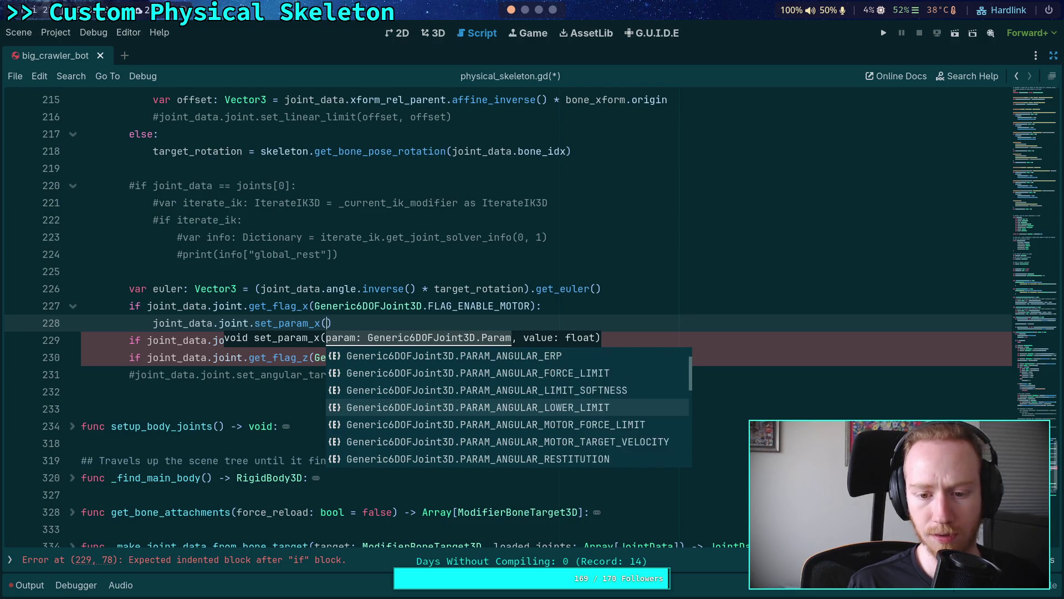
pyautogui.press('Down')
pyautogui.press('Down')
pyautogui.press('Down')
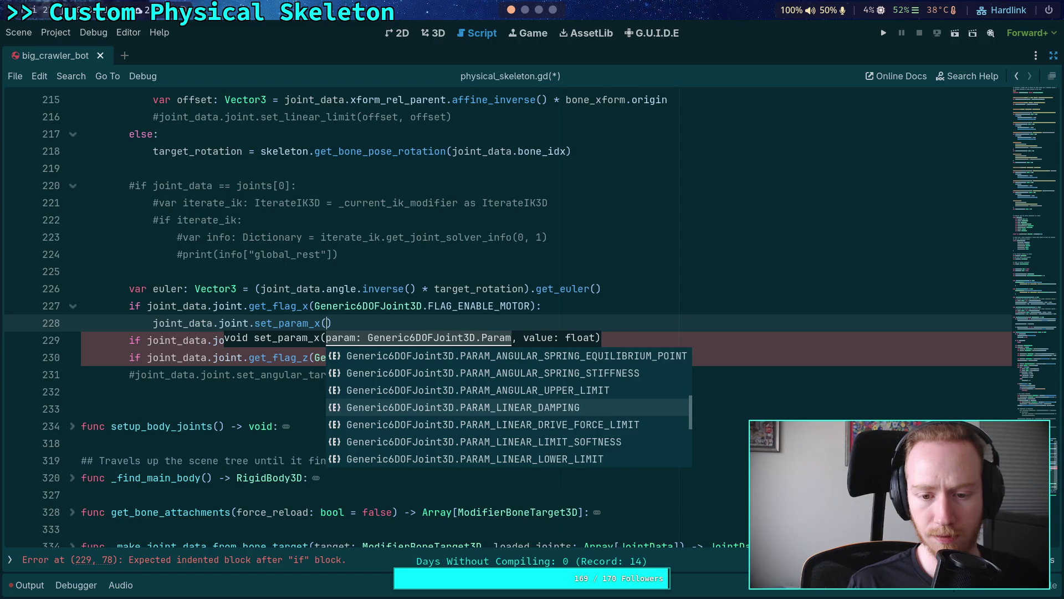
pyautogui.press('Up')
pyautogui.press('Up')
pyautogui.press('Up')
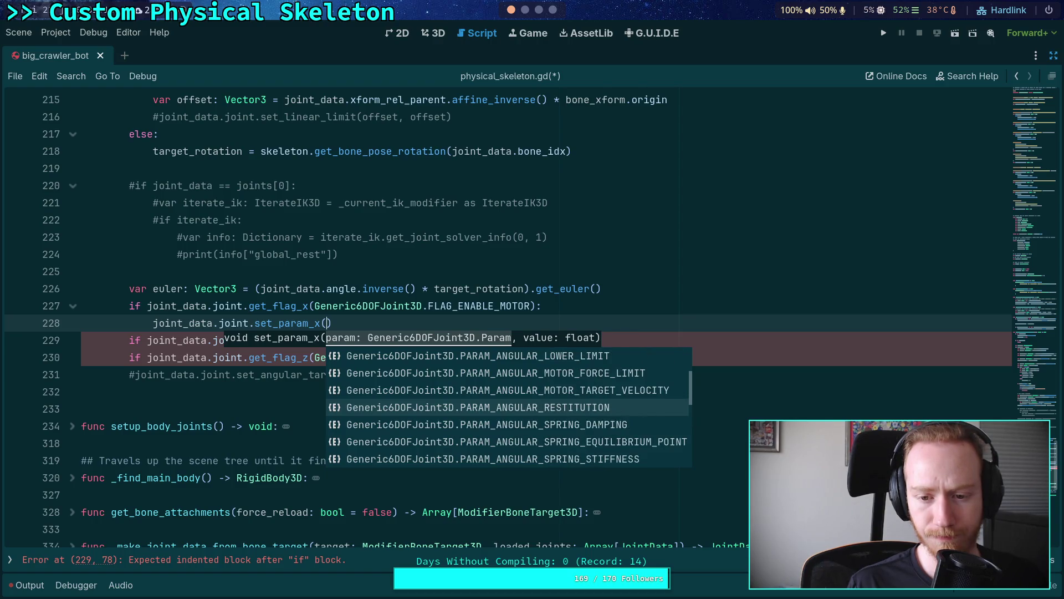
pyautogui.press('Return')
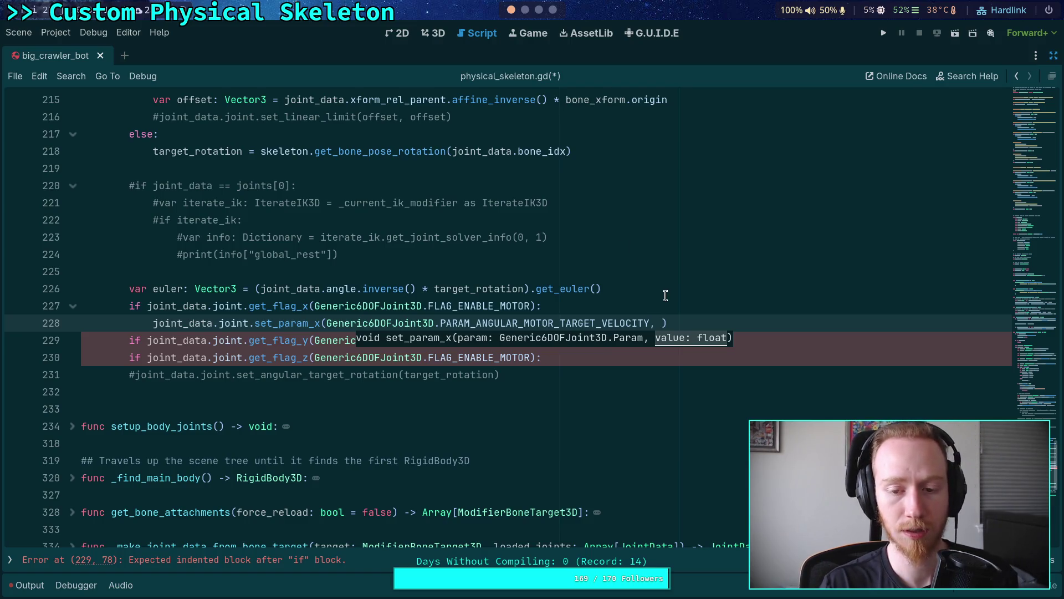
pyautogui.write('minf(')
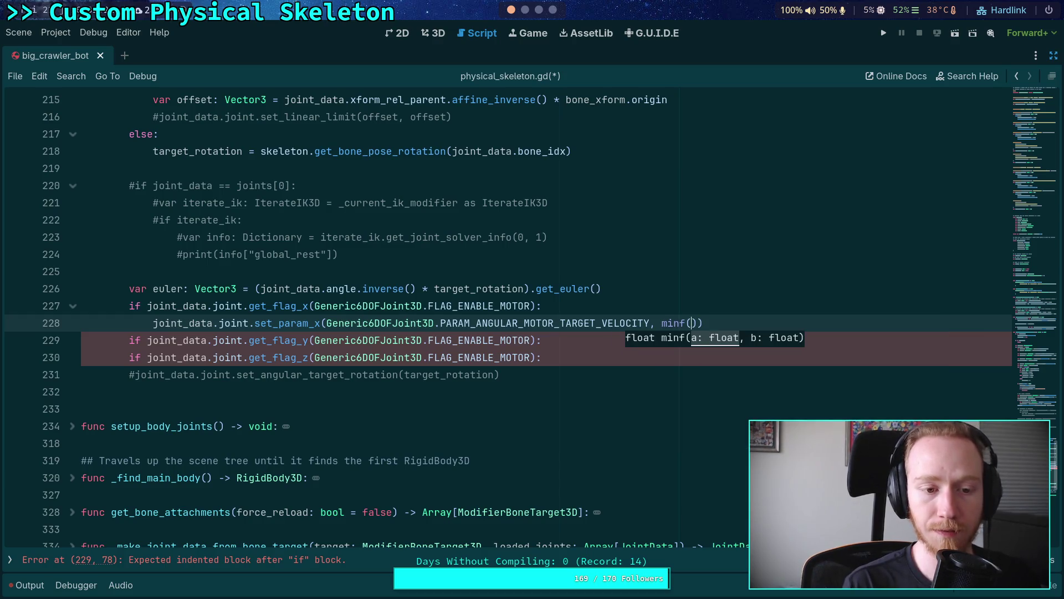
pyautogui.write('1.0,')
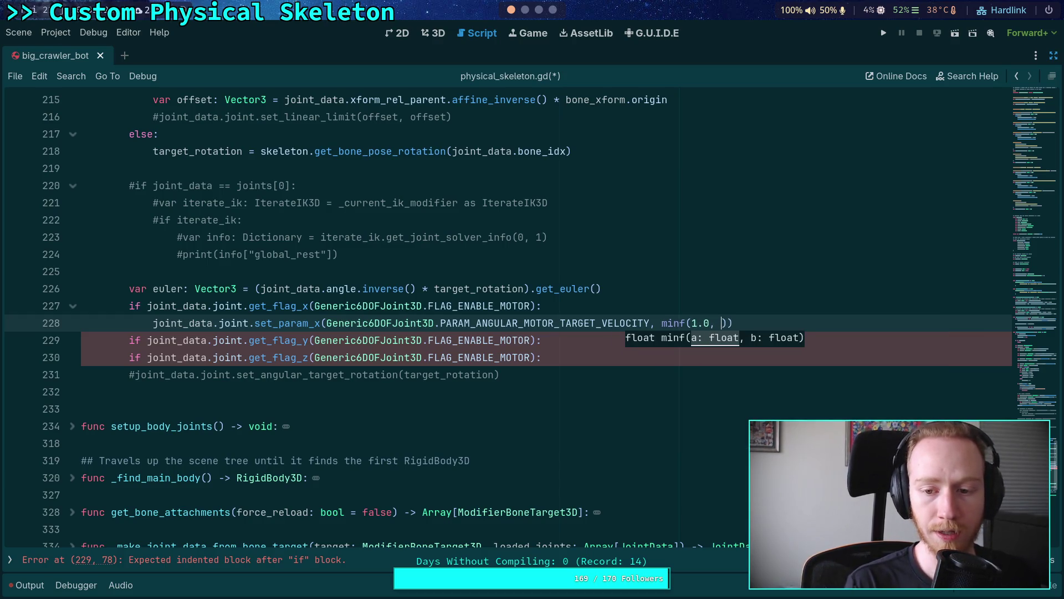
pyautogui.press('BackSpace')
pyautogui.press('BackSpace')
pyautogui.press('BackSpace')
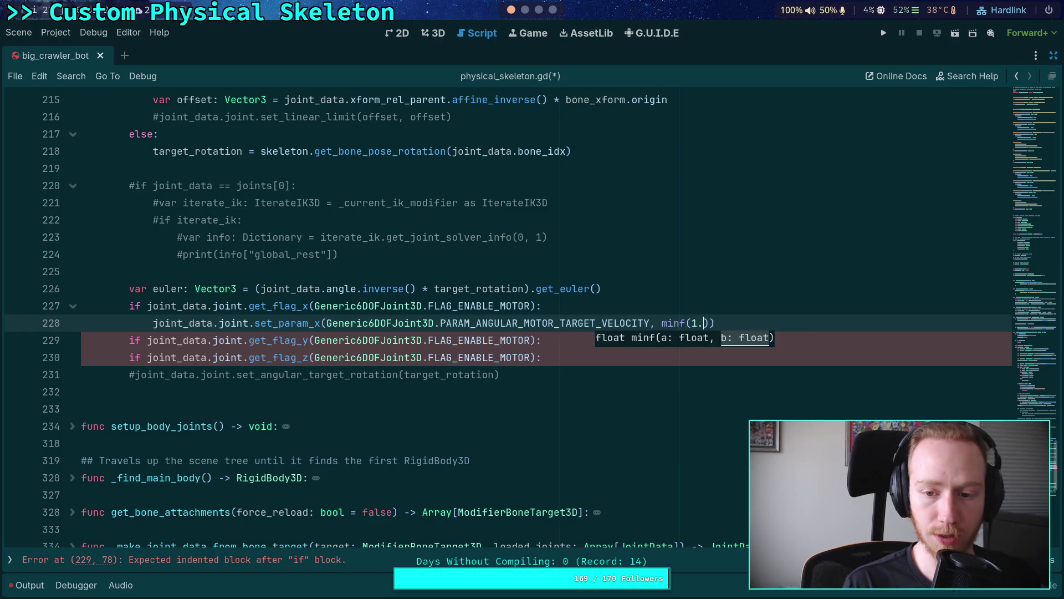
# - Move the blank line so it sits above the get_flag_x motor check
pyautogui.click(542, 306)
pyautogui.press('Return')
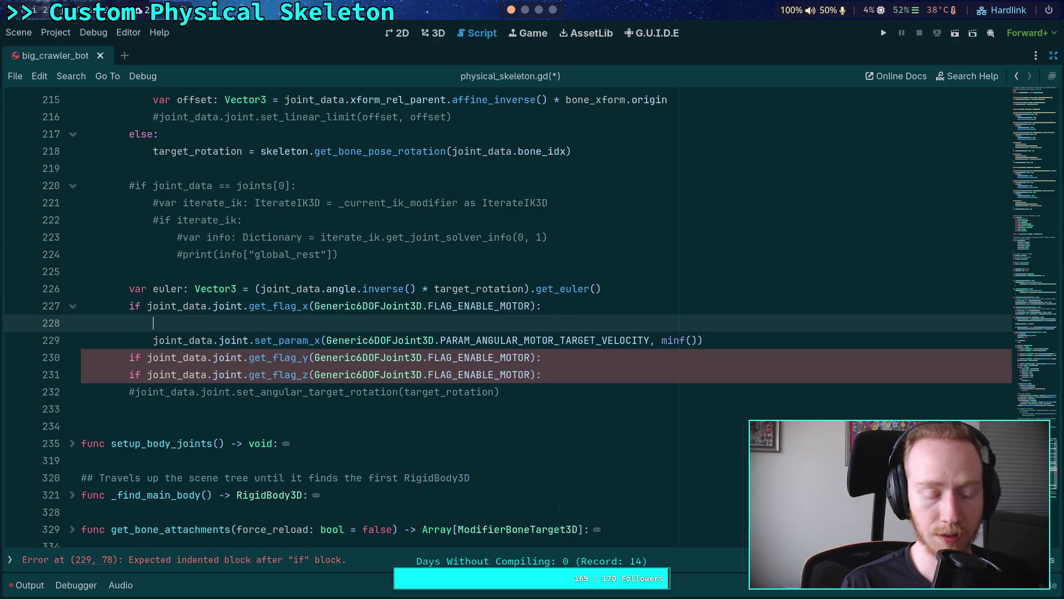
pyautogui.write('var')
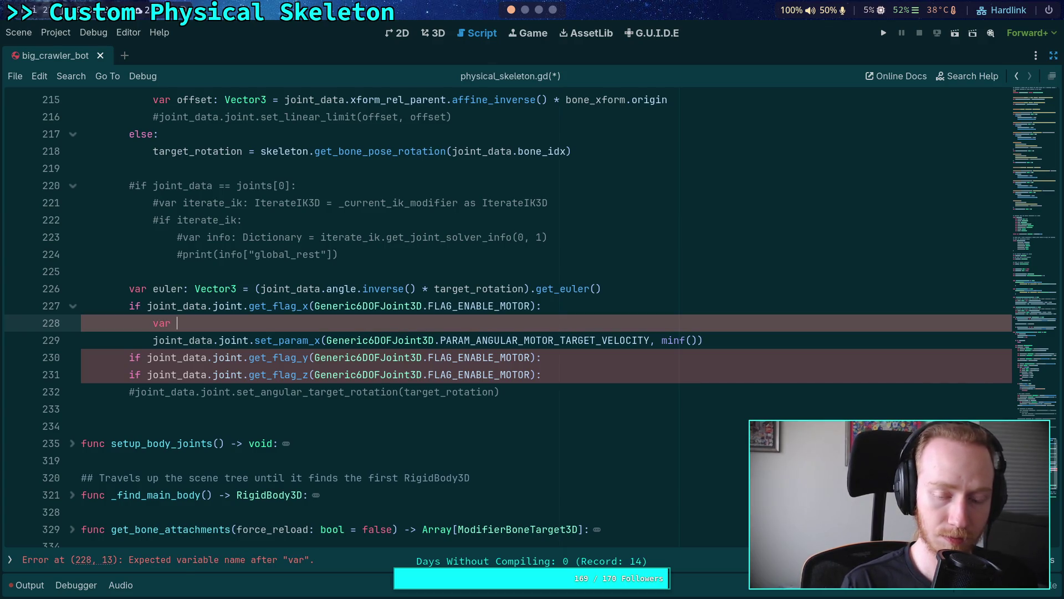
pyautogui.press('BackSpace')
pyautogui.press('BackSpace')
pyautogui.press('BackSpace')
pyautogui.press('BackSpace')
pyautogui.press('Up')
pyautogui.press('End')
pyautogui.press('Return')
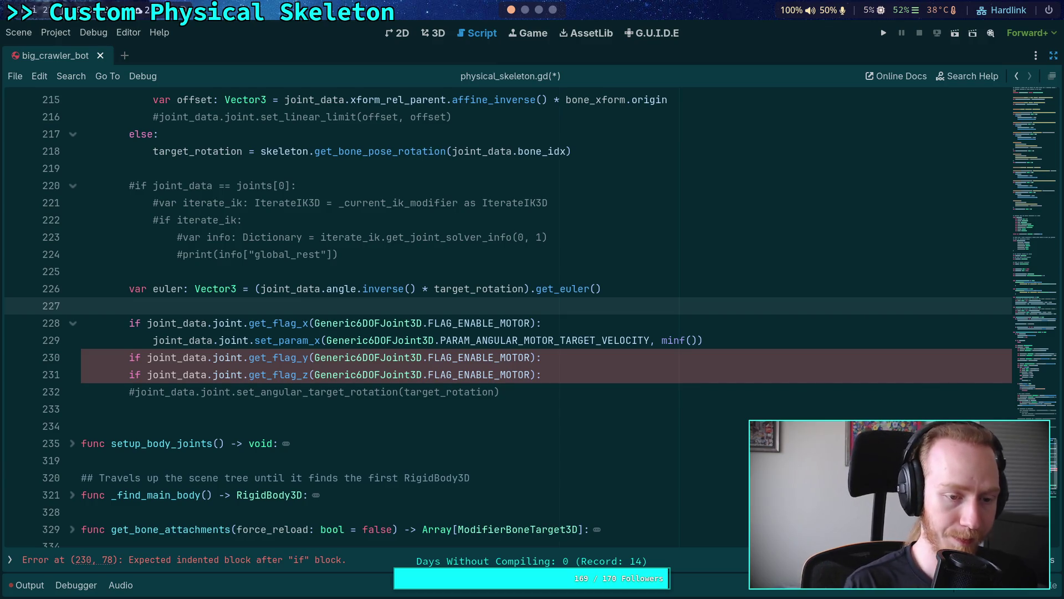
# - Rename euler to velocities and start a clamp line built on velocities.sign()
pyautogui.doubleClick(172, 288)
pyautogui.write('velocities')
pyautogui.press('Down')
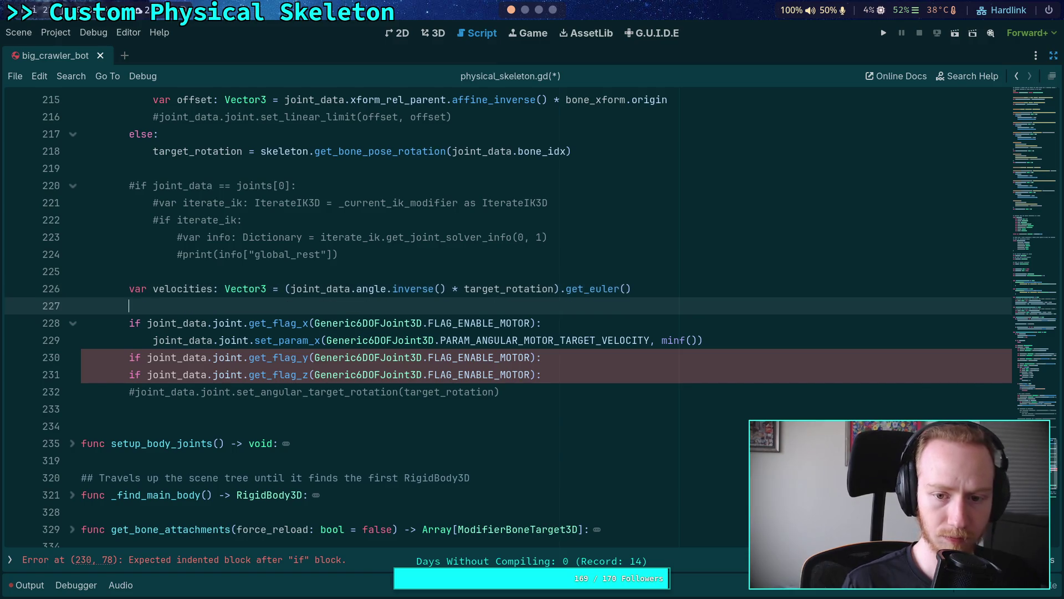
pyautogui.write('veloc')
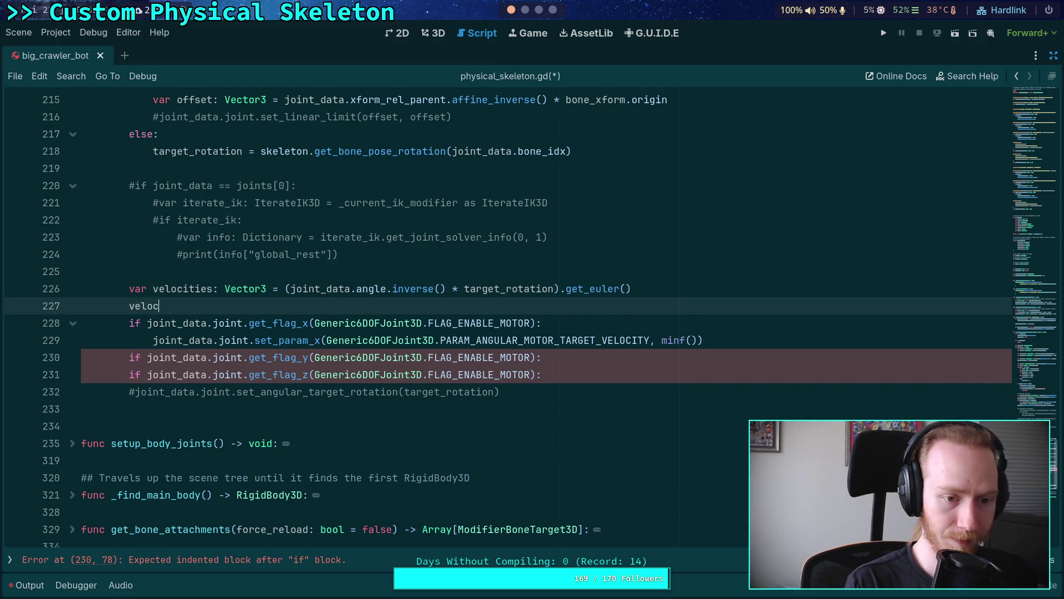
pyautogui.write('ities = ')
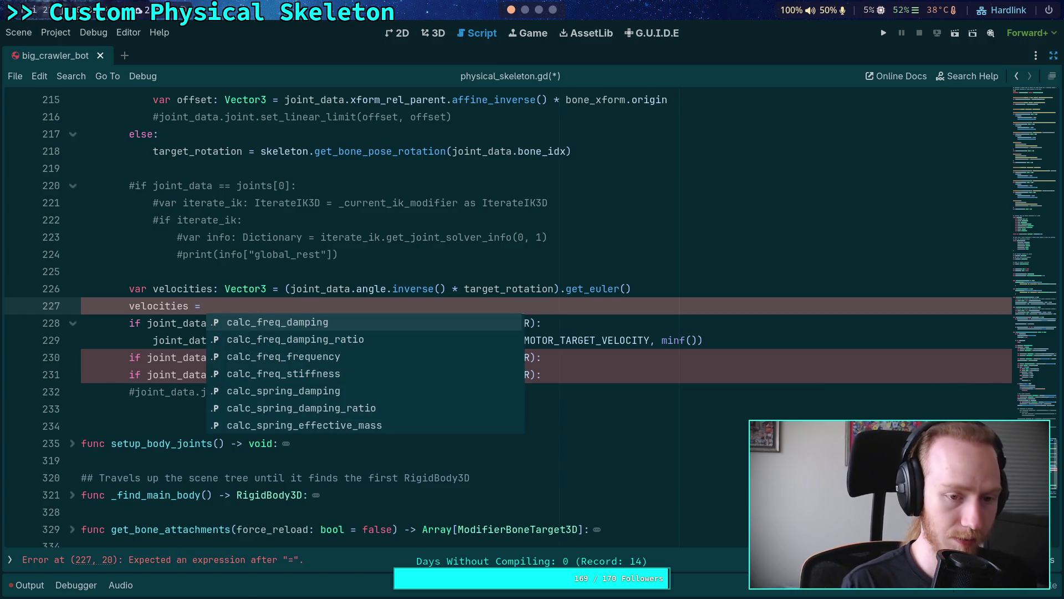
pyautogui.write('velocities.minf')
pyautogui.press('Return')
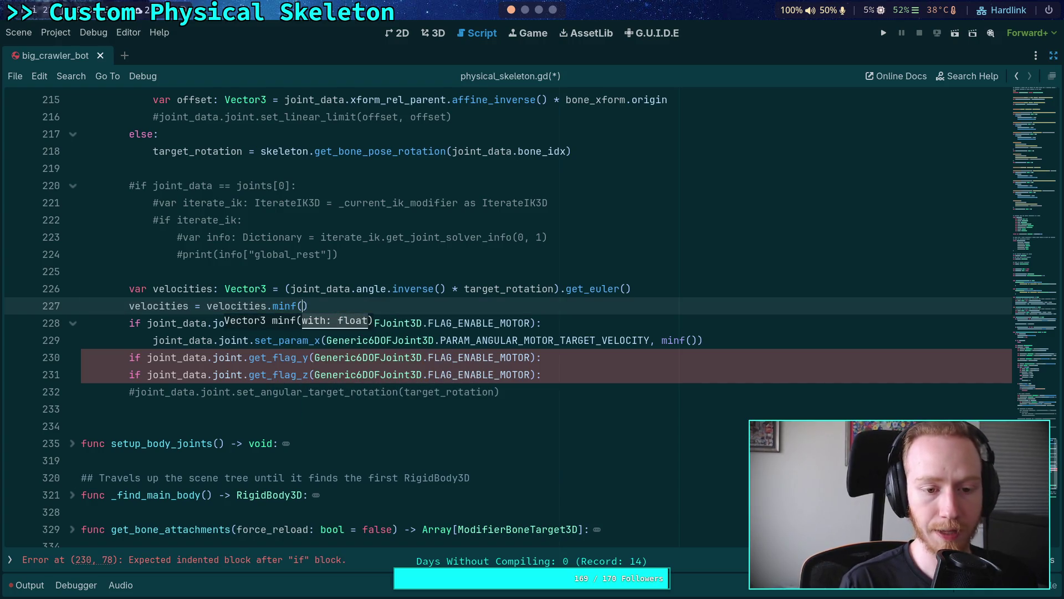
pyautogui.press('Left')
pyautogui.press('BackSpace')
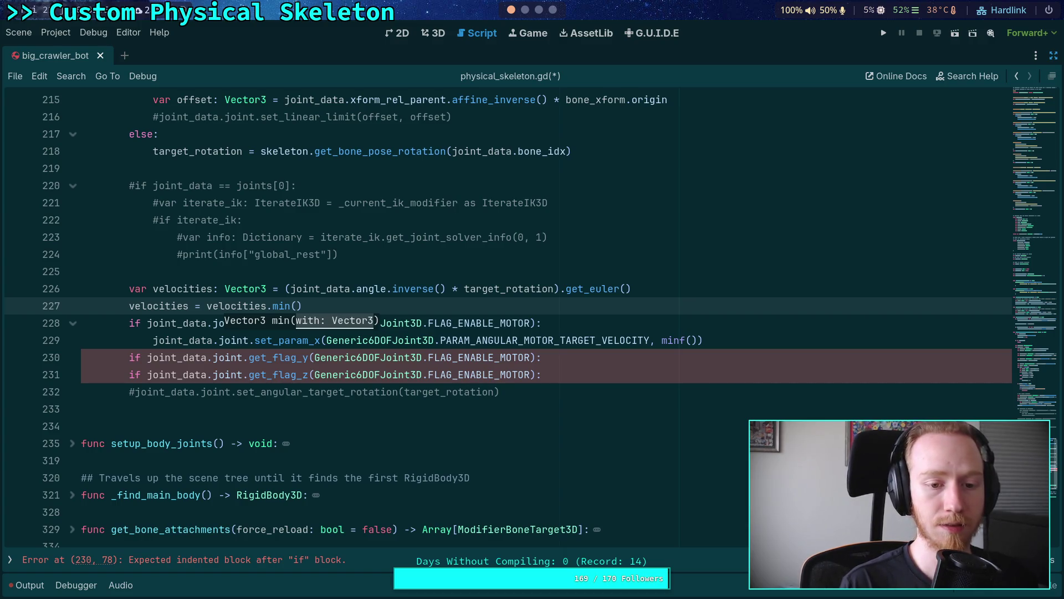
pyautogui.write('si')
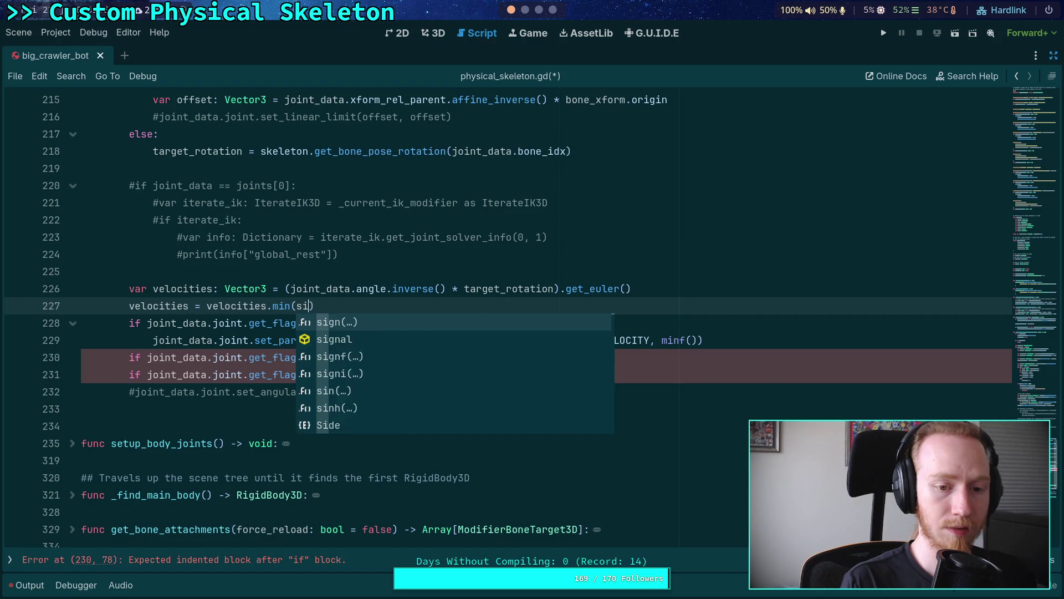
pyautogui.press('BackSpace')
pyautogui.press('BackSpace')
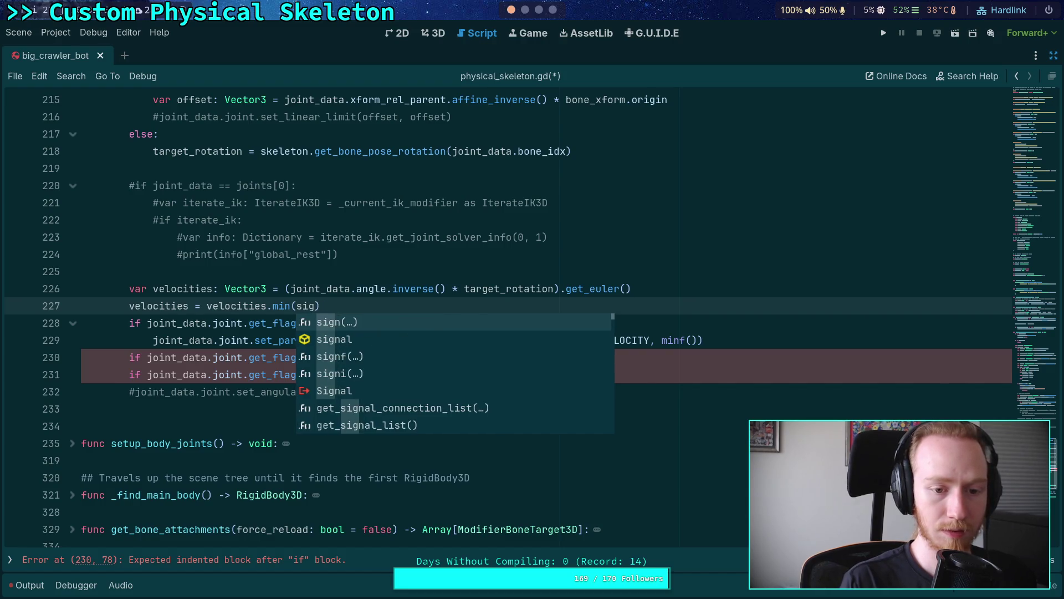
pyautogui.write('velocities.si')
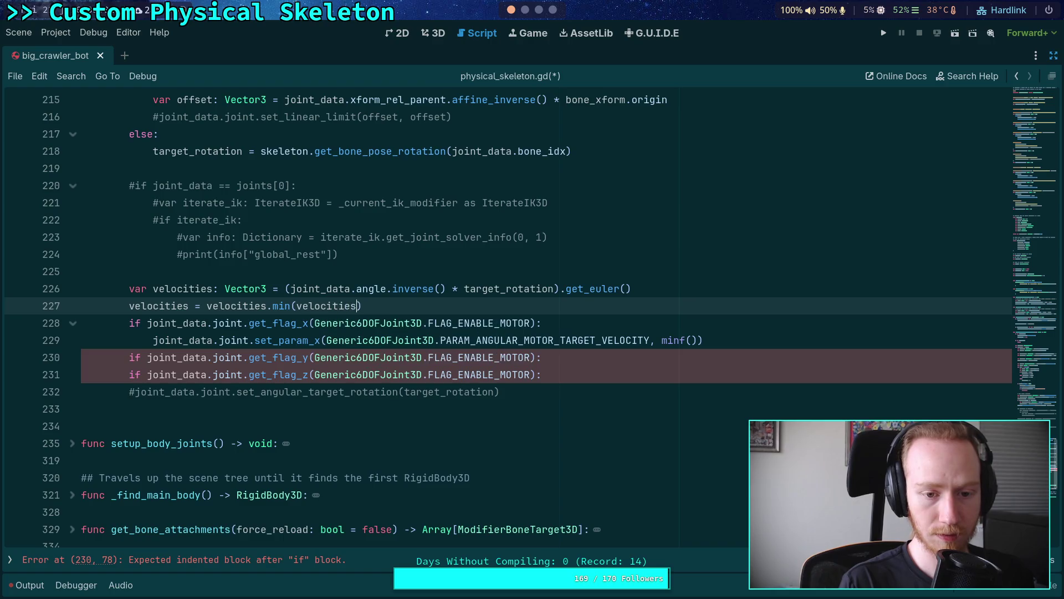
pyautogui.press('Return')
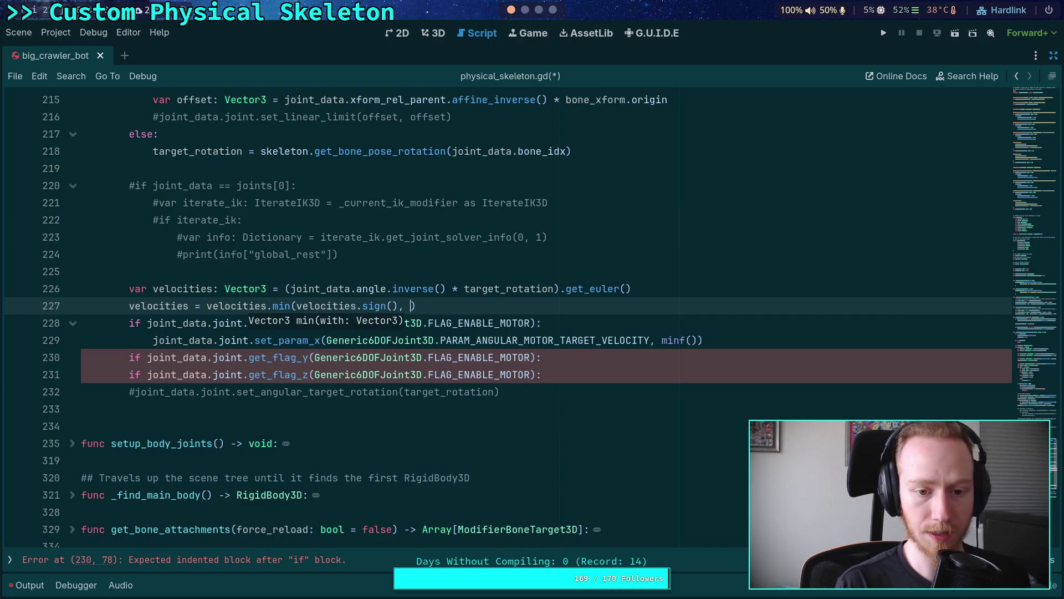
pyautogui.write(',')
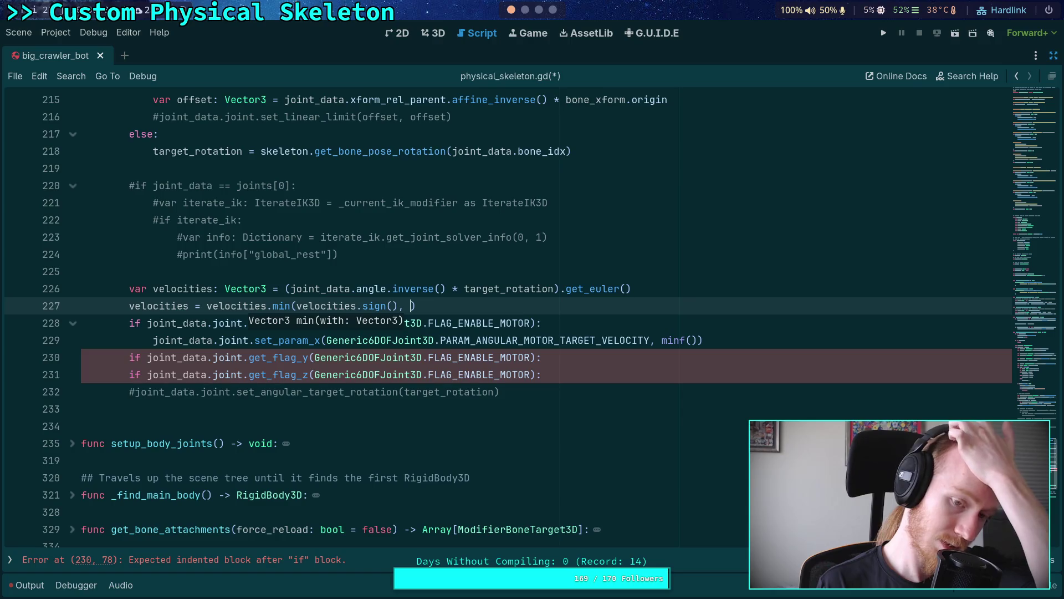
pyautogui.press('BackSpace')
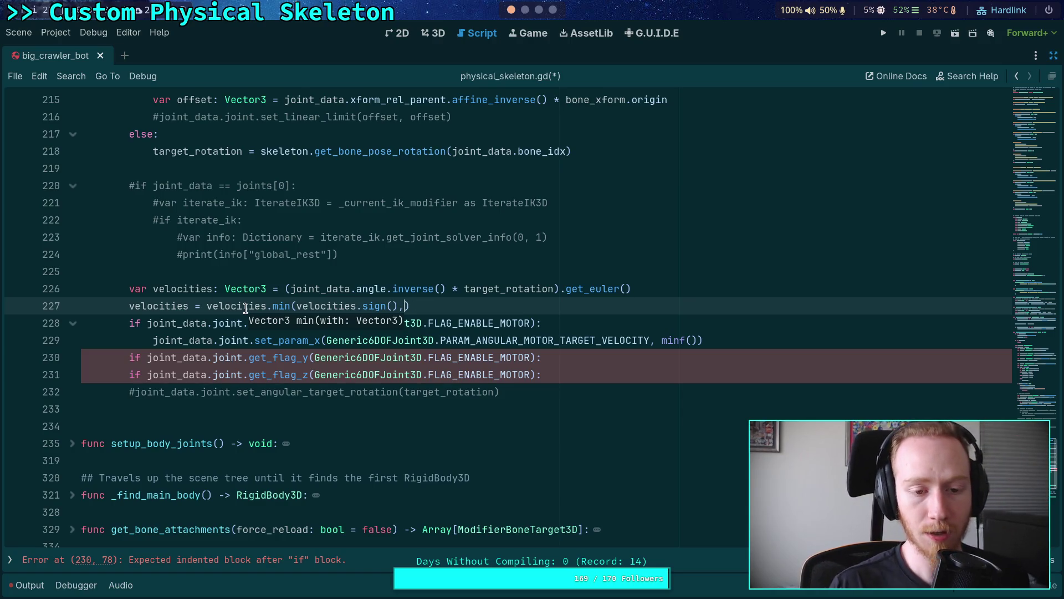
# - Complete the clamp line as velocities = velocities.sign().min(velocities.sign() * 1.0)
pyautogui.click(296, 306)
pyautogui.moveTo(296, 306); pyautogui.dragTo(206, 306)
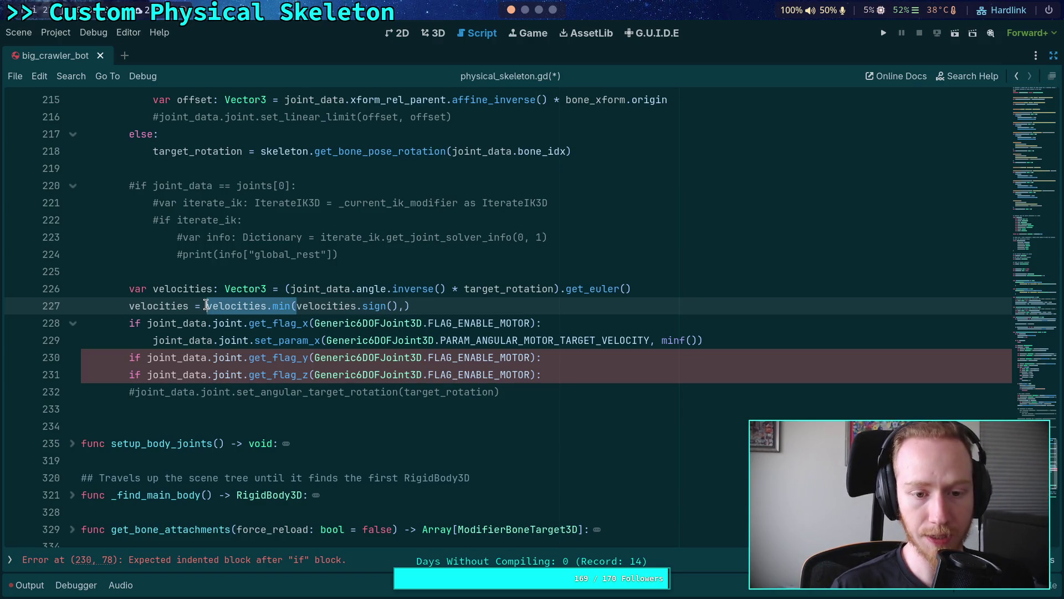
pyautogui.press('BackSpace')
pyautogui.click(410, 309)
pyautogui.press('BackSpace')
pyautogui.press('BackSpace')
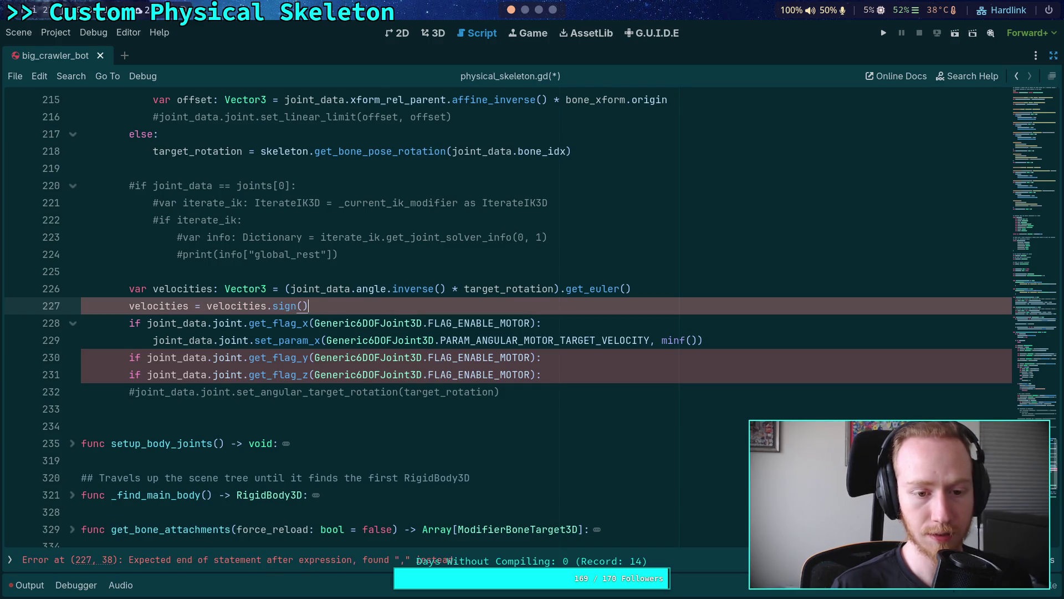
pyautogui.write('.min')
pyautogui.press('Return')
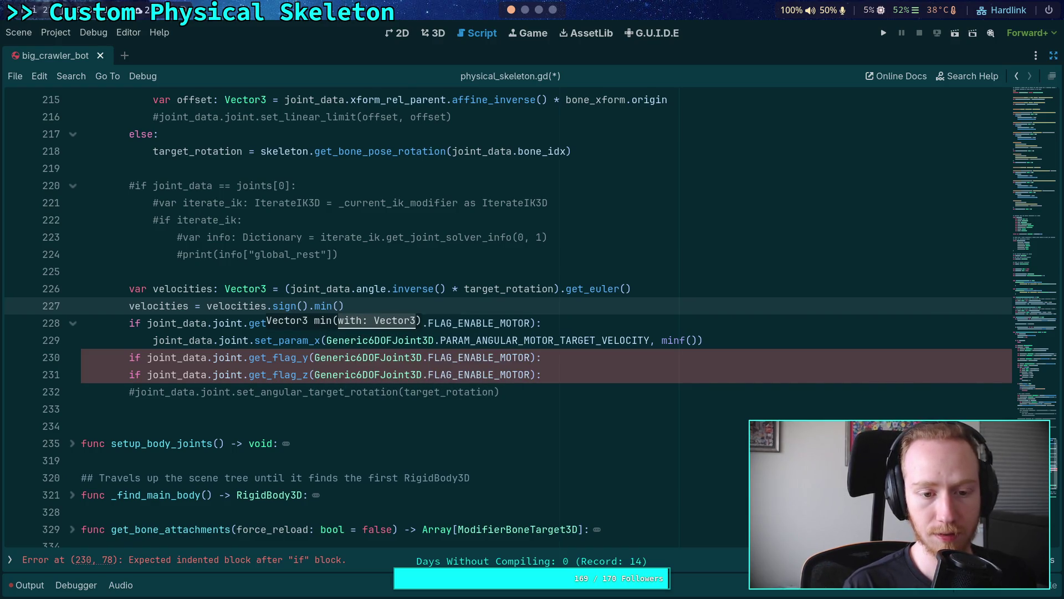
pyautogui.click(208, 308)
pyautogui.moveTo(212, 309); pyautogui.dragTo(310, 306)
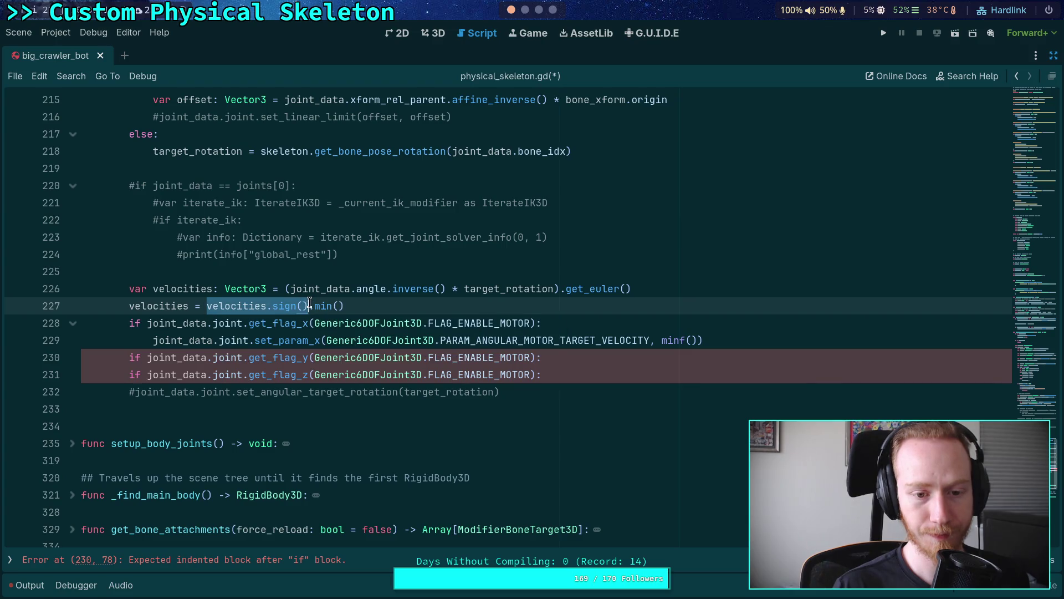
pyautogui.click(337, 306)
pyautogui.write('velocities')
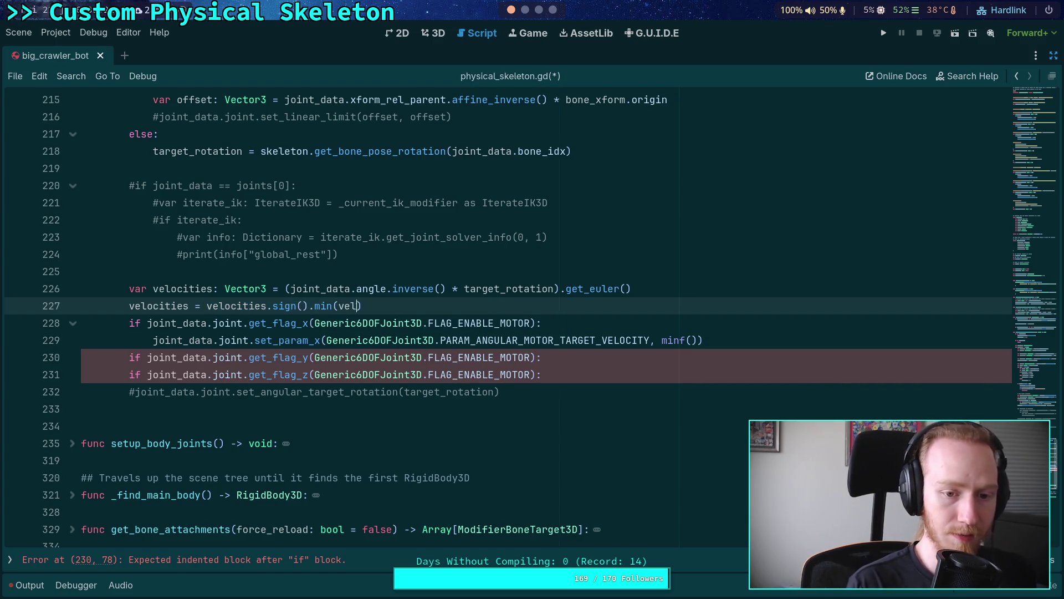
pyautogui.write('.sign()')
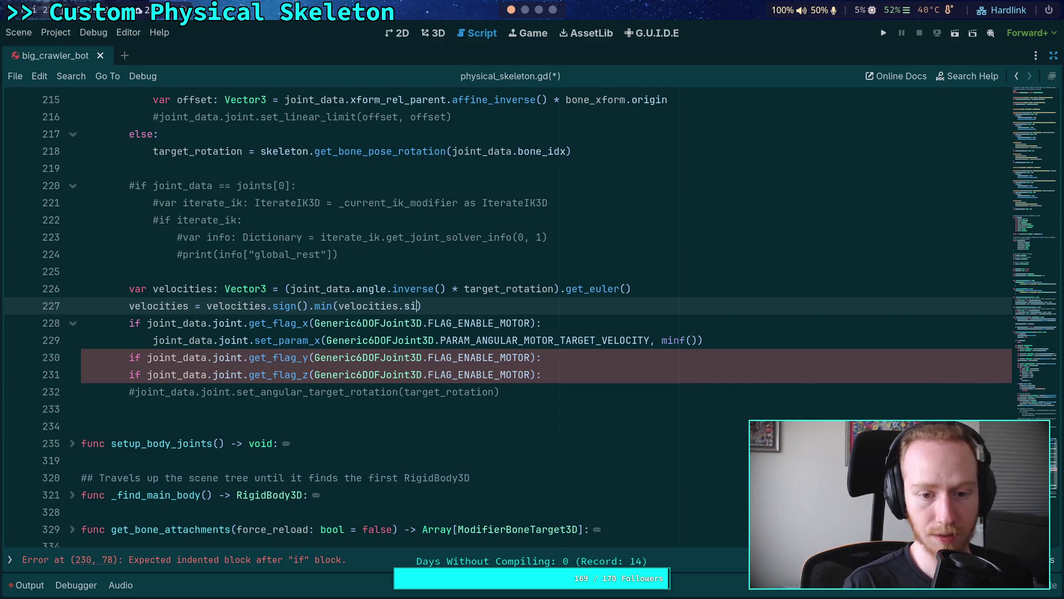
pyautogui.write(' * 1.0')
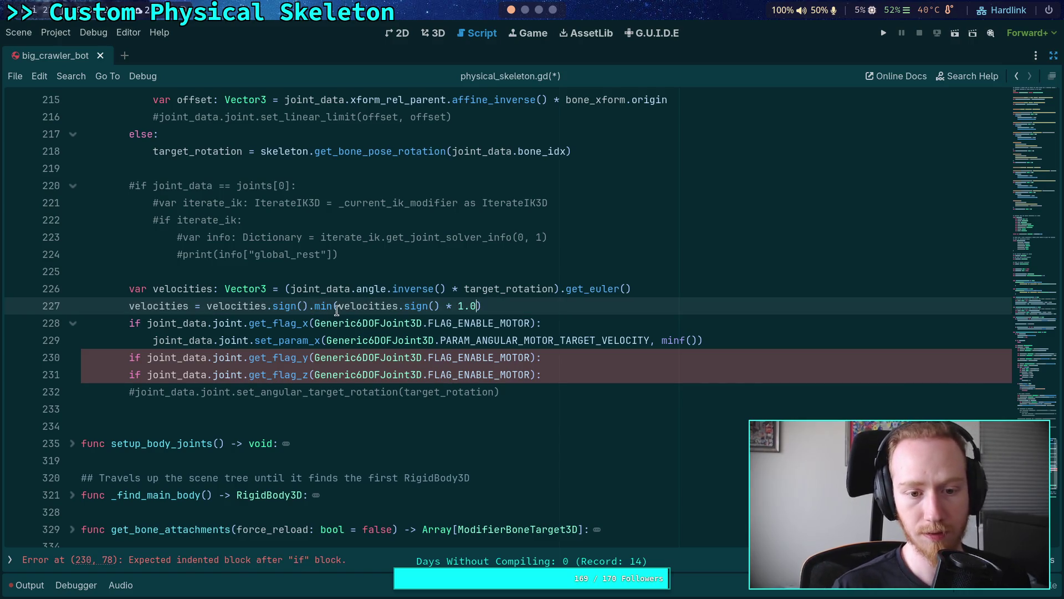
# - Declare const MAX_VELOCITY: float = 1.0 on a new line above the clamp
pyautogui.click(492, 306)
pyautogui.write('$')
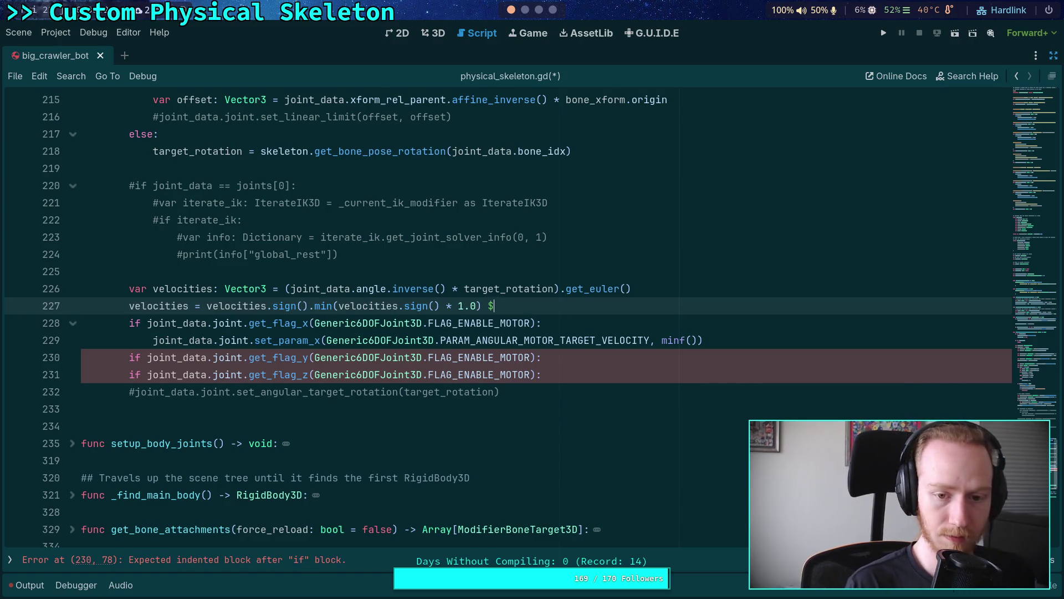
pyautogui.press('Up')
pyautogui.press('End')
pyautogui.press('Return')
pyautogui.write('co')
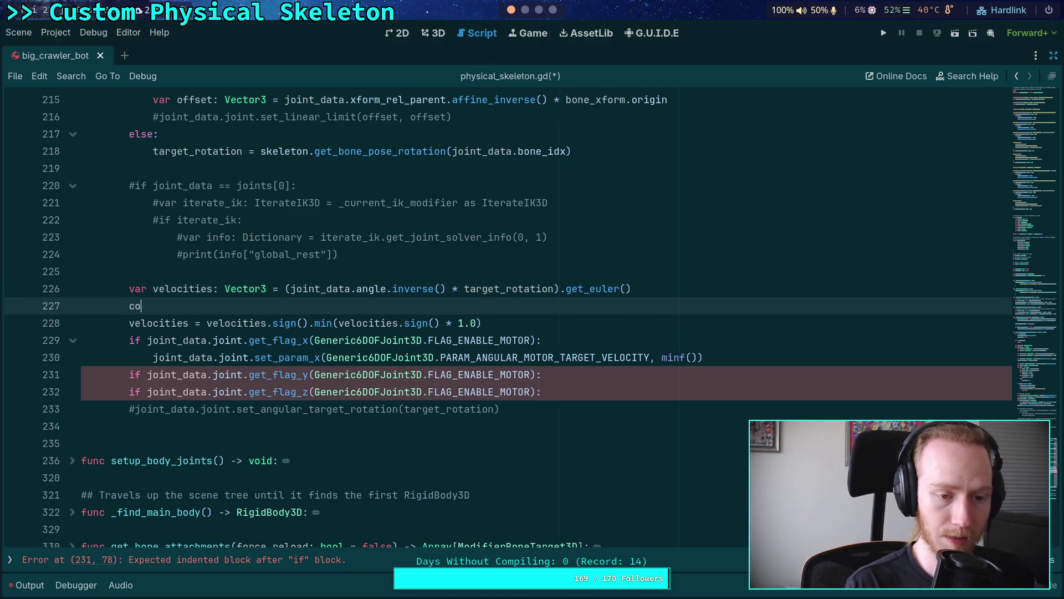
pyautogui.write('nst MAX_VEL')
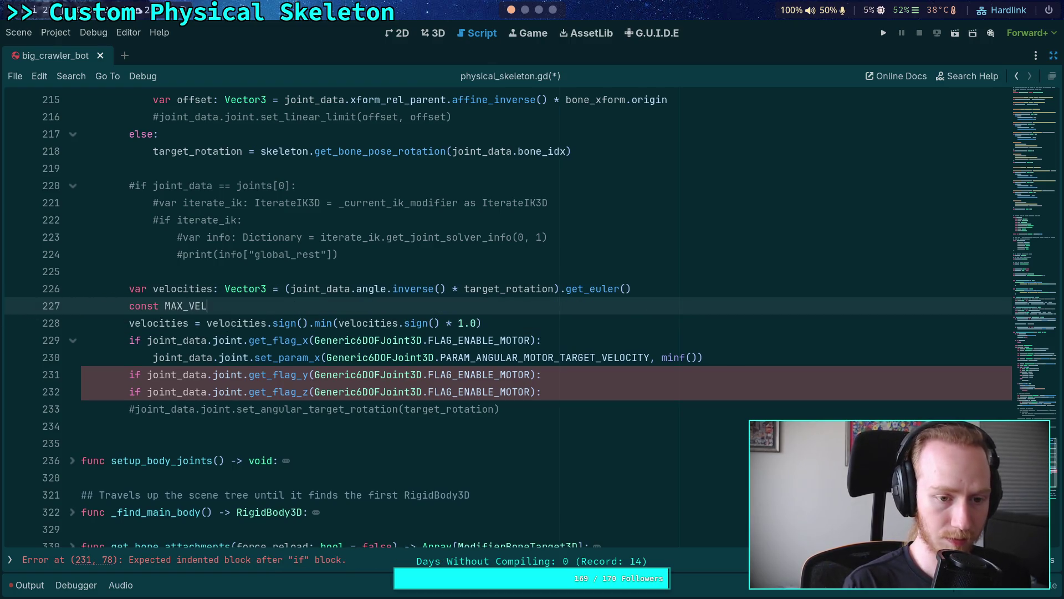
pyautogui.write('OCITY: float ')
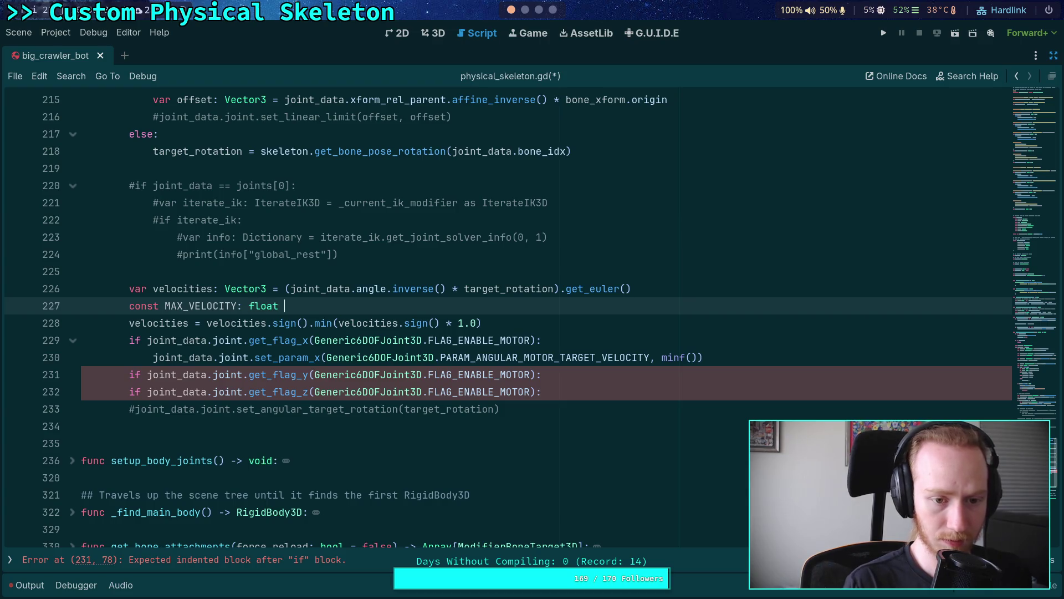
pyautogui.write('= 1.0')
# - Replace the 1.0 literal with MAX_VELOCITY, drop the first .sign() and wrap velocities in parentheses
pyautogui.moveTo(458, 323); pyautogui.dragTo(475, 323)
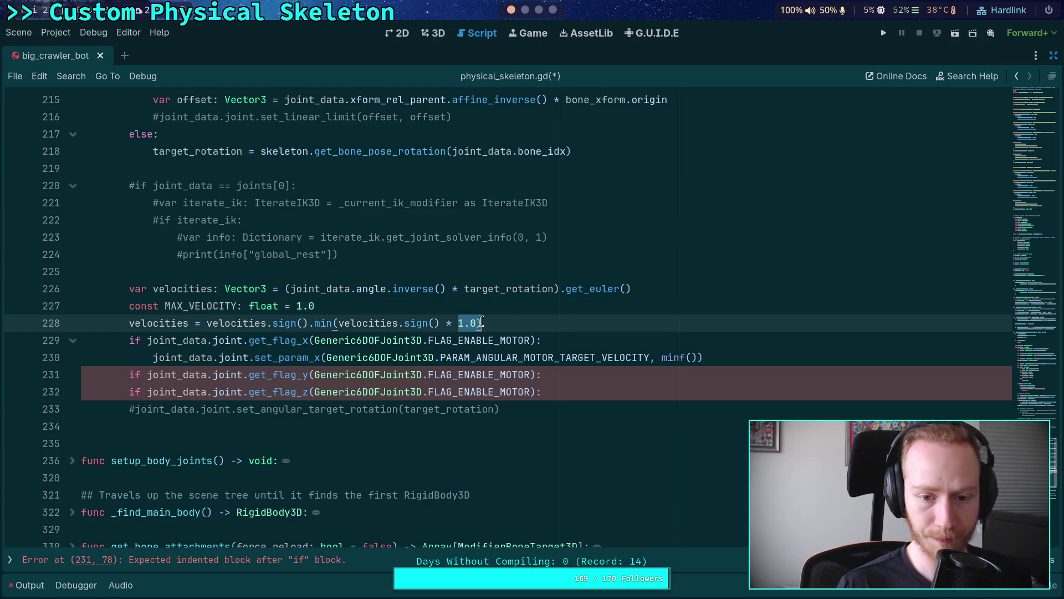
pyautogui.write('MAX_VE')
pyautogui.press('Return')
pyautogui.moveTo(308, 323); pyautogui.dragTo(266, 322)
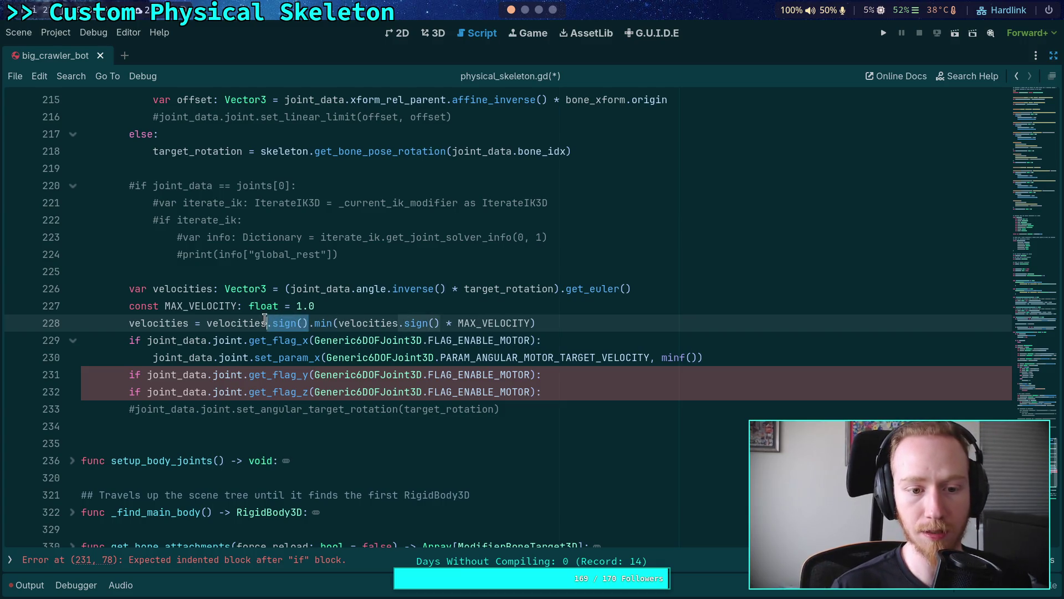
pyautogui.doubleClick(236, 322)
pyautogui.moveTo(207, 323); pyautogui.dragTo(272, 322)
pyautogui.write('(')
pyautogui.moveTo(382, 343)
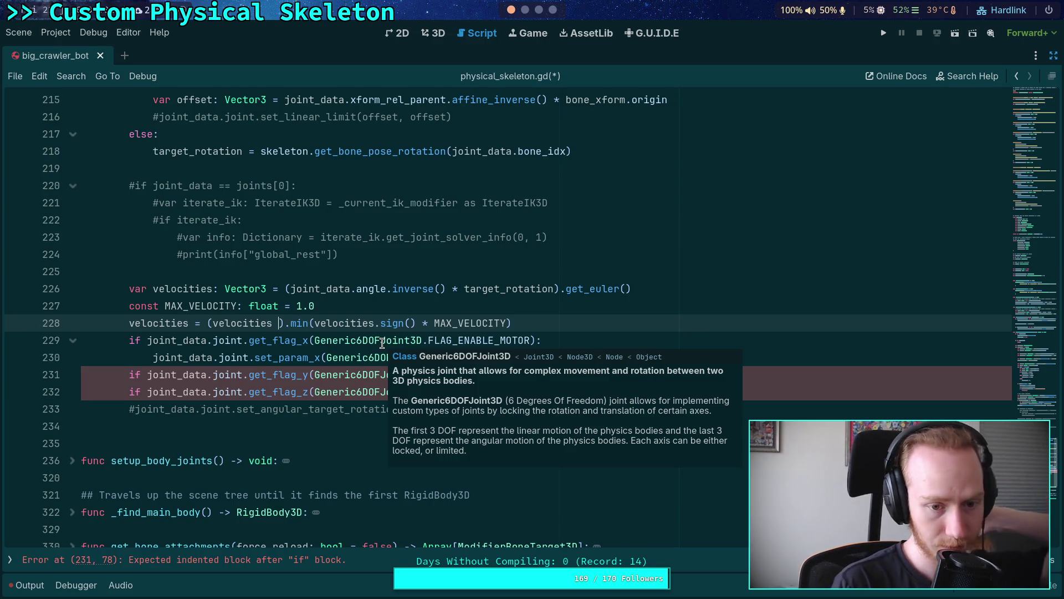
# - Begin a division after velocities inside the parentheses, leaving the divisor empty
pyautogui.write('l')
pyautogui.press('BackSpace')
pyautogui.press('BackSpace')
pyautogui.write('/')
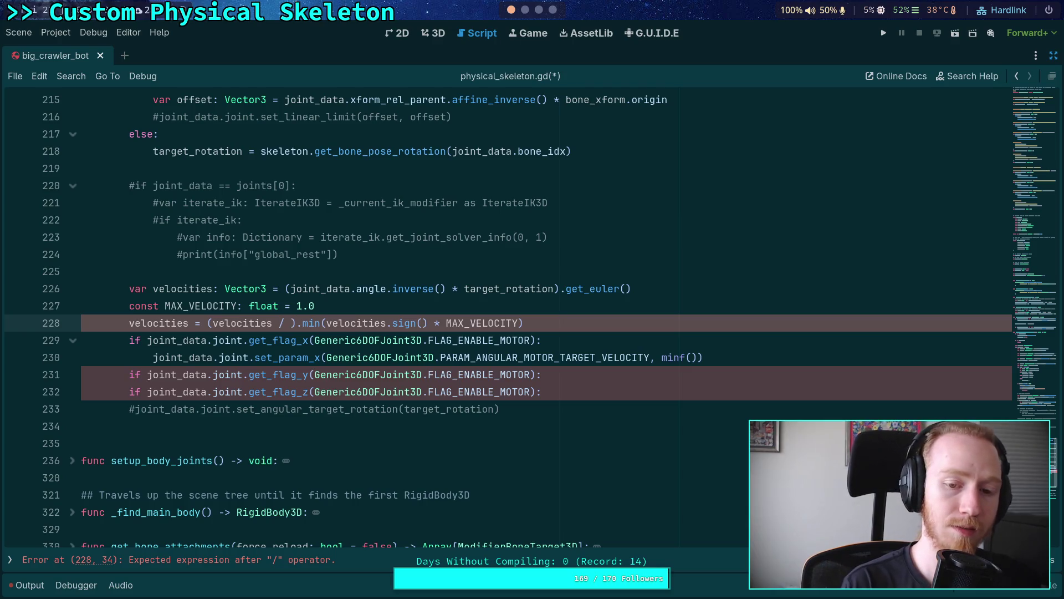
pyautogui.press('BackSpace')
pyautogui.press('BackSpace')
pyautogui.press('BackSpace')
pyautogui.write('.div')
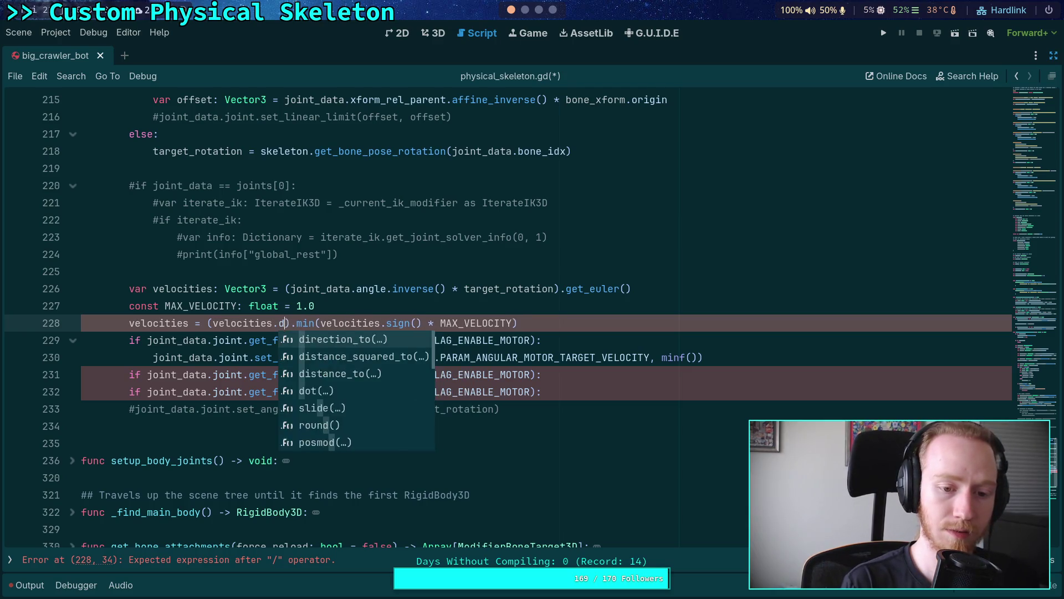
pyautogui.press('BackSpace')
pyautogui.press('BackSpace')
pyautogui.press('BackSpace')
pyautogui.write('/')
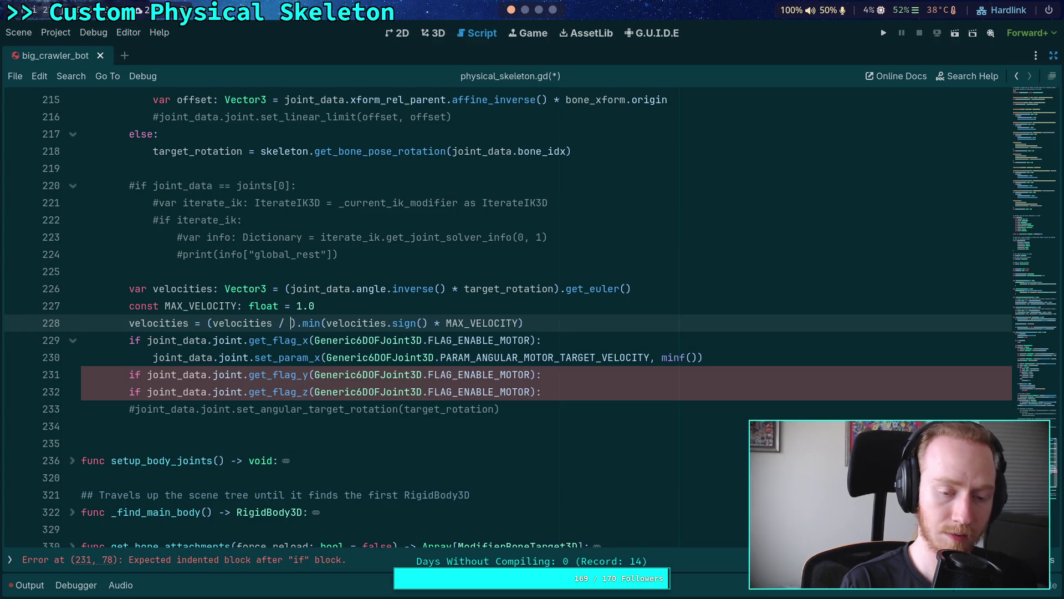
pyautogui.scroll(9, 393, 376)
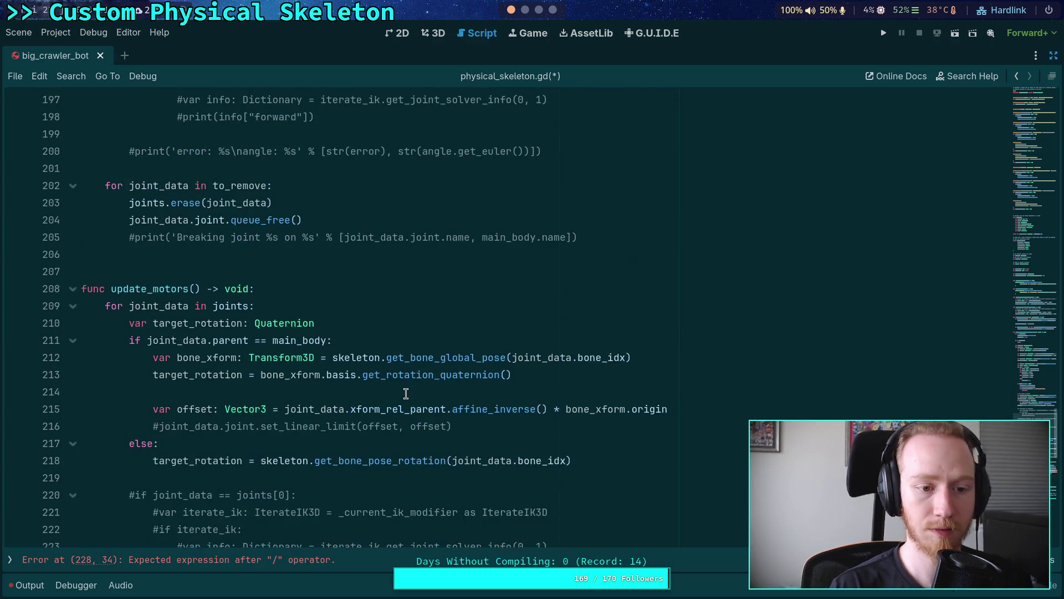
pyautogui.scroll(-5, 394, 376)
pyautogui.scroll(20, 393, 376)
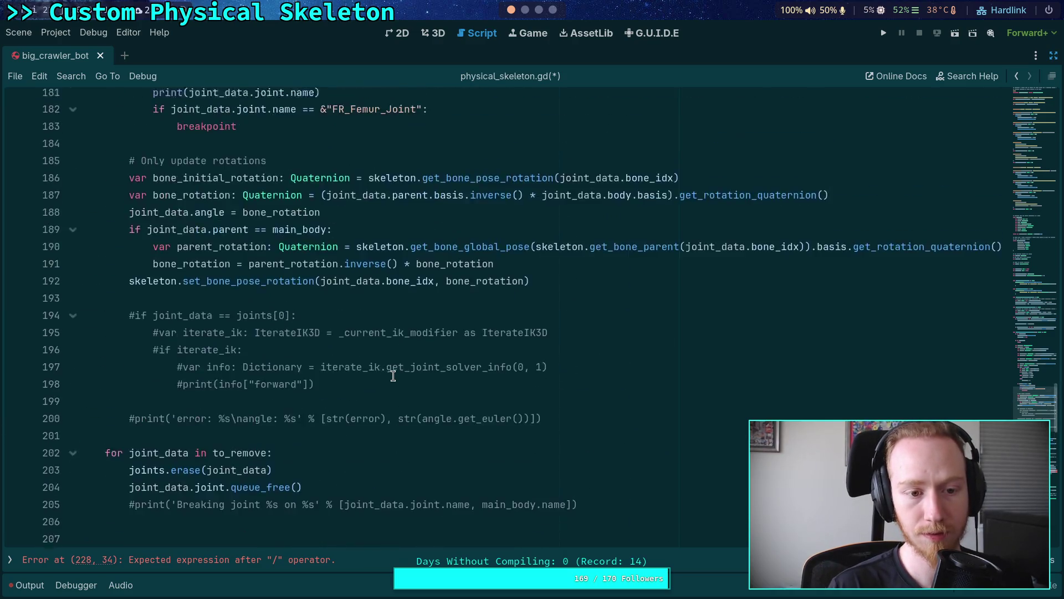
pyautogui.scroll(17, 393, 376)
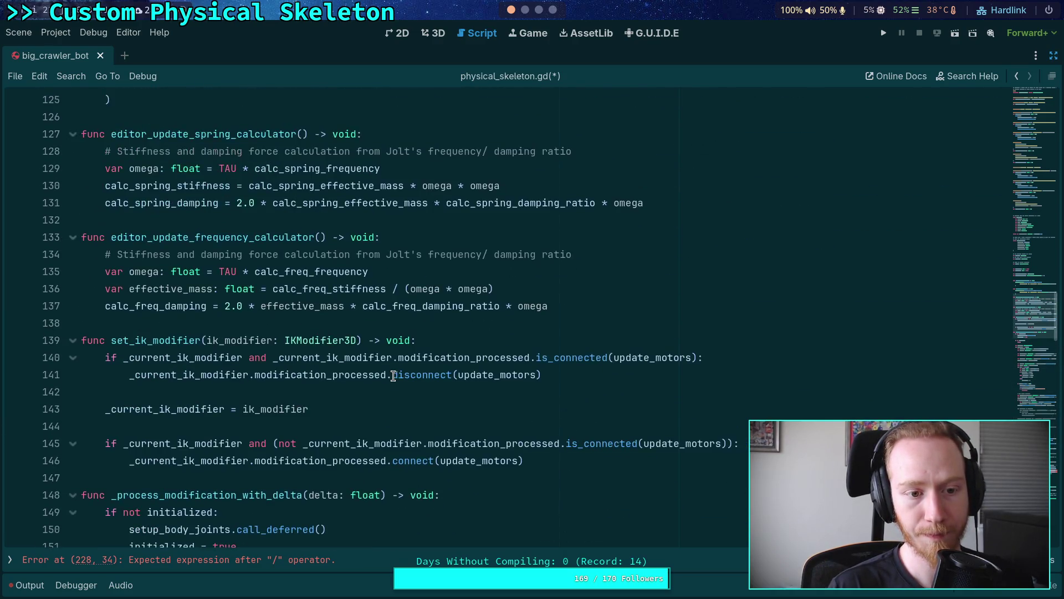
pyautogui.scroll(-7, 393, 376)
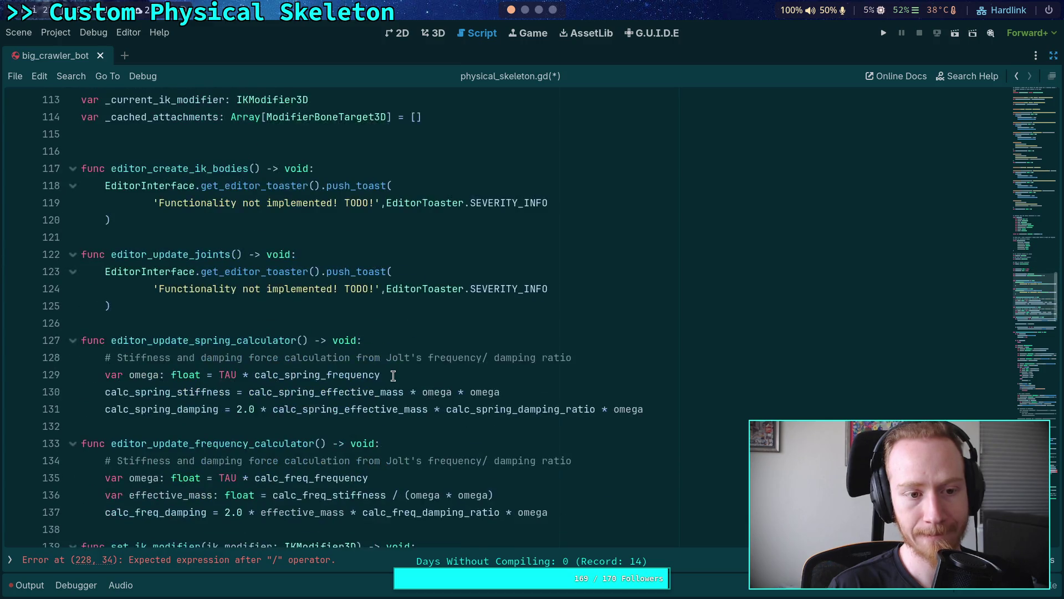
pyautogui.scroll(4, 394, 376)
pyautogui.scroll(4, 289, 453)
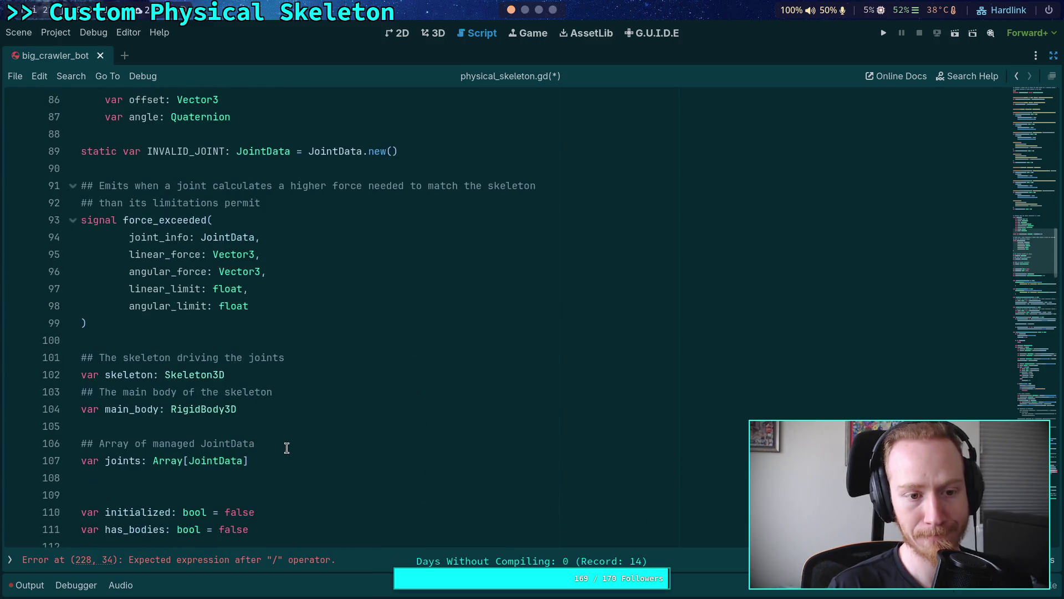
pyautogui.scroll(-14, 288, 450)
pyautogui.scroll(-3, 288, 447)
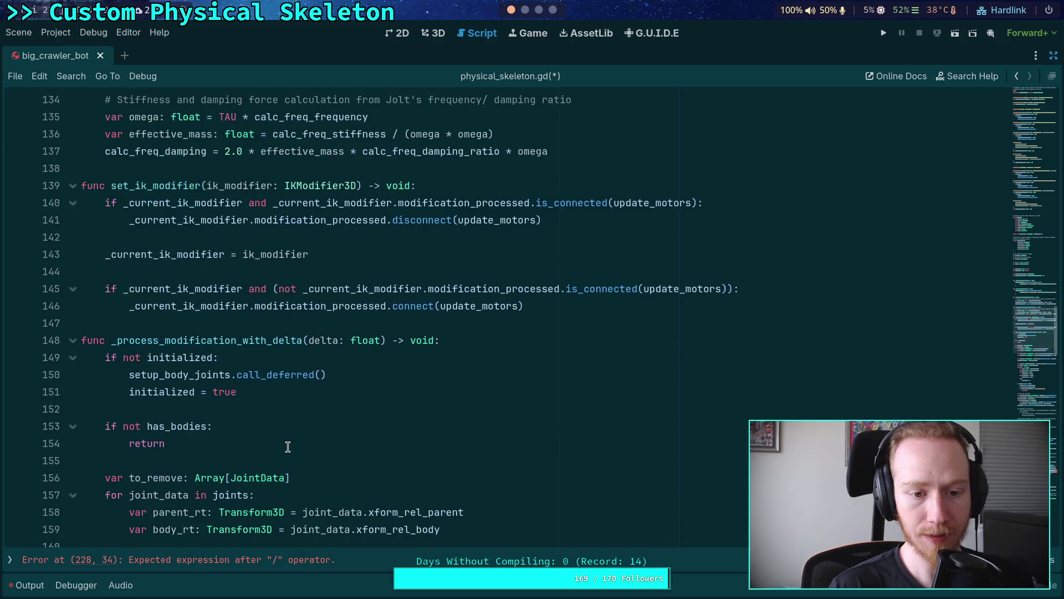
pyautogui.scroll(-2, 294, 446)
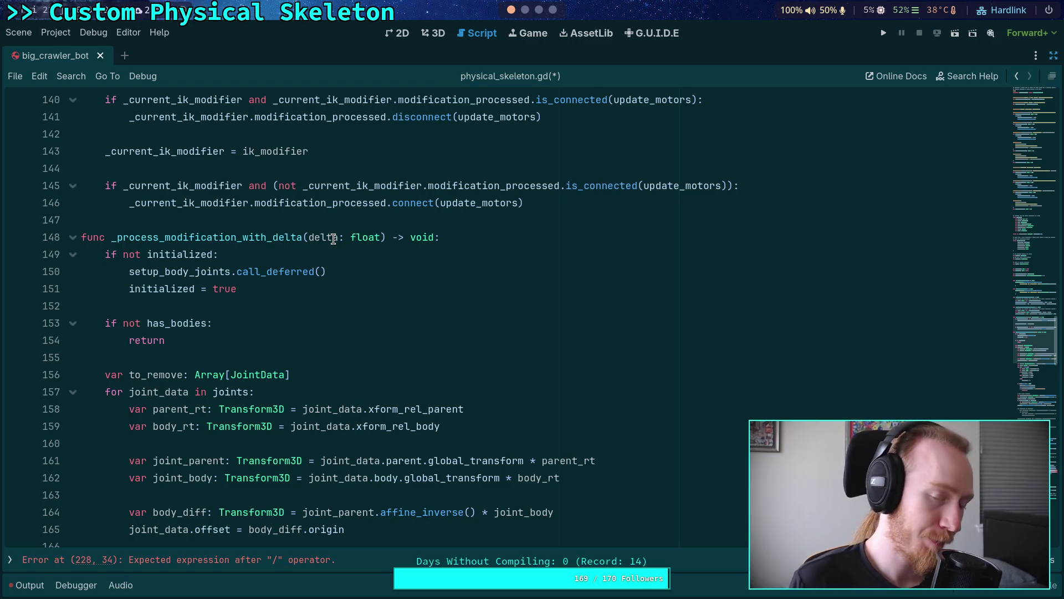
pyautogui.click(297, 358)
pyautogui.scroll(-1, 298, 357)
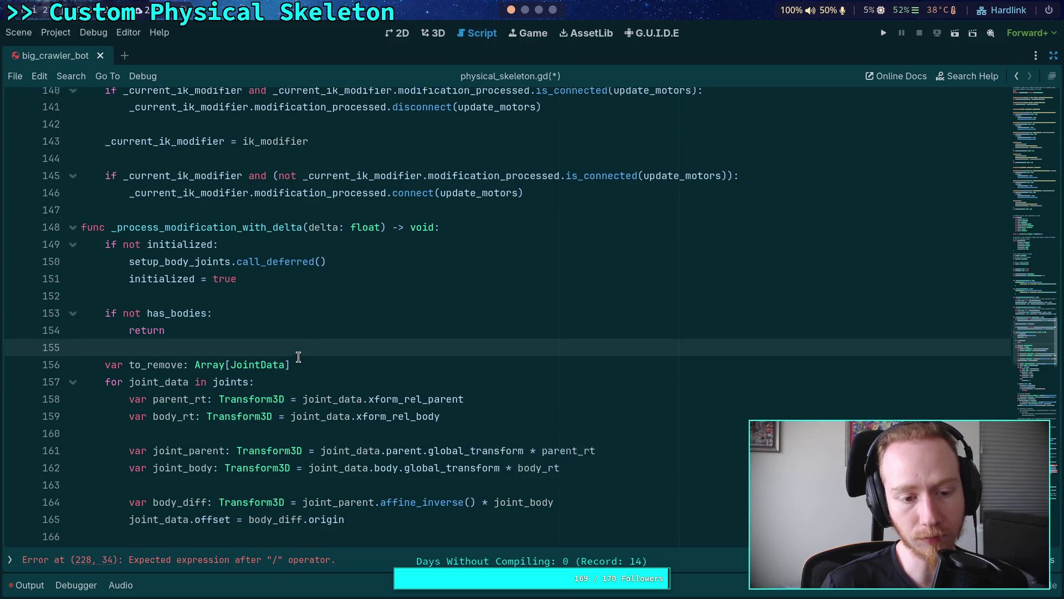
pyautogui.scroll(-2, 298, 357)
pyautogui.scroll(-6, 299, 357)
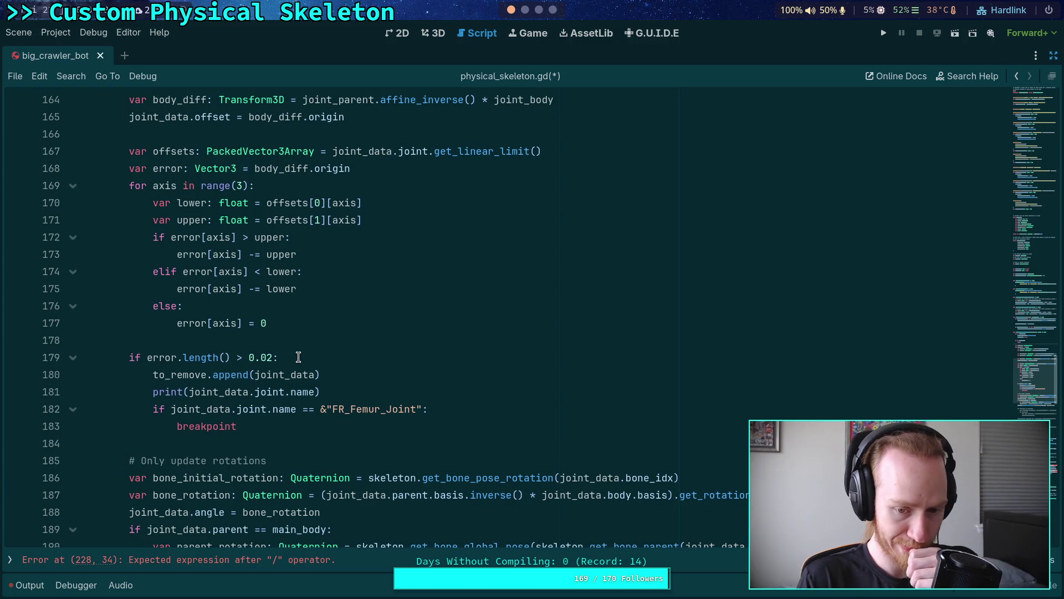
pyautogui.scroll(-13, 298, 357)
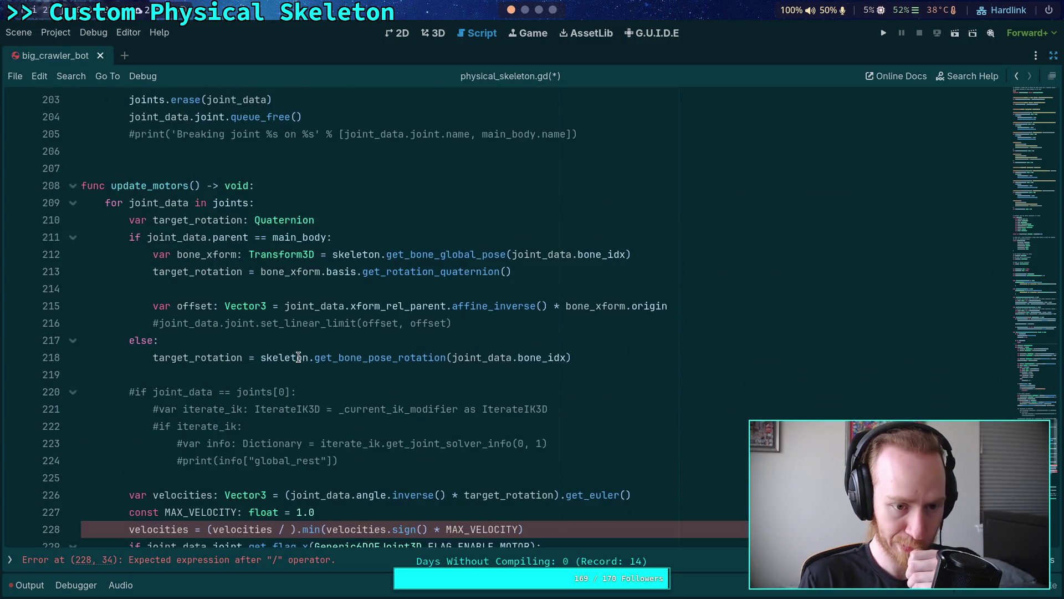
pyautogui.scroll(-3, 298, 357)
# - Divide velocities by float(Engine.physics_ticks_per_second) on line 228
pyautogui.click(290, 376)
pyautogui.write('PhysicsSer')
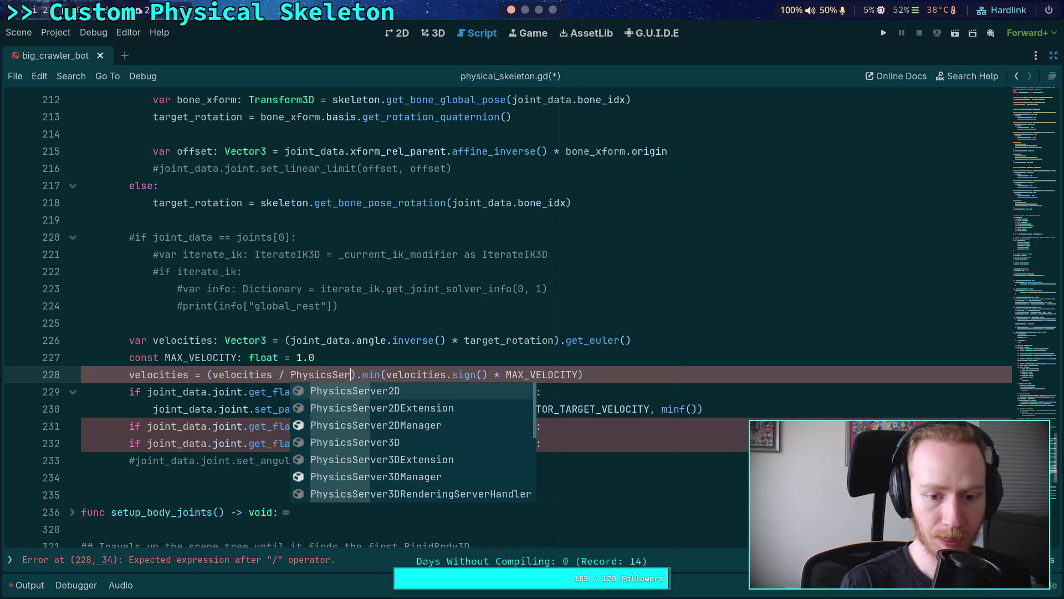
pyautogui.write('ver3D.ste')
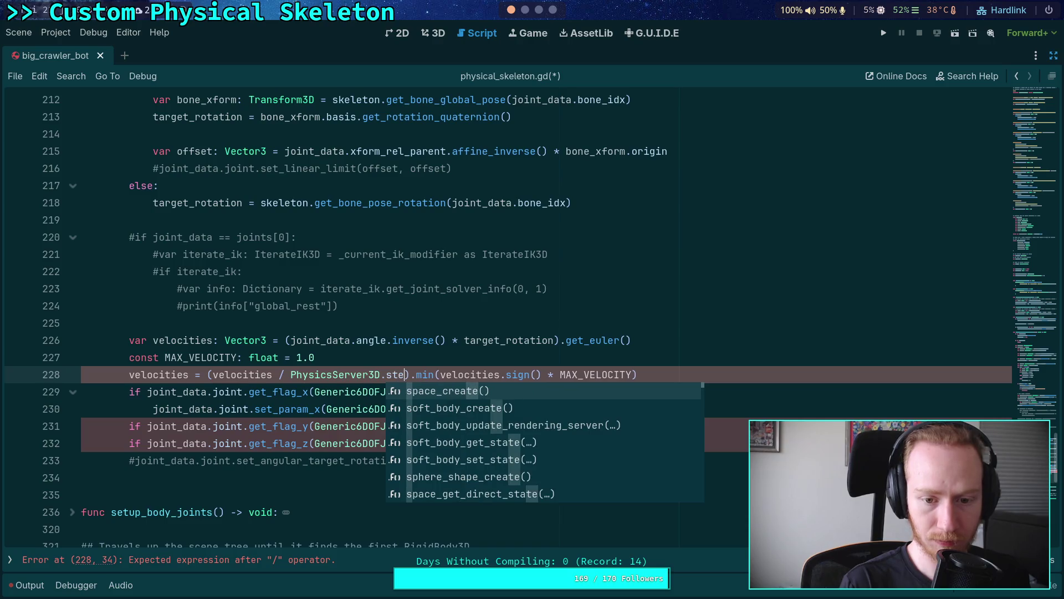
pyautogui.write('p')
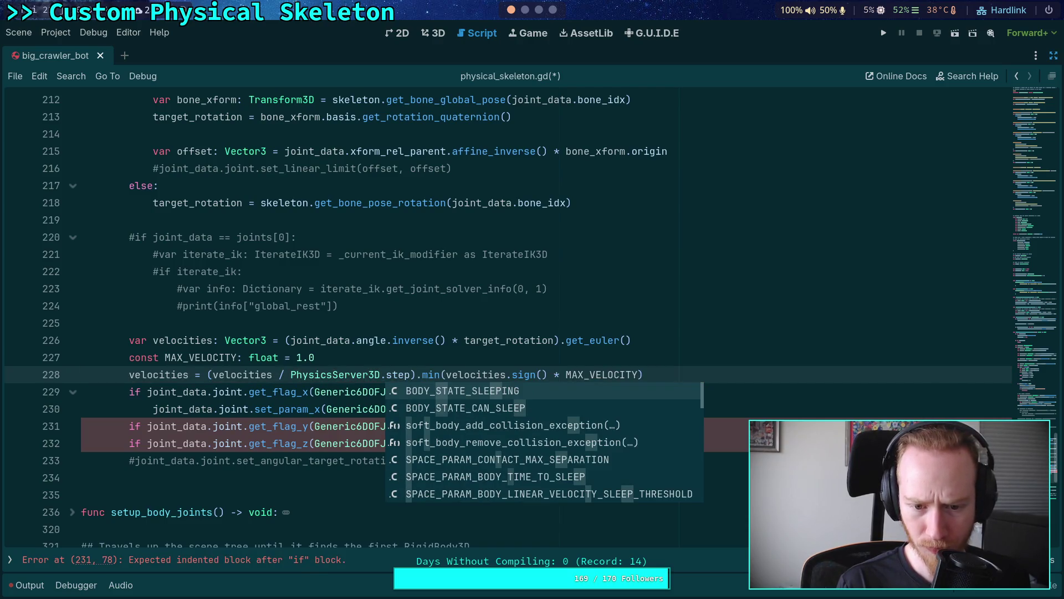
pyautogui.press('BackSpace')
pyautogui.press('BackSpace')
pyautogui.press('BackSpace')
pyautogui.write('Engine.phys')
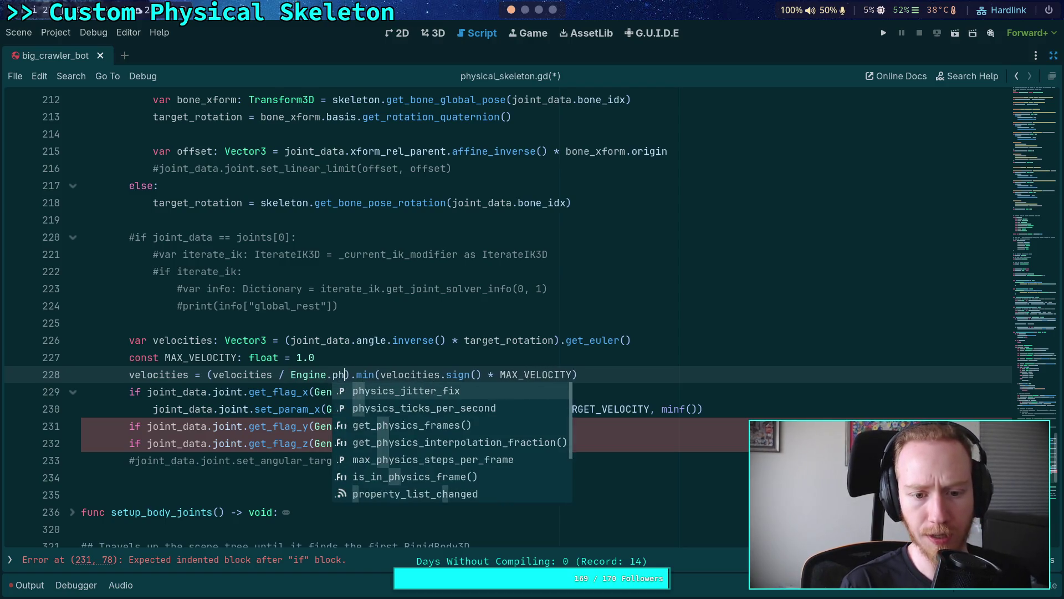
pyautogui.press('Down')
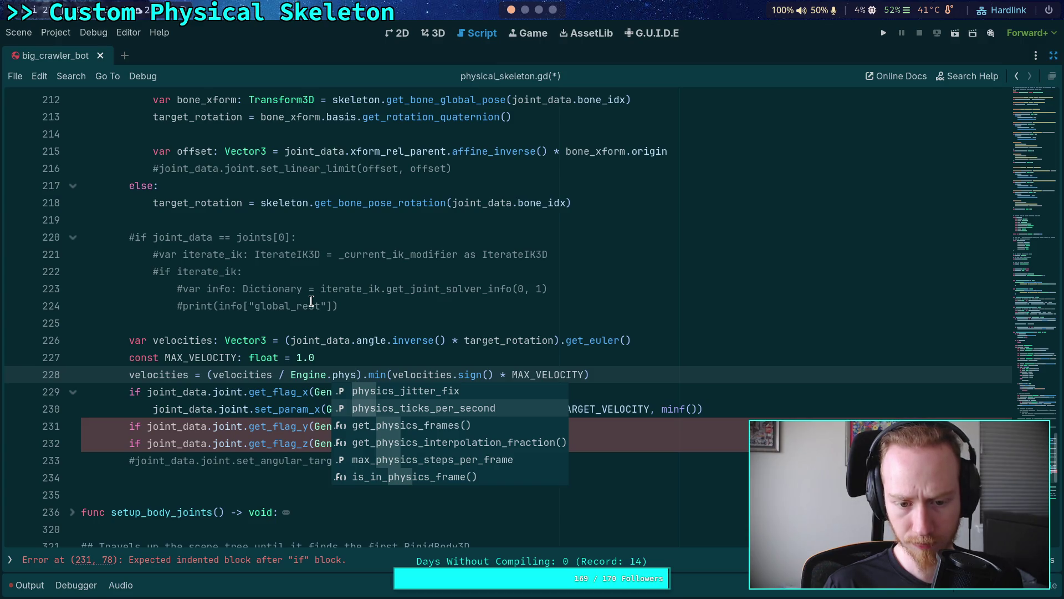
pyautogui.press('Return')
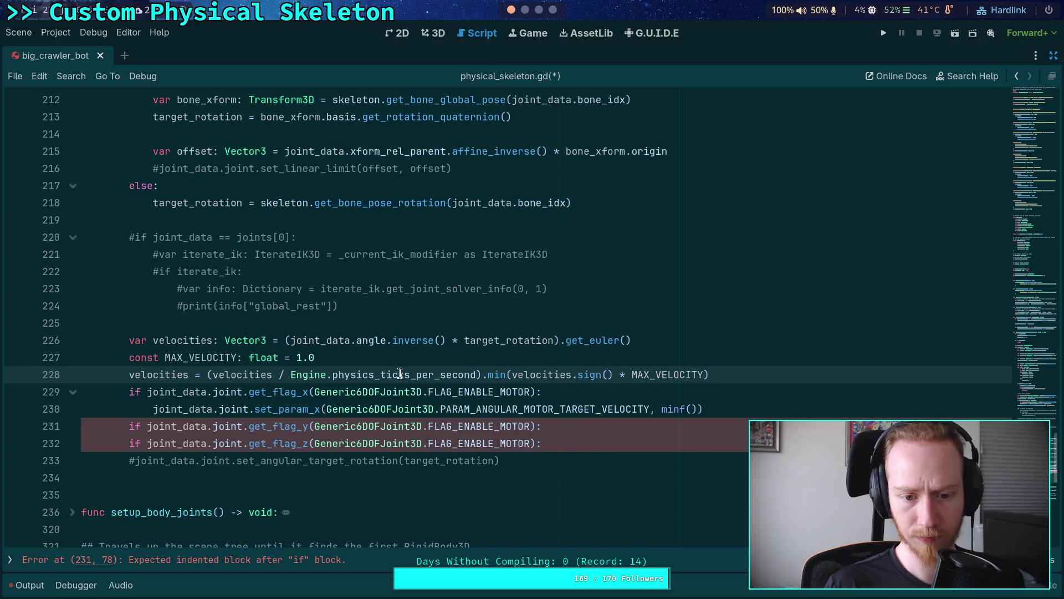
pyautogui.moveTo(399, 373)
pyautogui.click(290, 374)
pyautogui.write('float(')
pyautogui.click(512, 374)
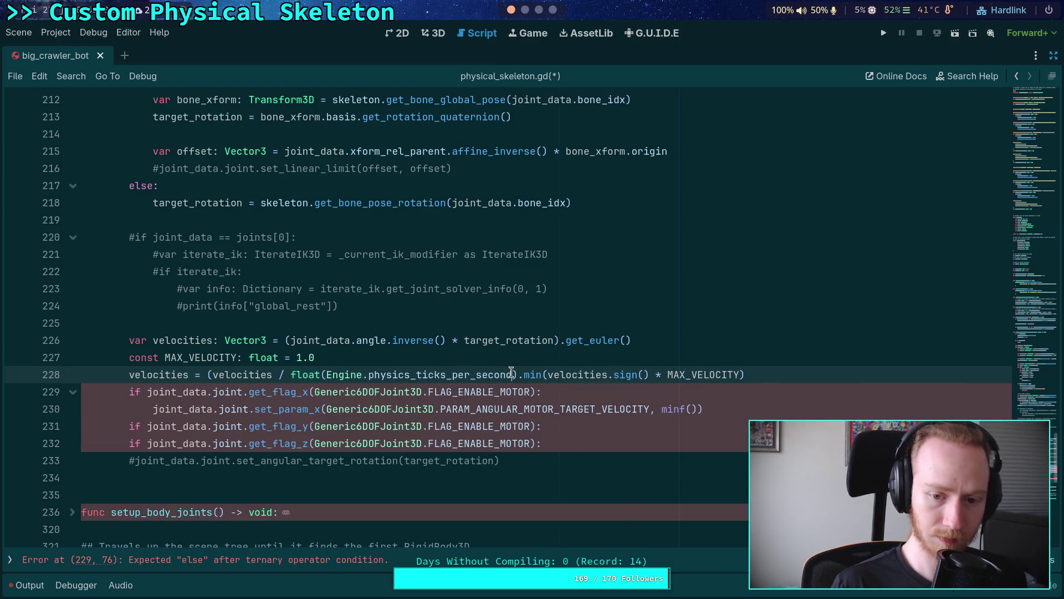
pyautogui.write(')')
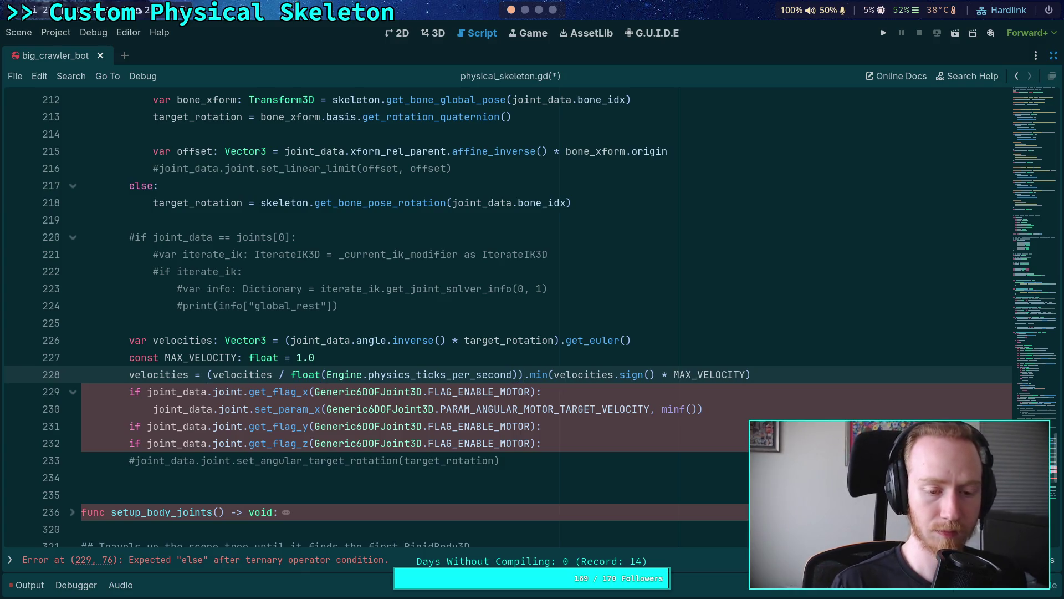
pyautogui.click(534, 462)
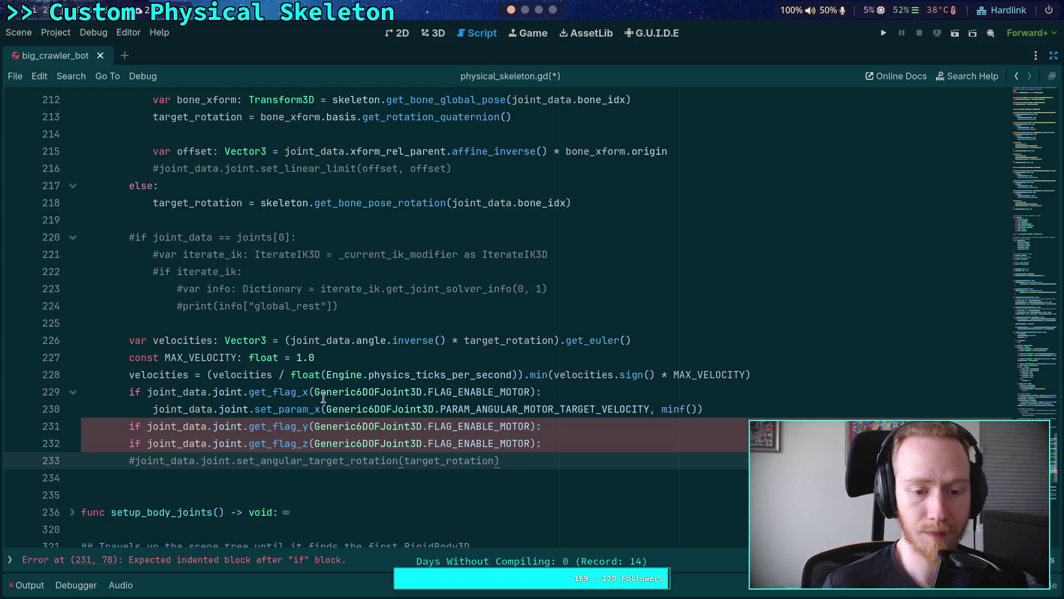
pyautogui.click(280, 374)
# - Multiply velocities by Engine.physics_ticks_per_second instead, removing the float() wrapper
pyautogui.write('*')
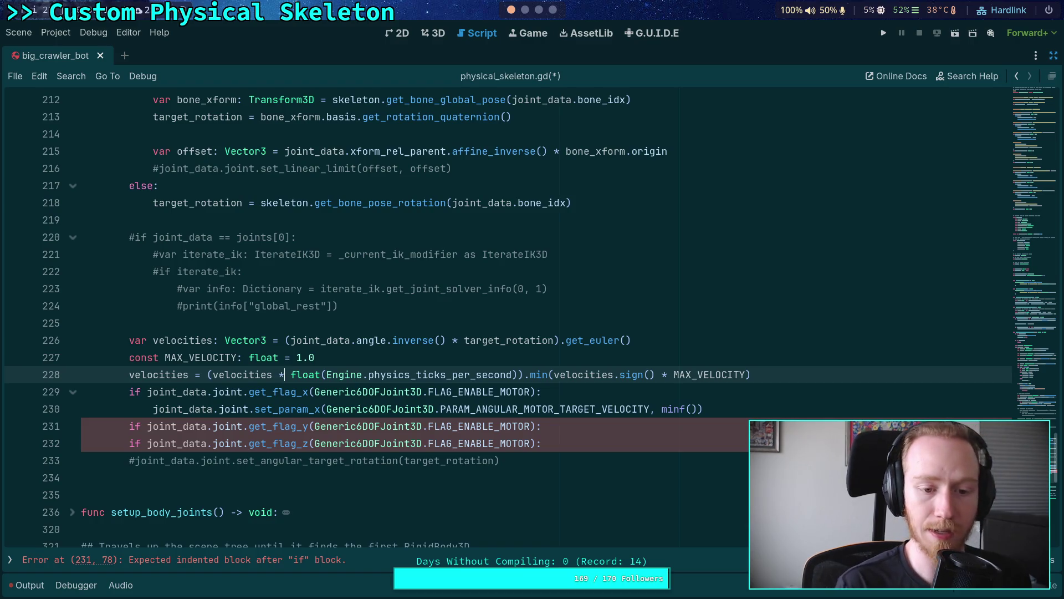
pyautogui.press('Right')
pyautogui.press('Delete')
pyautogui.press('Delete')
pyautogui.press('Delete')
pyautogui.hotkey('ctrl', 'Right')
pyautogui.hotkey('ctrl', 'Right')
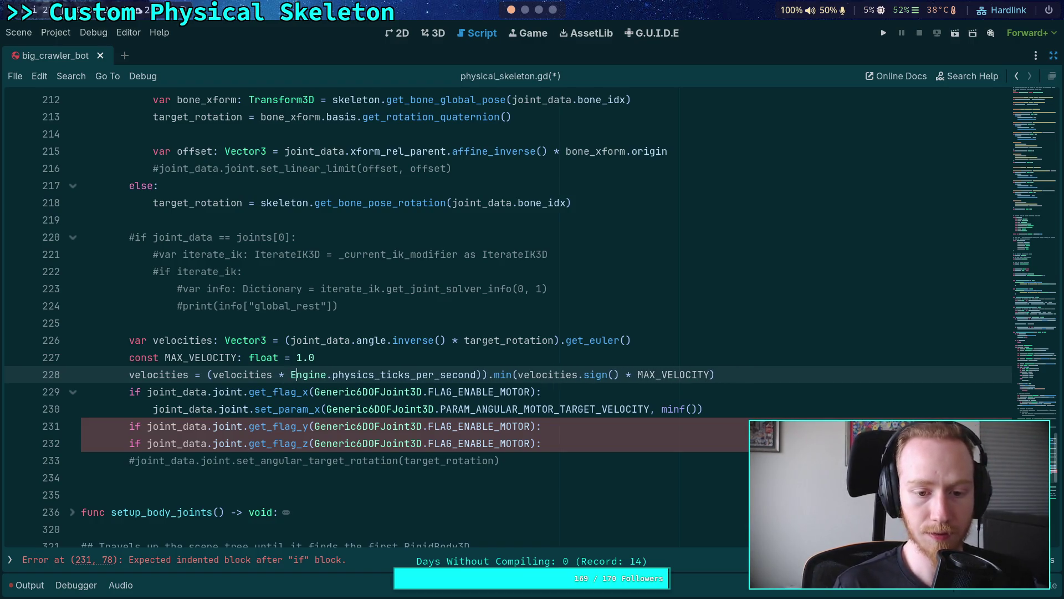
pyautogui.press('Delete')
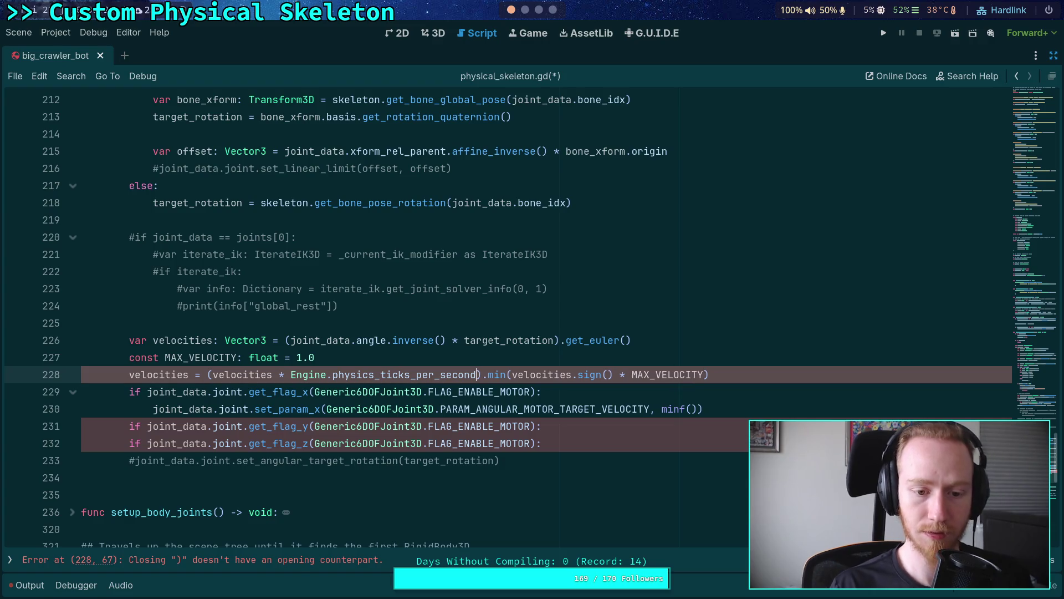
# - Switch to CharacterController.gd from the open scripts list
pyautogui.click(341, 359)
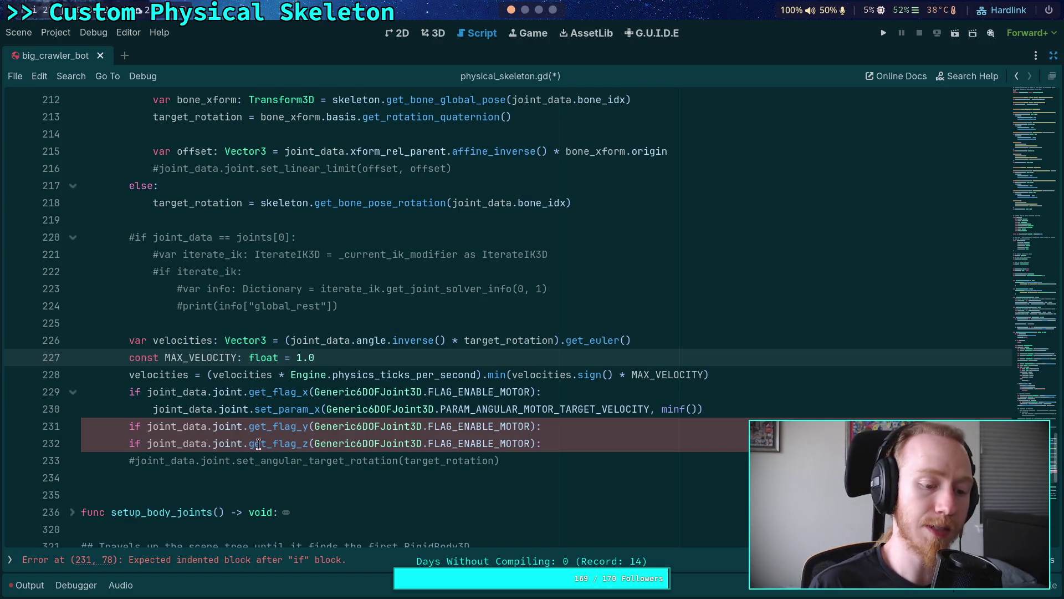
pyautogui.click(10, 559)
pyautogui.click(102, 158)
pyautogui.scroll(10, 551, 355)
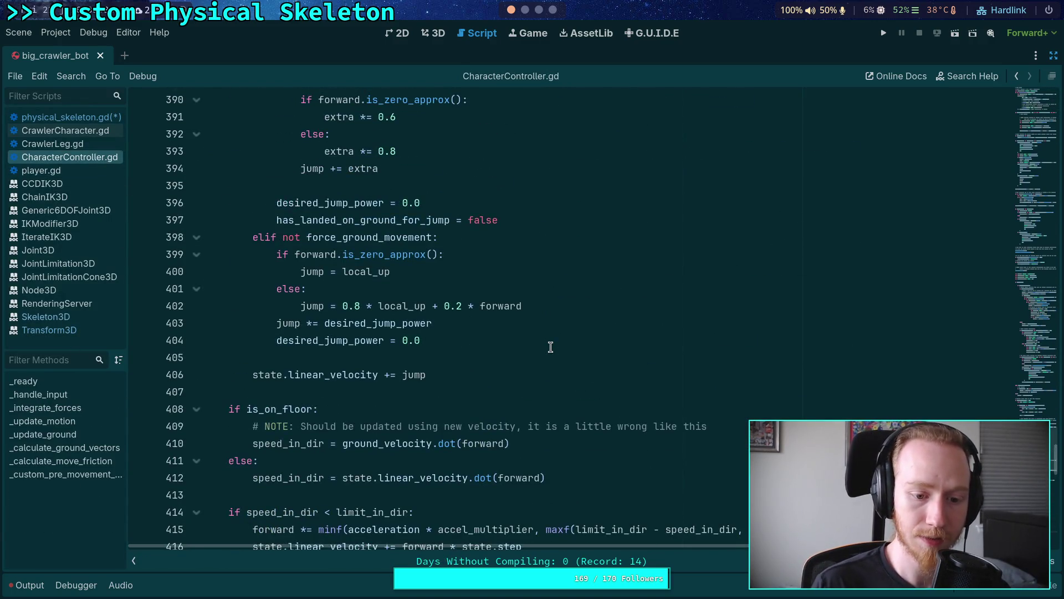
pyautogui.scroll(-2, 550, 347)
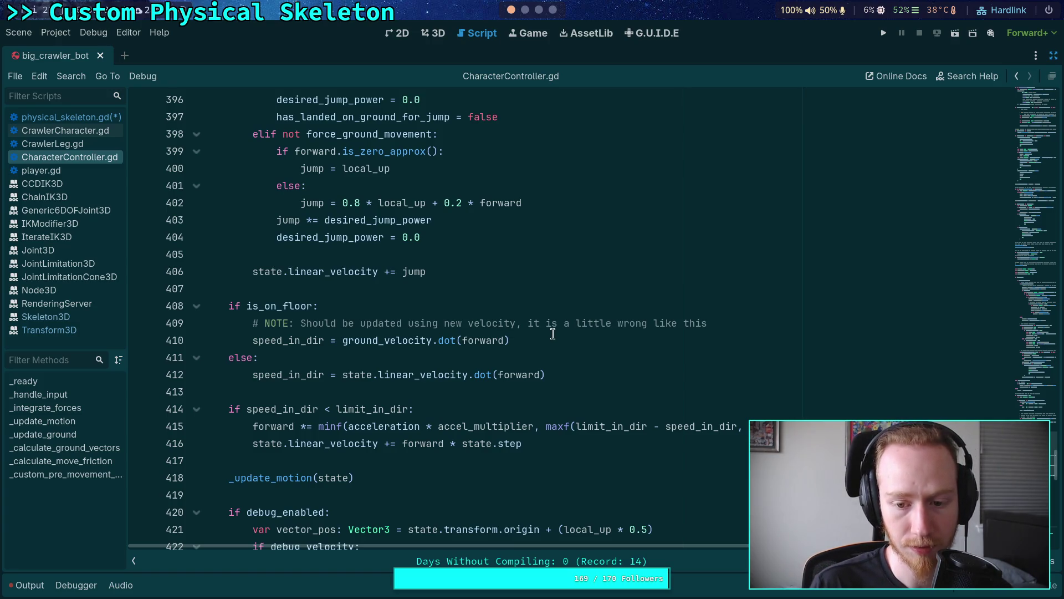
pyautogui.click(444, 426)
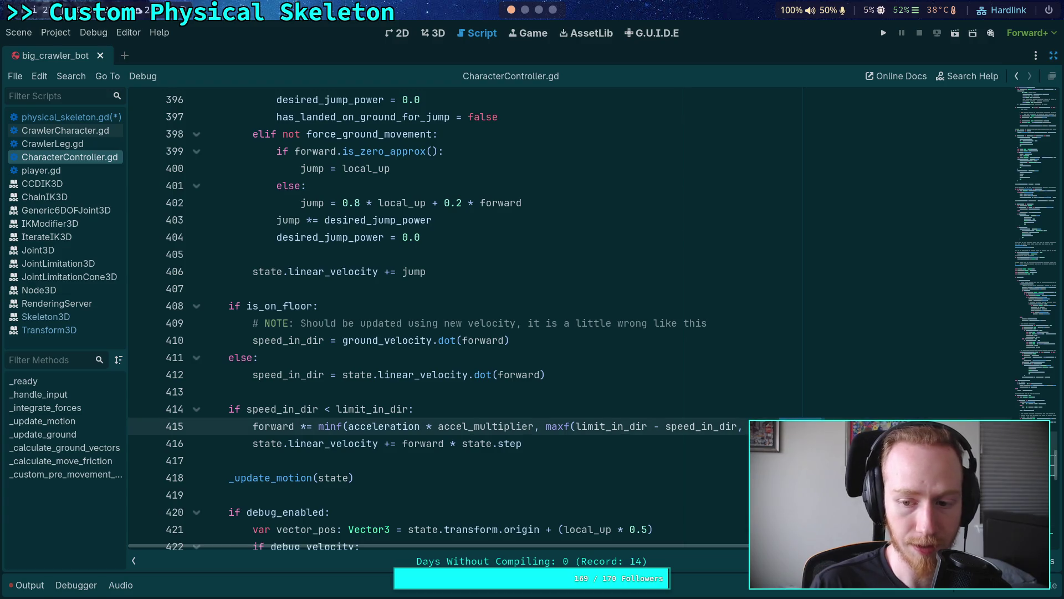
pyautogui.click(675, 407)
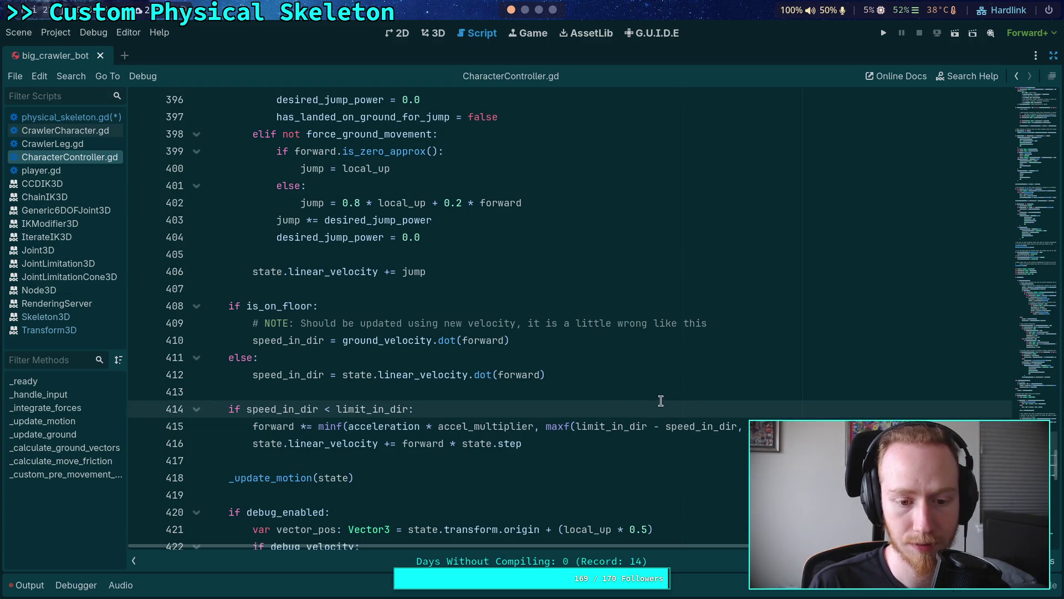
pyautogui.scroll(8, 619, 400)
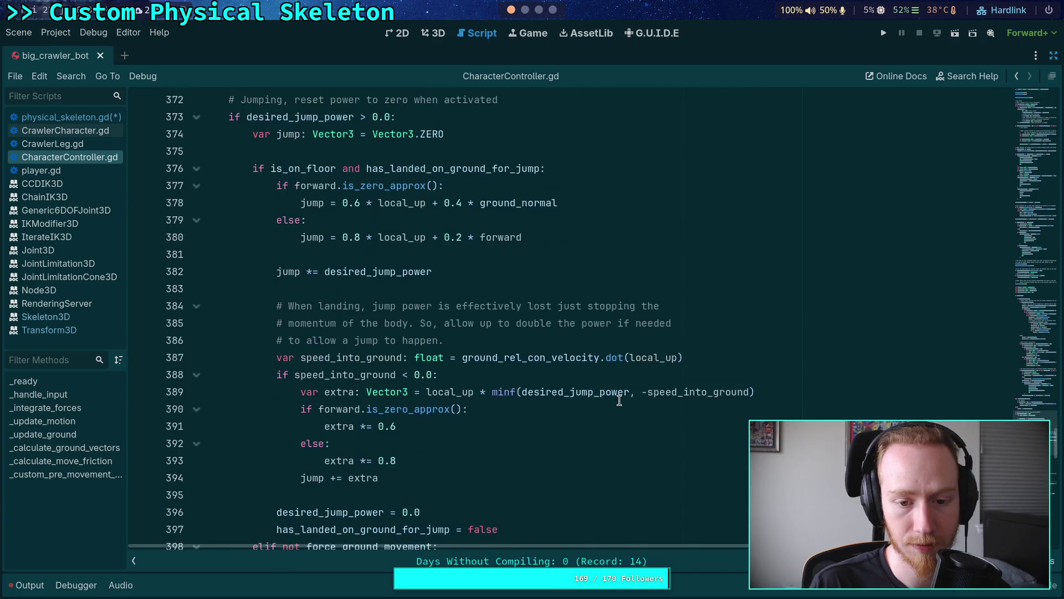
pyautogui.scroll(9, 570, 413)
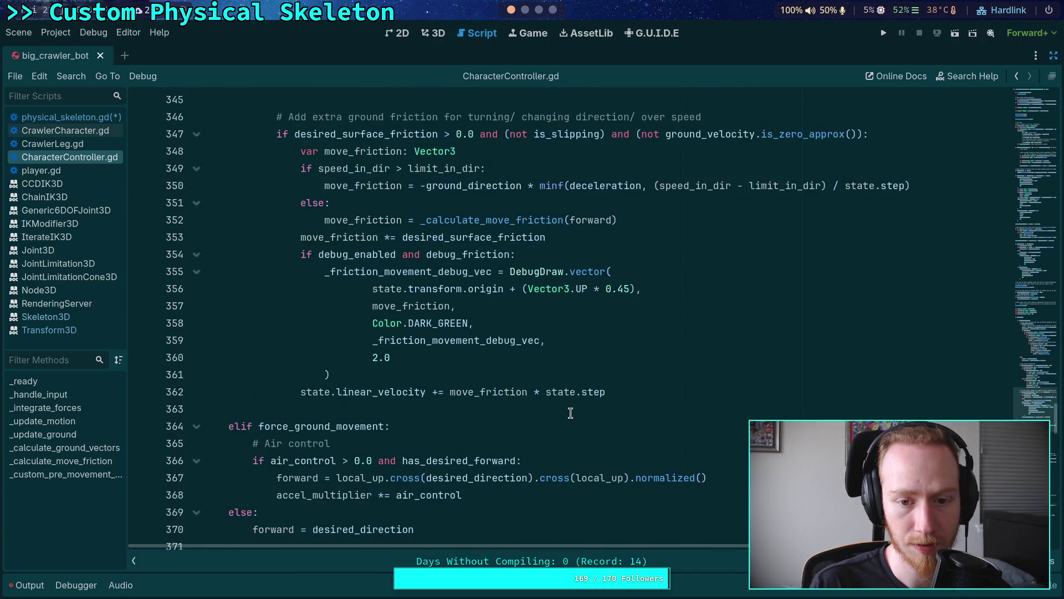
pyautogui.scroll(2, 570, 413)
pyautogui.scroll(1, 571, 414)
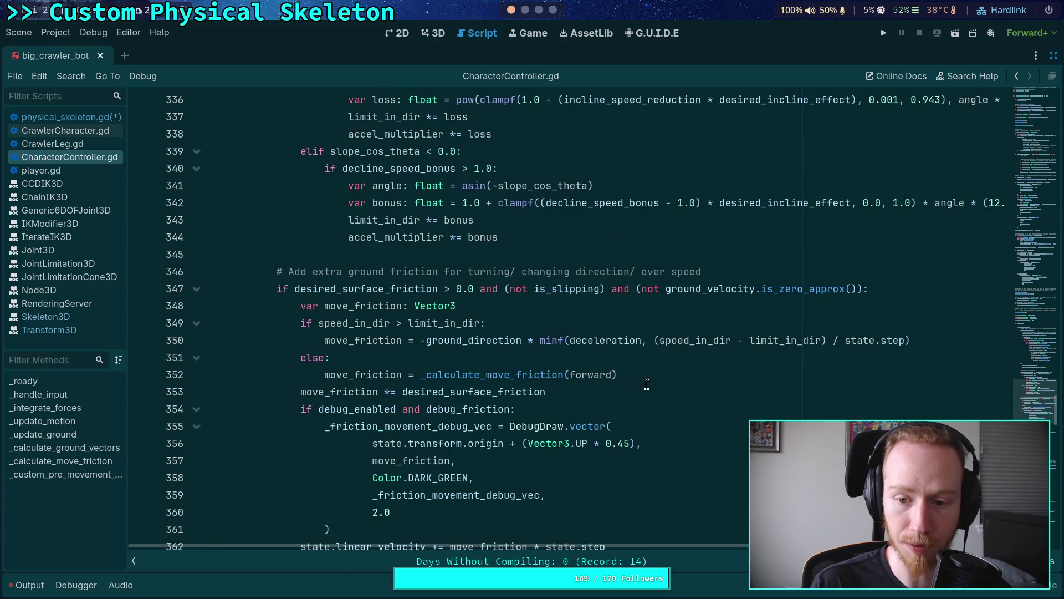
pyautogui.moveTo(654, 340); pyautogui.dragTo(832, 340)
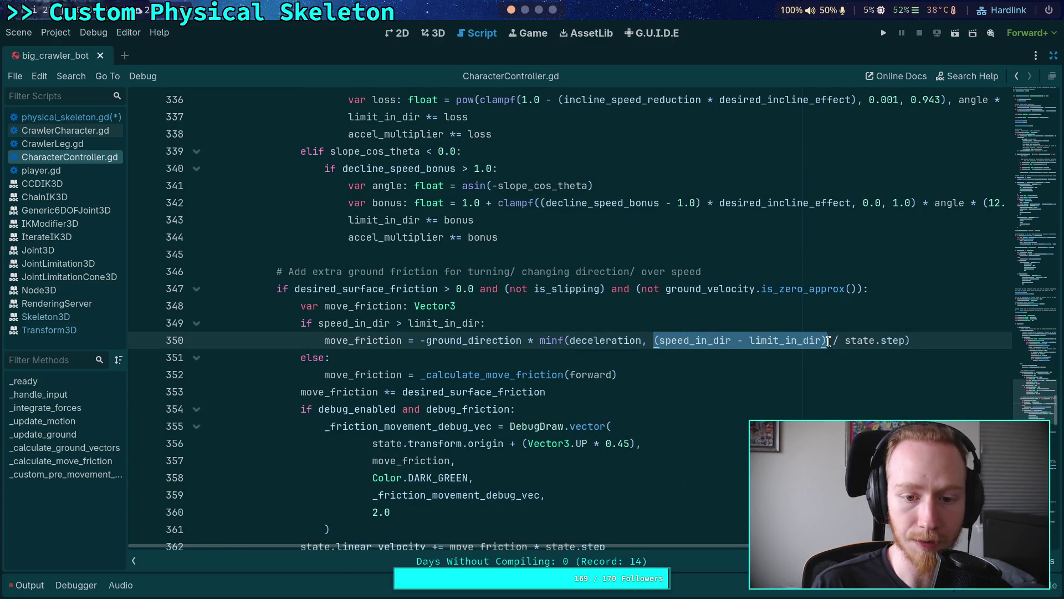
pyautogui.scroll(4, 733, 366)
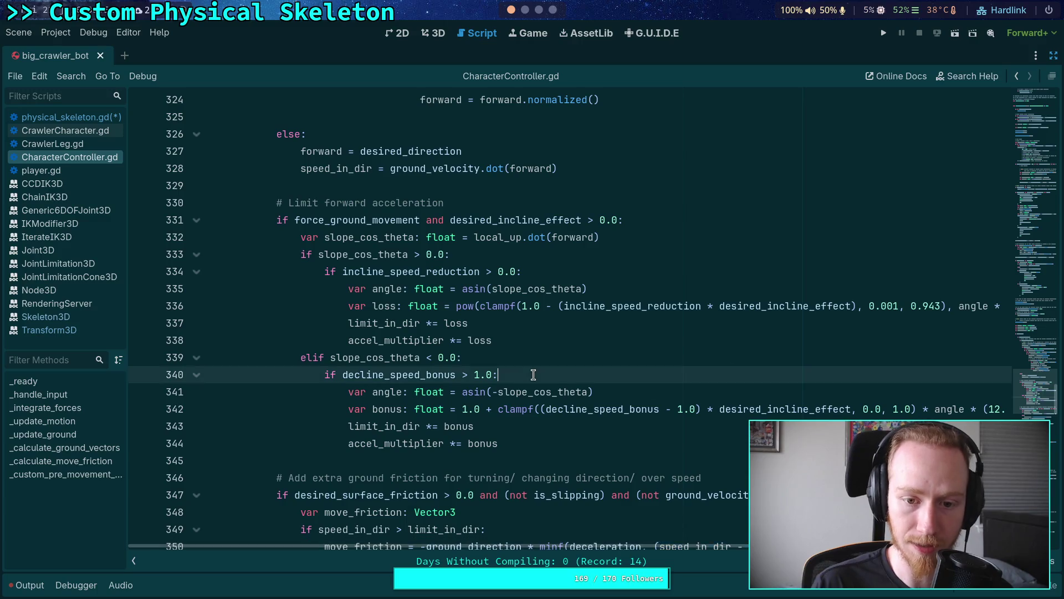
pyautogui.scroll(7, 534, 375)
pyautogui.scroll(20, 534, 375)
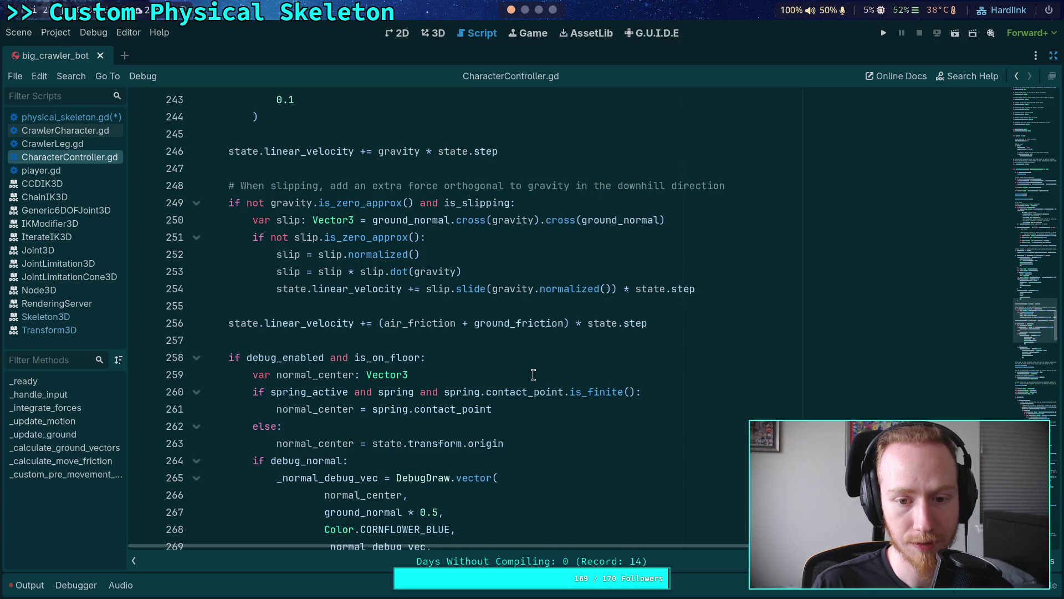
pyautogui.scroll(17, 534, 374)
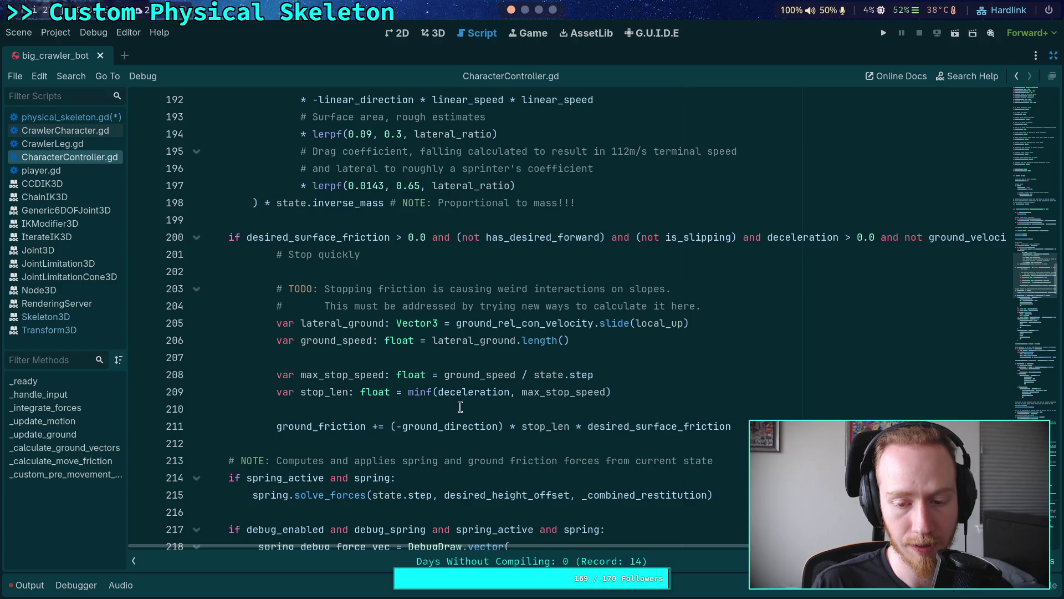
pyautogui.click(310, 391)
pyautogui.doubleClick(321, 374)
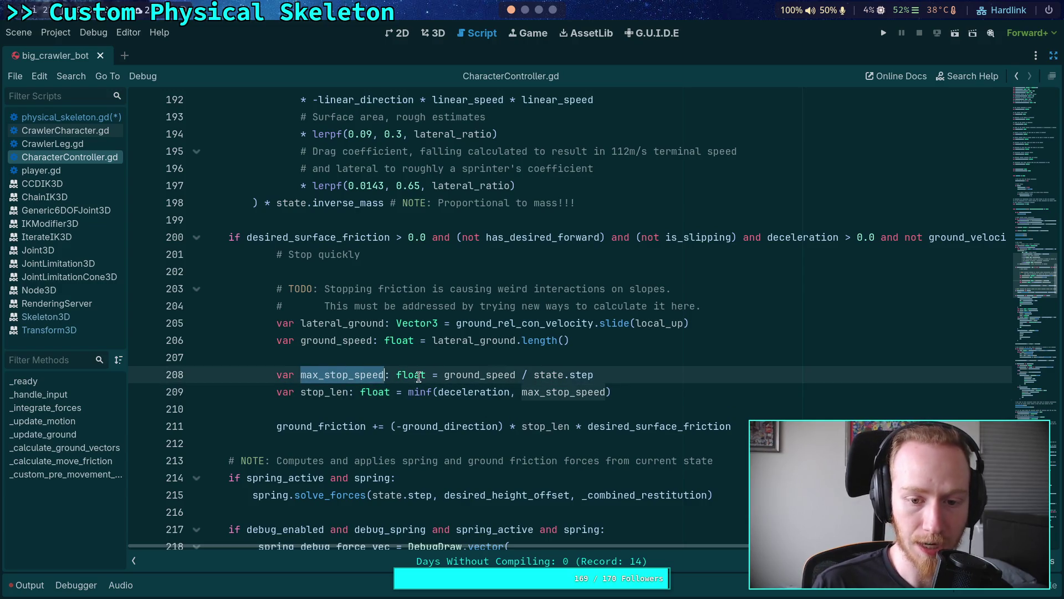
pyautogui.doubleClick(467, 376)
pyautogui.moveTo(532, 376); pyautogui.dragTo(625, 375)
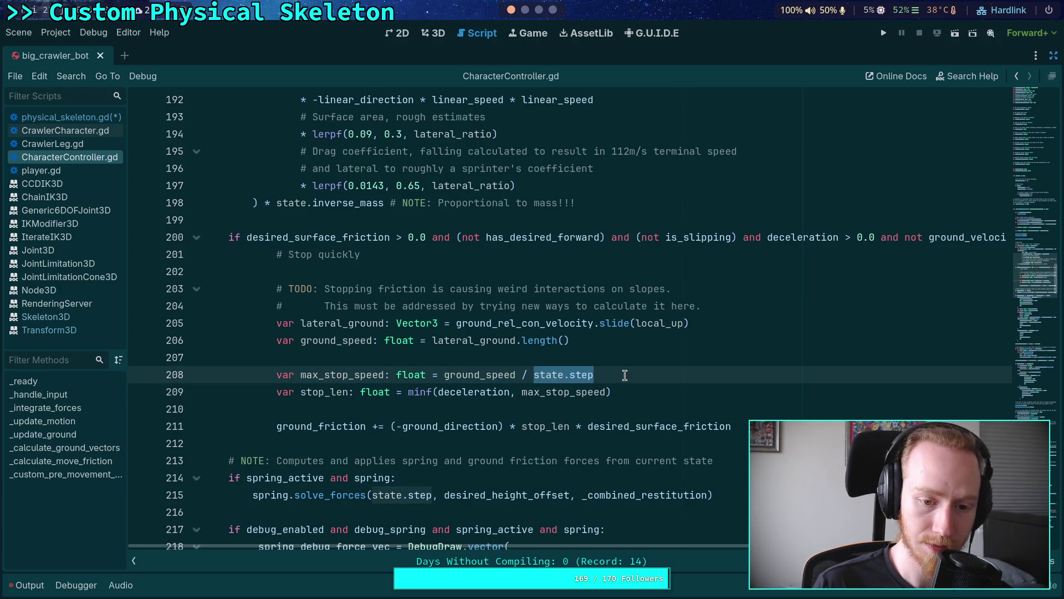
pyautogui.doubleClick(338, 392)
pyautogui.doubleClick(370, 374)
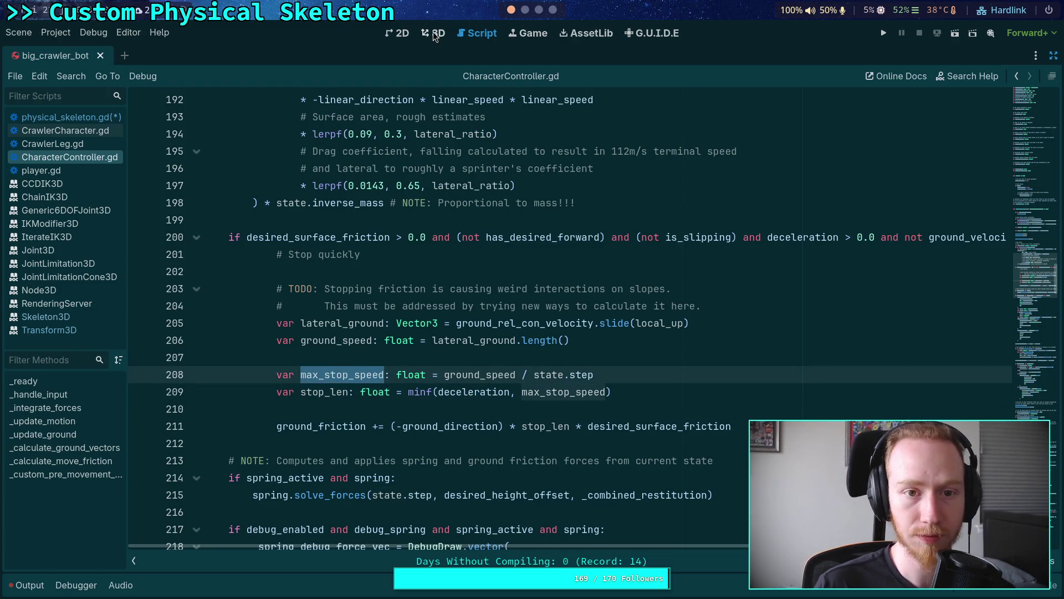
pyautogui.click(71, 117)
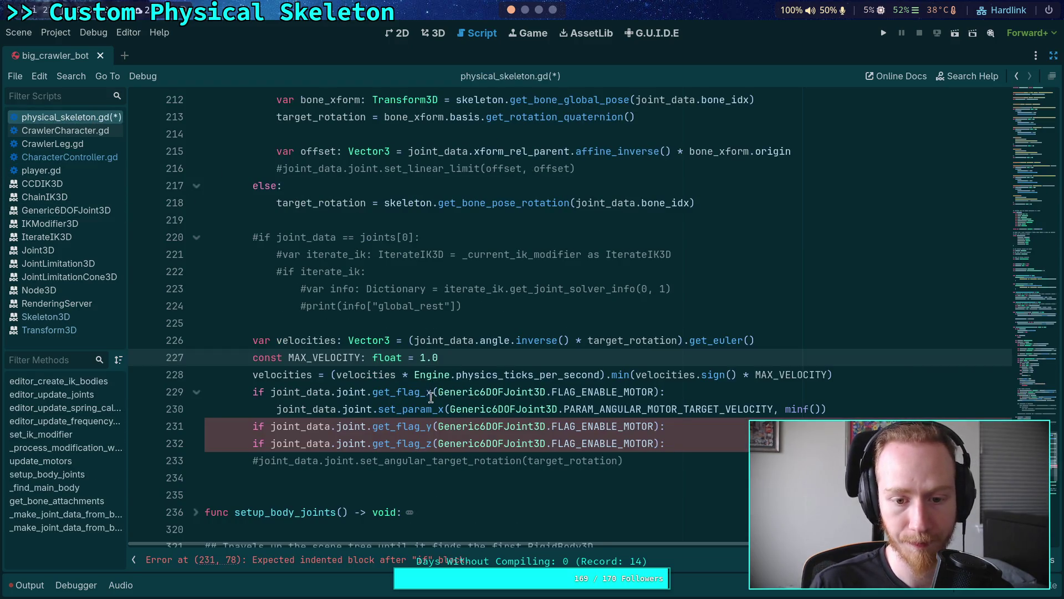
# - Replace the minf() placeholder in the x-motor call with velocities.x
pyautogui.click(408, 376)
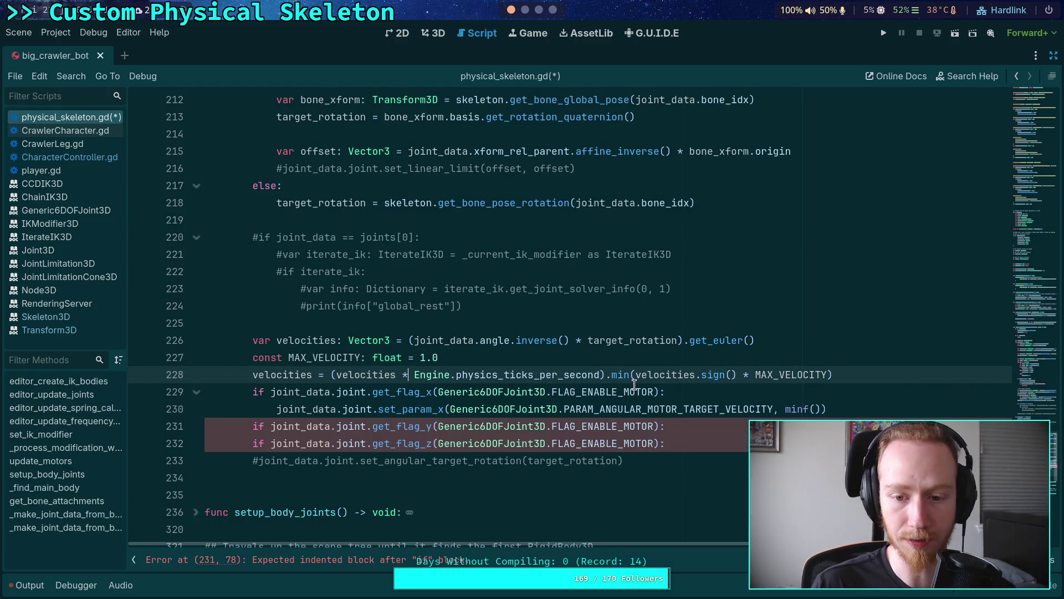
pyautogui.click(867, 380)
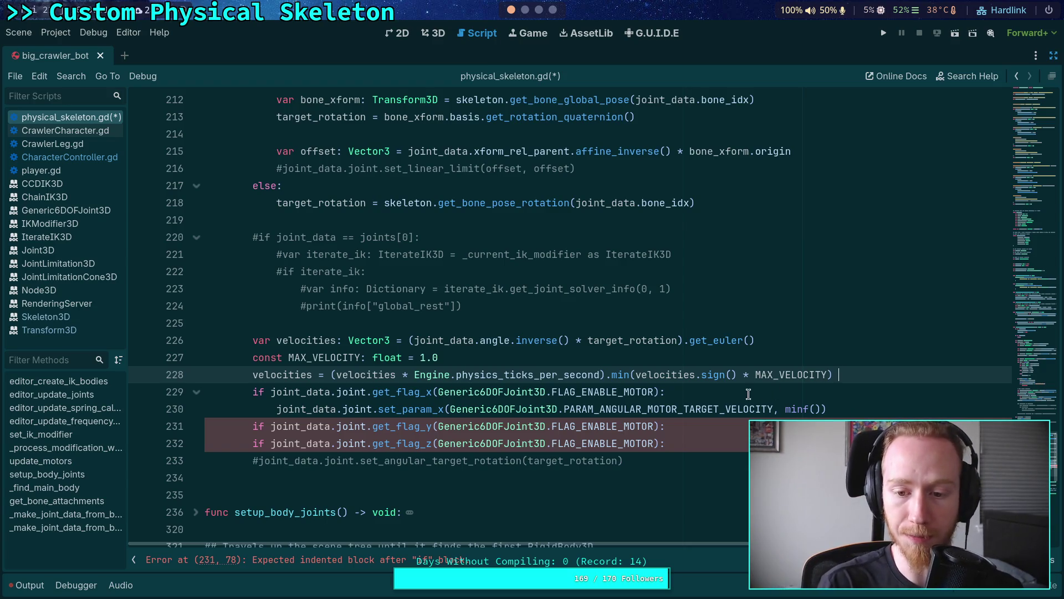
pyautogui.moveTo(823, 410); pyautogui.dragTo(786, 411)
pyautogui.moveTo(786, 410)
pyautogui.write('velocities.')
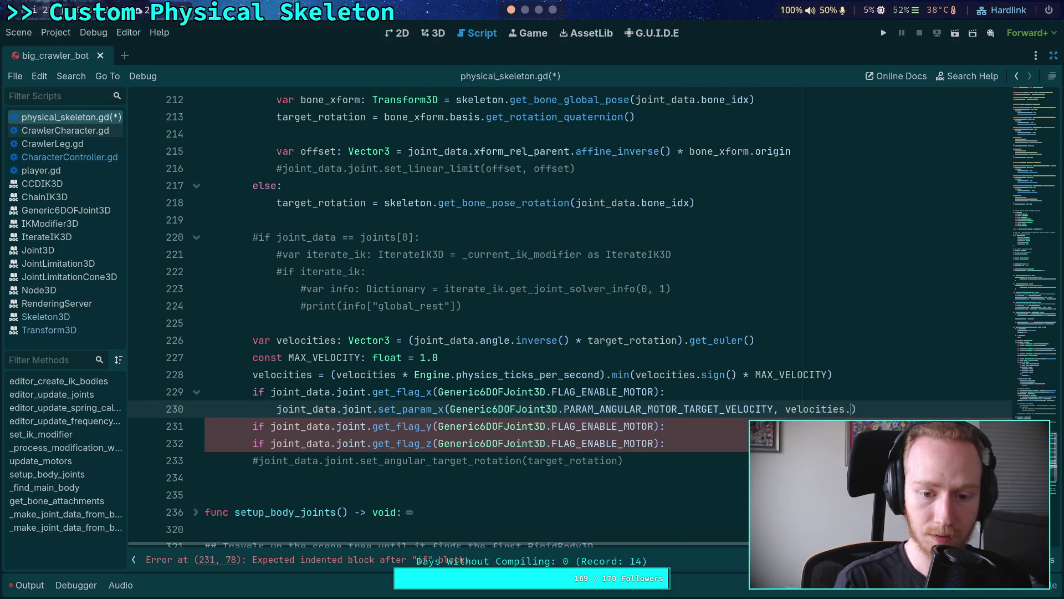
pyautogui.write('x')
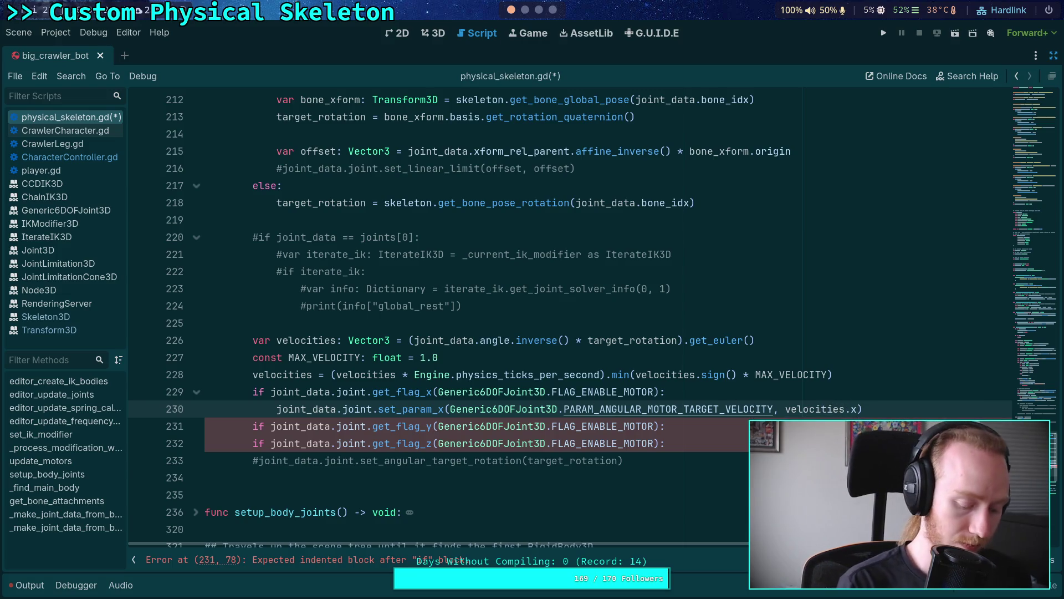
# - Duplicate the x-motor velocity line under the y and z motor checks
pyautogui.click(666, 409)
pyautogui.hotkey('ctrl', 'shift', 'd')
pyautogui.hotkey('alt', 'Down')
pyautogui.hotkey('ctrl', 'shift', 'd')
pyautogui.hotkey('alt', 'Down')
pyautogui.press('Down')
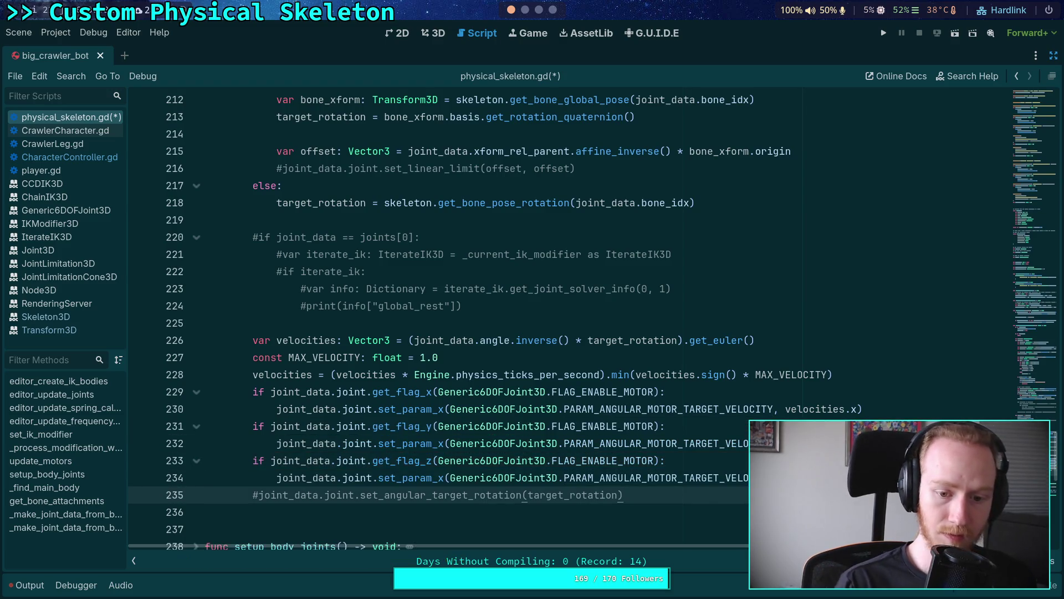
# - Change the copies to set_param_y and set_param_z with velocities.z, then save physical_skeleton.gd
pyautogui.click(442, 477)
pyautogui.press('BackSpace')
pyautogui.write('z')
pyautogui.click(442, 444)
pyautogui.press('BackSpace')
pyautogui.write('g')
pyautogui.press('BackSpace')
pyautogui.write('f')
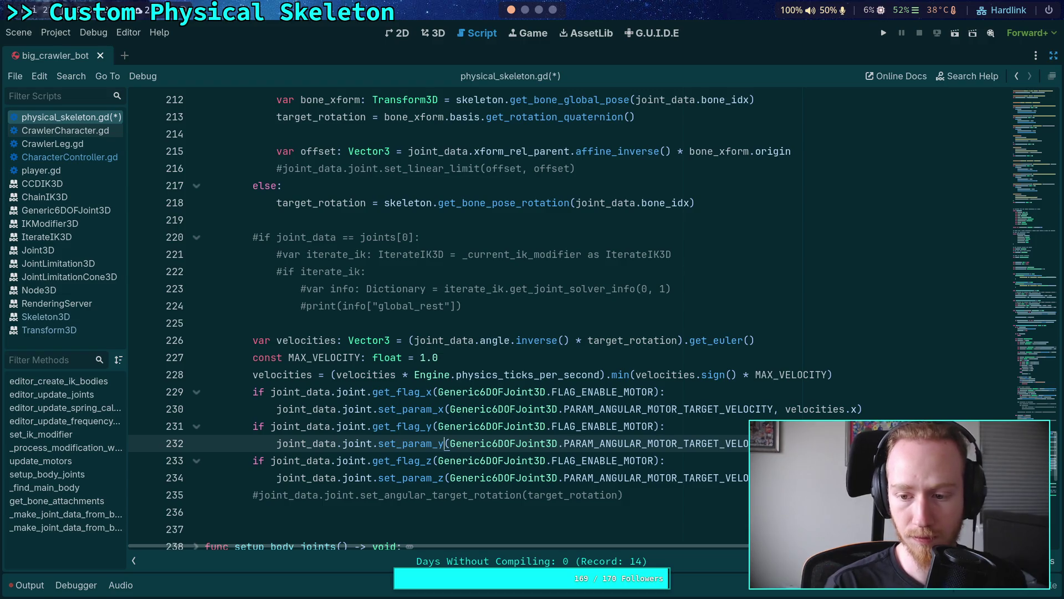
pyautogui.click(857, 478)
pyautogui.press('BackSpace')
pyautogui.write('z')
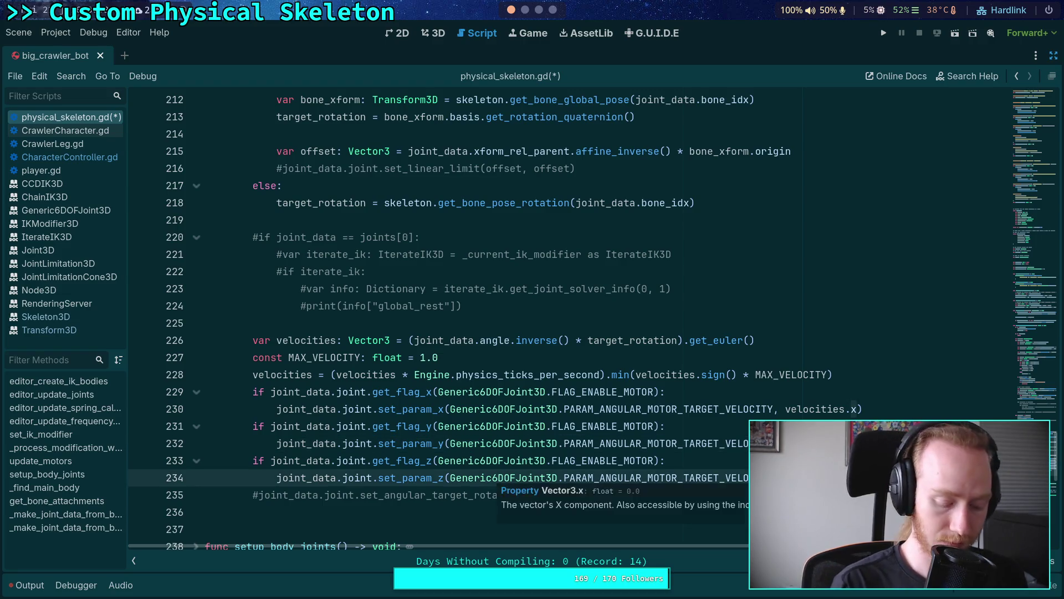
pyautogui.hotkey('ctrl', 's')
pyautogui.click(682, 314)
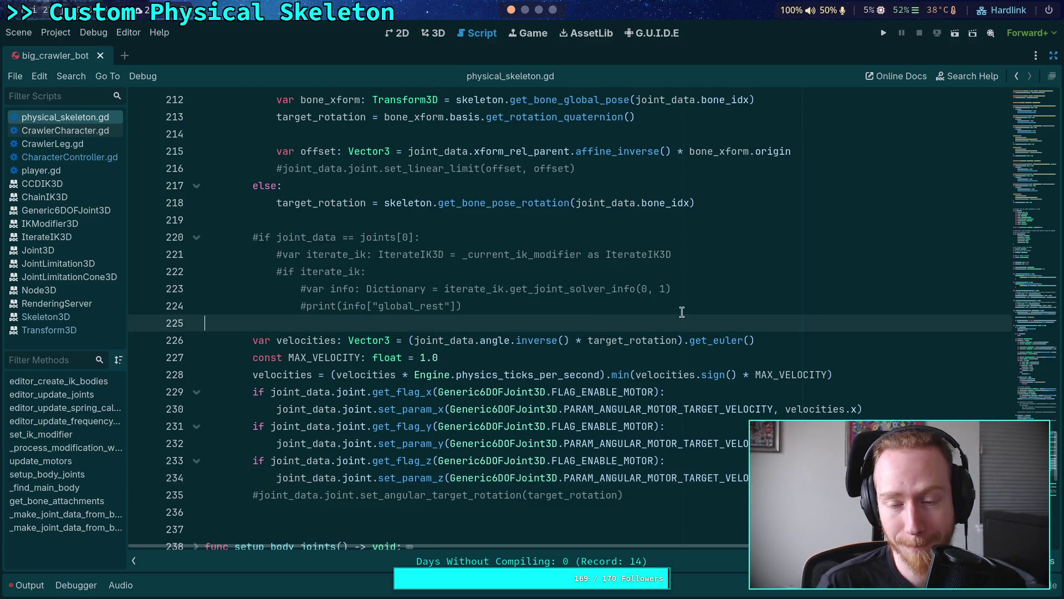
# - Restore the docks and enable Angular Motor on FR_Femur_Joint in the Inspector
pyautogui.click(1053, 55)
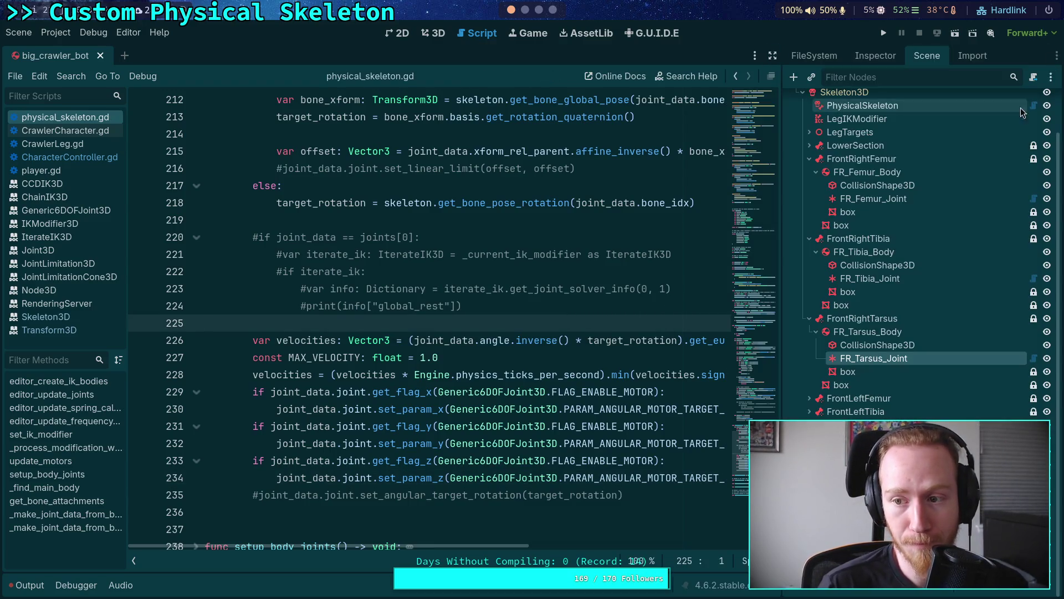
pyautogui.click(874, 199)
pyautogui.click(876, 55)
pyautogui.scroll(-5, 873, 409)
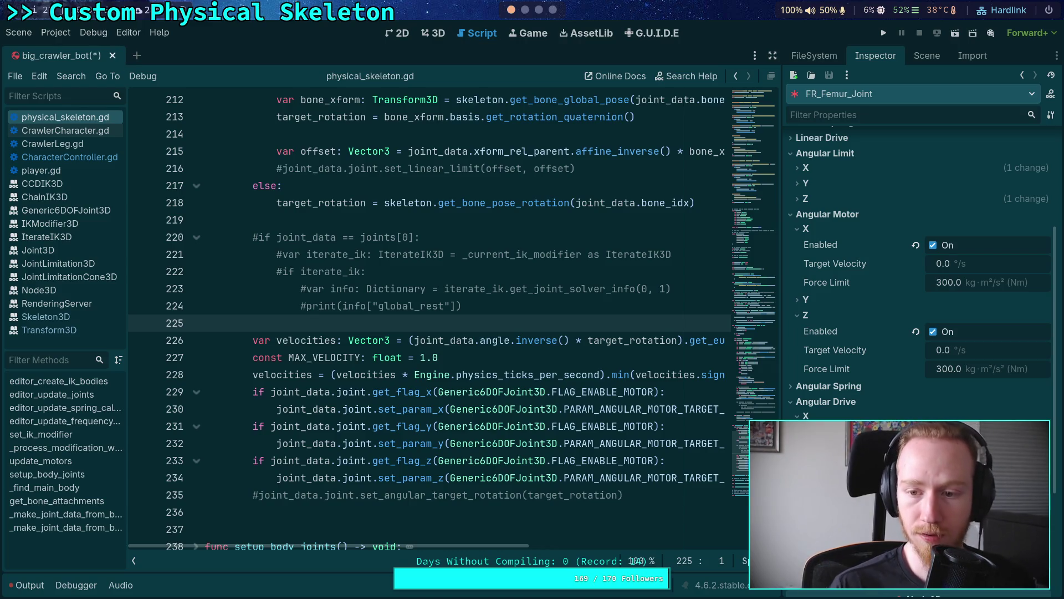
# - Enable Angular Motor on FR_Tibia_Joint and FR_Tarsus_Joint, then run to the line 183 breakpoint
pyautogui.click(927, 55)
pyautogui.click(871, 326)
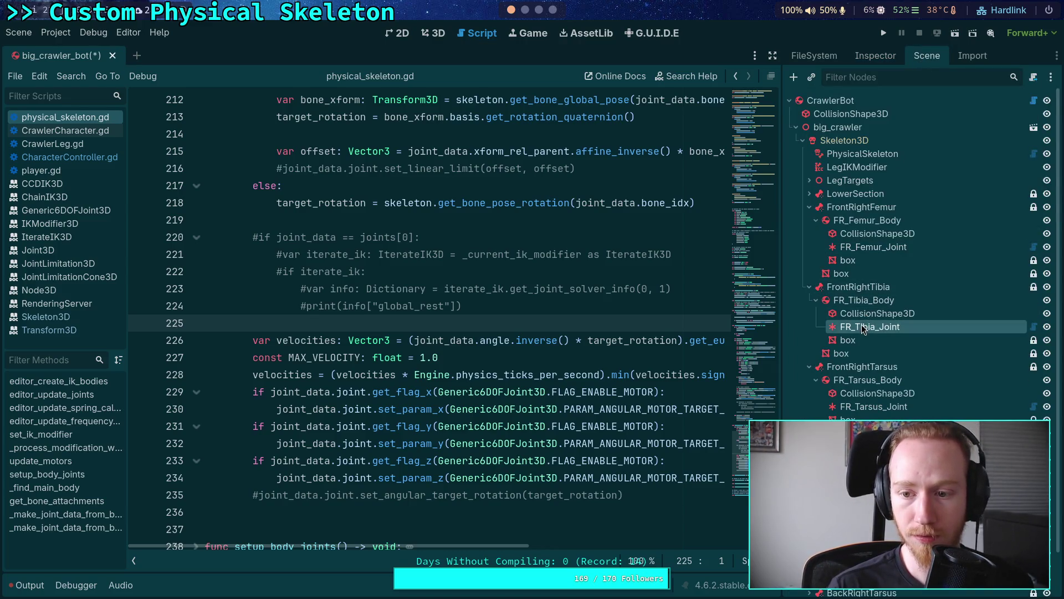
pyautogui.click(875, 57)
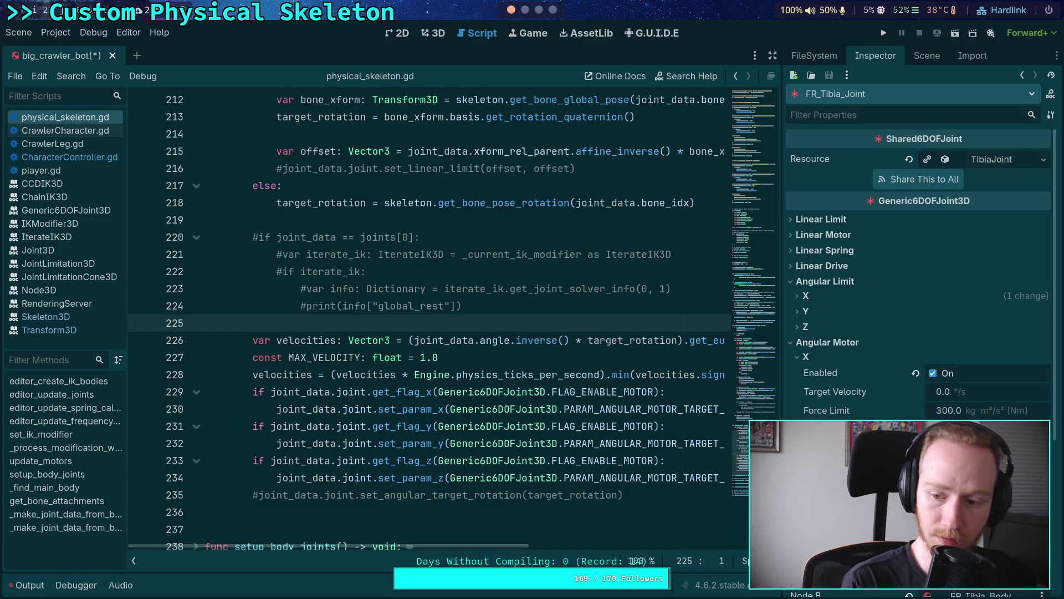
pyautogui.click(927, 55)
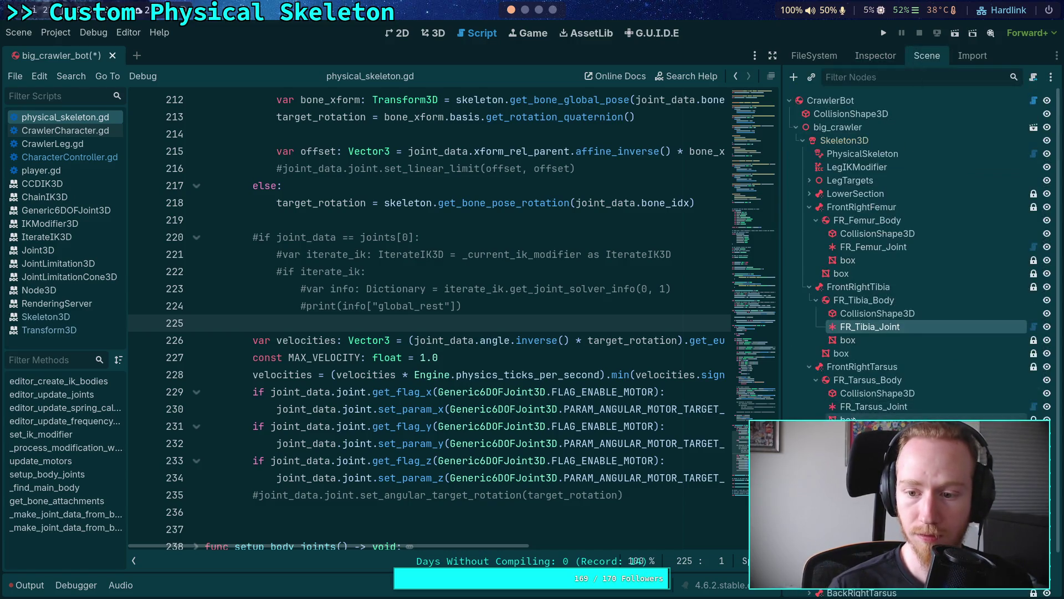
pyautogui.click(874, 406)
pyautogui.click(882, 59)
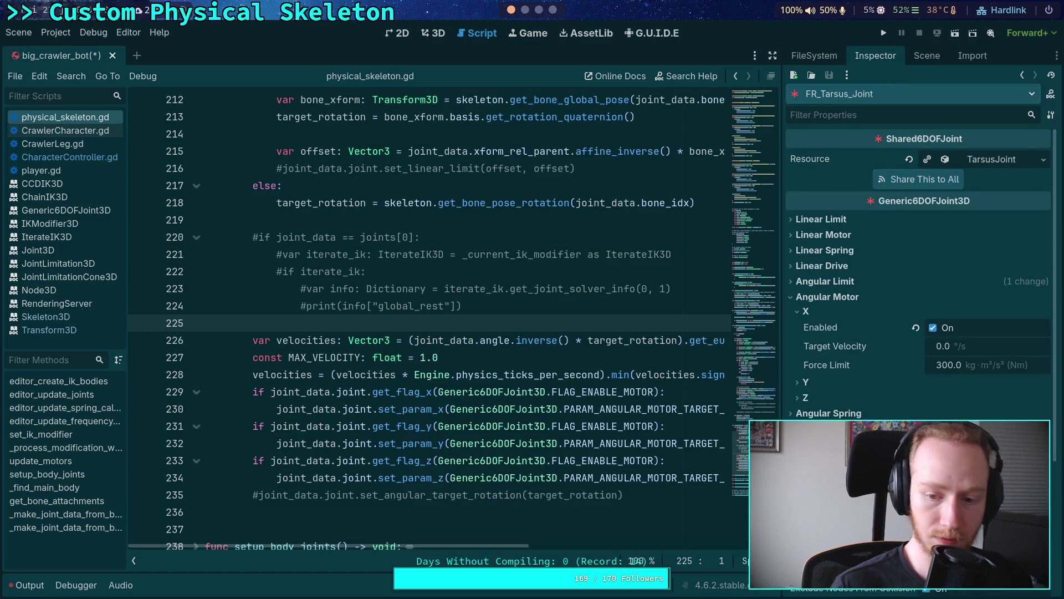
pyautogui.click(884, 33)
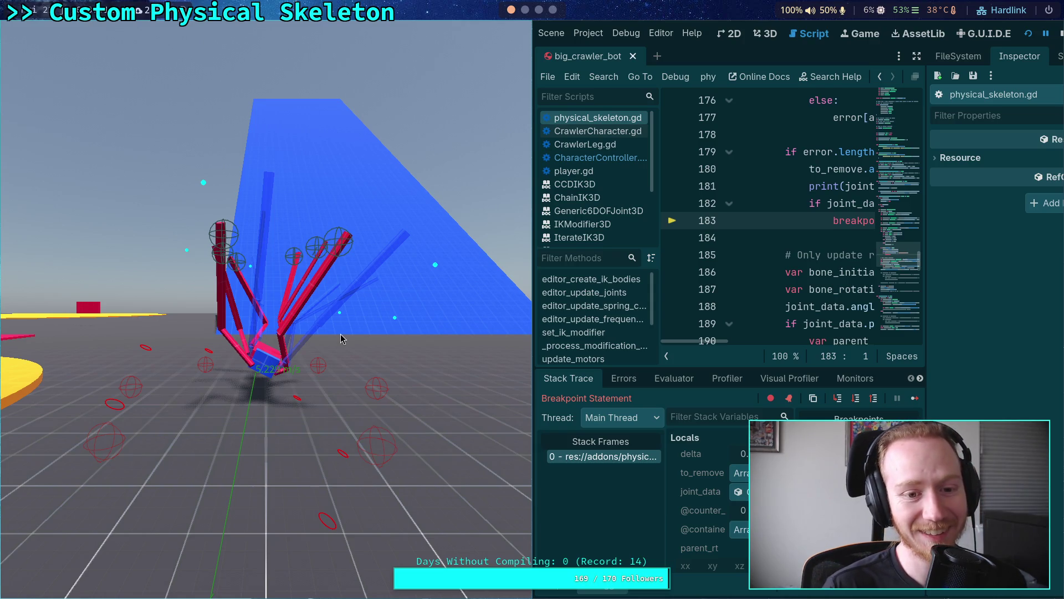
# - Stop the game, collapse the Debugger, and hide the script list to widen update_motors
pyautogui.click(1060, 33)
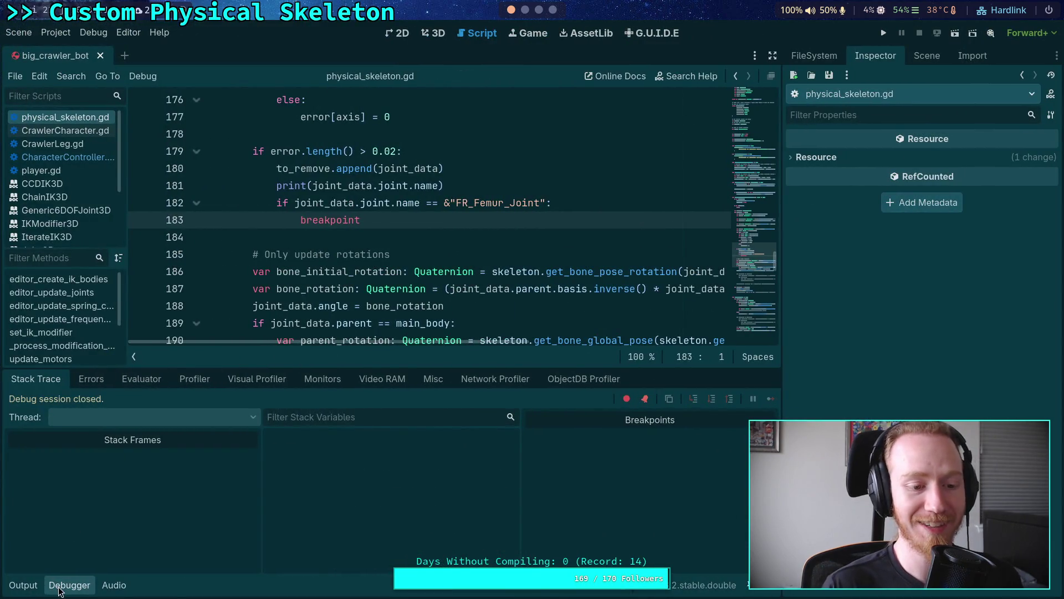
pyautogui.click(61, 586)
pyautogui.scroll(-13, 351, 386)
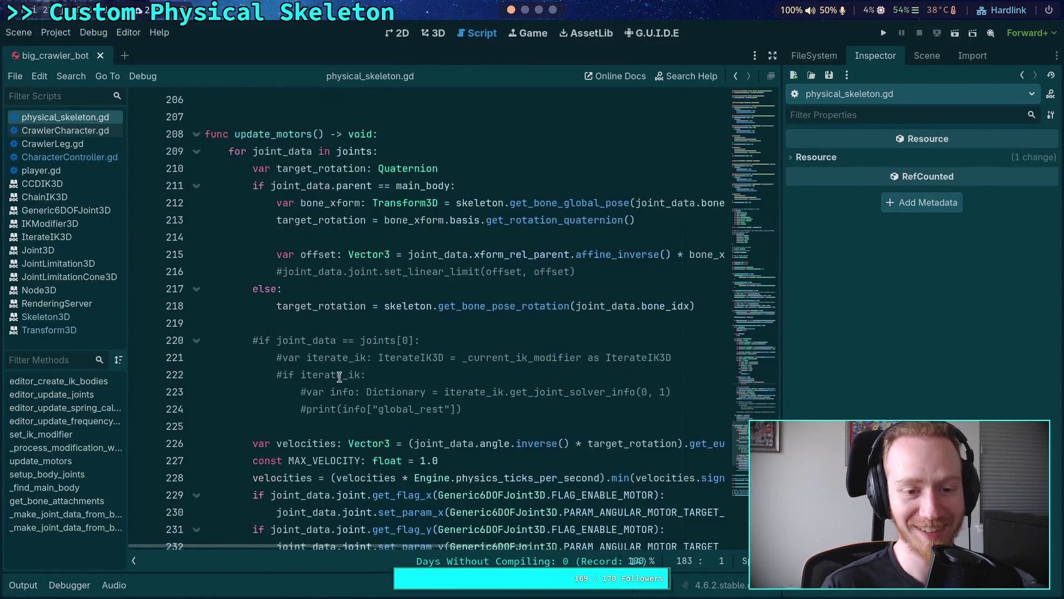
pyautogui.click(135, 560)
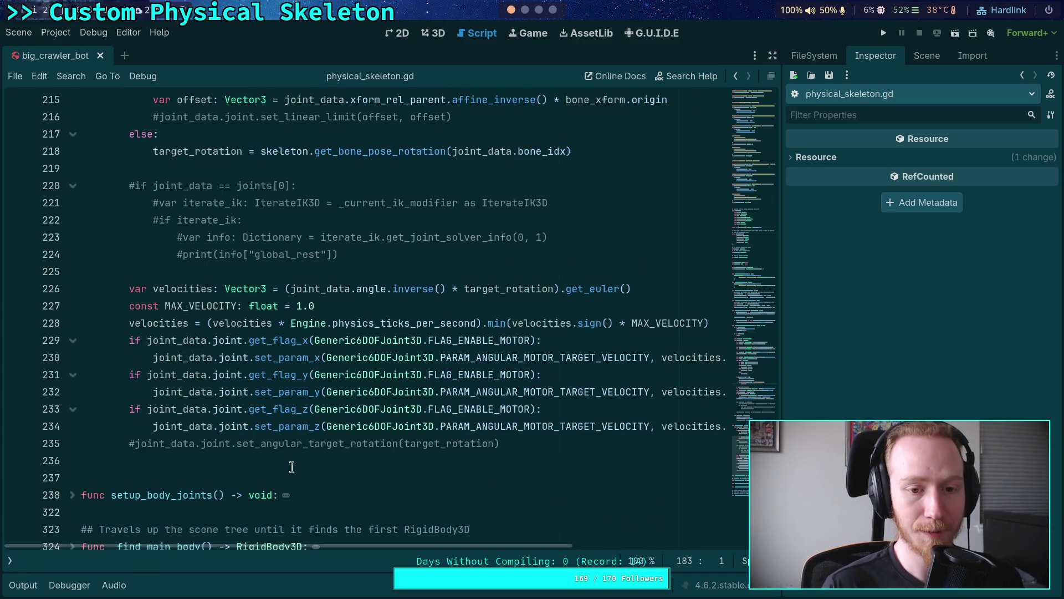
pyautogui.moveTo(369, 427)
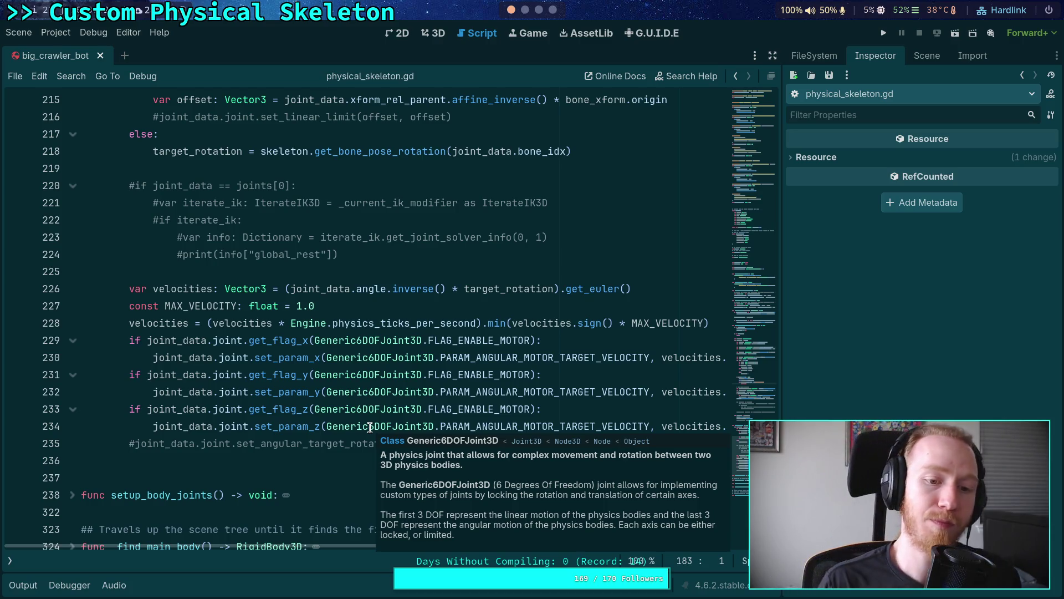
# - Negate the velocities expression on line 228 with a leading minus and rerun the project
pyautogui.click(204, 323)
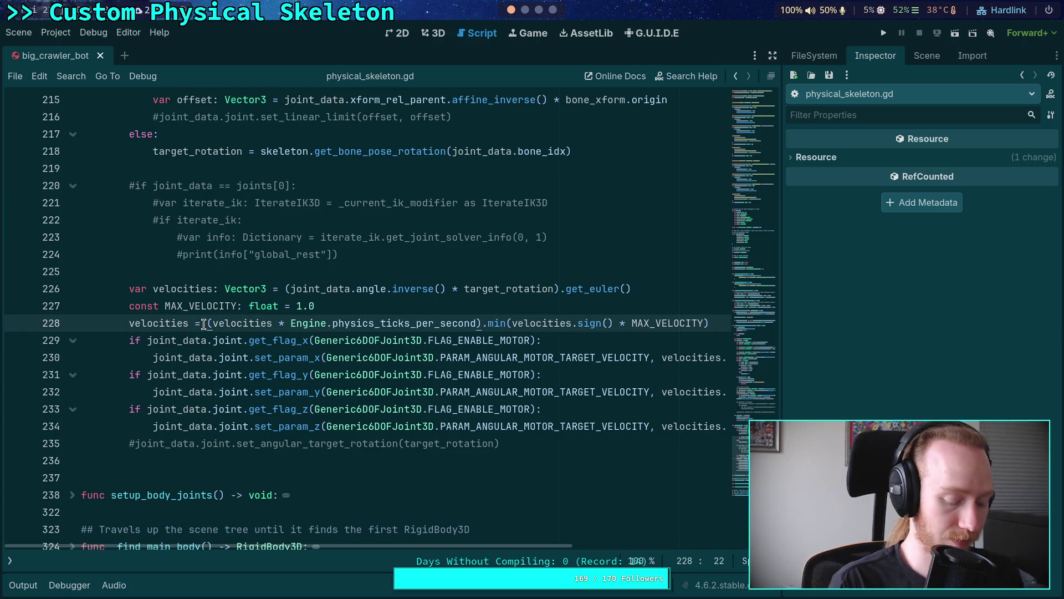
pyautogui.write('-')
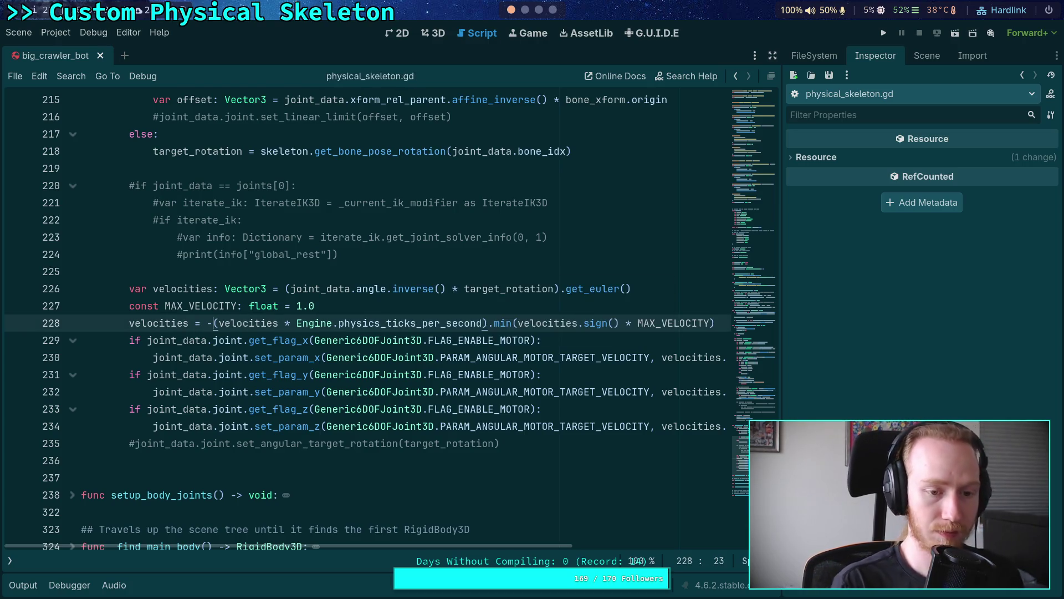
pyautogui.click(884, 33)
# - Step the physics simulation forward a few ticks, then stop the game
pyautogui.press('`')
pyautogui.press('n')
pyautogui.press('n')
pyautogui.press('n')
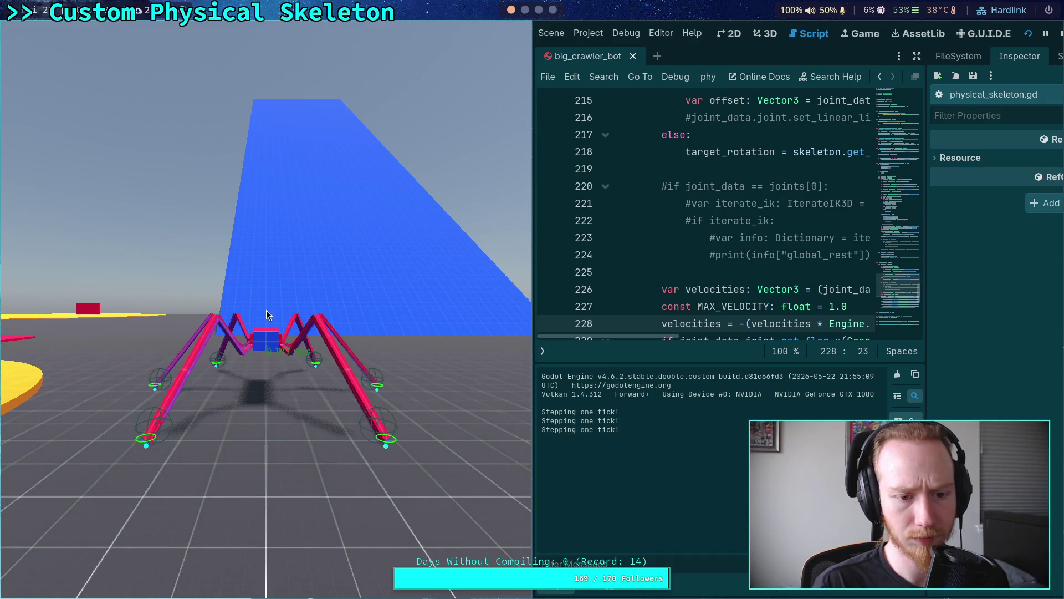
pyautogui.press('n')
pyautogui.press('n')
pyautogui.press('n')
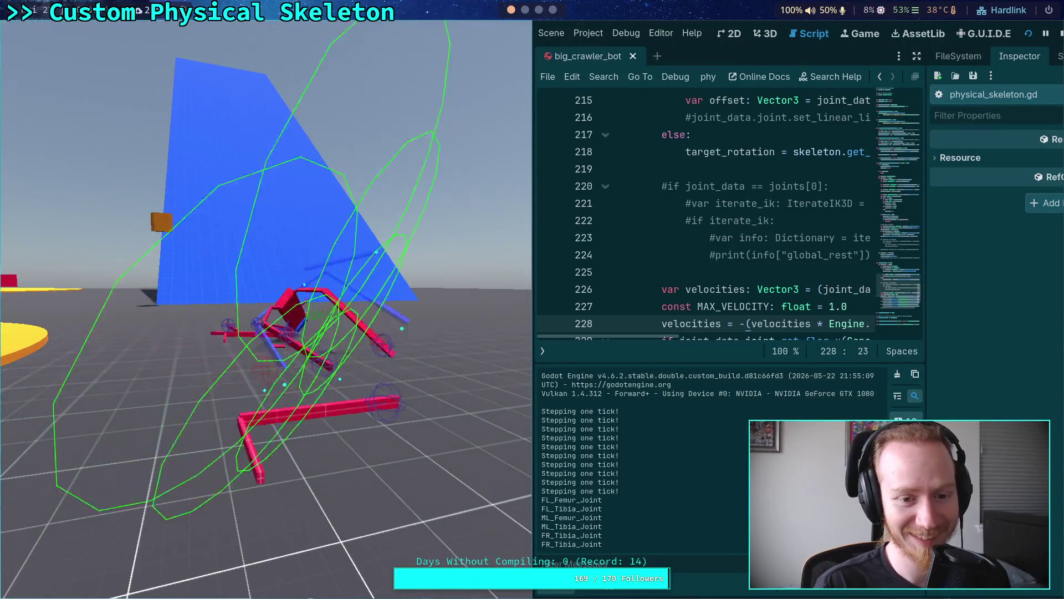
pyautogui.click(1061, 34)
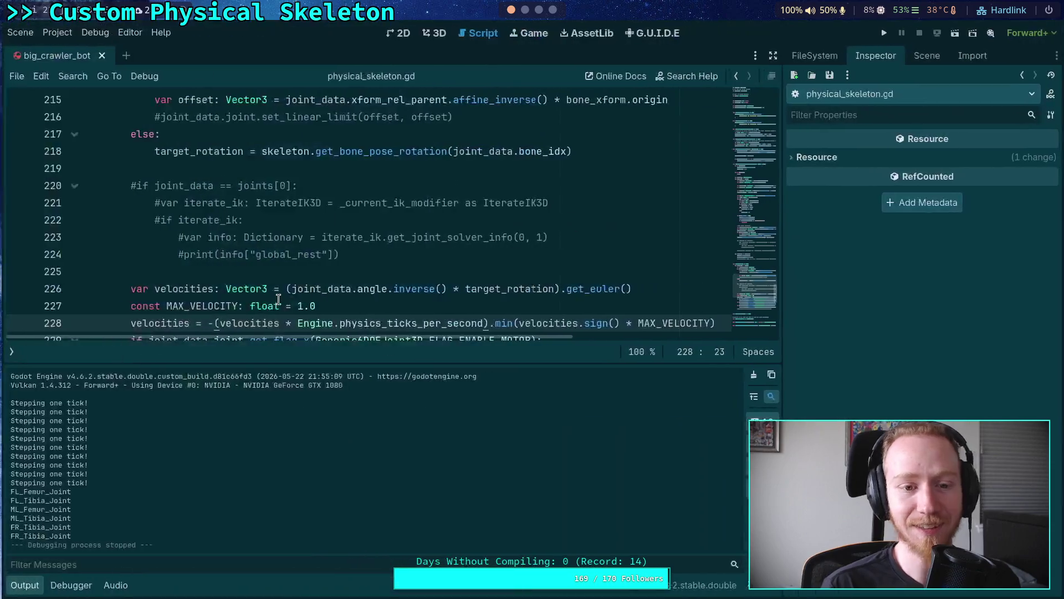
# - Hide the Output panel and set a breakpoint on velocities line 228 with F9
pyautogui.click(30, 585)
pyautogui.moveTo(326, 342)
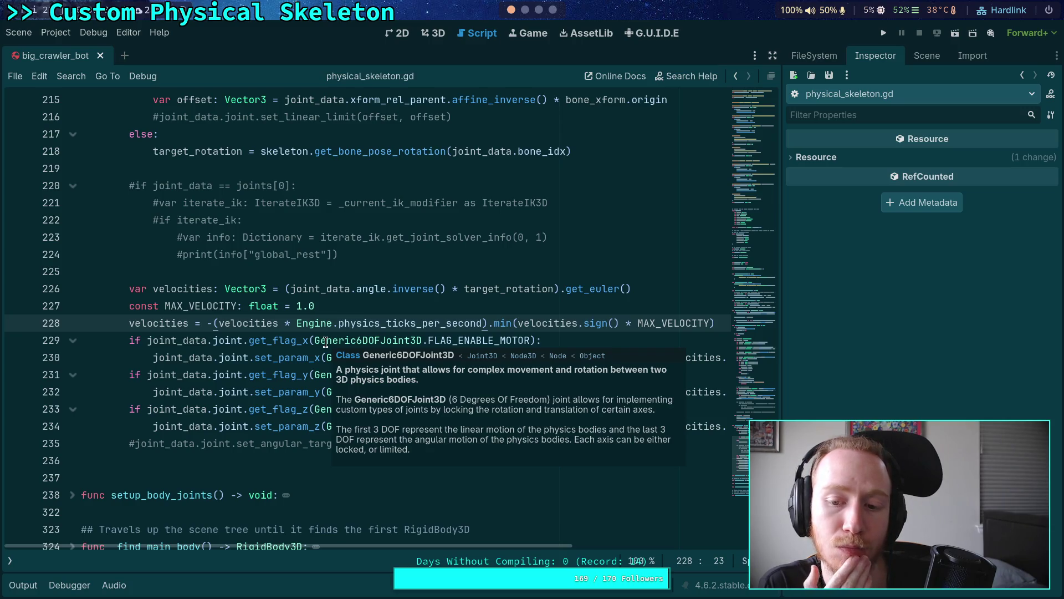
pyautogui.press('F9')
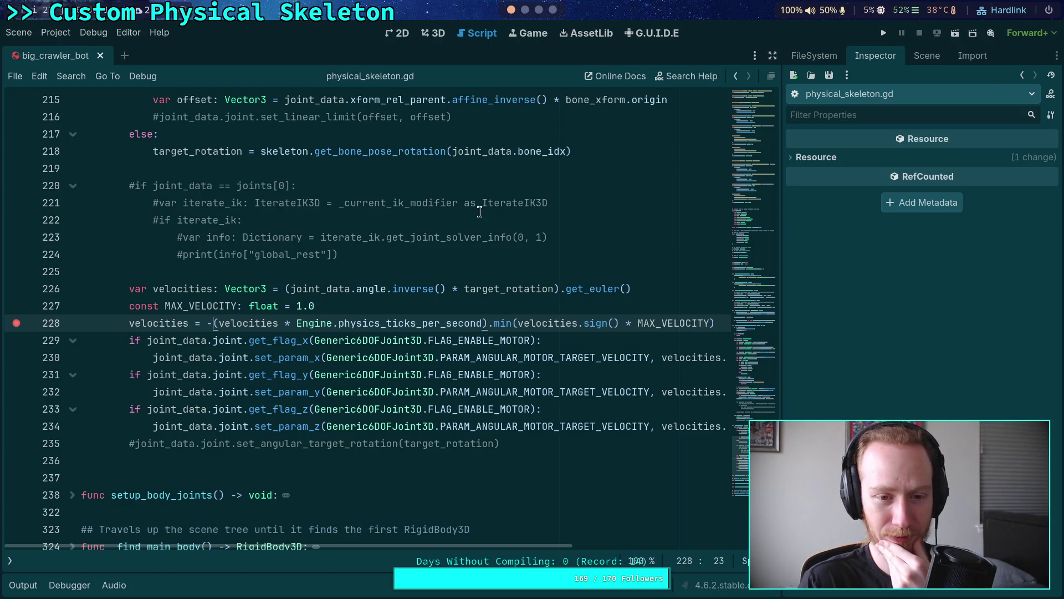
# - Review the joint_data and angle code around line 226, then run the project
pyautogui.scroll(3, 480, 212)
pyautogui.click(321, 444)
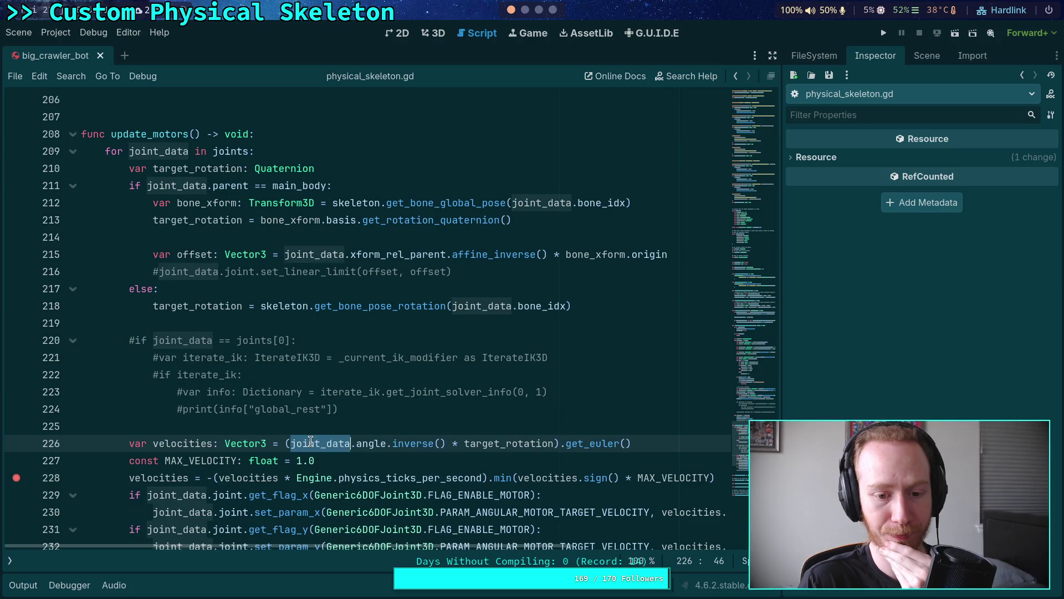
pyautogui.doubleClick(379, 446)
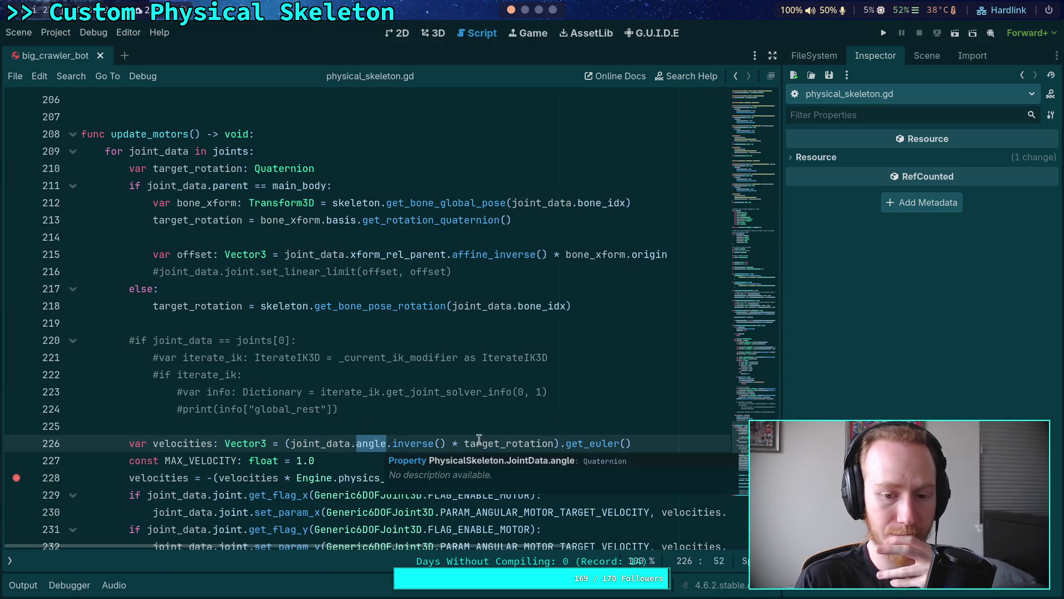
pyautogui.scroll(5, 503, 418)
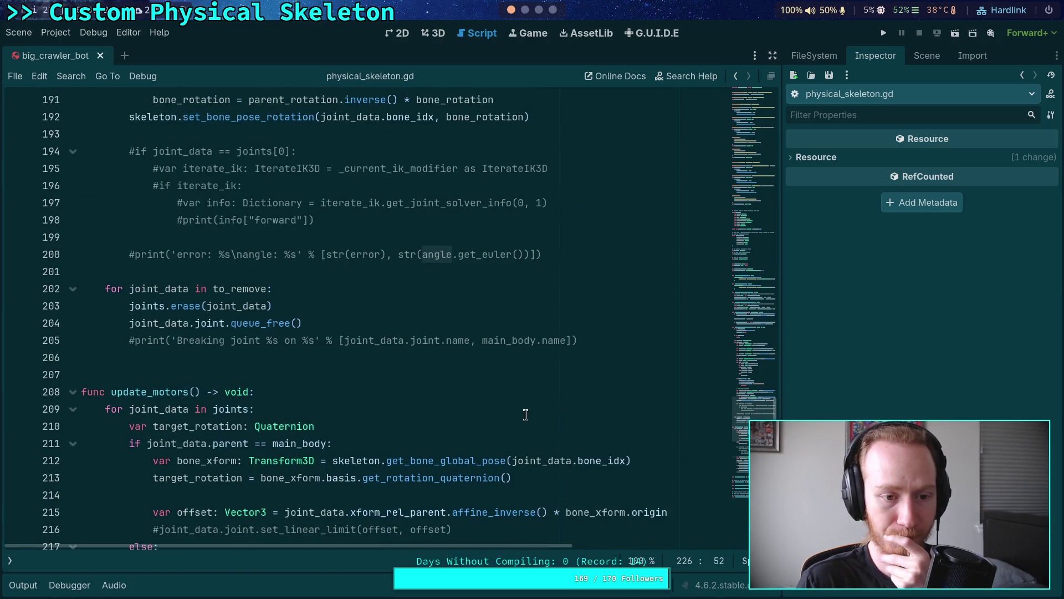
pyautogui.scroll(4, 526, 415)
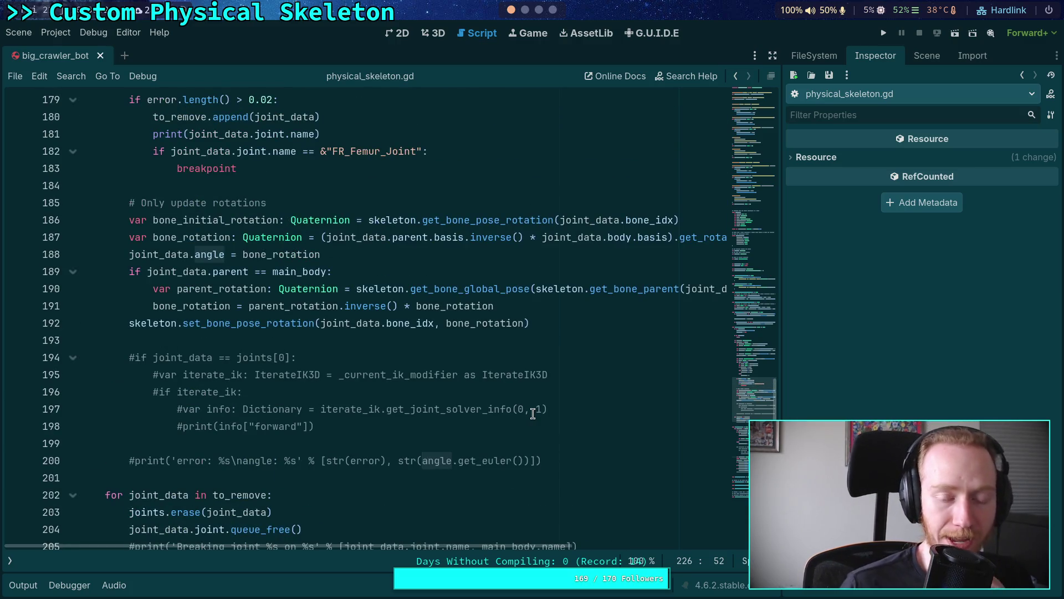
pyautogui.scroll(-6, 532, 414)
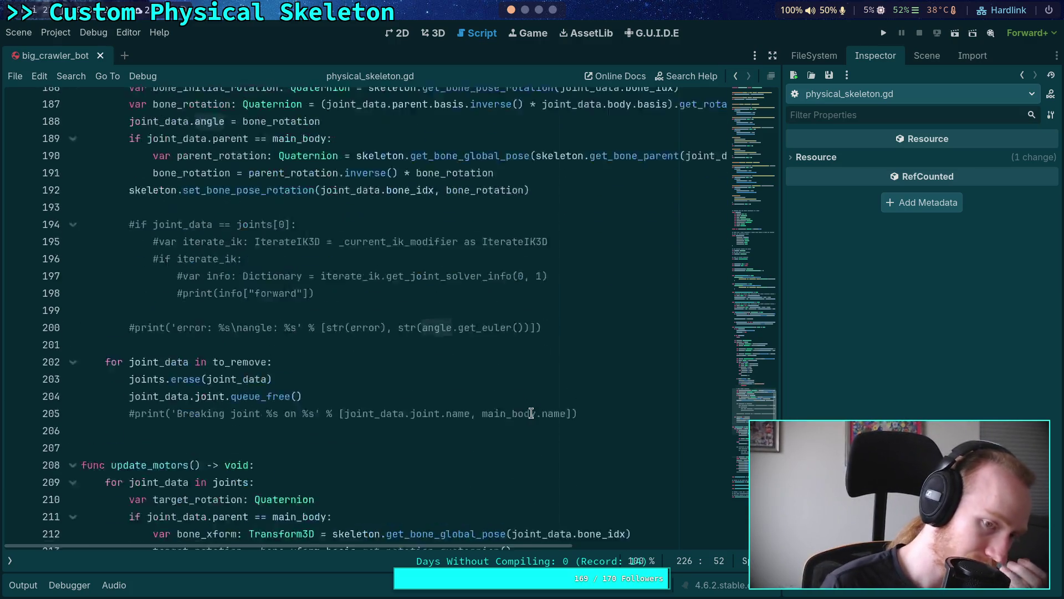
pyautogui.click(881, 32)
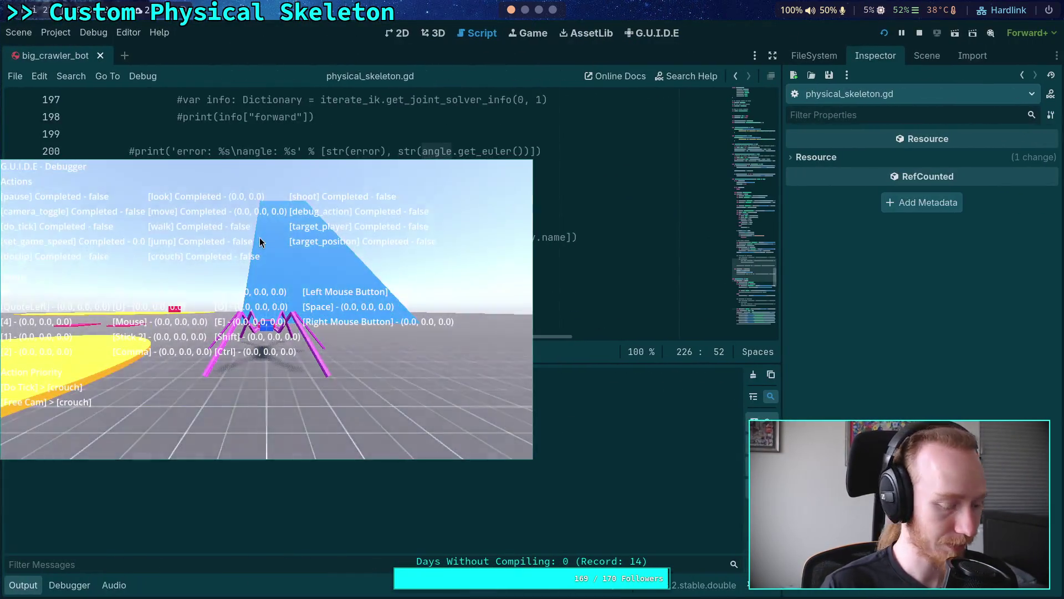
# - Trigger the breakpoint, step past line 228, continue, and step past it again
pyautogui.press('ctrl')
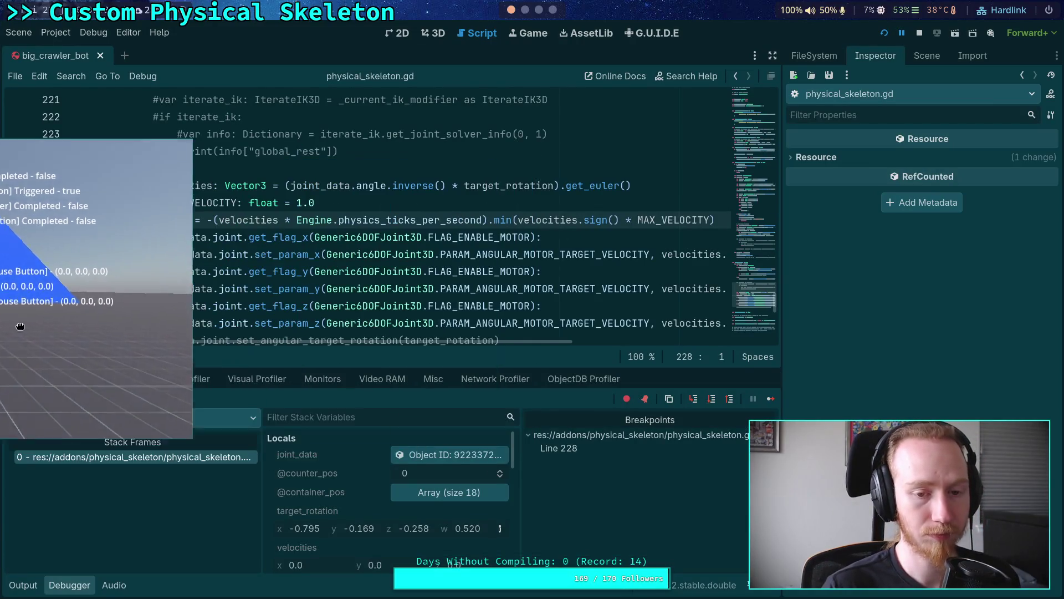
pyautogui.scroll(-3, 354, 470)
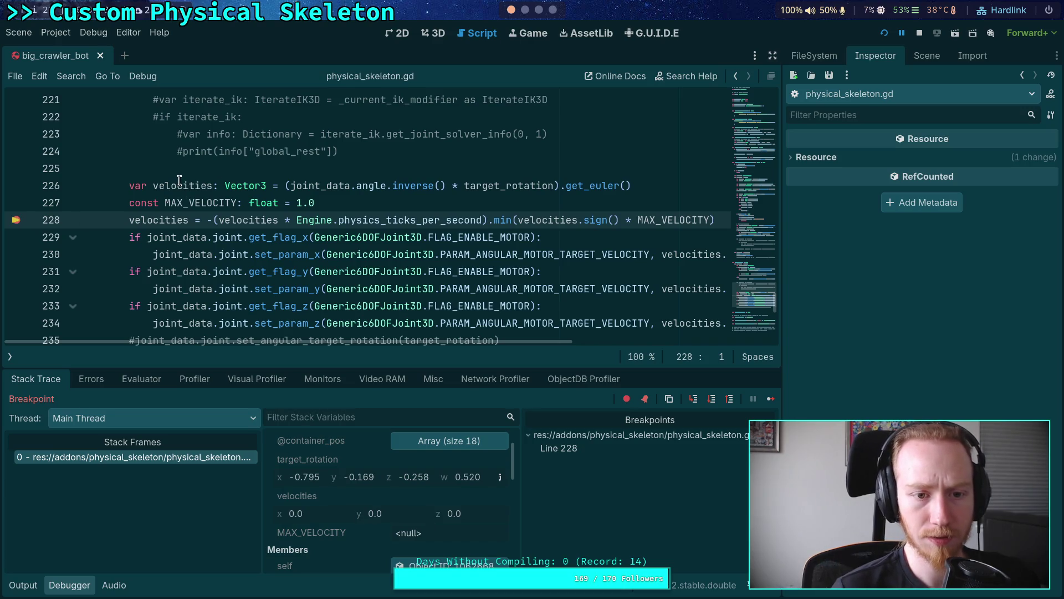
pyautogui.moveTo(179, 181)
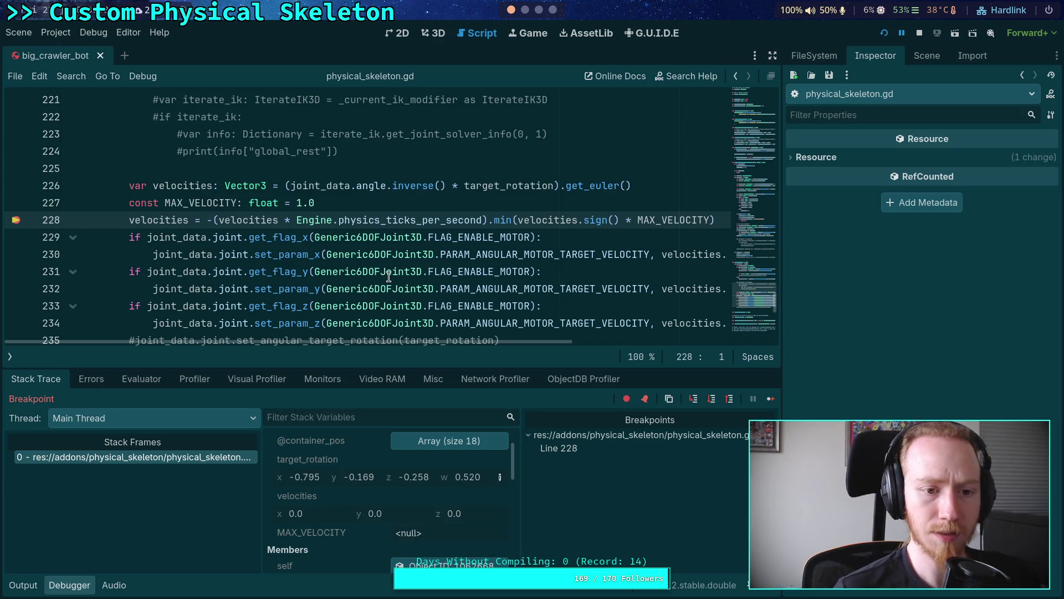
pyautogui.moveTo(389, 276)
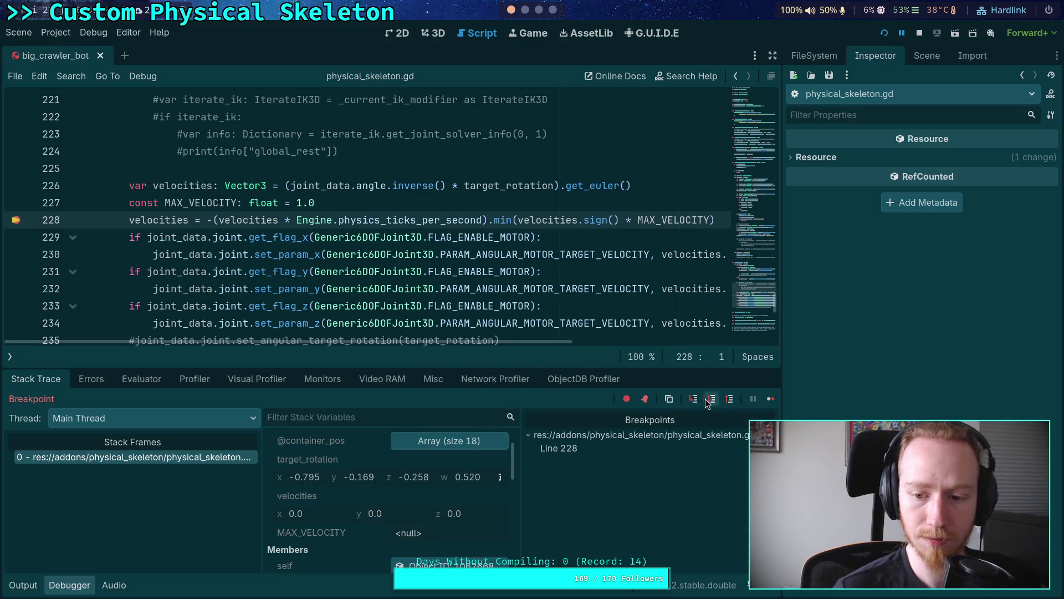
pyautogui.click(712, 399)
pyautogui.moveTo(163, 206)
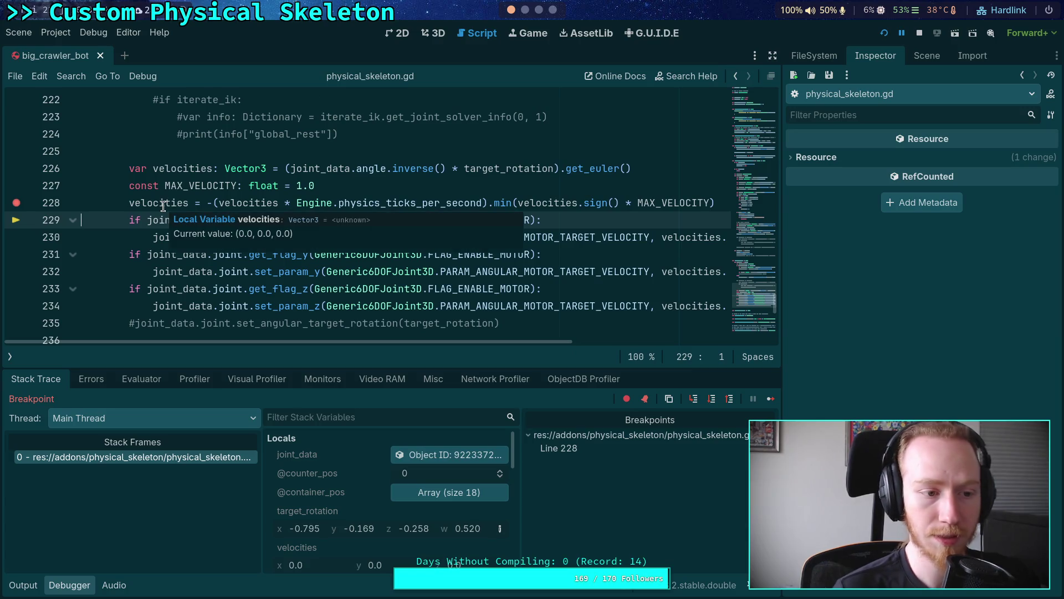
pyautogui.click(771, 399)
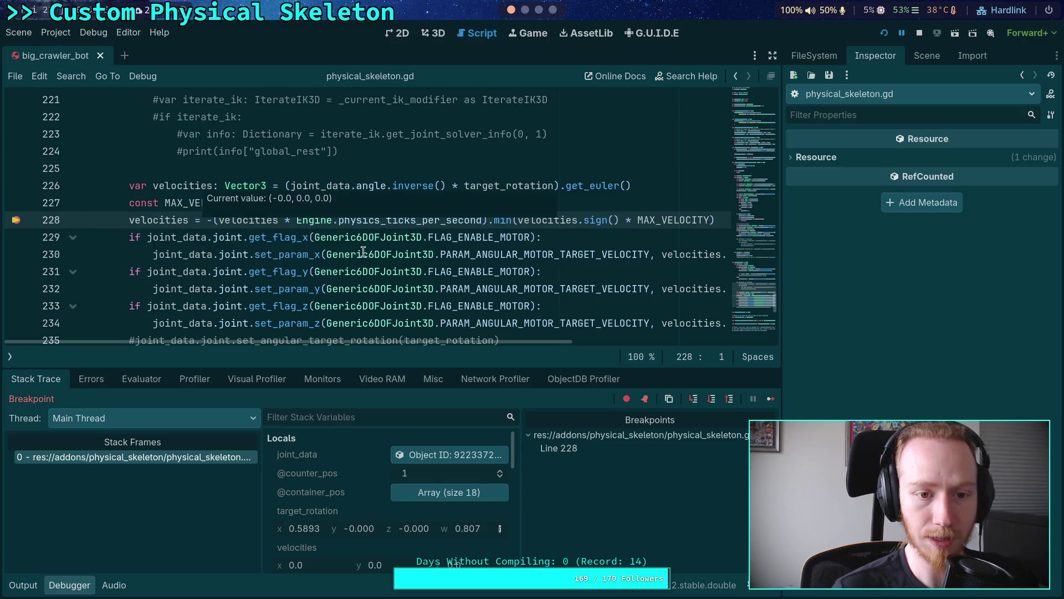
pyautogui.click(712, 398)
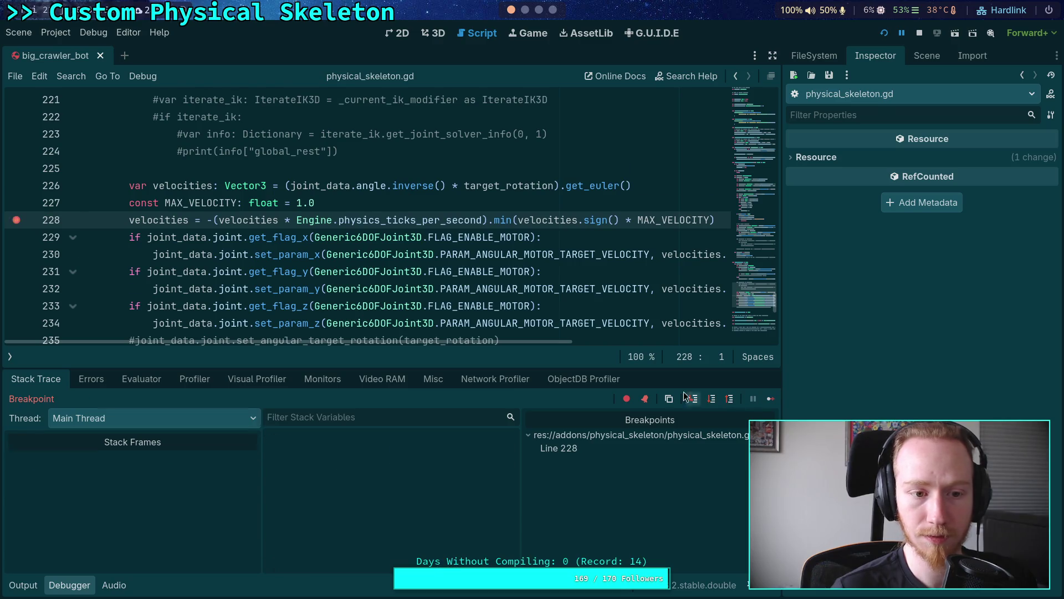
pyautogui.moveTo(151, 207)
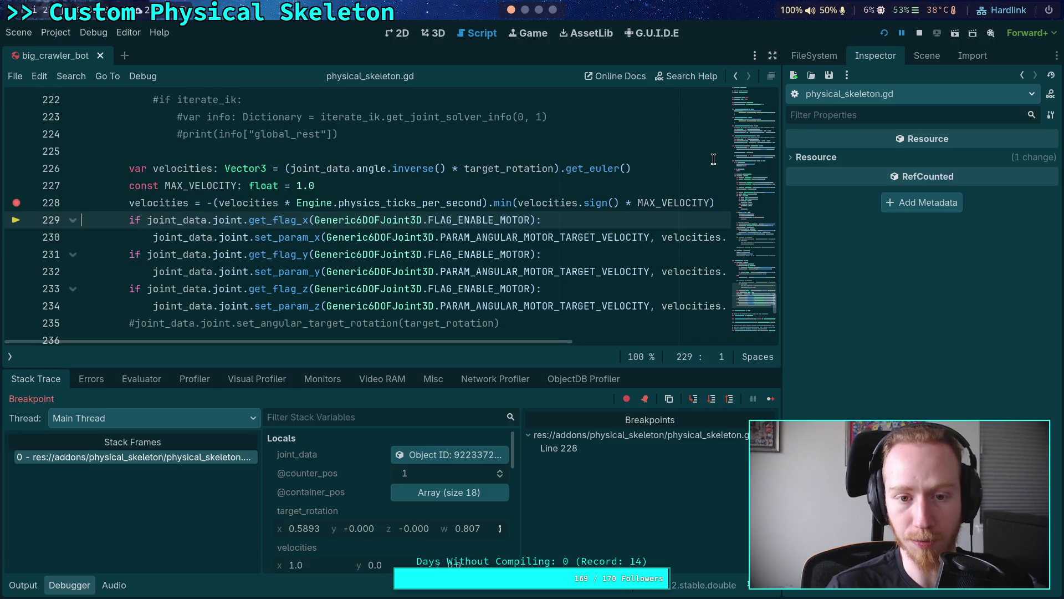
# - Stop the debug session, collapse the debugger, and place the caret at line 227's end
pyautogui.click(918, 34)
pyautogui.click(72, 585)
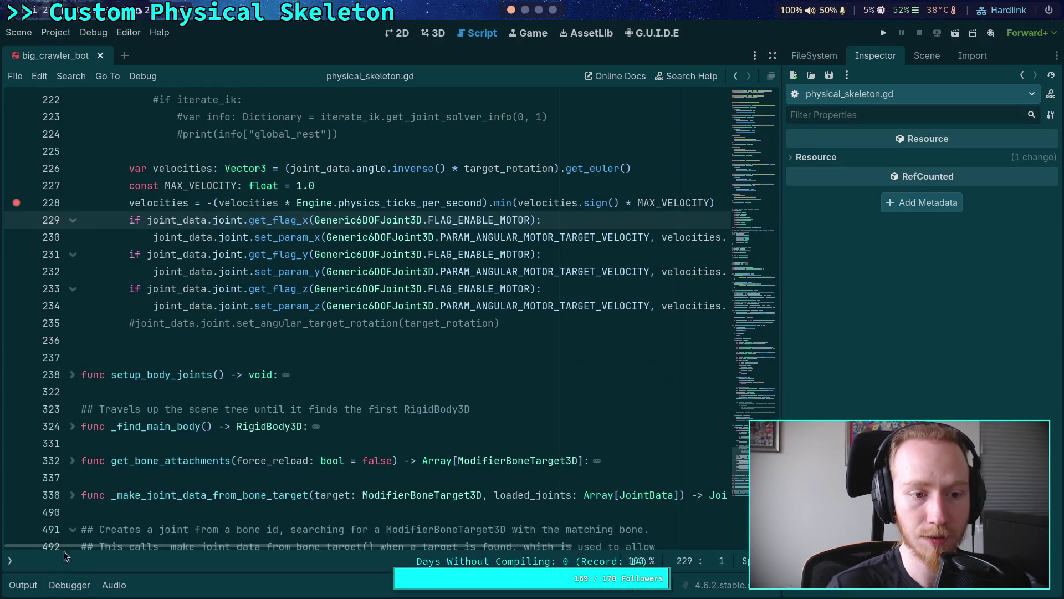
pyautogui.scroll(2, 620, 298)
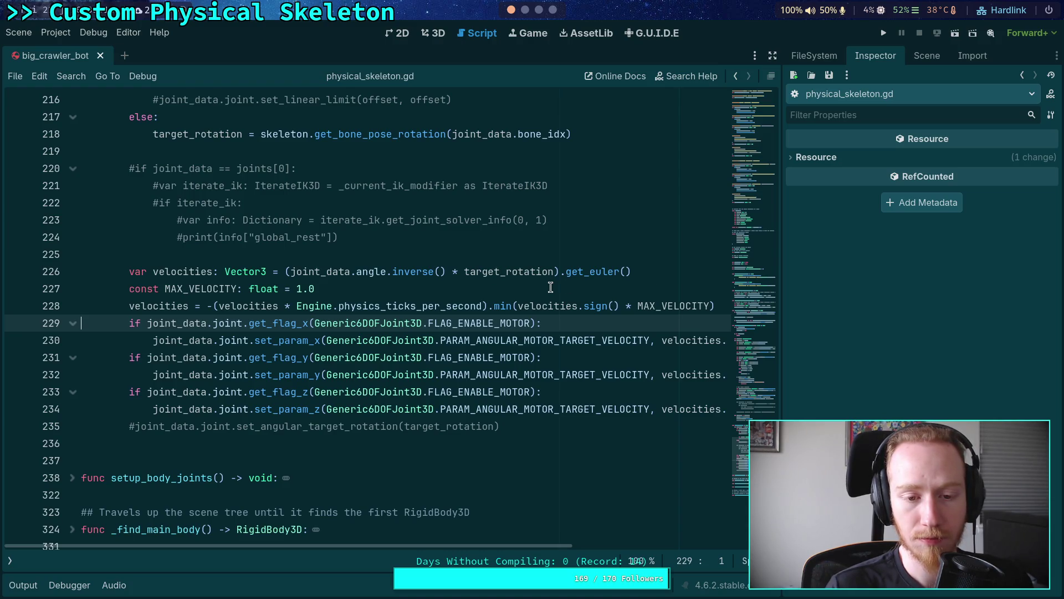
pyautogui.click(399, 290)
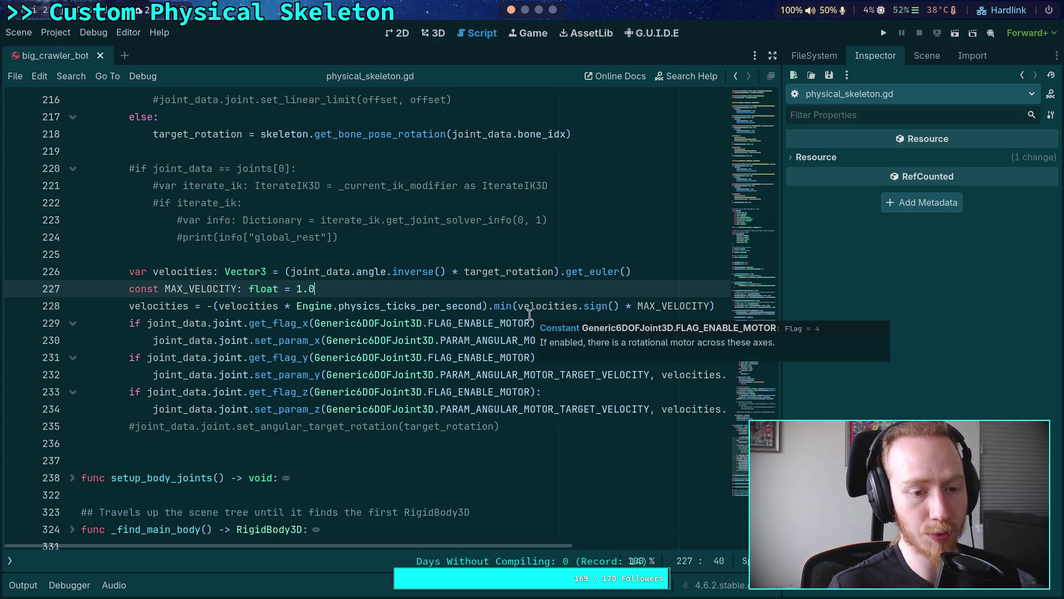
# - Move the MAX_VELOCITY constant line above velocities with Alt+Up
pyautogui.press('Return')
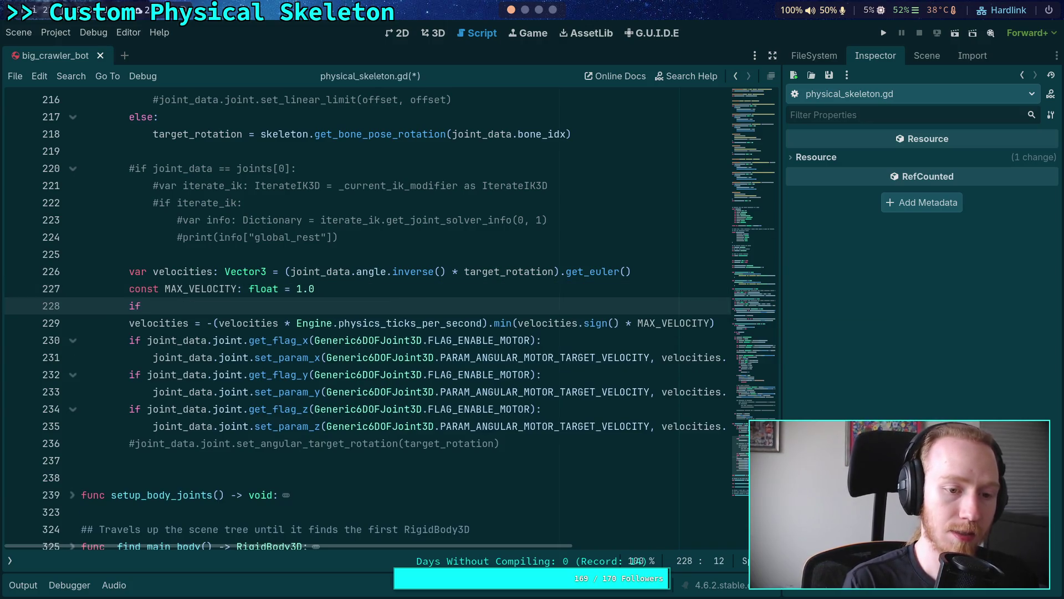
pyautogui.press('BackSpace')
pyautogui.press('BackSpace')
pyautogui.press('BackSpace')
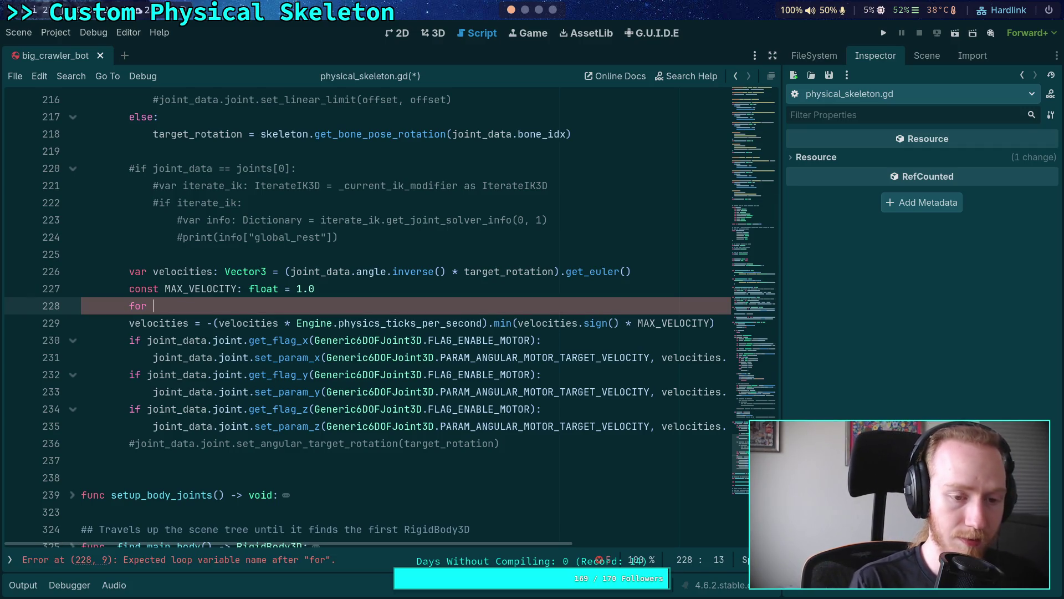
pyautogui.press('Up')
pyautogui.hotkey('alt', 'Up')
pyautogui.press('Down')
pyautogui.press('Down')
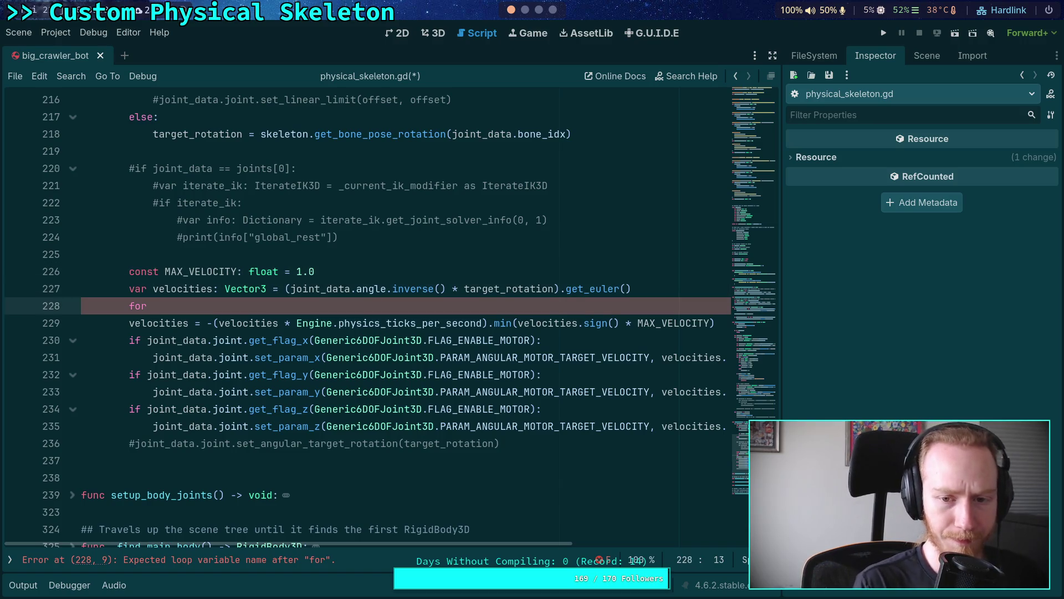
# - Write a for i in range(3): loop starting an absf(velocities[i]) < check
pyautogui.write('i in range(i')
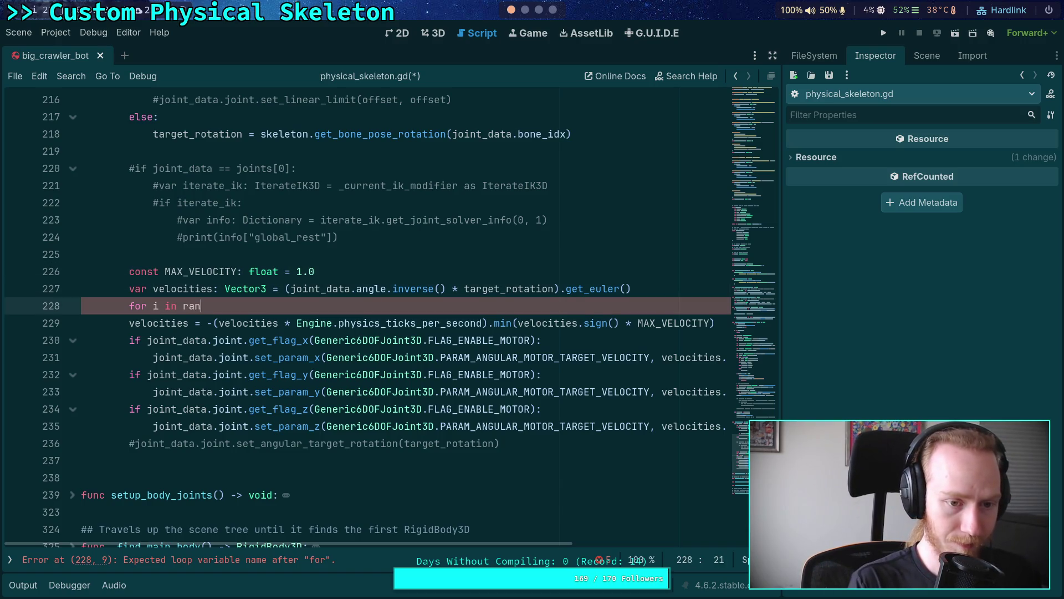
pyautogui.press('BackSpace')
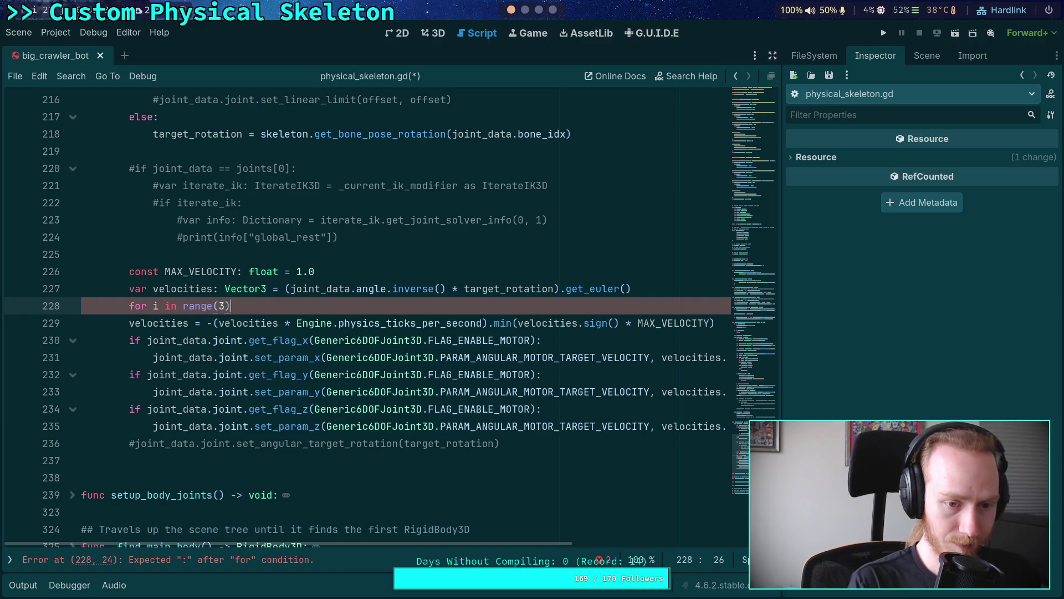
pyautogui.write(':')
pyautogui.press('Return')
pyautogui.write('if velo')
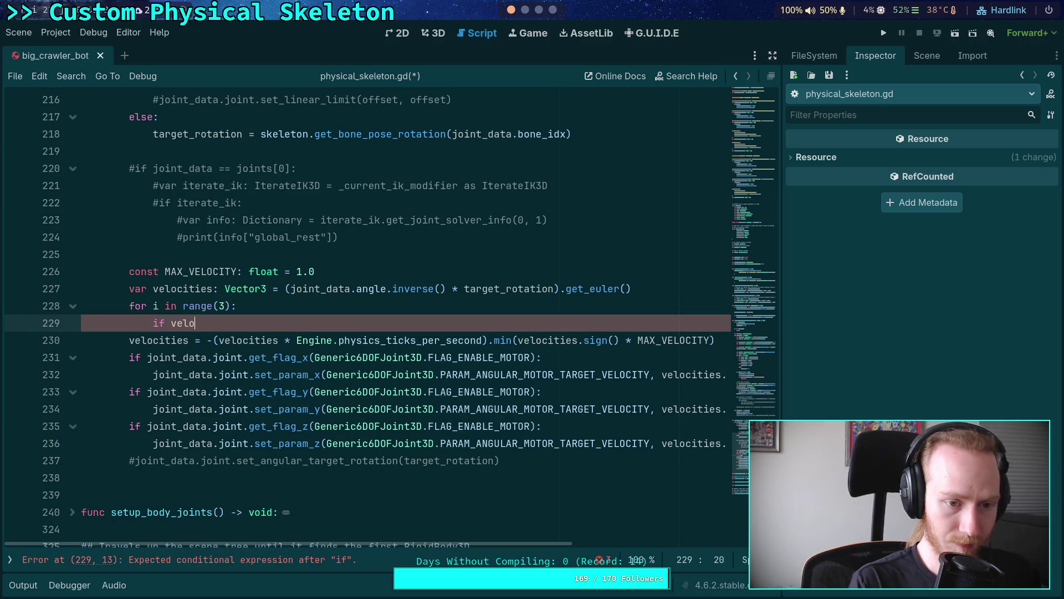
pyautogui.write('cities')
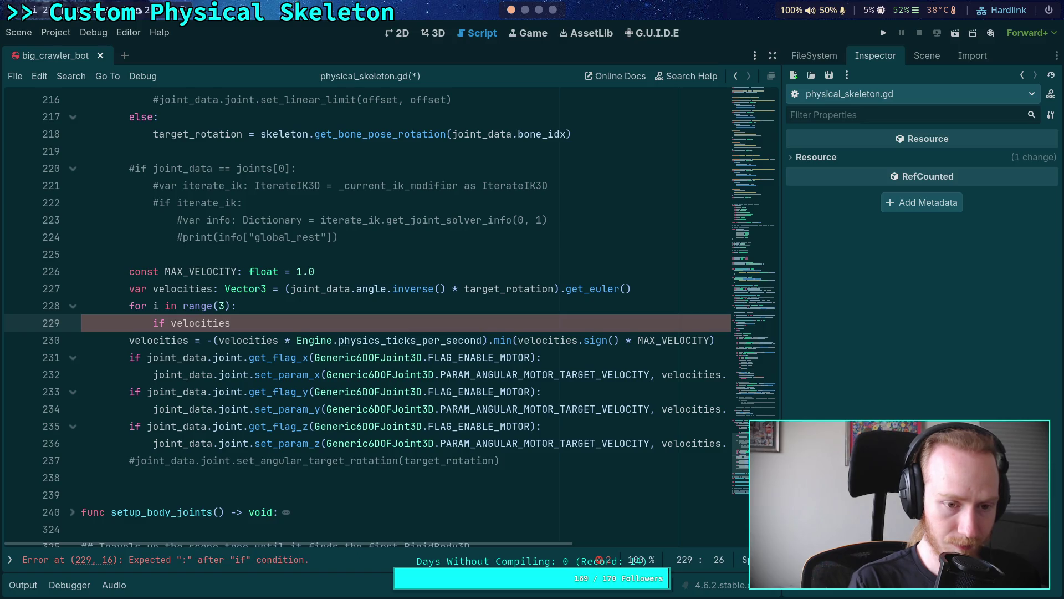
pyautogui.write('absf(')
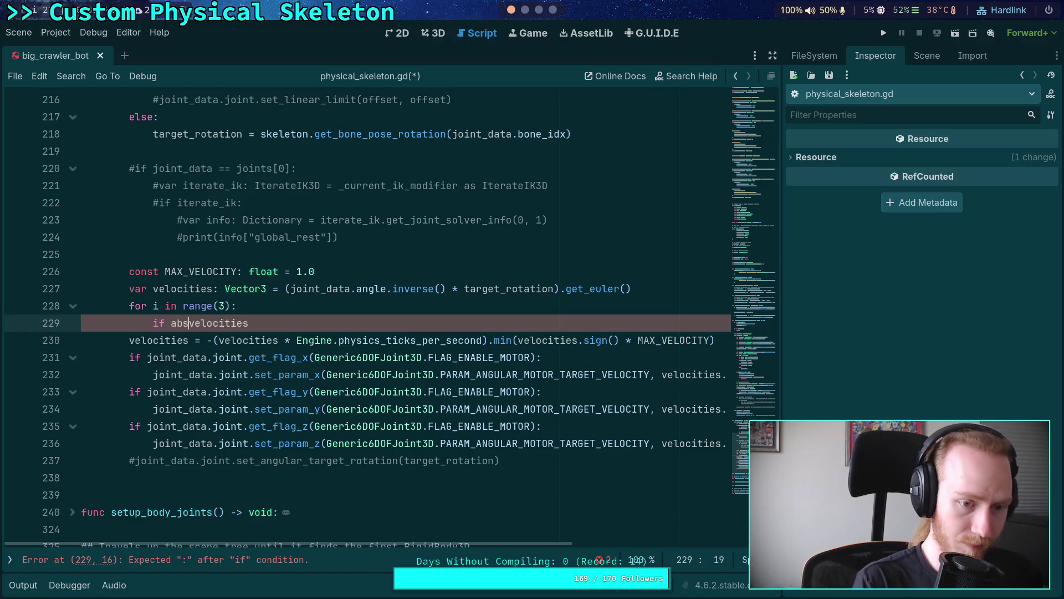
pyautogui.click(81, 340)
pyautogui.press('Left')
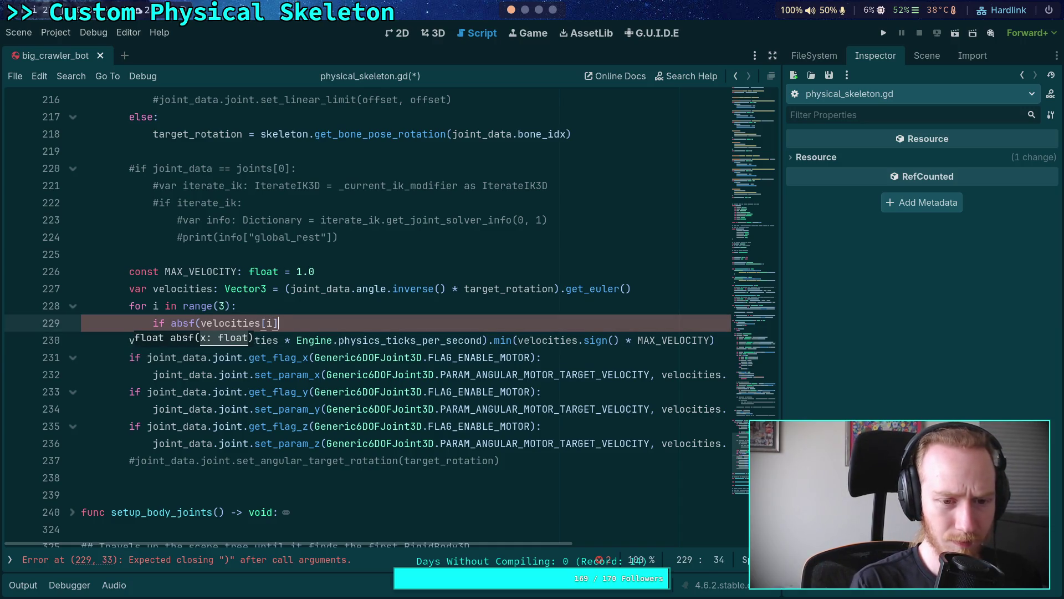
pyautogui.write(') <')
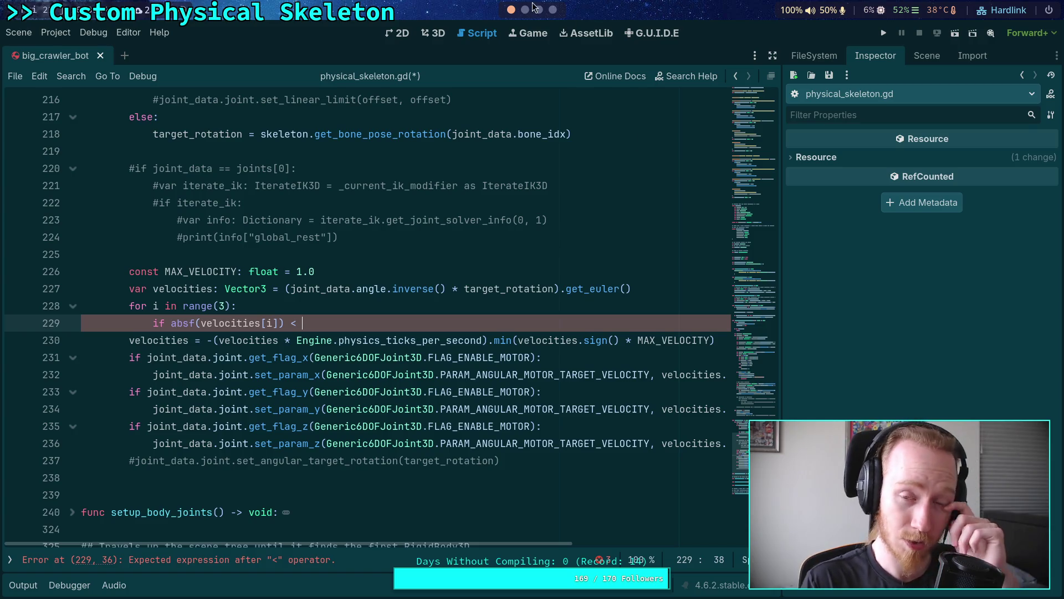
pyautogui.click(540, 11)
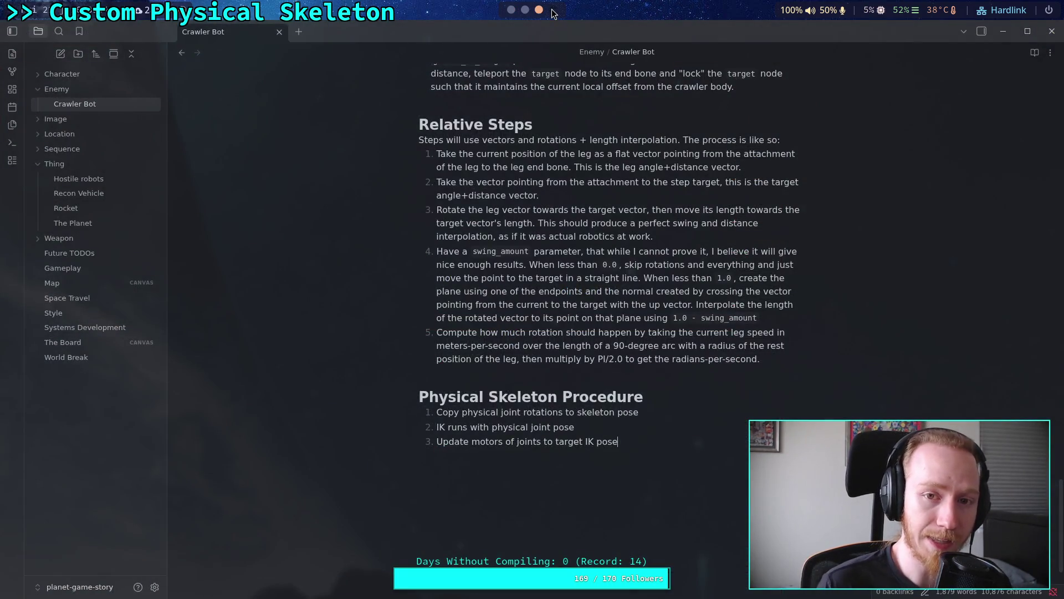
# - In the python REPL, import math, evaluate math.radians(0.1), and copy 0.0017453292519943296
pyautogui.click(552, 10)
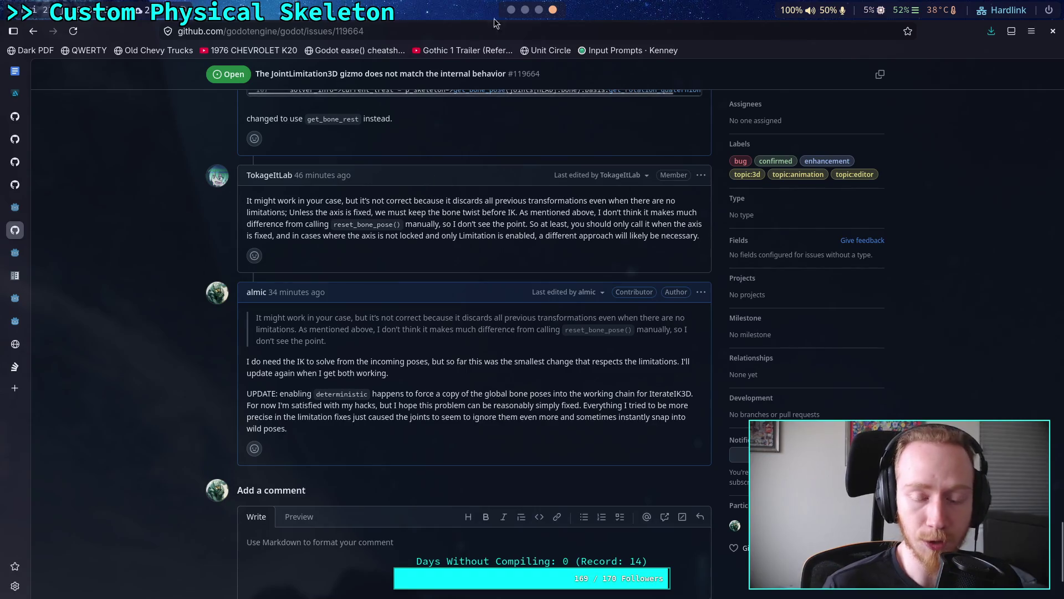
pyautogui.click(536, 10)
pyautogui.click(525, 10)
pyautogui.click(640, 29)
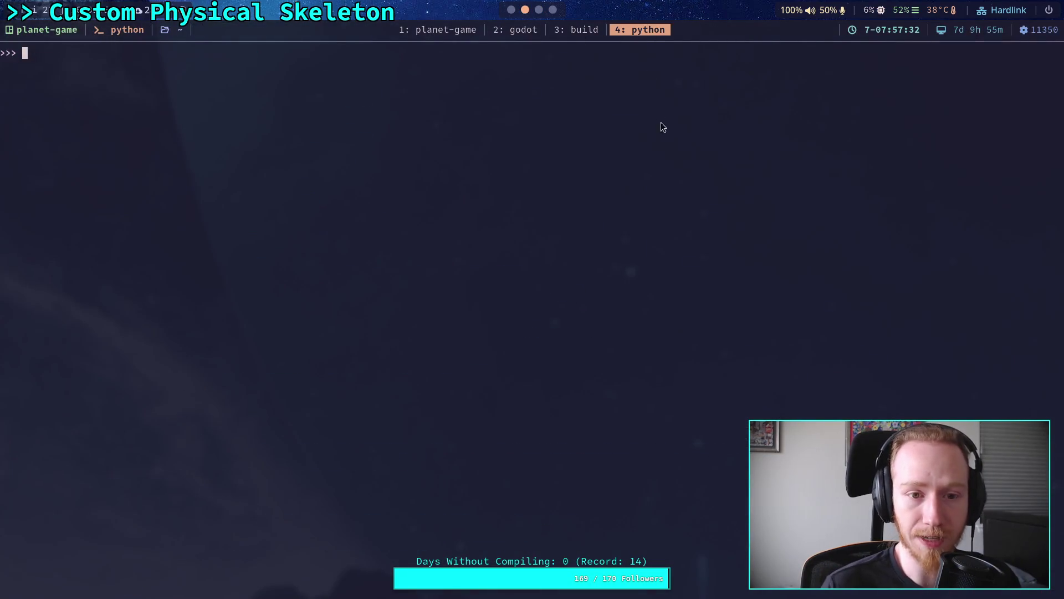
pyautogui.write('import math')
pyautogui.press('Return')
pyautogui.write('math.radians(0.1')
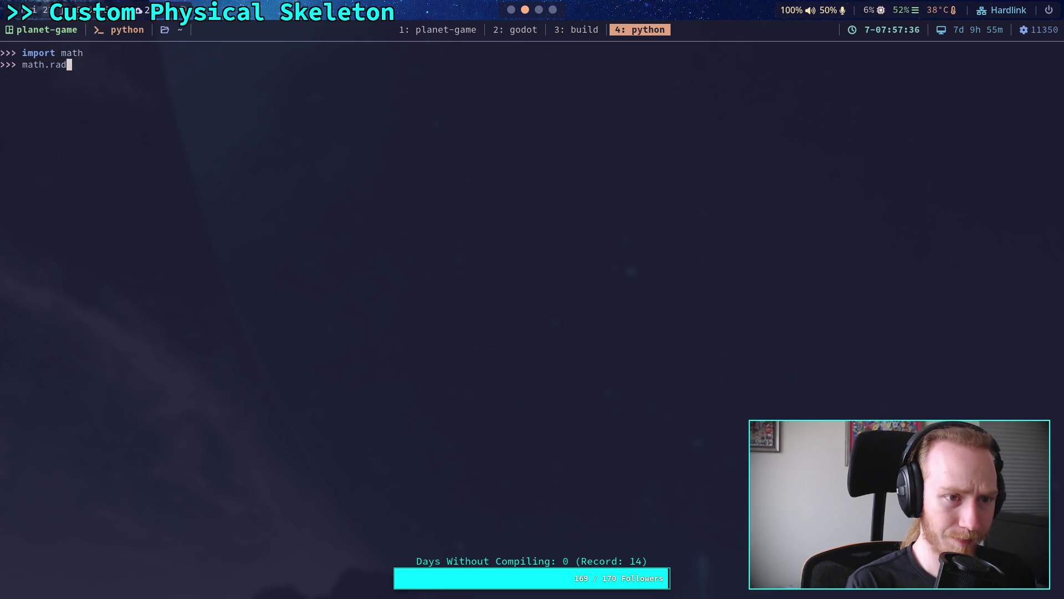
pyautogui.write(')')
pyautogui.press('Return')
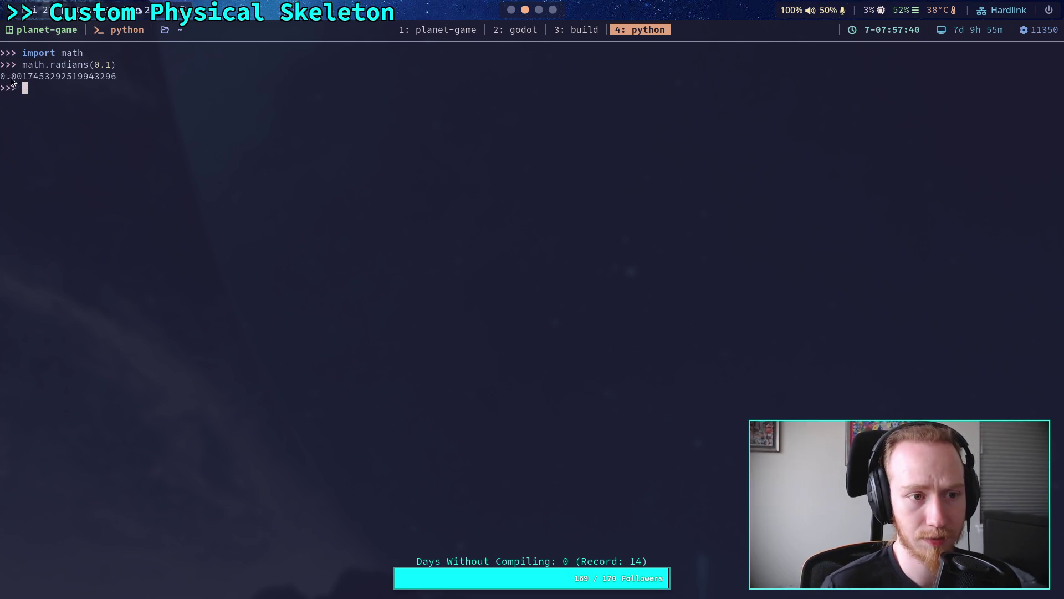
pyautogui.moveTo(2, 77); pyautogui.dragTo(119, 72)
pyautogui.hotkey('ctrl', 'c')
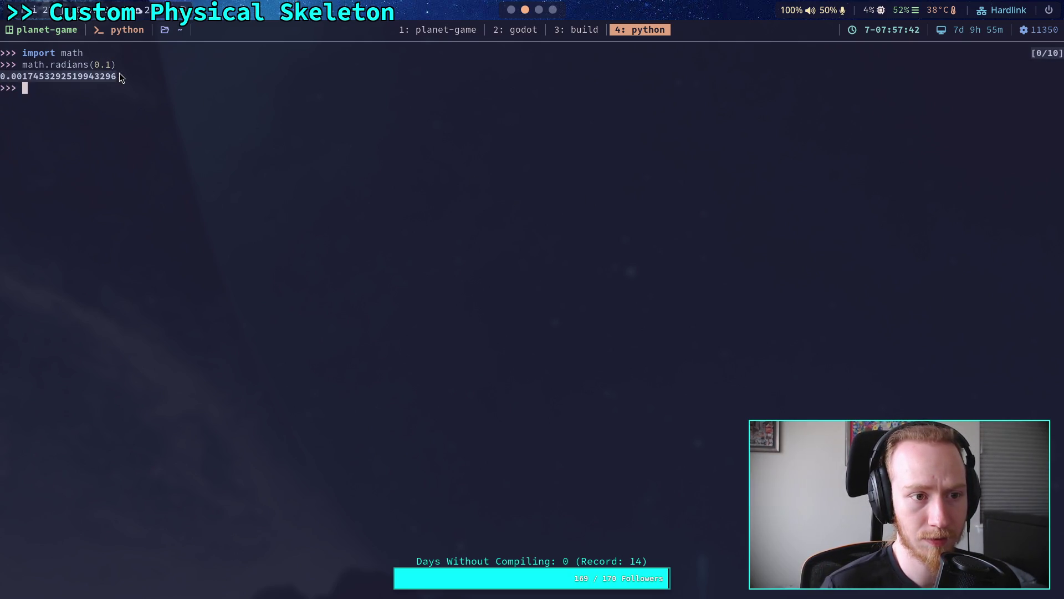
pyautogui.click(512, 9)
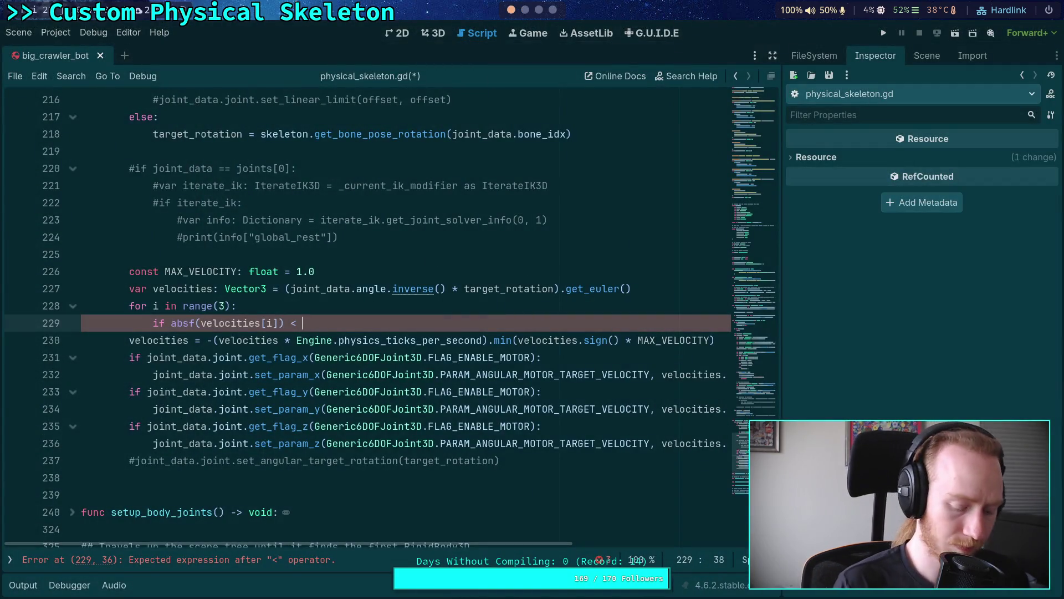
# - Paste the radians value after '<' on line 229 and trim it to 1.745e-3
pyautogui.hotkey('ctrl', 'v')
pyautogui.click(340, 325)
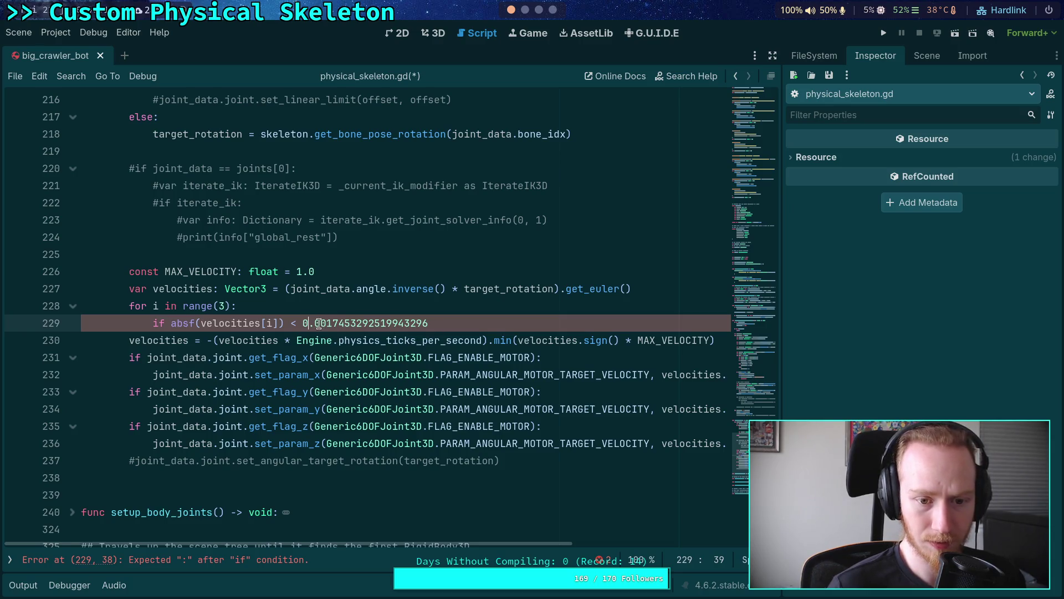
pyautogui.hotkey('shift', 'Left')
pyautogui.hotkey('shift', 'Left')
pyautogui.press('BackSpace')
pyautogui.press('Delete')
pyautogui.press('Delete')
pyautogui.write('.')
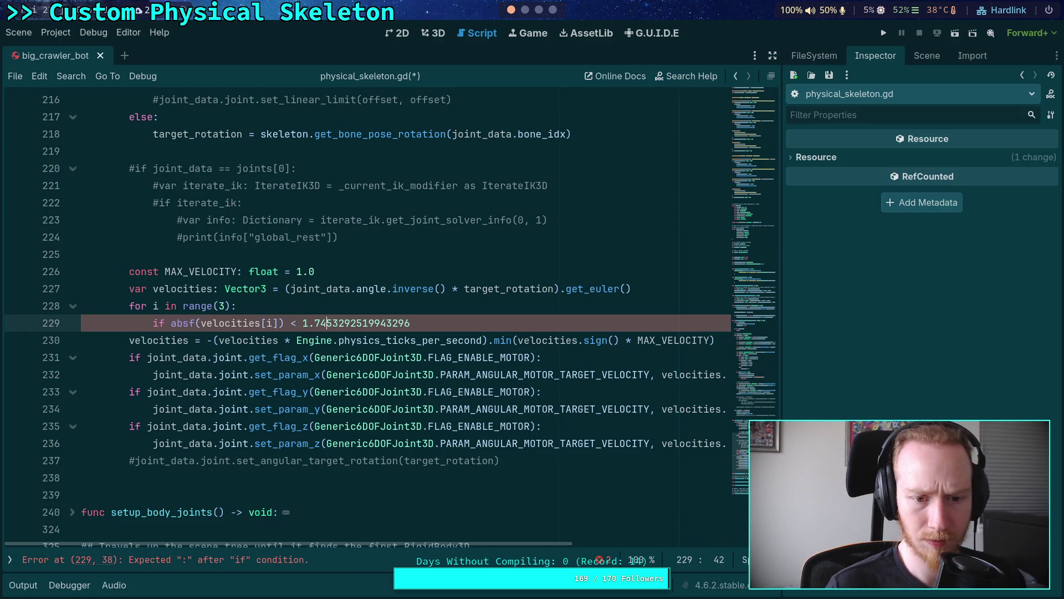
pyautogui.press('Delete')
pyautogui.press('Delete')
pyautogui.press('Delete')
pyautogui.write('e-3:')
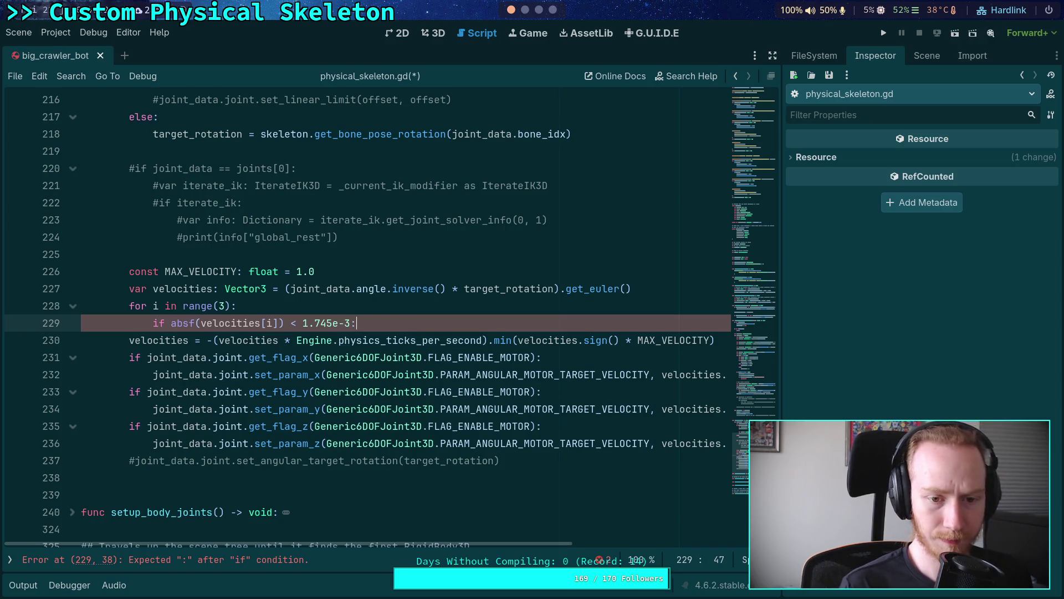
# - Add velocities[i] = 0.0 inside the if, save the script, and run the game
pyautogui.press('Return')
pyautogui.write('elociti')
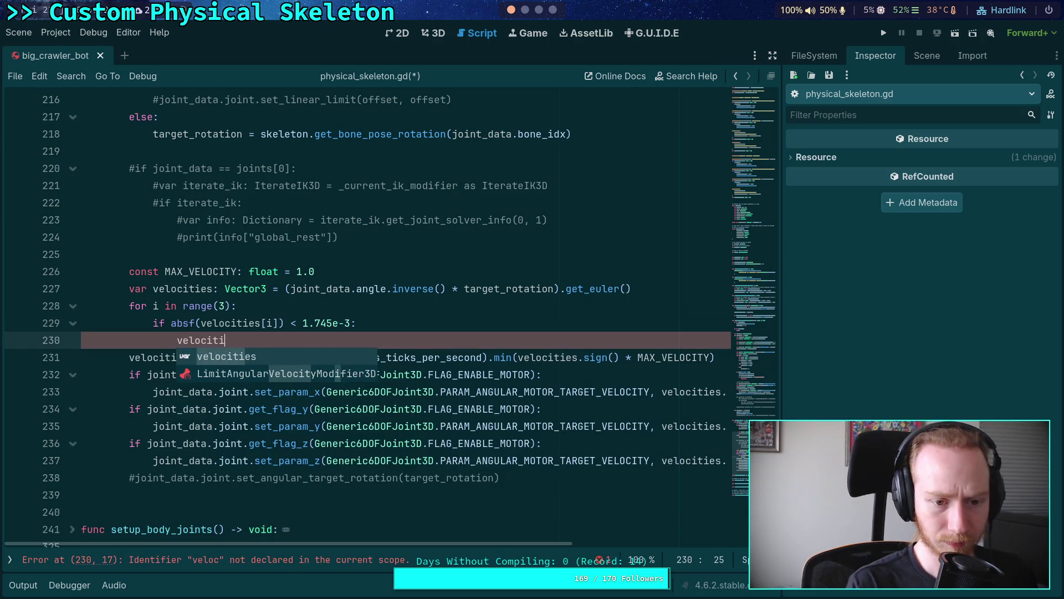
pyautogui.press('Return')
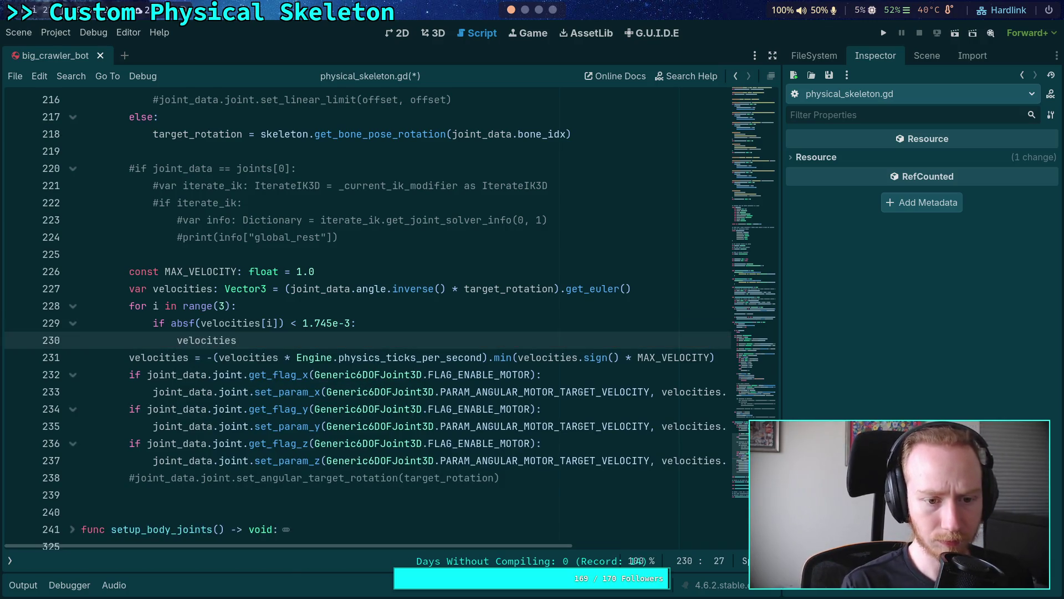
pyautogui.write('[i] = 0.0')
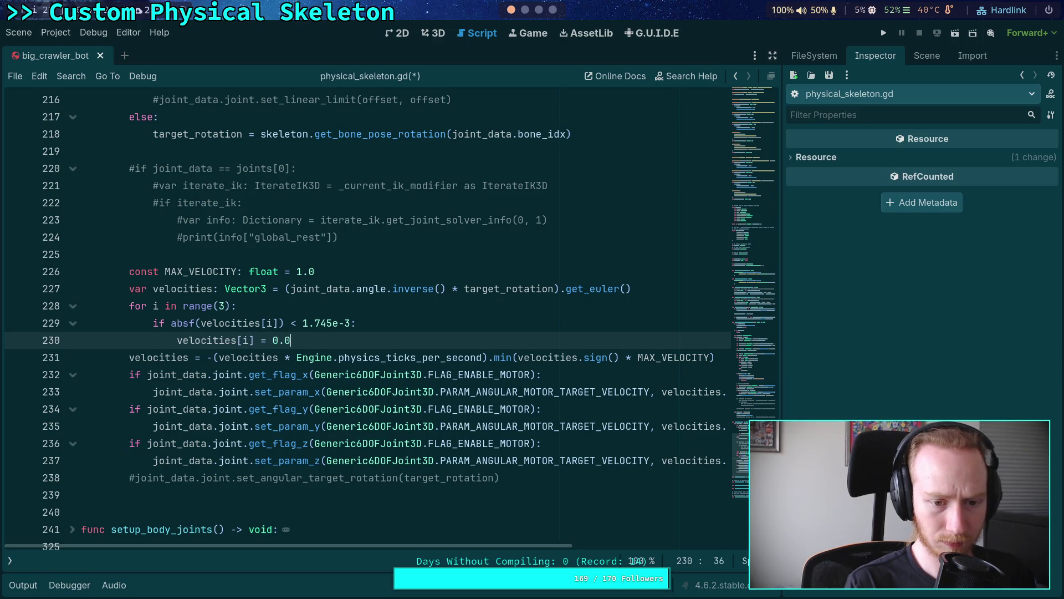
pyautogui.hotkey('ctrl', 's')
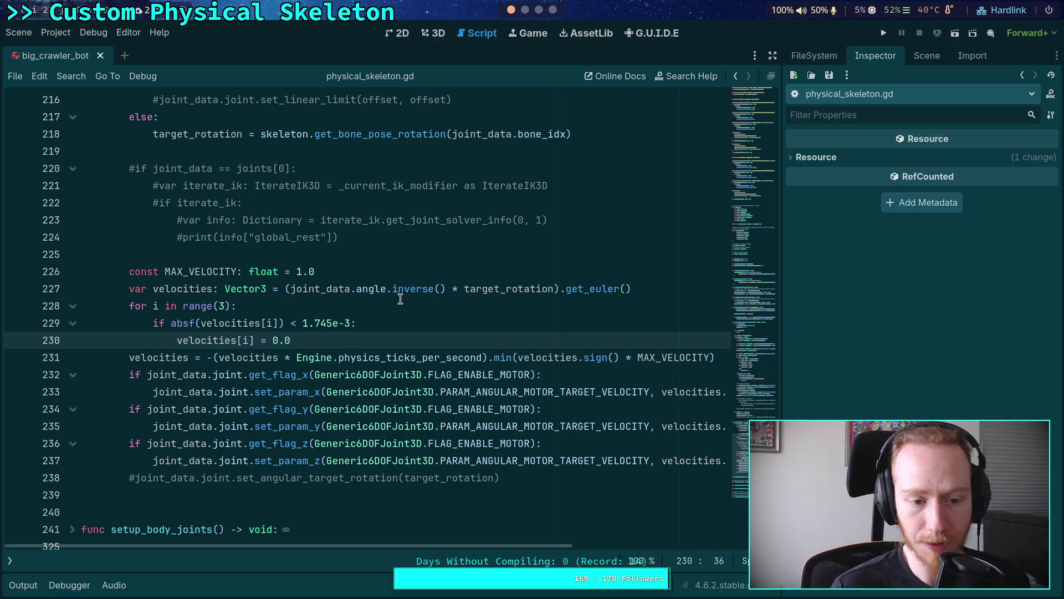
pyautogui.click(884, 32)
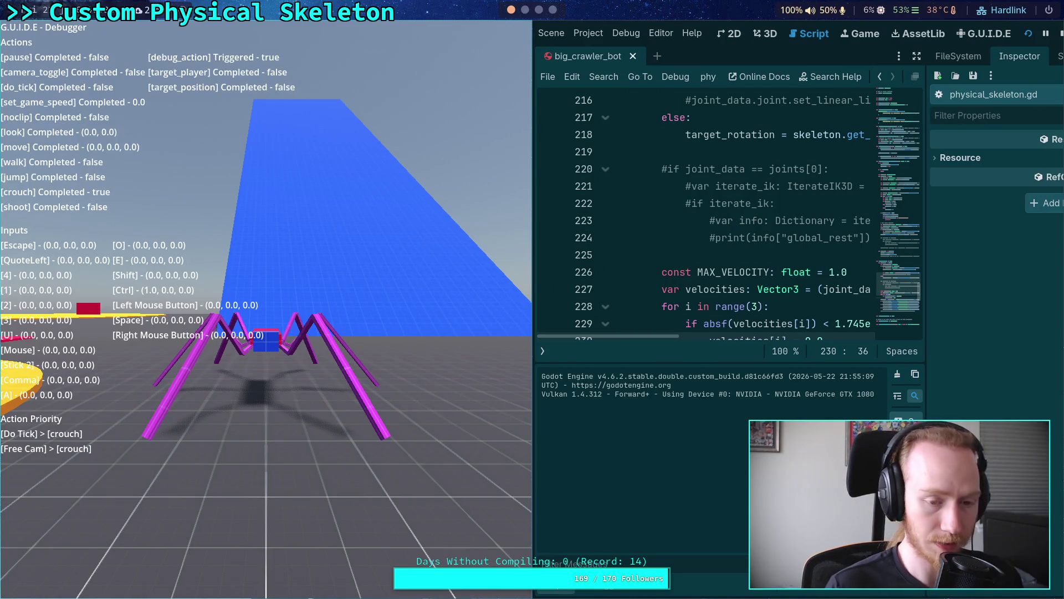
# - Step the spider's physics seven ticks with the grave key, then stop the game
pyautogui.press('`')
pyautogui.press('`')
pyautogui.press('`')
pyautogui.press('`')
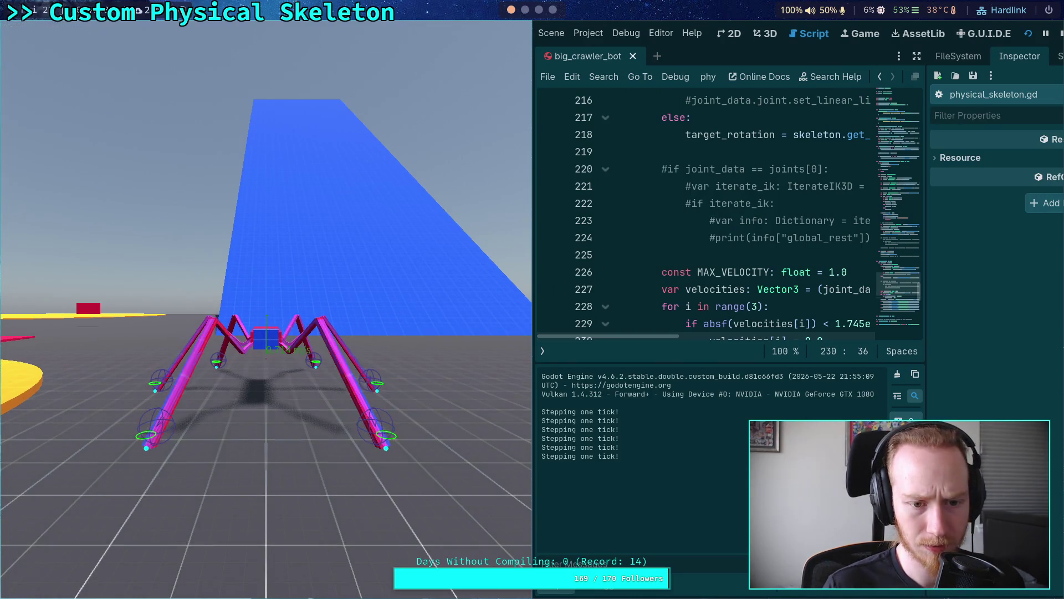
pyautogui.press('`')
pyautogui.press('`')
pyautogui.press('`')
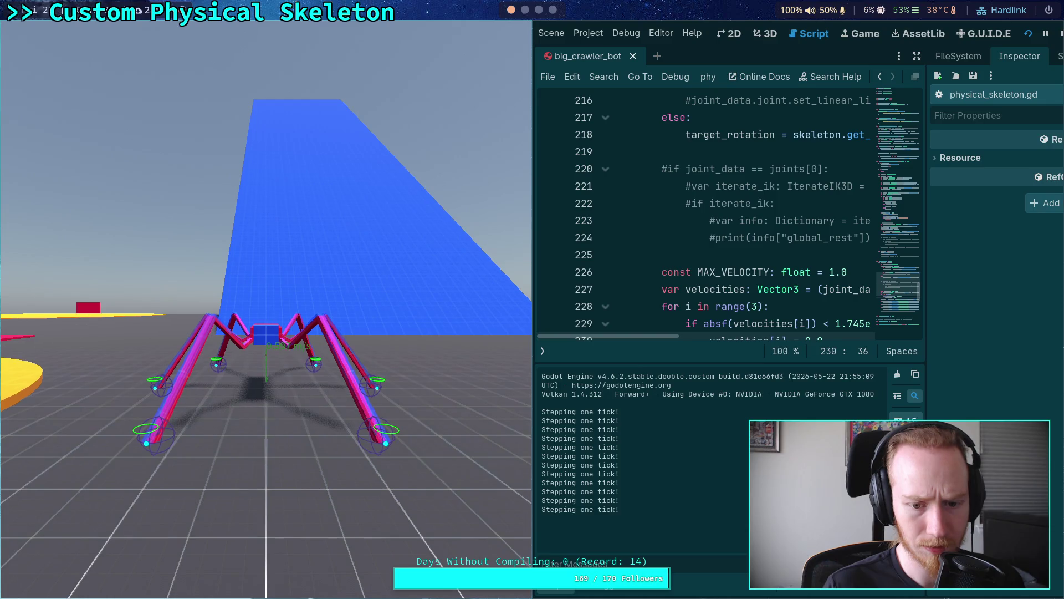
pyautogui.press('`')
pyautogui.press('`')
pyautogui.press('`')
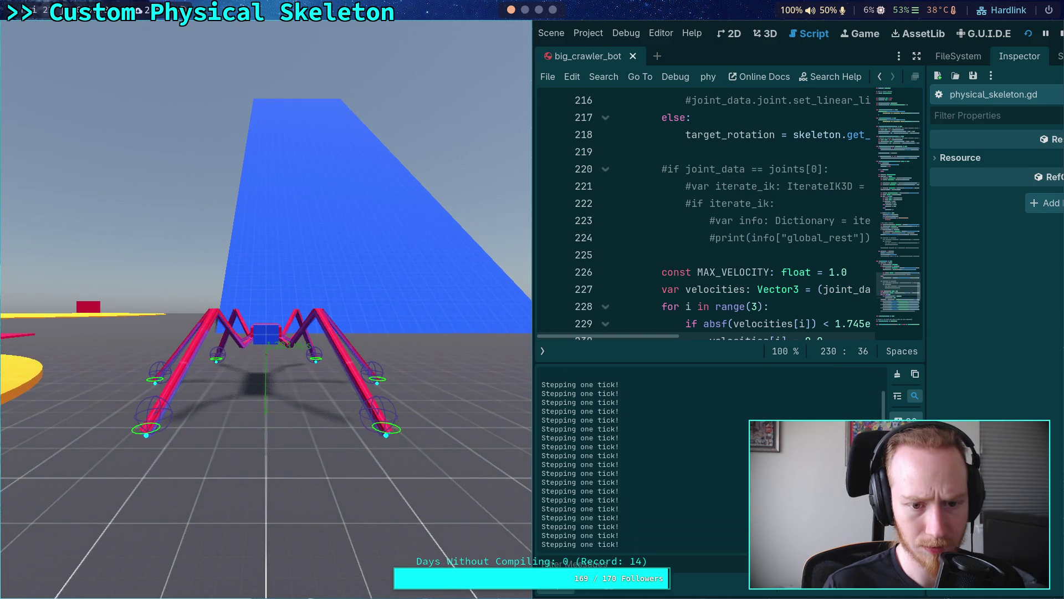
pyautogui.press('`')
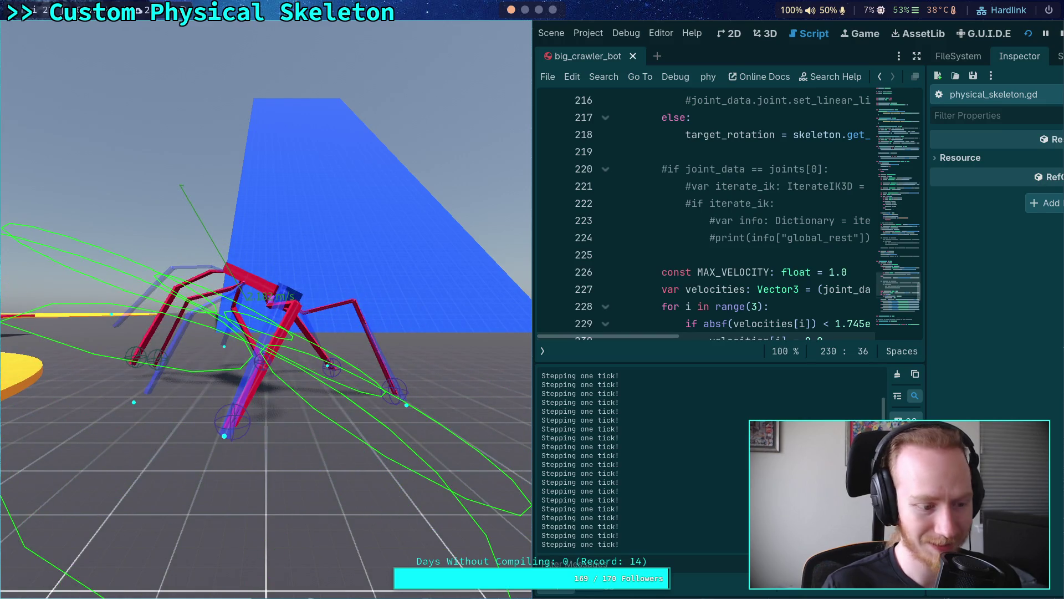
pyautogui.press('`')
pyautogui.press('`')
pyautogui.press('`')
pyautogui.press('`')
pyautogui.press('`')
pyautogui.press('`')
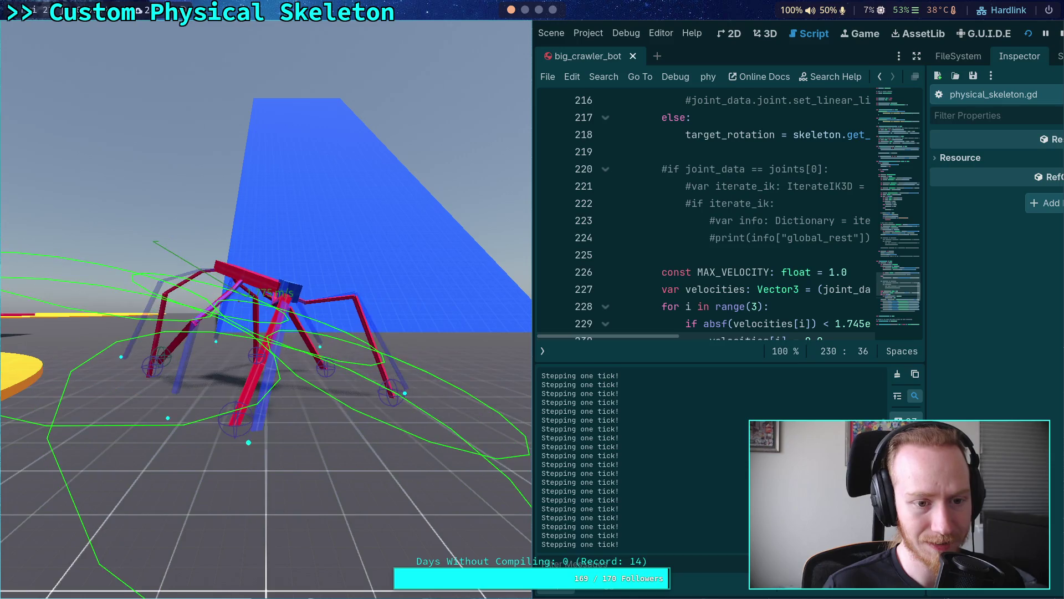
pyautogui.press('`')
pyautogui.press('`')
pyautogui.press('`')
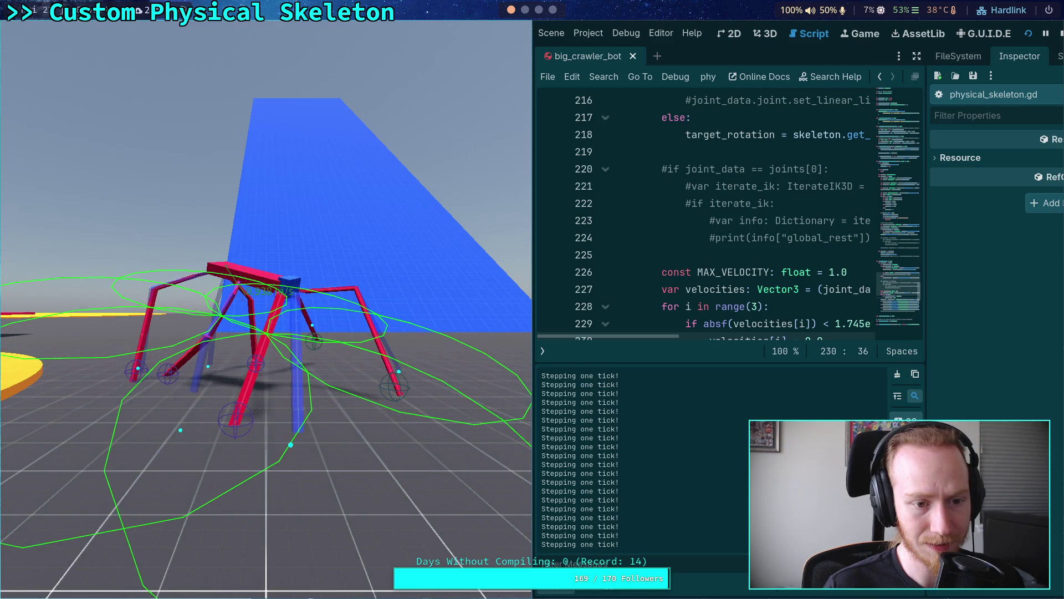
pyautogui.press('`')
pyautogui.press('`')
pyautogui.press('`')
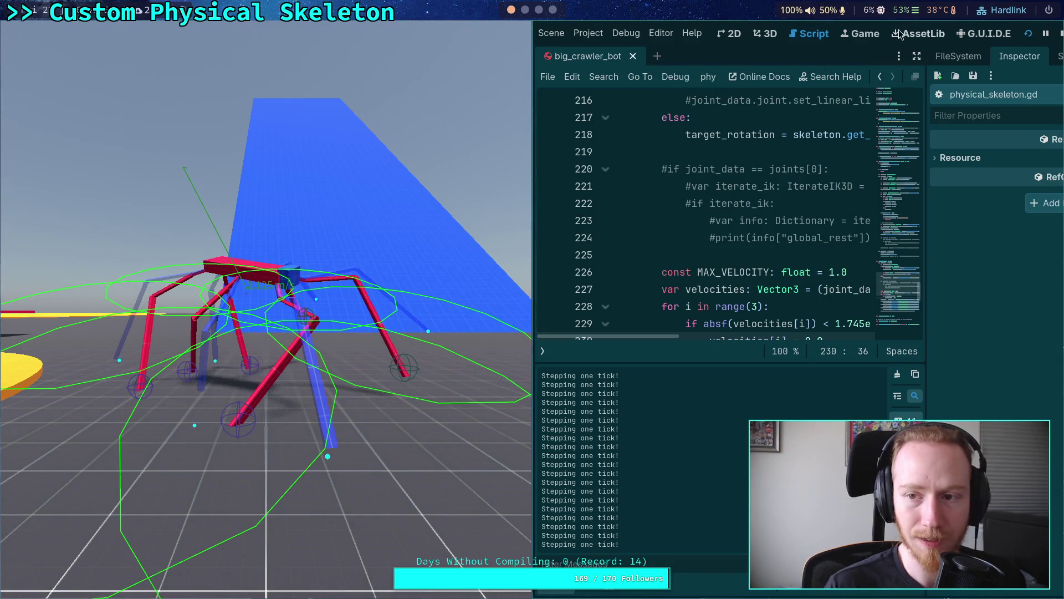
pyautogui.click(1060, 33)
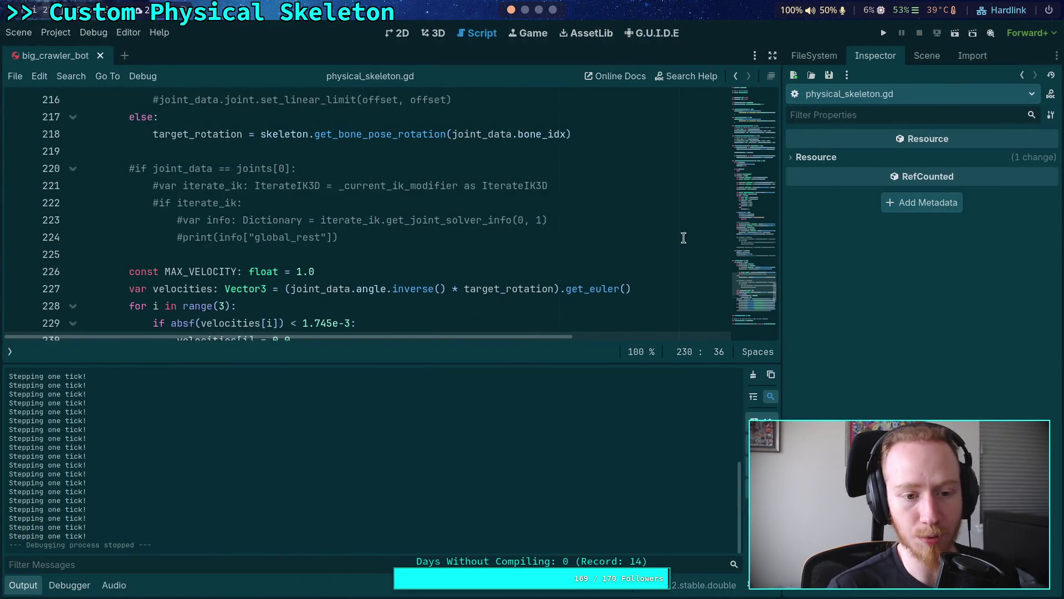
# - Collapse the Output panel, then add and remove a breakpoint on line 231
pyautogui.click(23, 585)
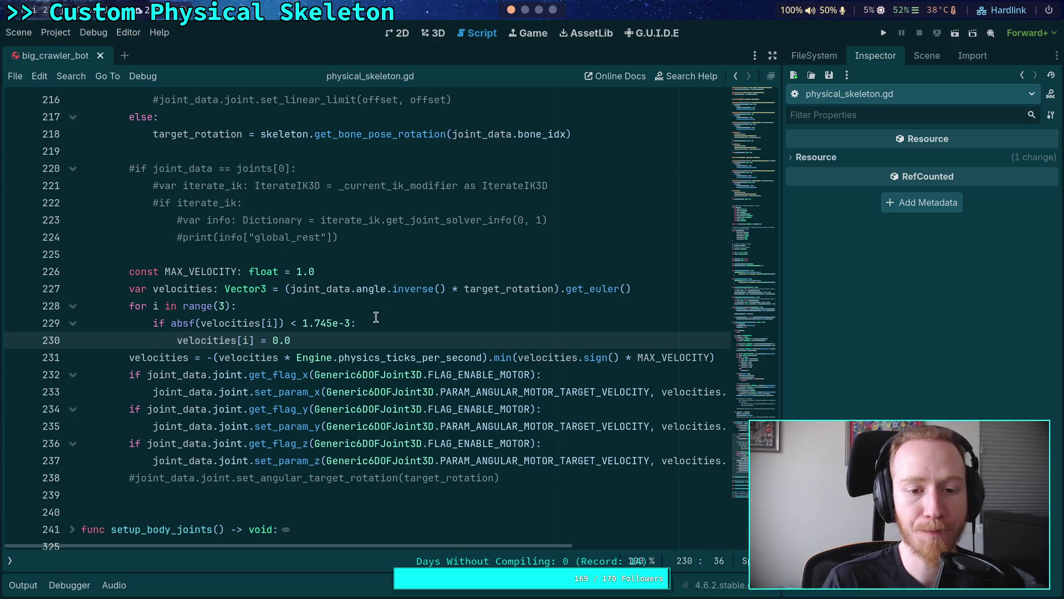
pyautogui.click(17, 358)
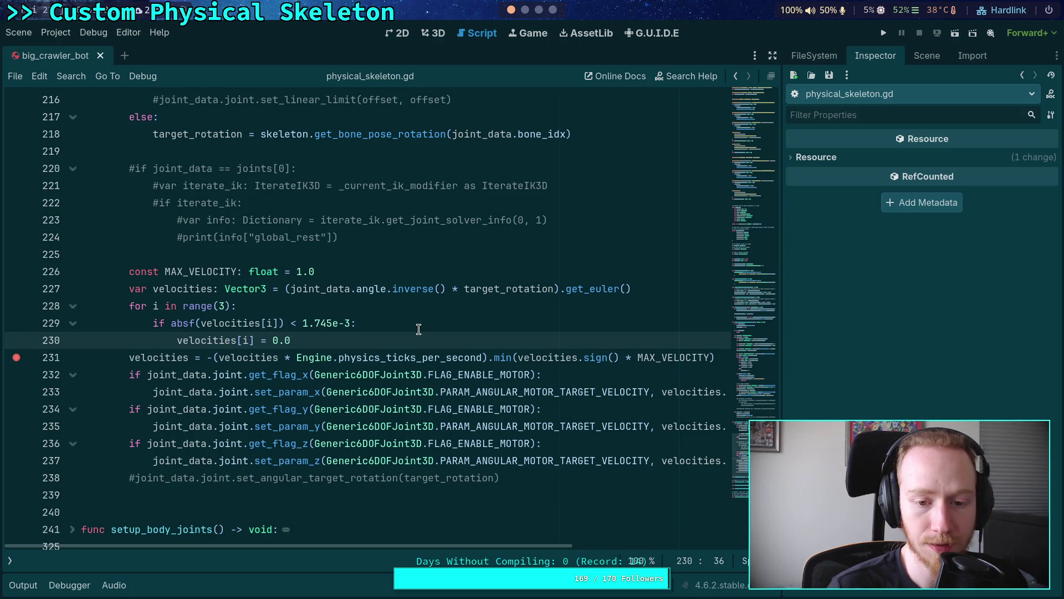
pyautogui.click(16, 358)
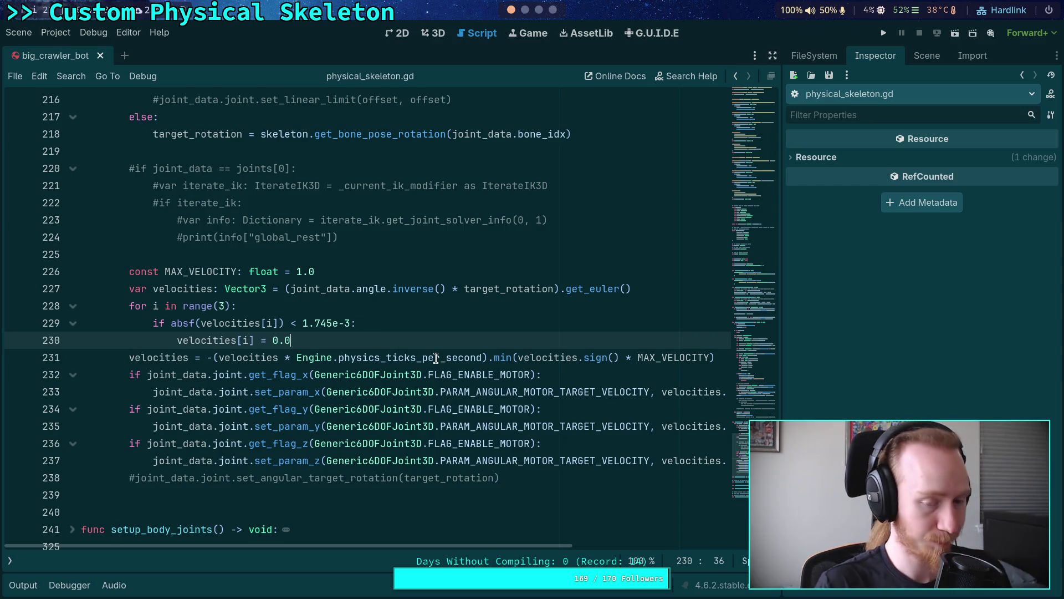
# - Insert an indented continue line inside the if block after line 230
pyautogui.moveTo(436, 357)
pyautogui.press('Return')
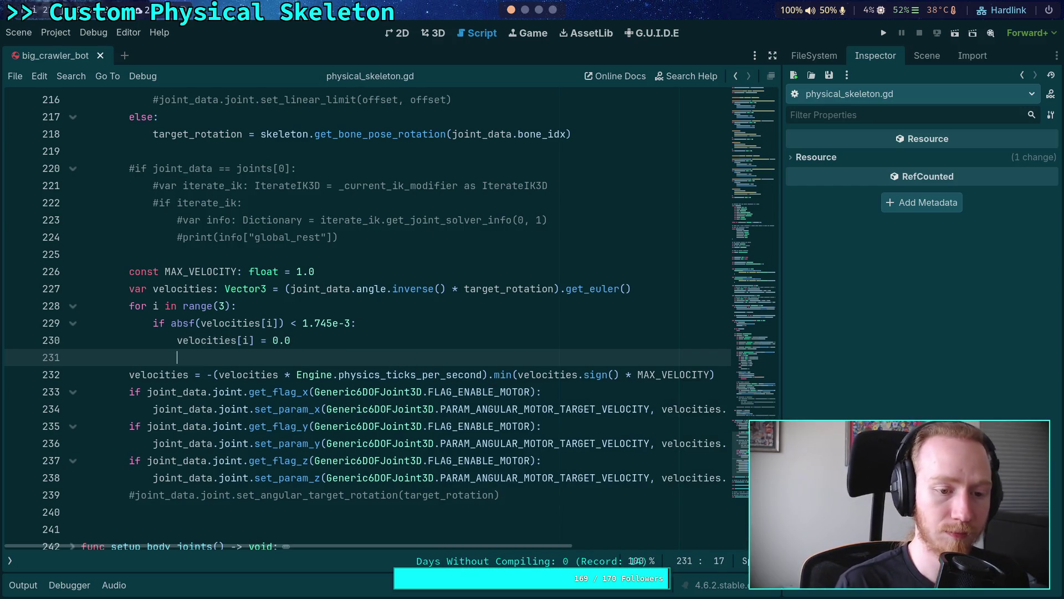
pyautogui.press('Tab')
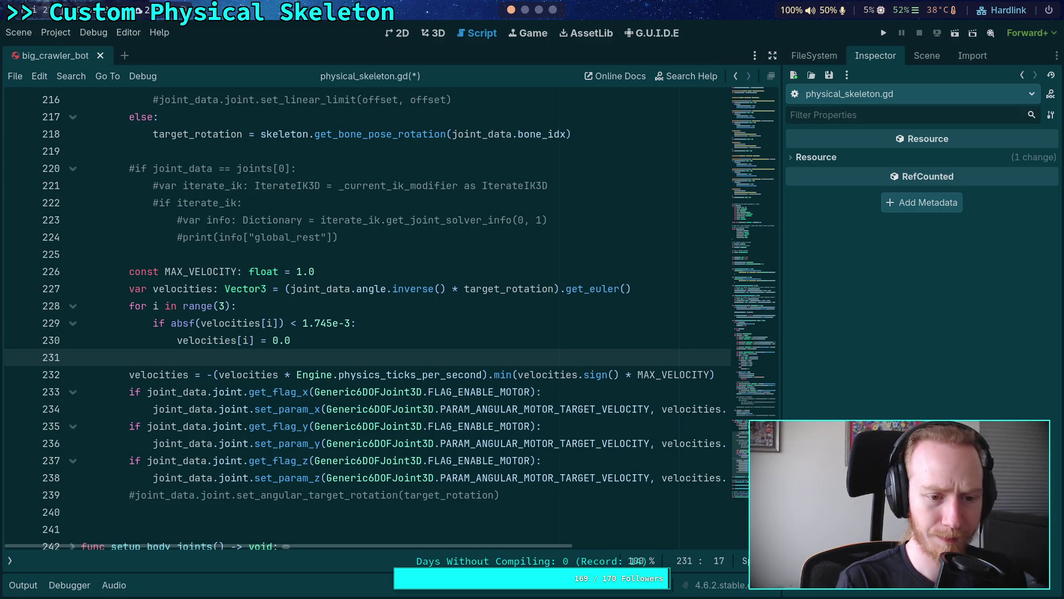
pyautogui.write('continue')
pyautogui.press('Return')
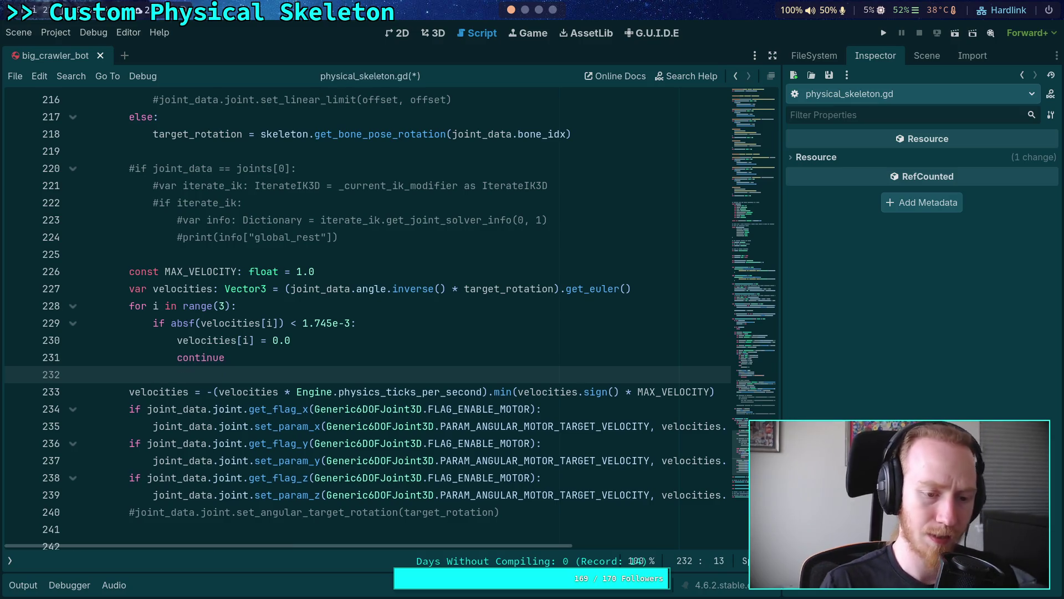
# - Begin line 232 as velocities = velocities.sign() * after discarding an index-assignment attempt
pyautogui.write('velocities[i] =')
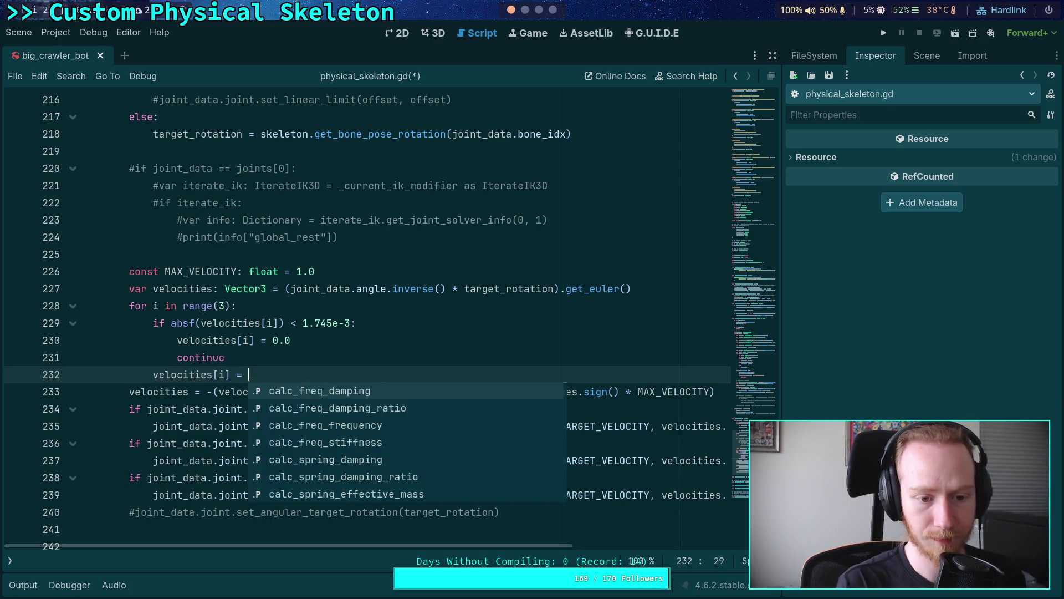
pyautogui.press('Escape')
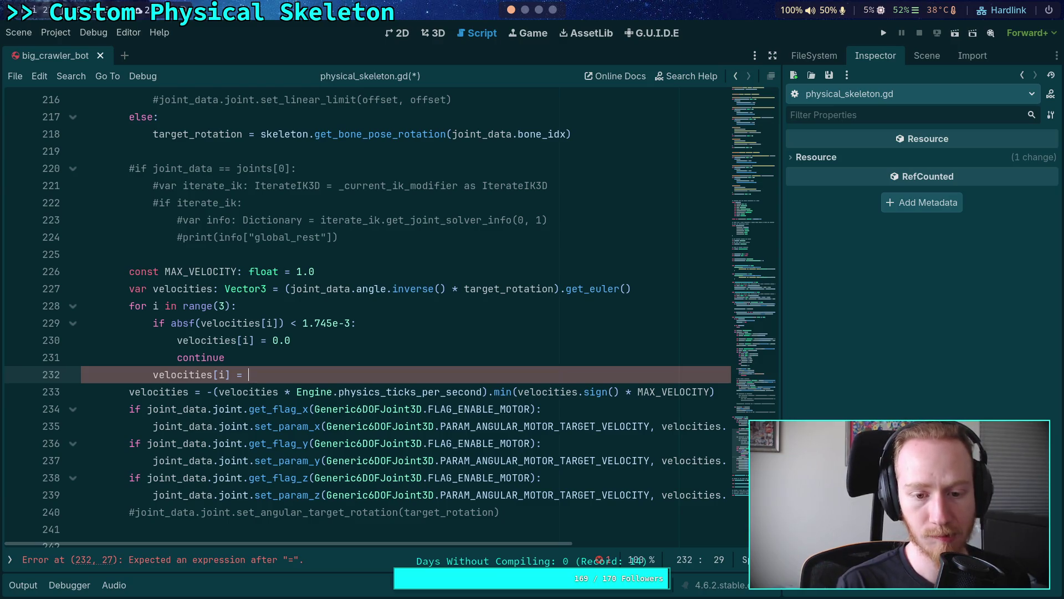
pyautogui.write('velo')
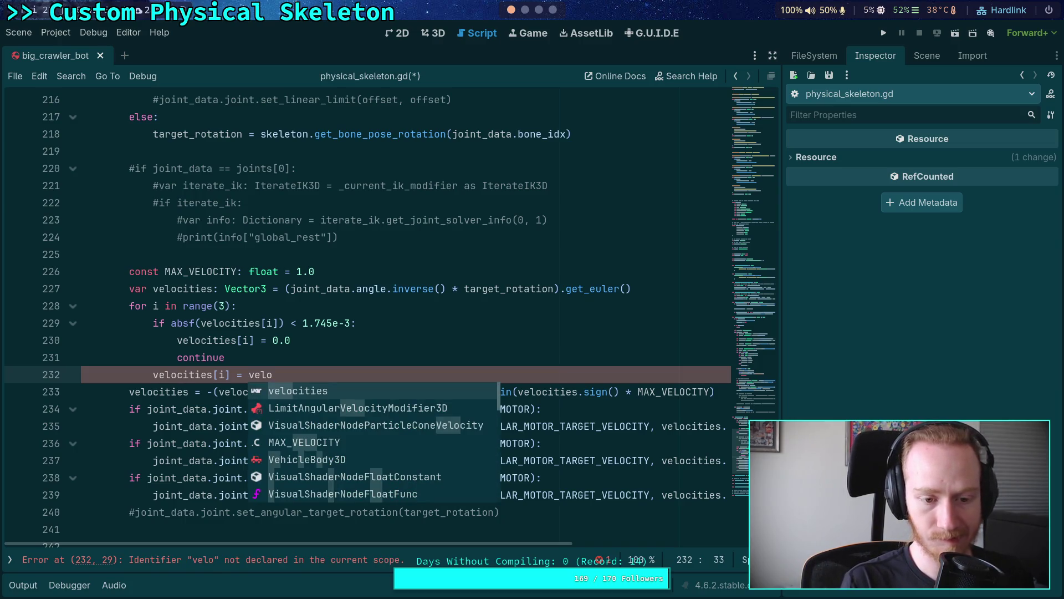
pyautogui.press('BackSpace')
pyautogui.press('BackSpace')
pyautogui.press('BackSpace')
pyautogui.press('BackSpace')
pyautogui.press('BackSpace')
pyautogui.press('BackSpace')
pyautogui.write('ve')
pyautogui.write('ies = ')
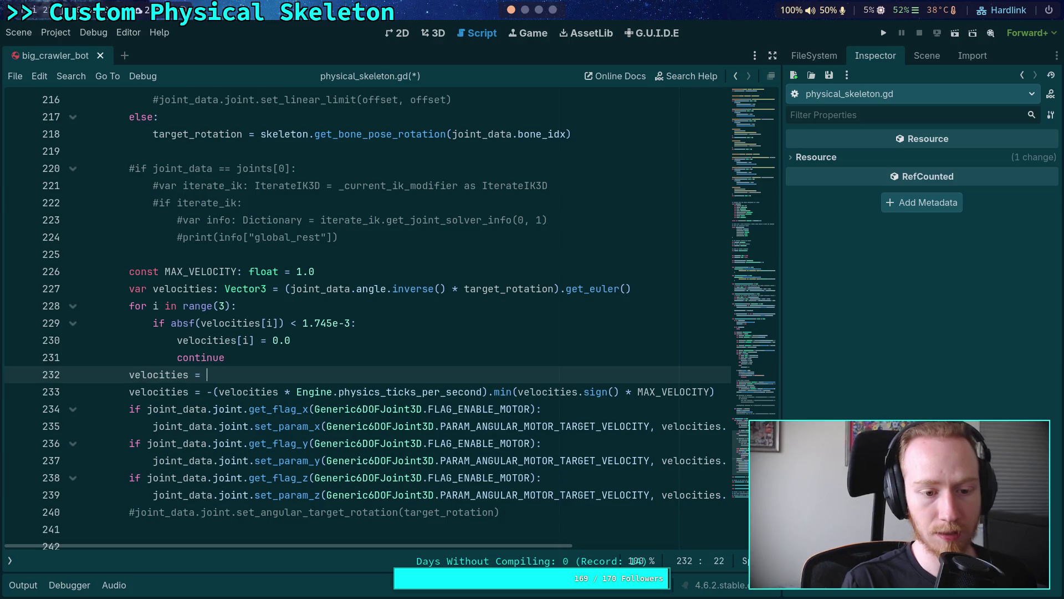
pyautogui.write('(')
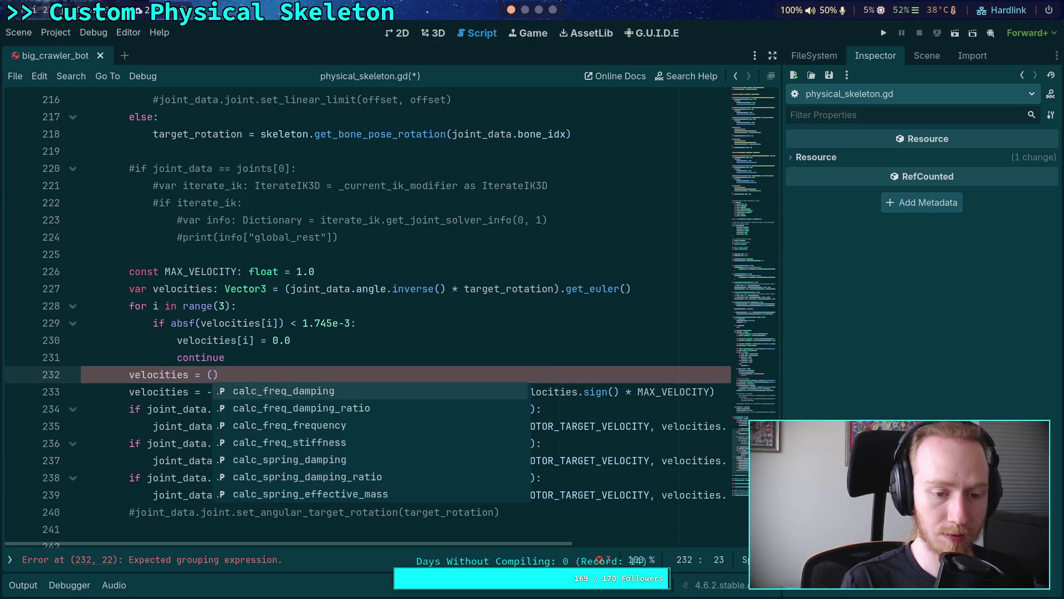
pyautogui.write('velo')
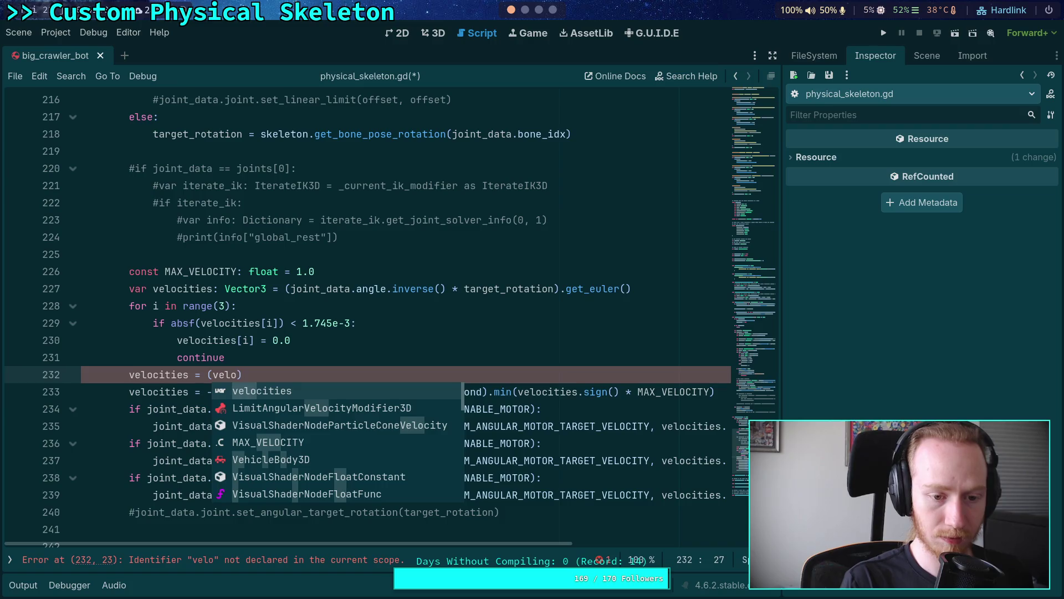
pyautogui.press('BackSpace')
pyautogui.press('BackSpace')
pyautogui.press('BackSpace')
pyautogui.press('BackSpace')
pyautogui.press('BackSpace')
pyautogui.write('vo')
pyautogui.press('BackSpace')
pyautogui.write('e')
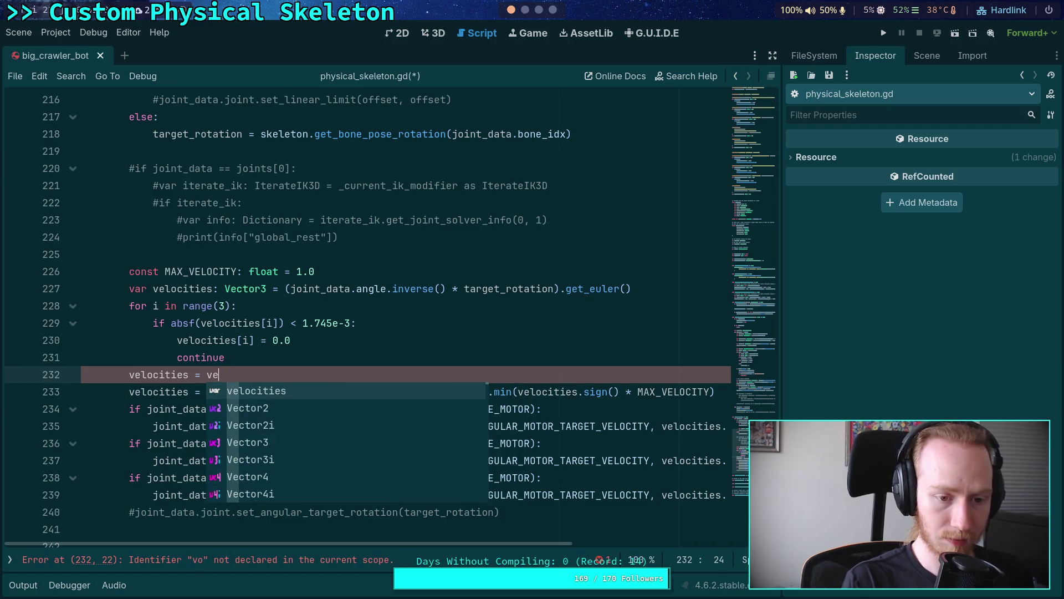
pyautogui.press('Return')
pyautogui.write('n')
pyautogui.press('Return')
# - Add the (velocities.abs() * Engine.physics_ticks_per_second) factor to line 232
pyautogui.write('() *')
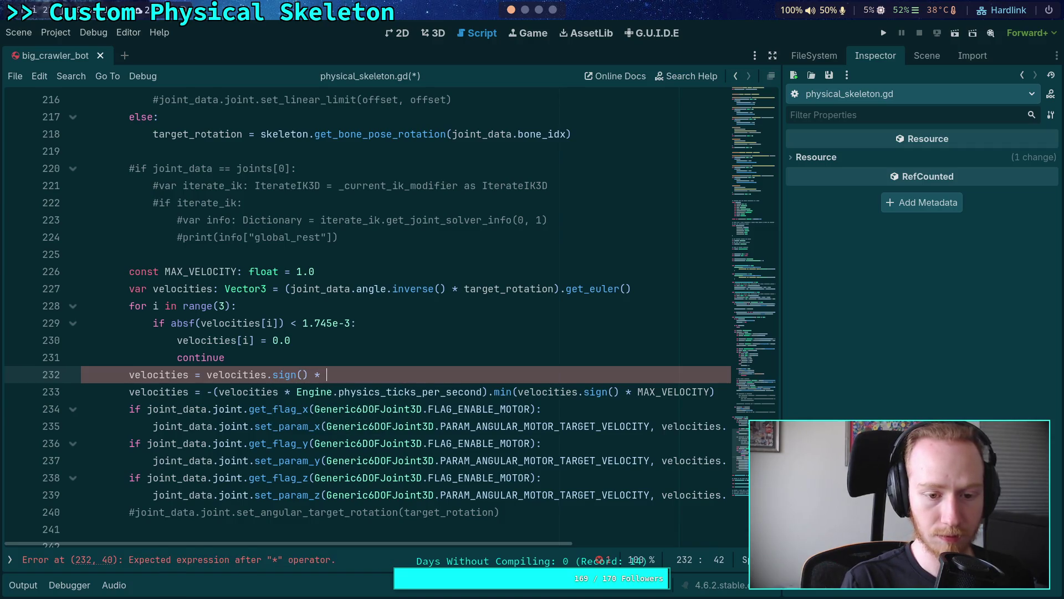
pyautogui.write('velocitie')
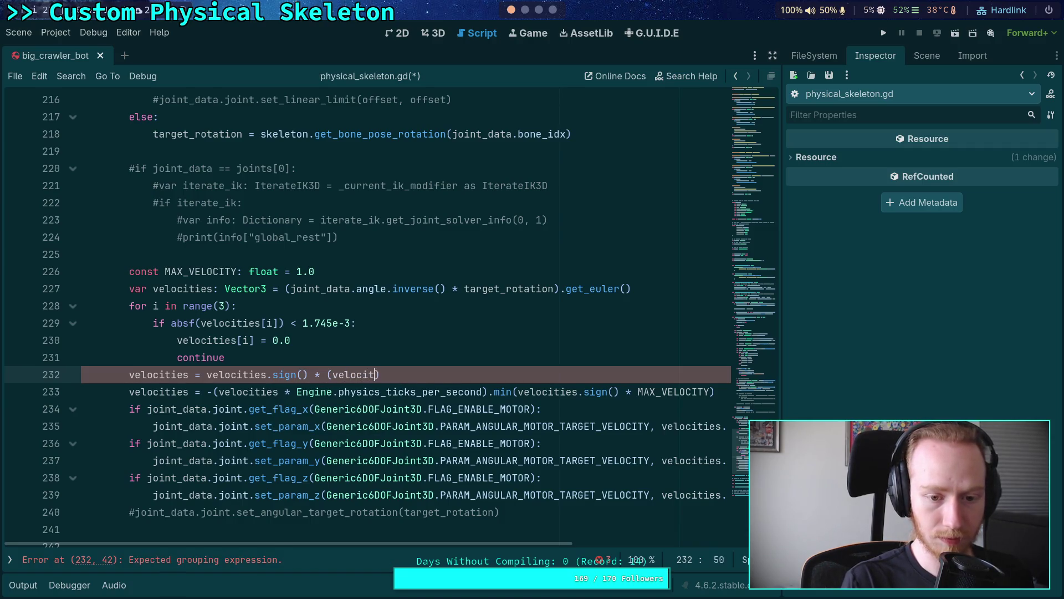
pyautogui.write('s.ab')
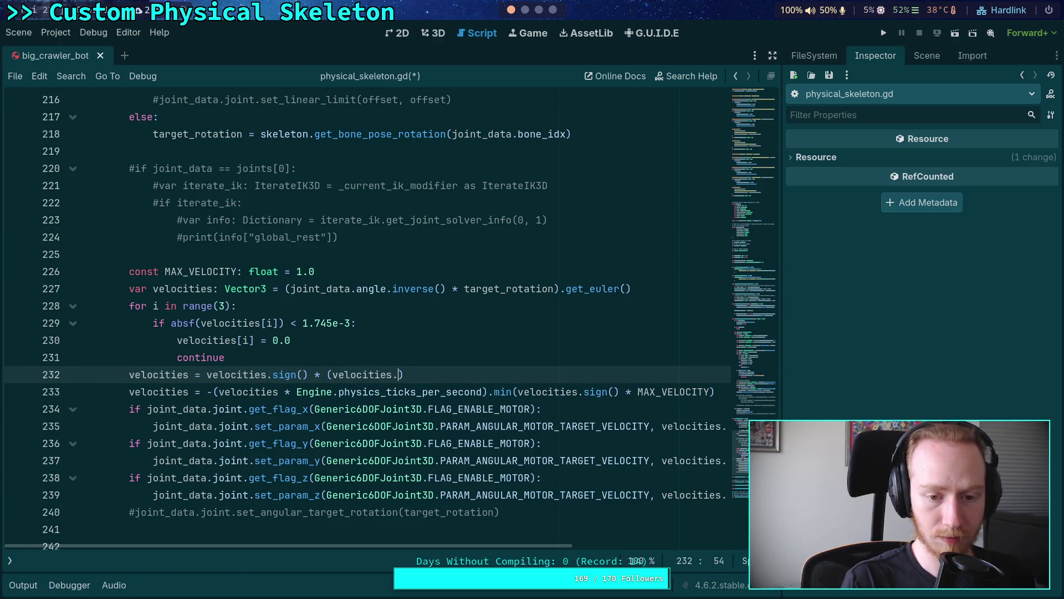
pyautogui.write('f')
pyautogui.press('BackSpace')
pyautogui.press('BackSpace')
pyautogui.write('s * ')
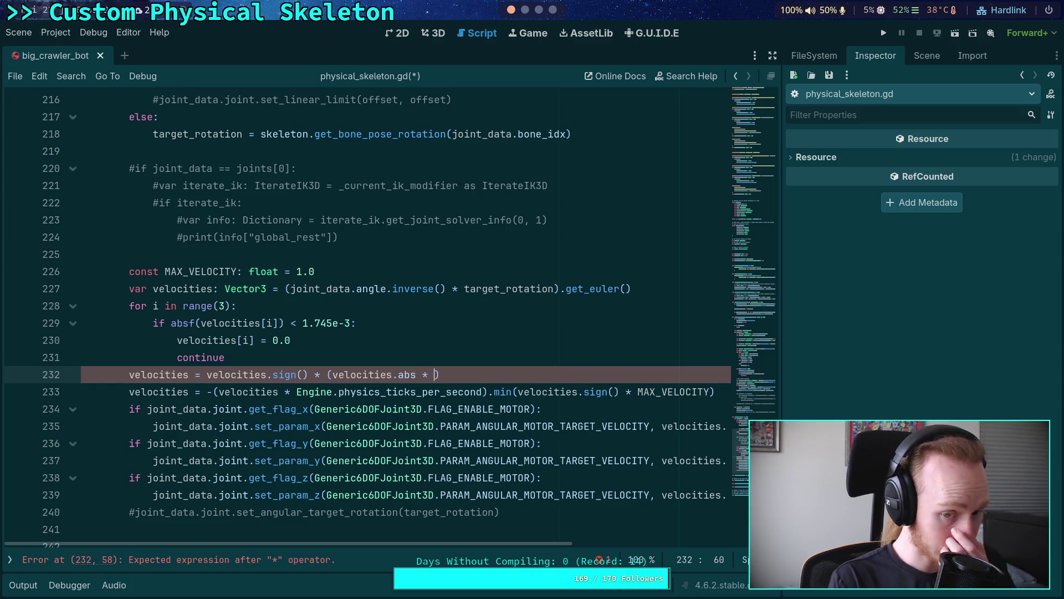
pyautogui.write('Engin')
pyautogui.write('e.ph')
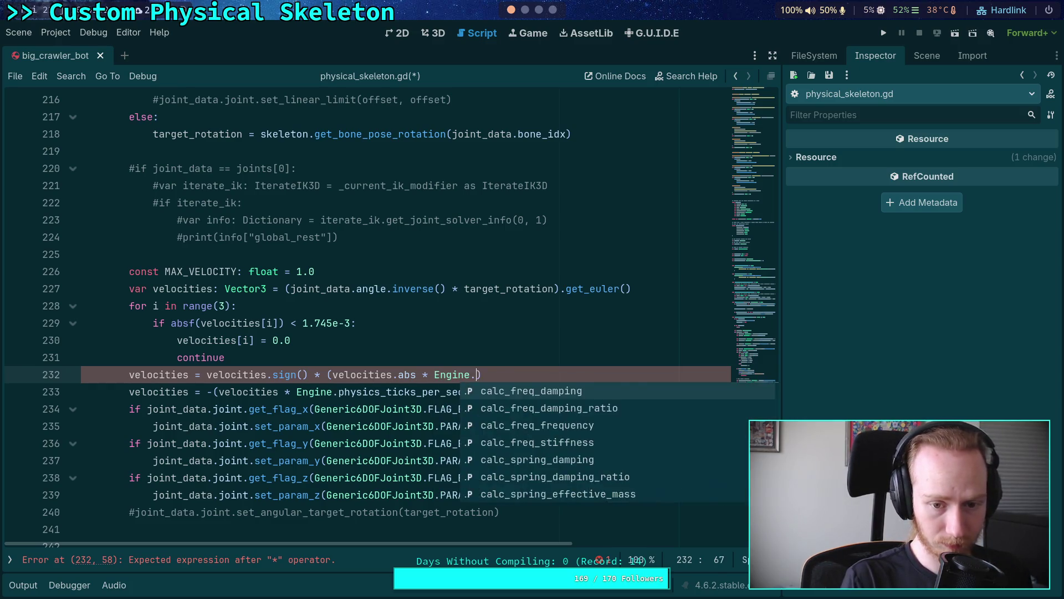
pyautogui.press('Down')
pyautogui.press('Return')
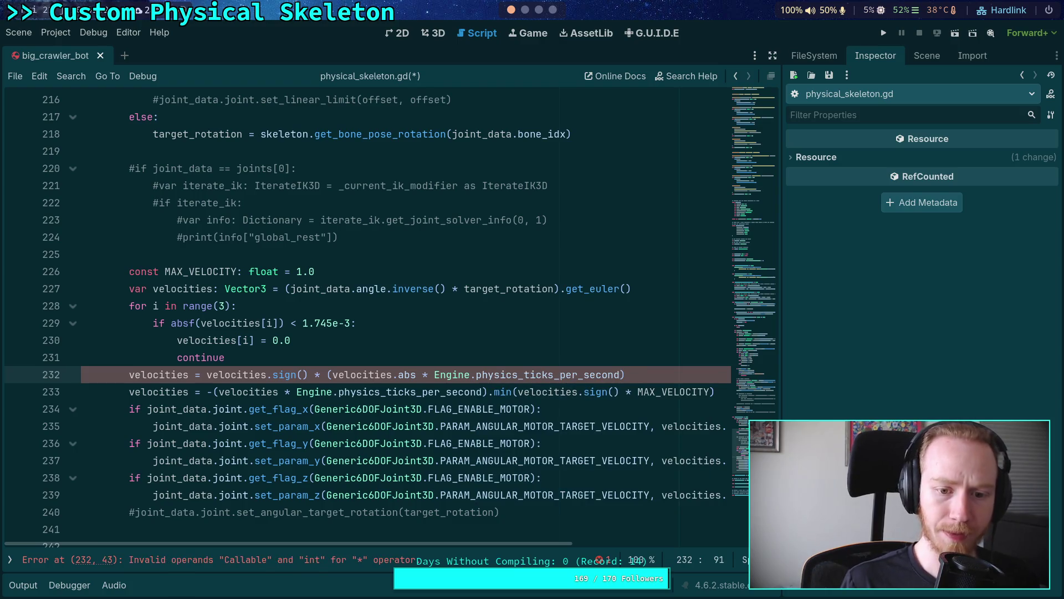
pyautogui.click(415, 369)
pyautogui.write('()')
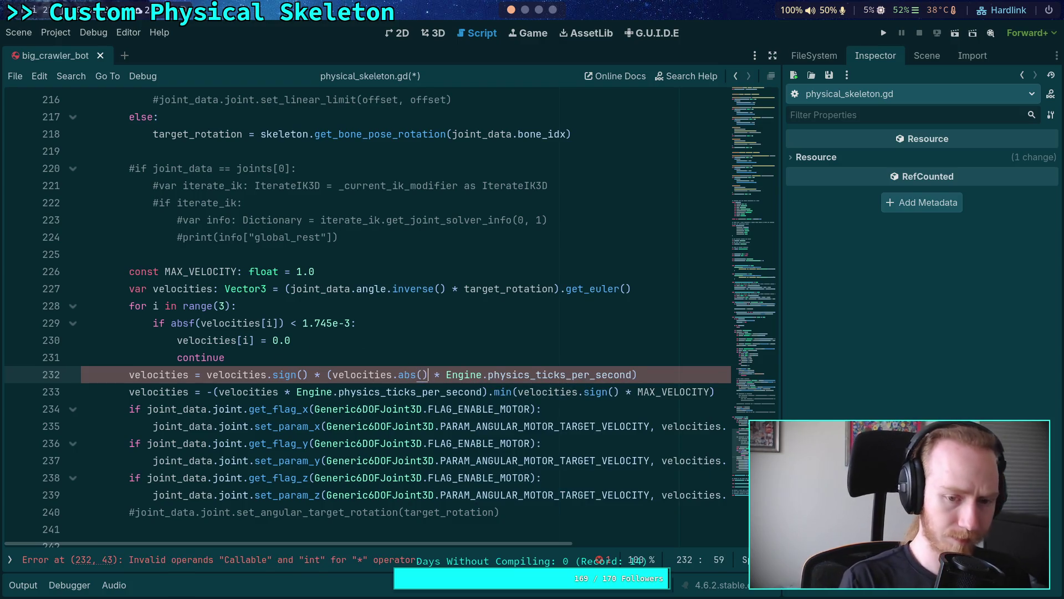
# - Add a vel_sign variable line after continue, then delete it unfinished
pyautogui.click(330, 353)
pyautogui.press('Return')
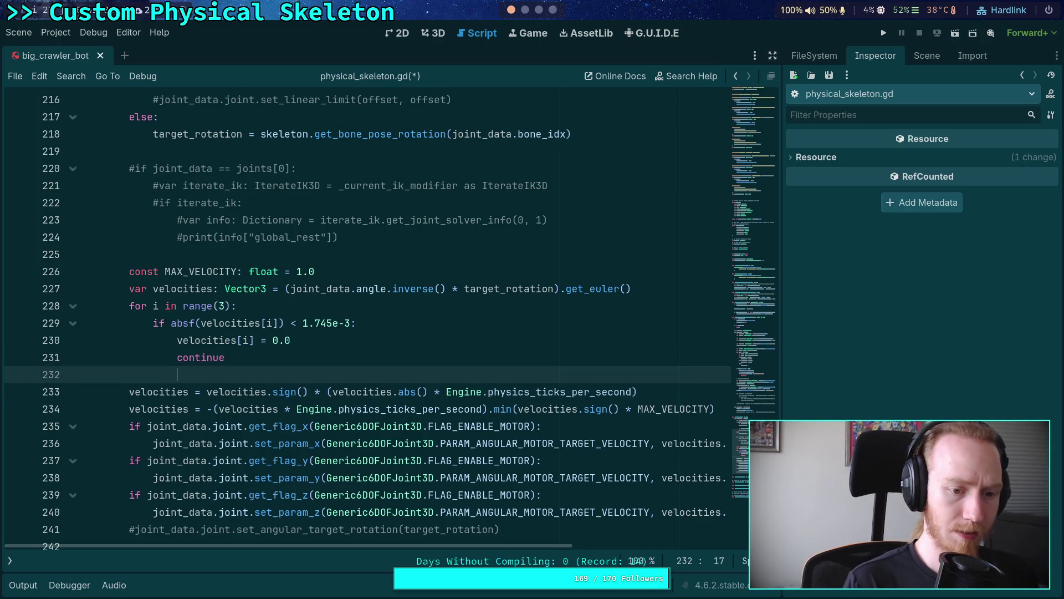
pyautogui.write('var ')
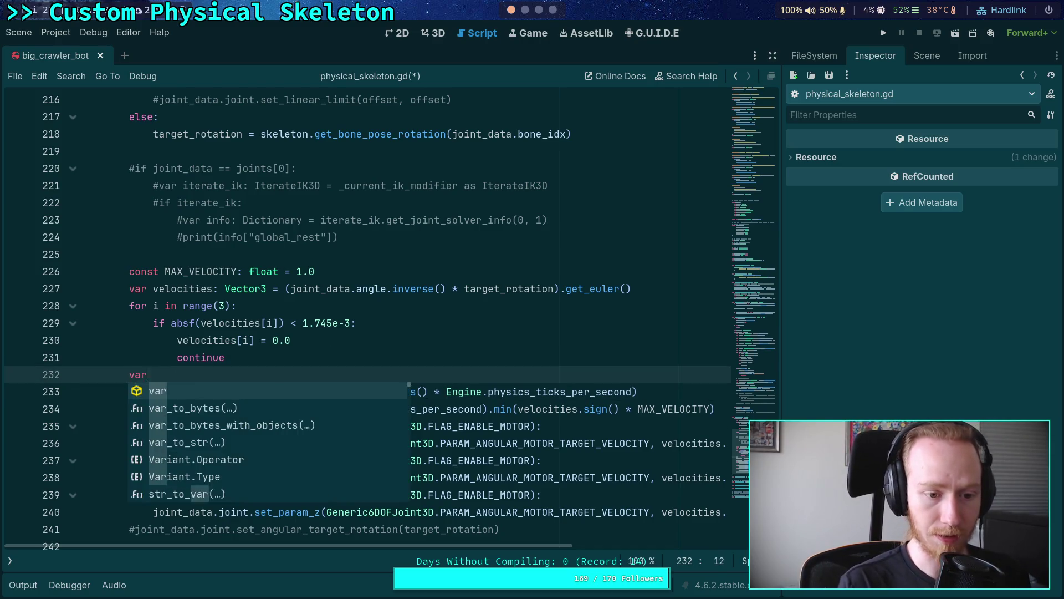
pyautogui.write('vel_')
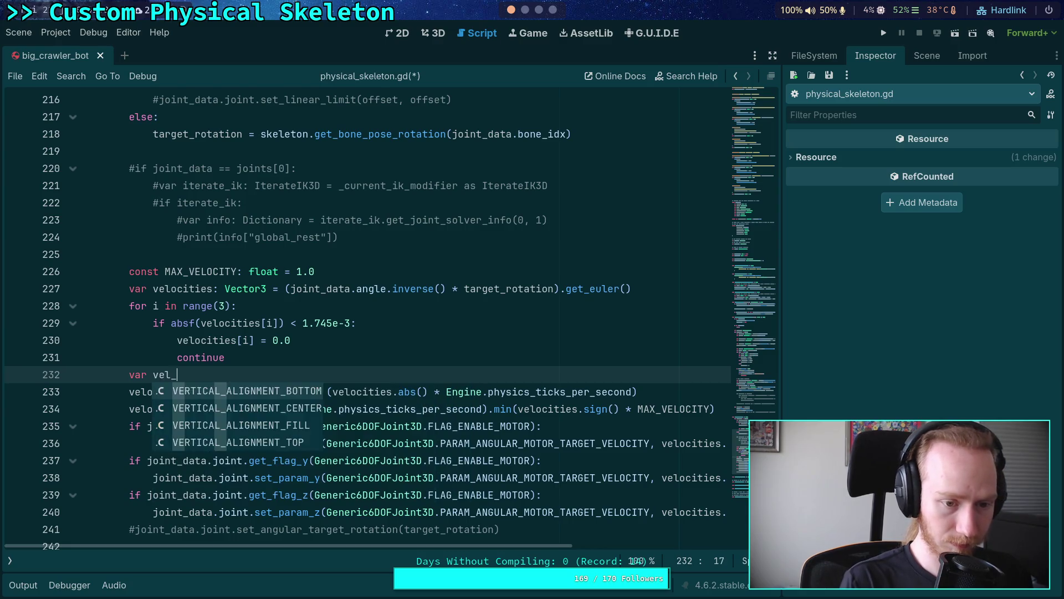
pyautogui.write('sign: Vector3 = velocitiesy')
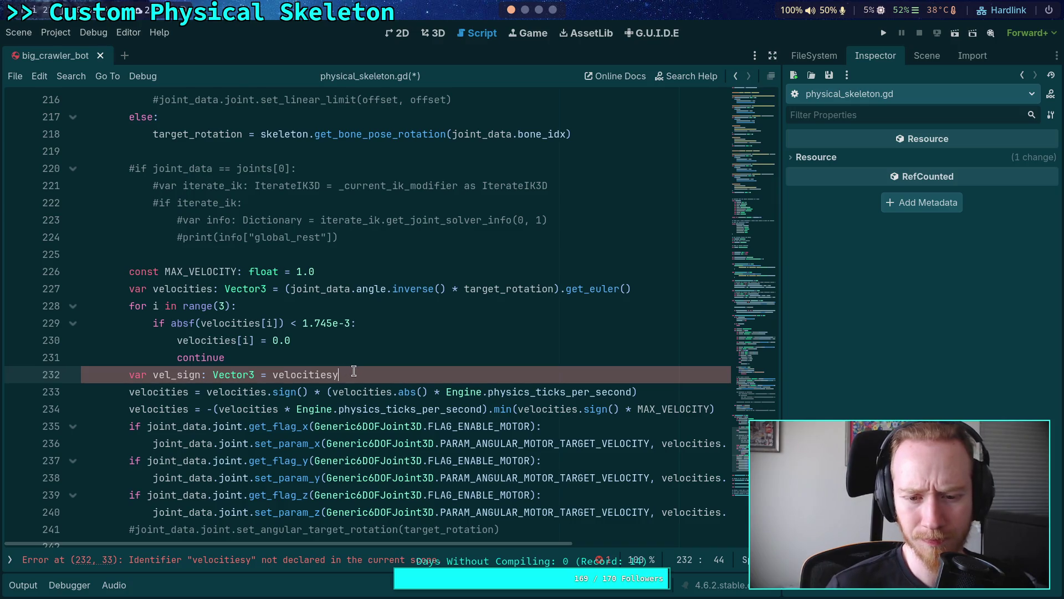
pyautogui.moveTo(351, 370); pyautogui.dragTo(369, 360)
pyautogui.press('BackSpace')
# - Cap line 232 with .minf(MAX_VELOCITY), delete the old clamp line 233, and save
pyautogui.click(654, 379)
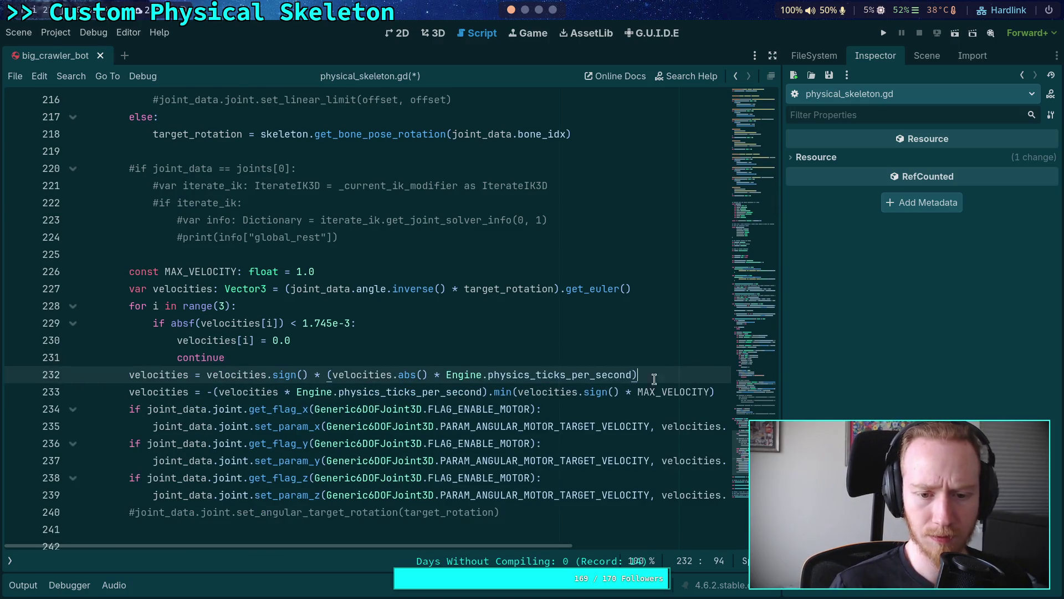
pyautogui.write('.')
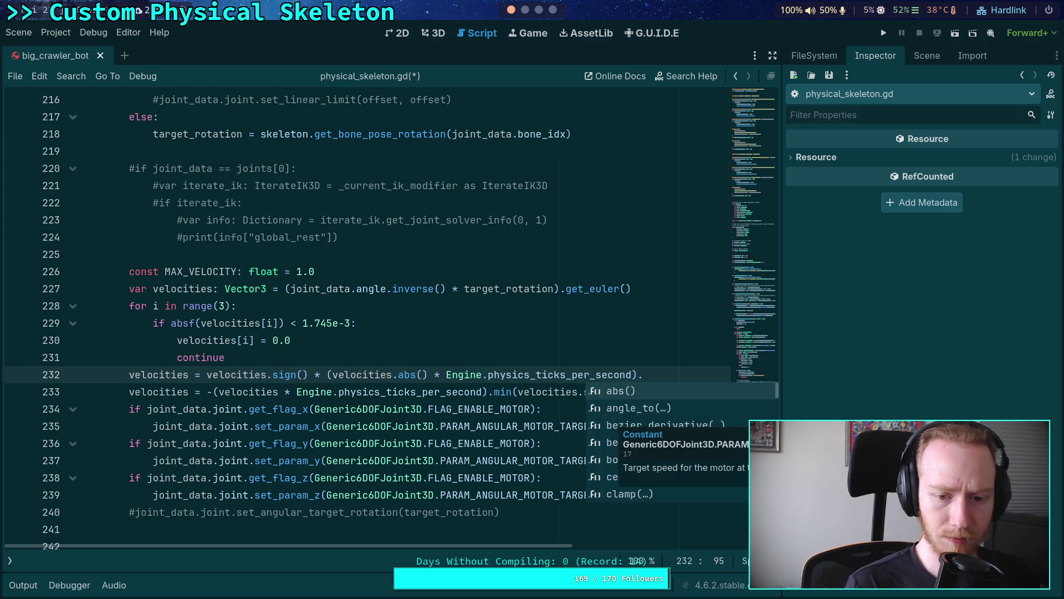
pyautogui.write('minf(')
pyautogui.press('Return')
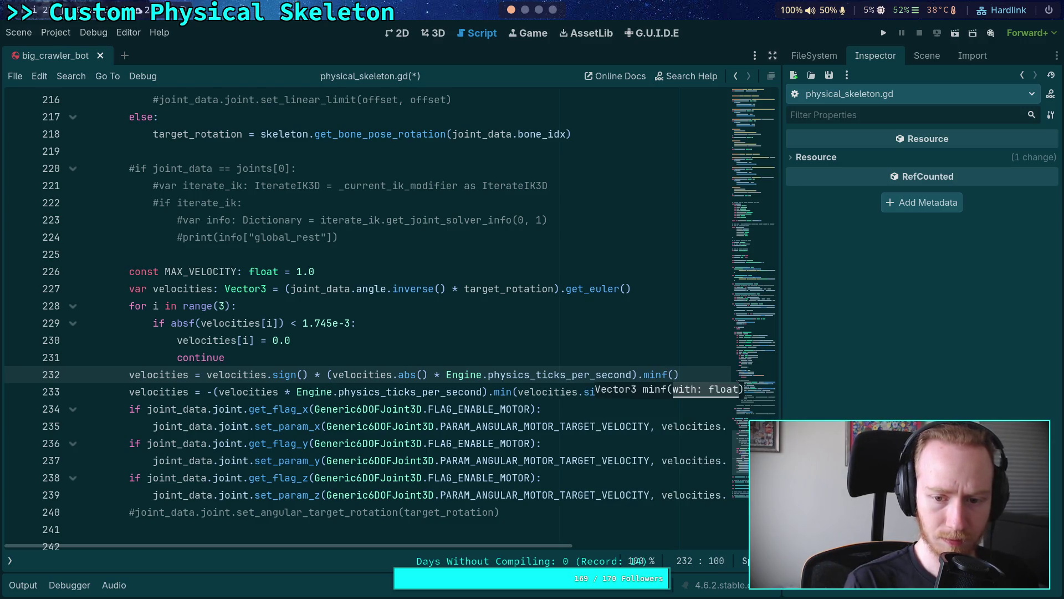
pyautogui.write('MAX_VELOCITY')
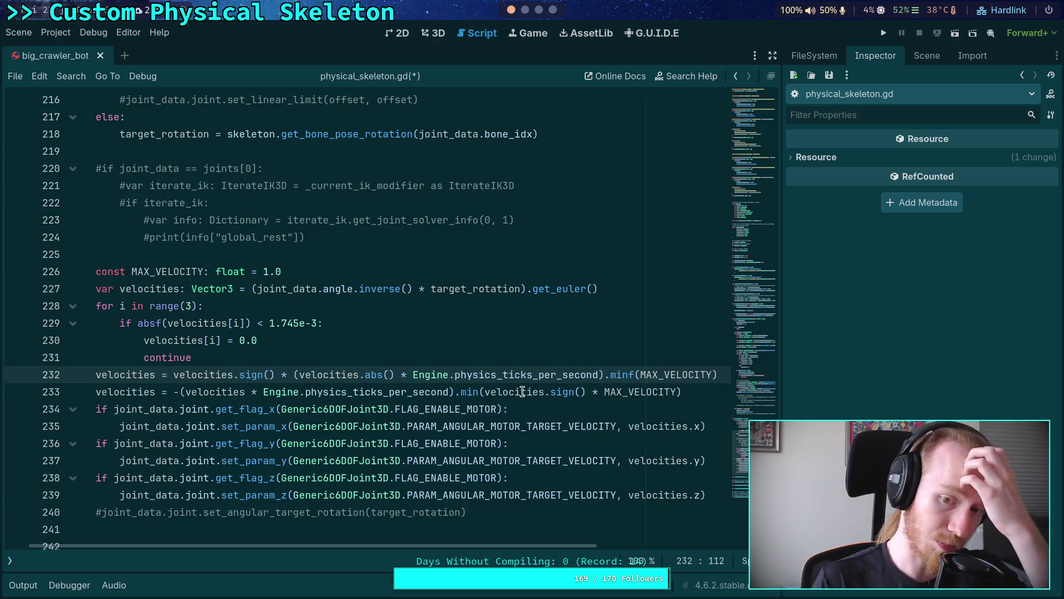
pyautogui.moveTo(715, 396); pyautogui.dragTo(83, 393)
pyautogui.press('BackSpace')
pyautogui.press('BackSpace')
pyautogui.hotkey('ctrl', 's')
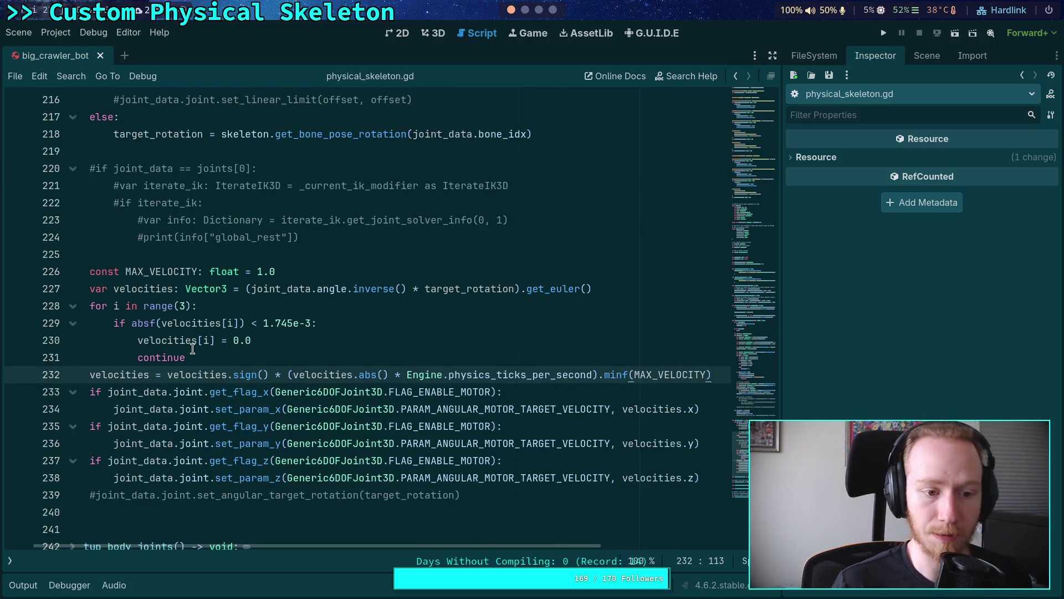
# - Run the project to test the new velocity cap
pyautogui.moveTo(193, 350); pyautogui.dragTo(90, 269)
pyautogui.click(198, 306)
pyautogui.press('F5')
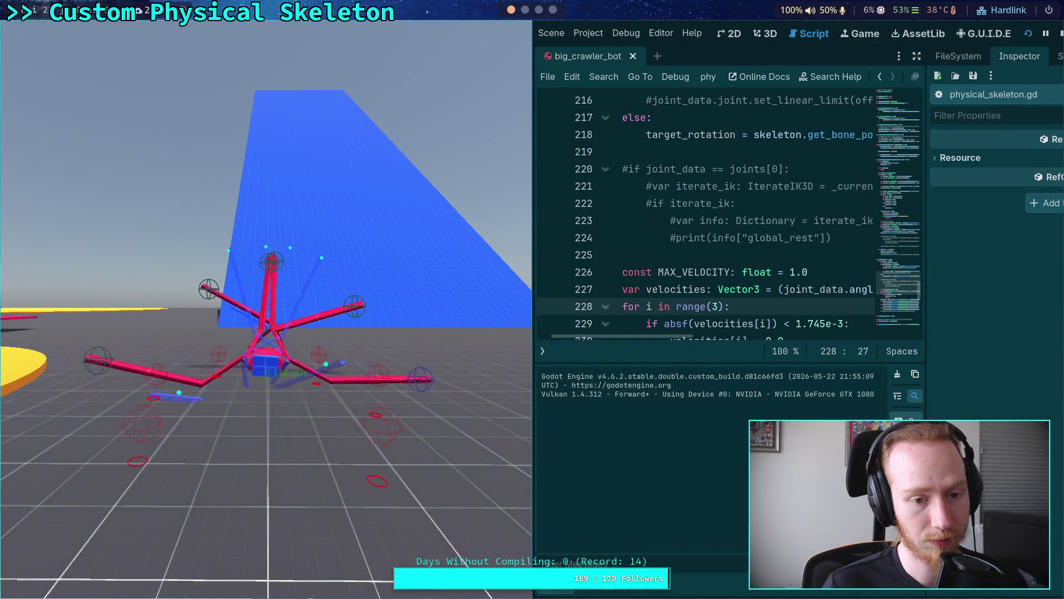
# - Stop the test run and negate line 232 so it reads -velocities.sign()
pyautogui.click(1060, 33)
pyautogui.click(66, 585)
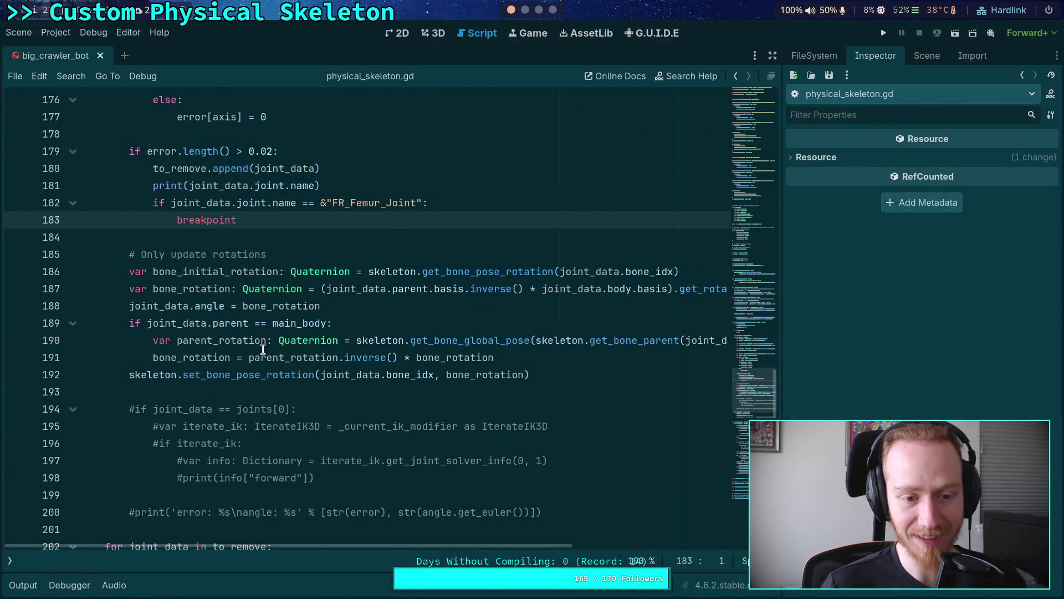
pyautogui.scroll(-9, 253, 361)
pyautogui.scroll(-6, 253, 362)
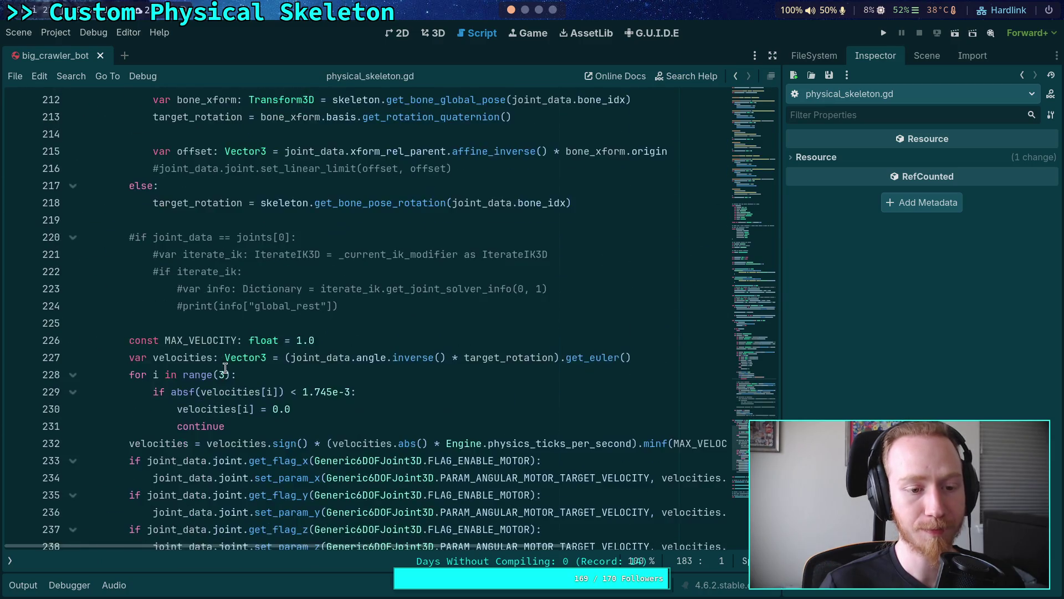
pyautogui.scroll(1, 215, 364)
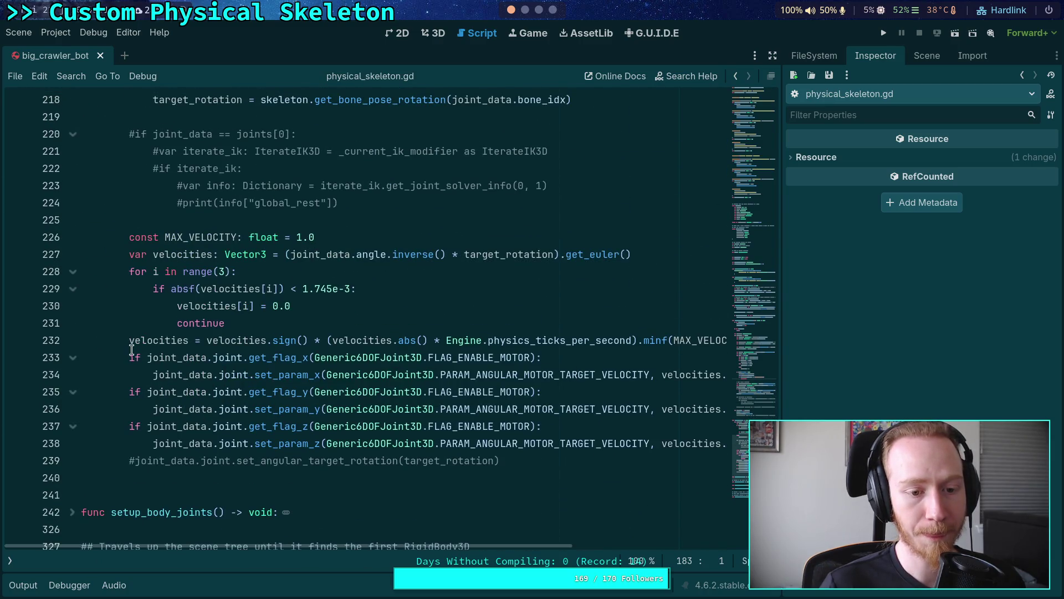
pyautogui.click(204, 342)
pyautogui.write('-')
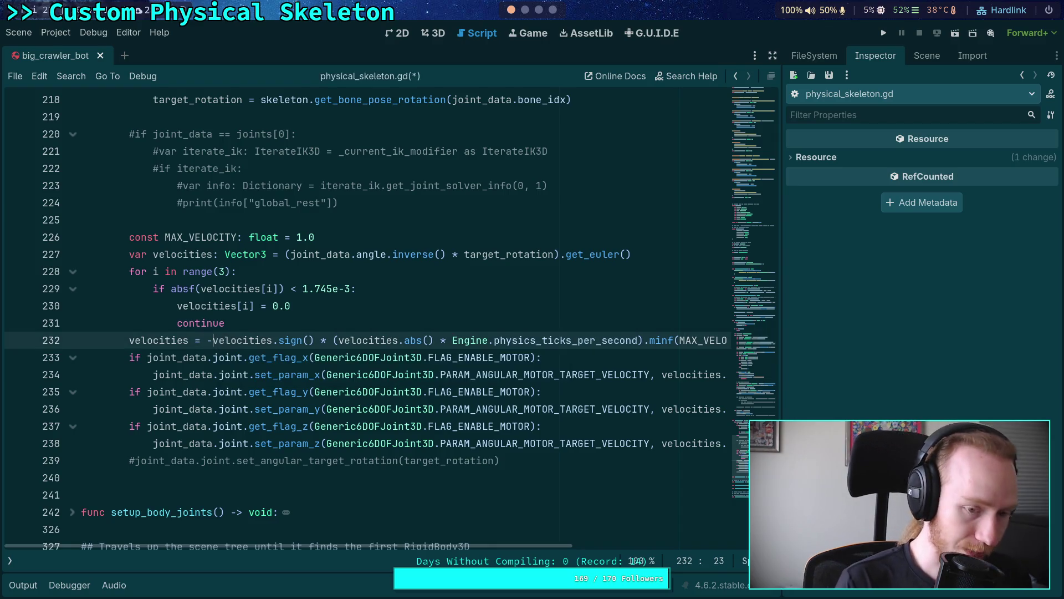
# - Rerun the project with negated velocities, step a few physics ticks, then stop
pyautogui.click(884, 32)
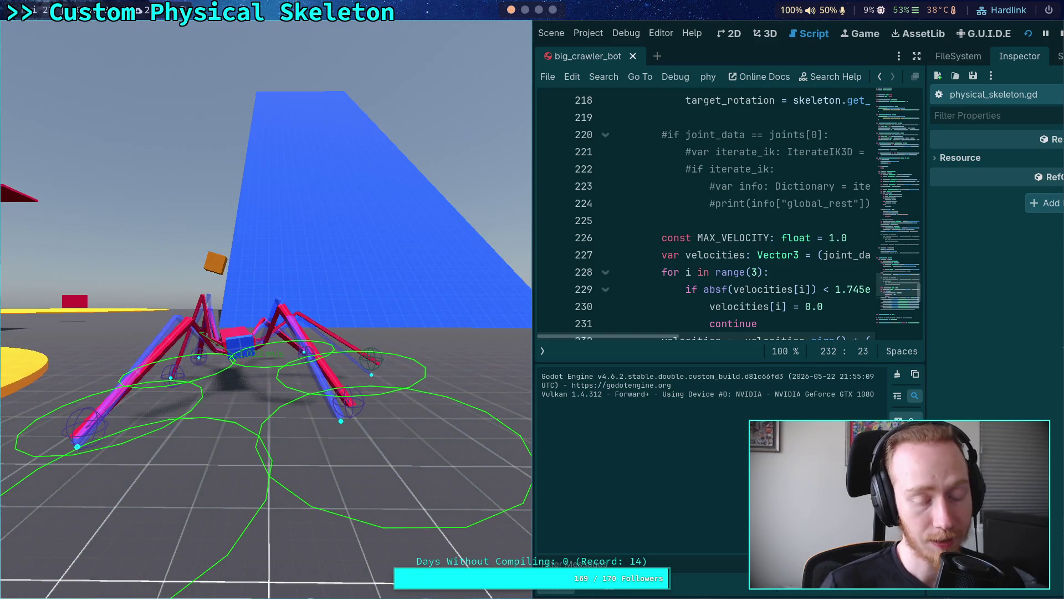
pyautogui.press('.')
pyautogui.press('.')
pyautogui.press('.')
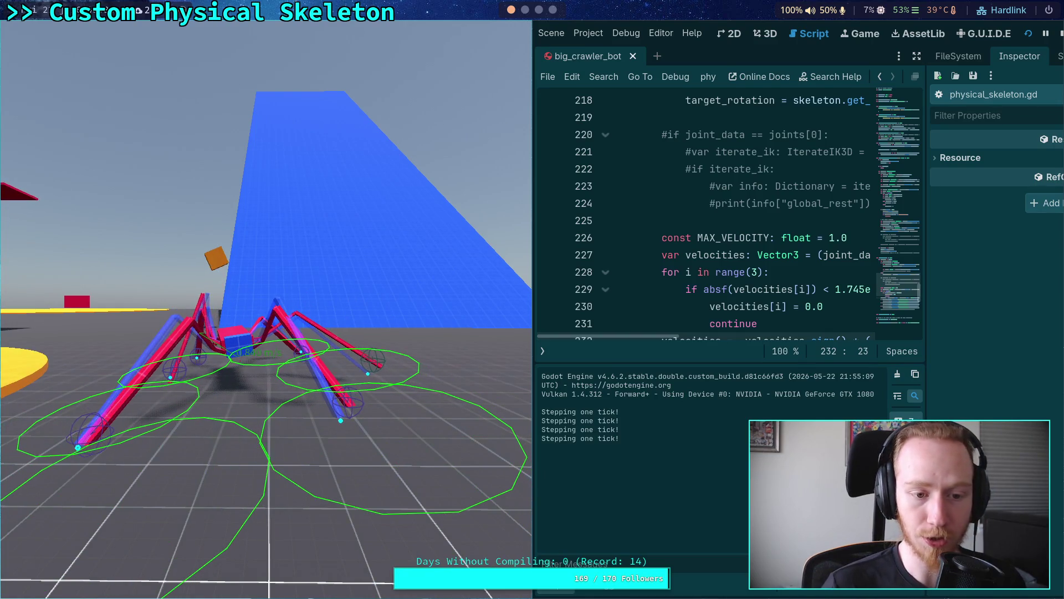
pyautogui.press('.')
pyautogui.press('.')
pyautogui.press('.')
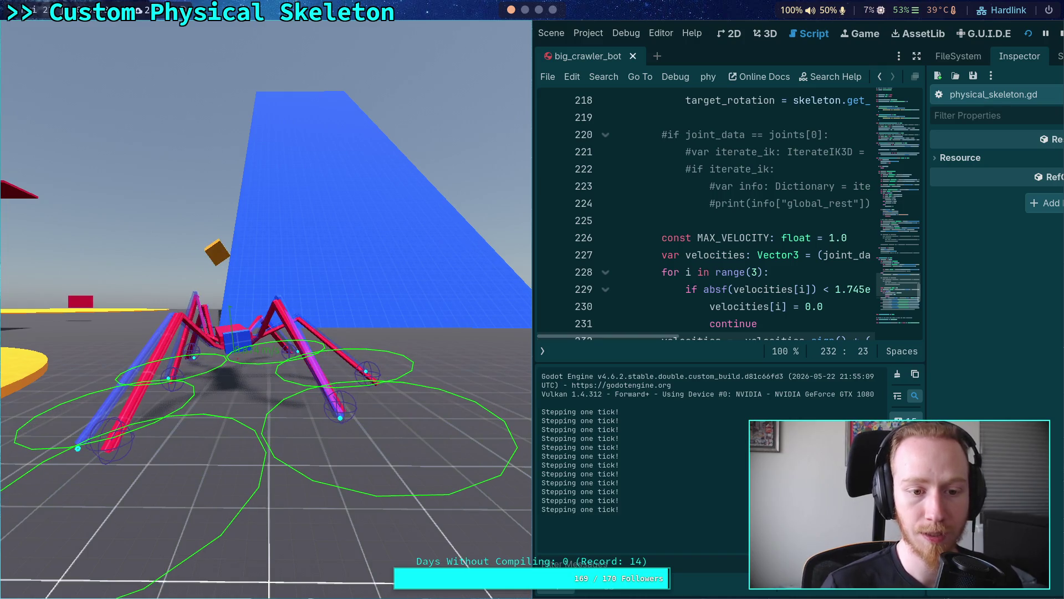
pyautogui.click(1059, 34)
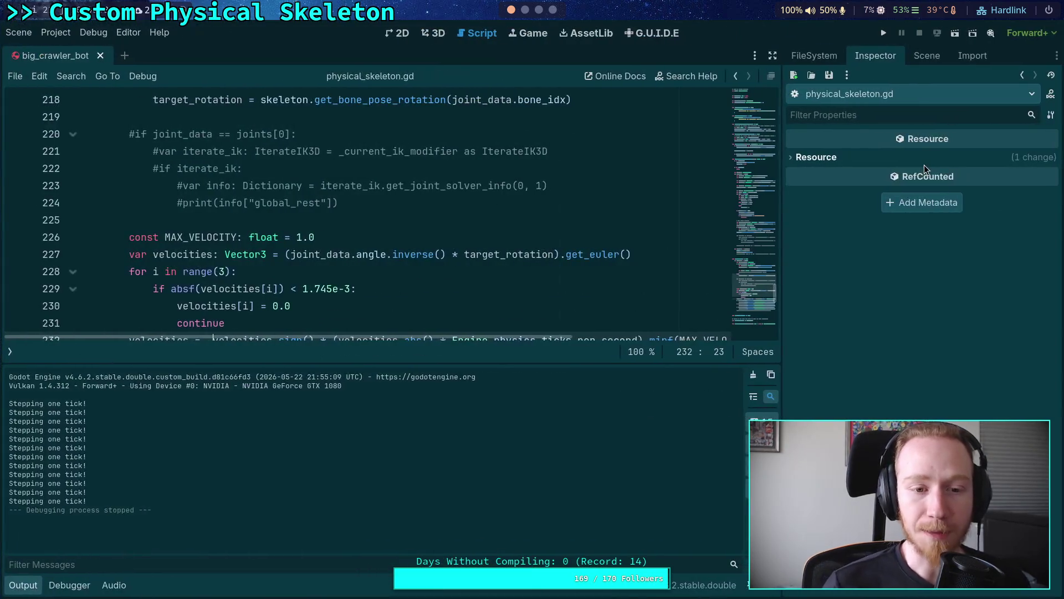
# - Show FR_Tarsus_Joint's motor properties in the Inspector and close the output panel
pyautogui.click(927, 57)
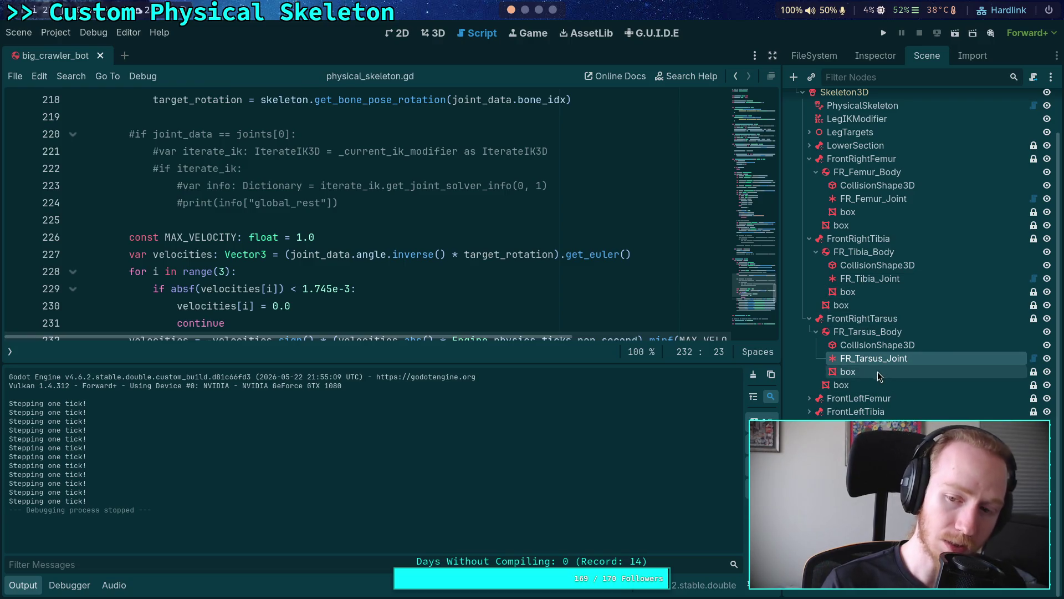
pyautogui.click(879, 61)
pyautogui.click(929, 59)
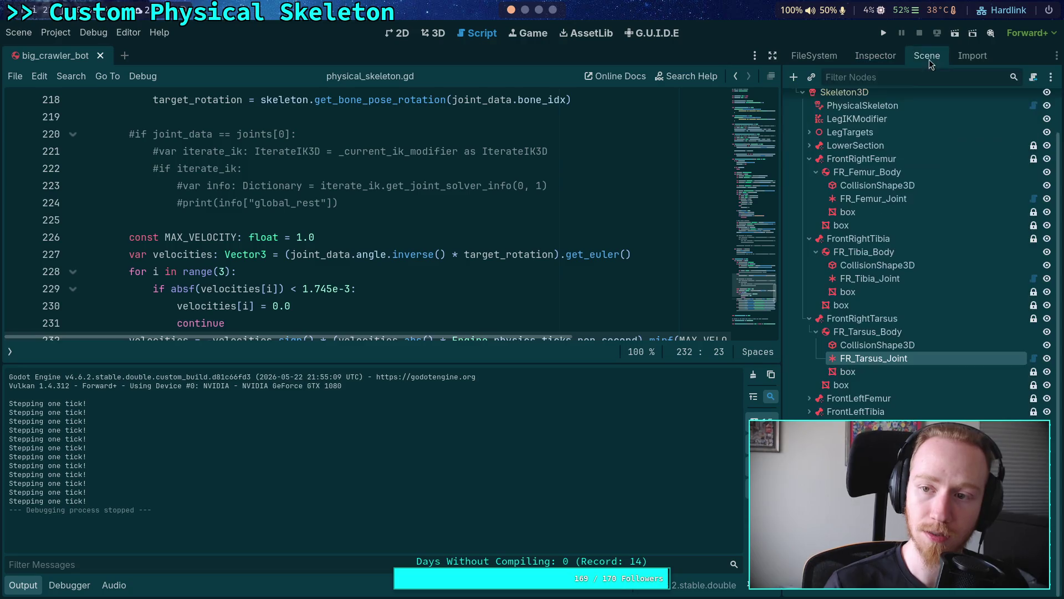
pyautogui.click(880, 65)
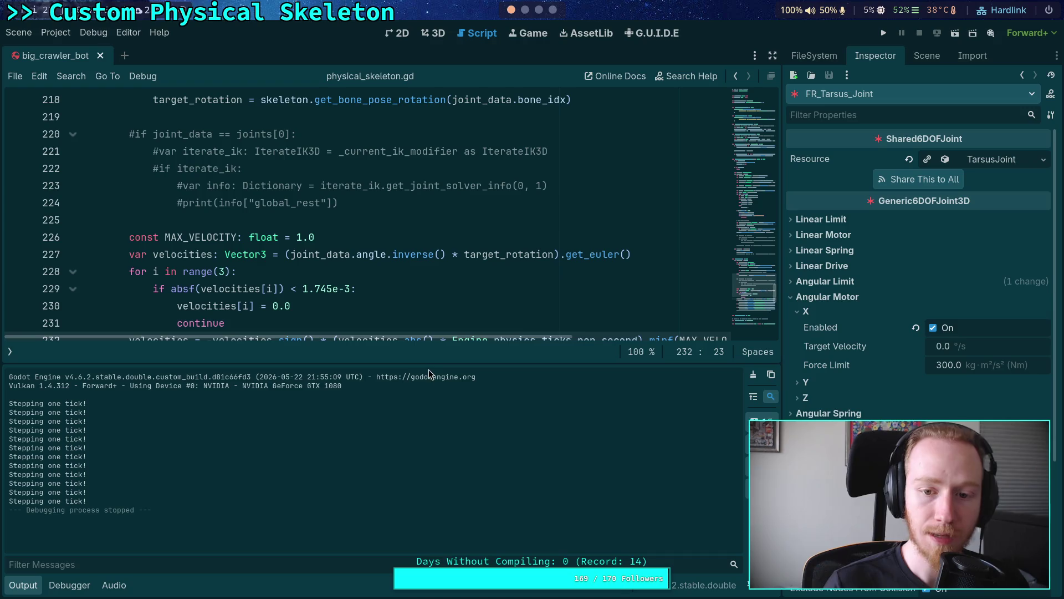
pyautogui.click(19, 587)
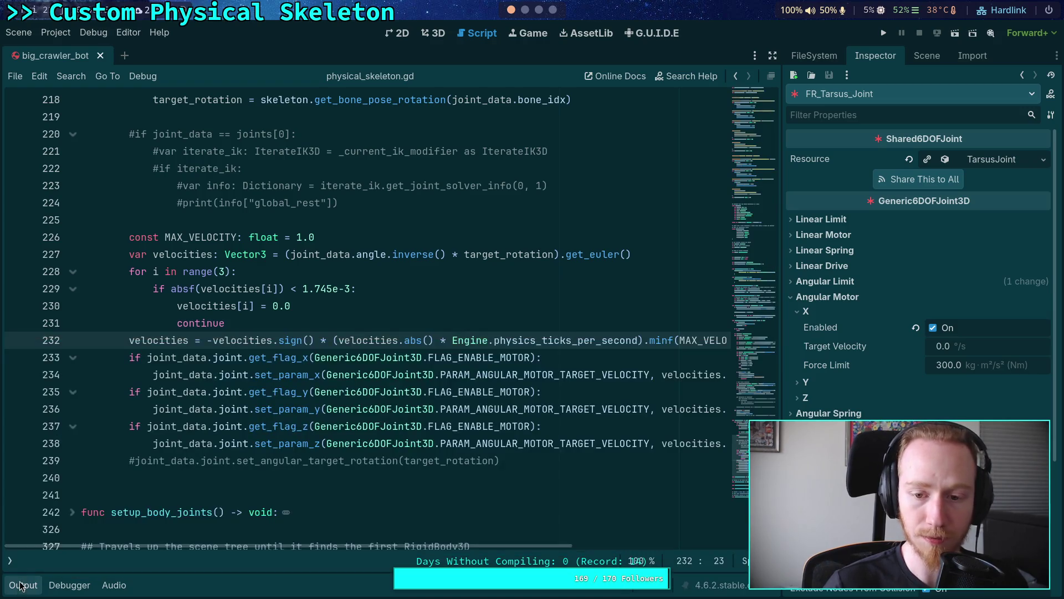
pyautogui.moveTo(263, 544)
pyautogui.mouseDown()
pyautogui.moveTo(333, 544)
pyautogui.moveTo(304, 555)
pyautogui.moveTo(274, 541)
pyautogui.mouseUp()
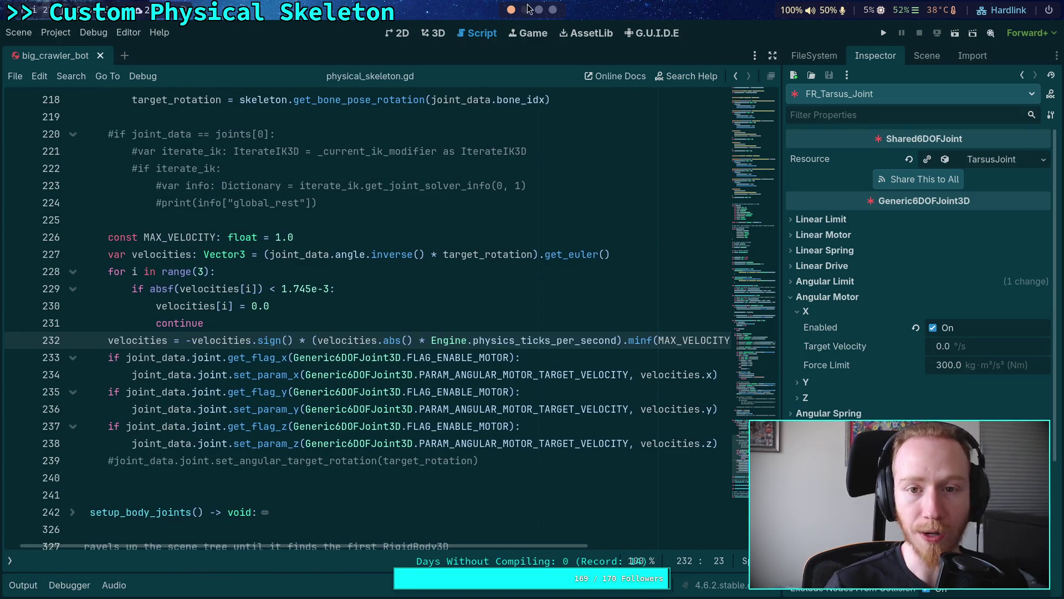
# - In the Python terminal, evaluate math.degrees(1.), giving 57.29577951308232
pyautogui.click(539, 10)
pyautogui.click(553, 9)
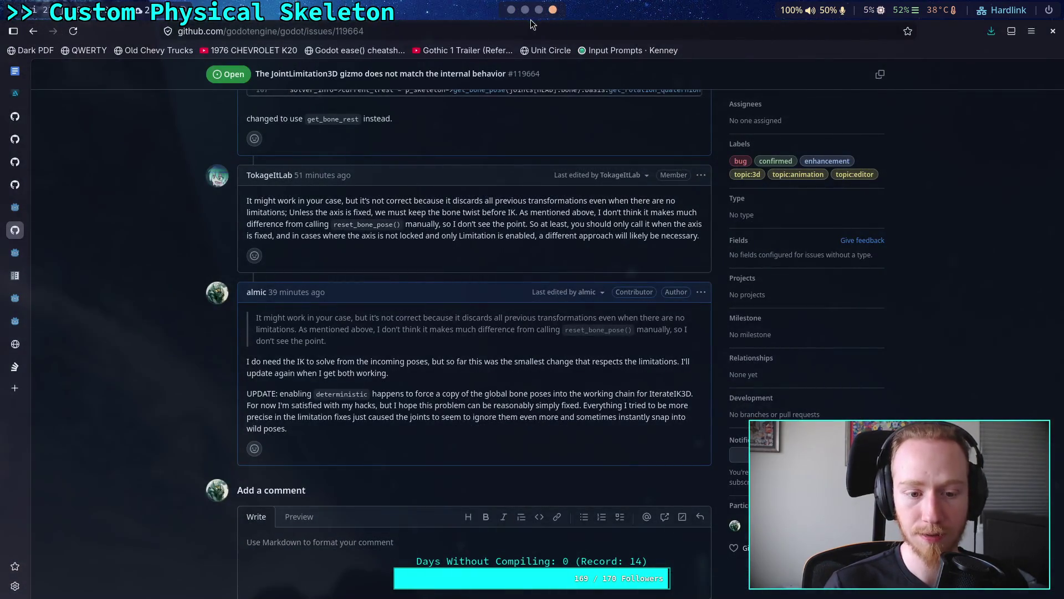
pyautogui.click(525, 10)
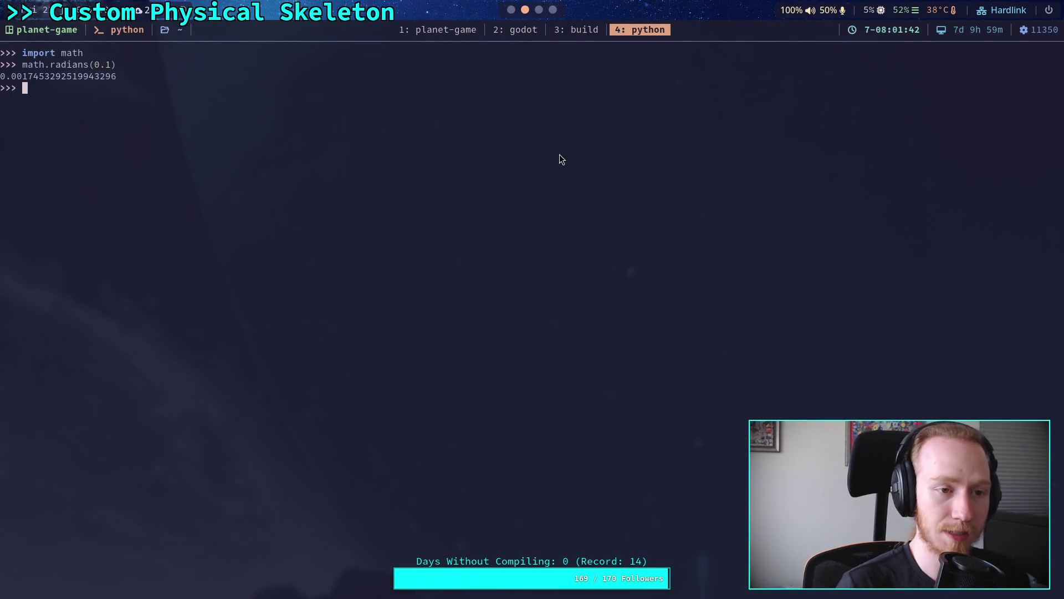
pyautogui.write('math.degrees(1.)')
pyautogui.press('Return')
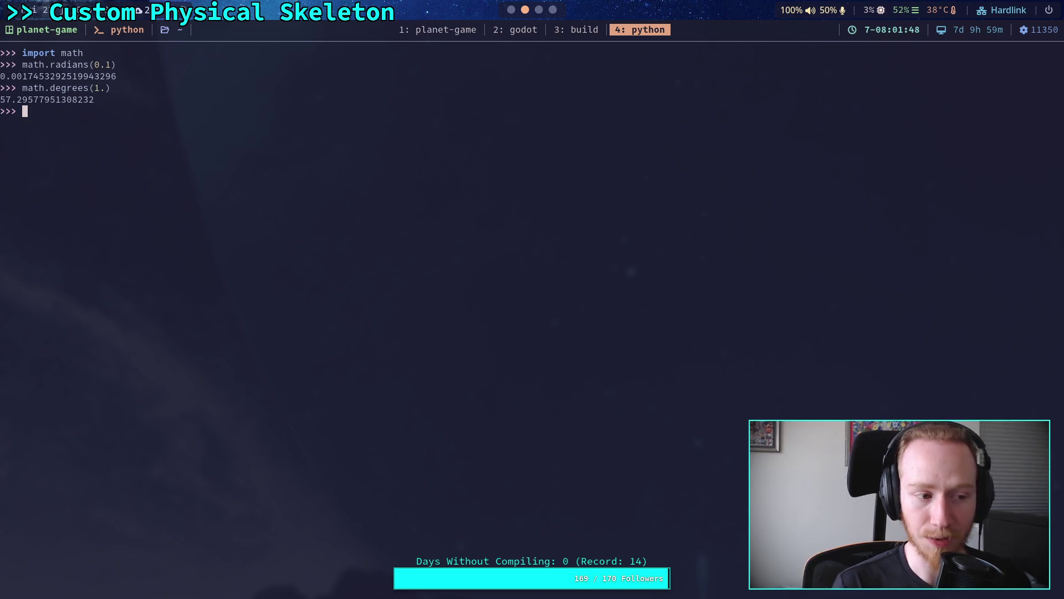
# - Edit the recalled line to math.radians(1.), giving 0.017453292519943295
pyautogui.press('Up')
pyautogui.press('Left')
pyautogui.press('Left')
pyautogui.press('Left')
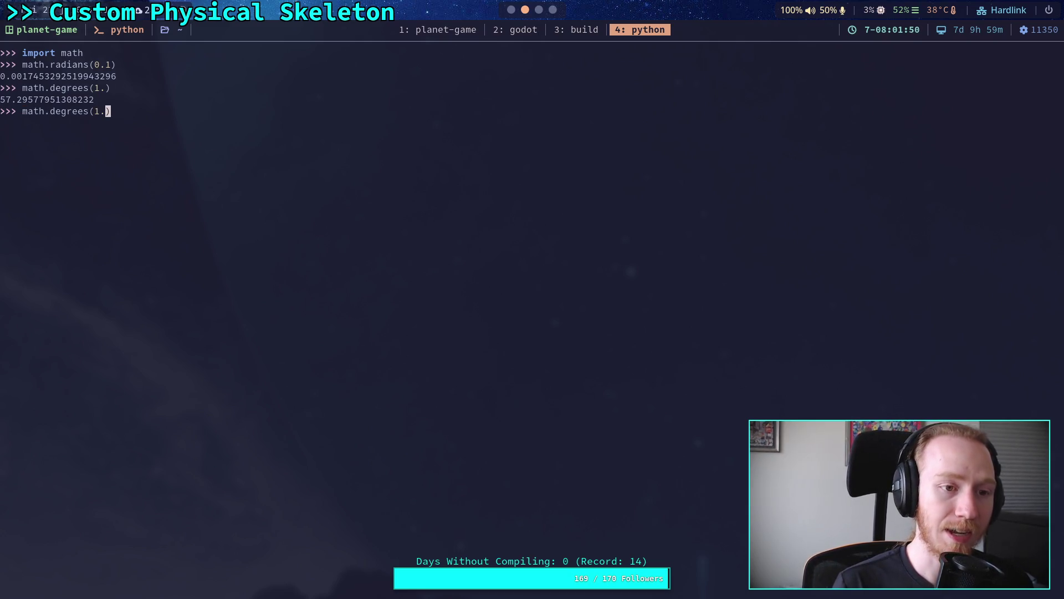
pyautogui.press('BackSpace')
pyautogui.press('BackSpace')
pyautogui.press('BackSpace')
pyautogui.press('BackSpace')
pyautogui.press('BackSpace')
pyautogui.press('BackSpace')
pyautogui.write('radie')
pyautogui.press('BackSpace')
pyautogui.write('ans')
pyautogui.press('Right')
pyautogui.press('Return')
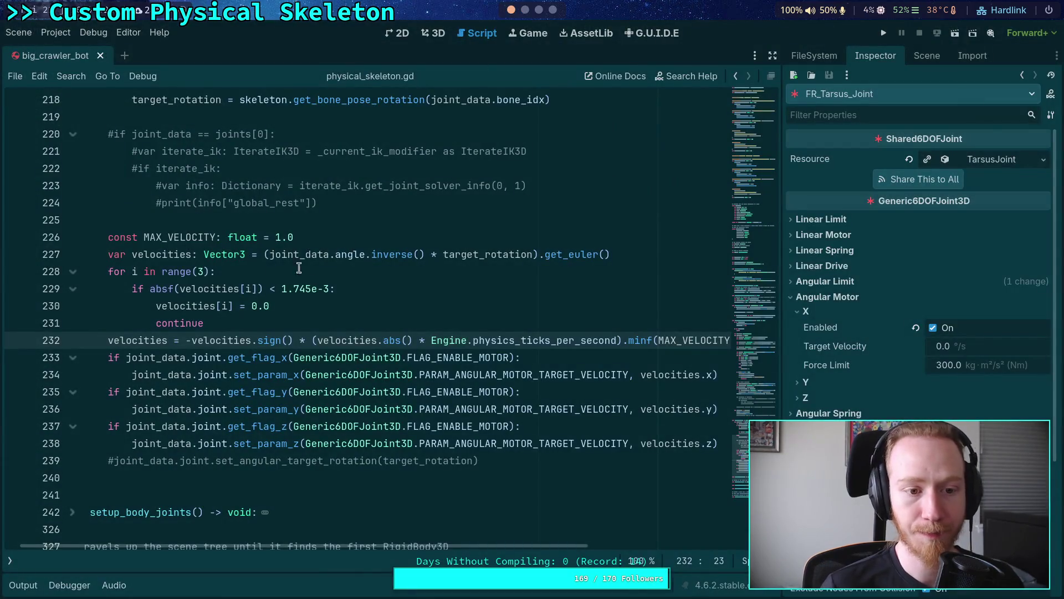
# - Change MAX_VELOCITY on line 226 from 1.0 to deg_to_rad(1.0)
pyautogui.doubleClick(310, 236)
pyautogui.write('rad')
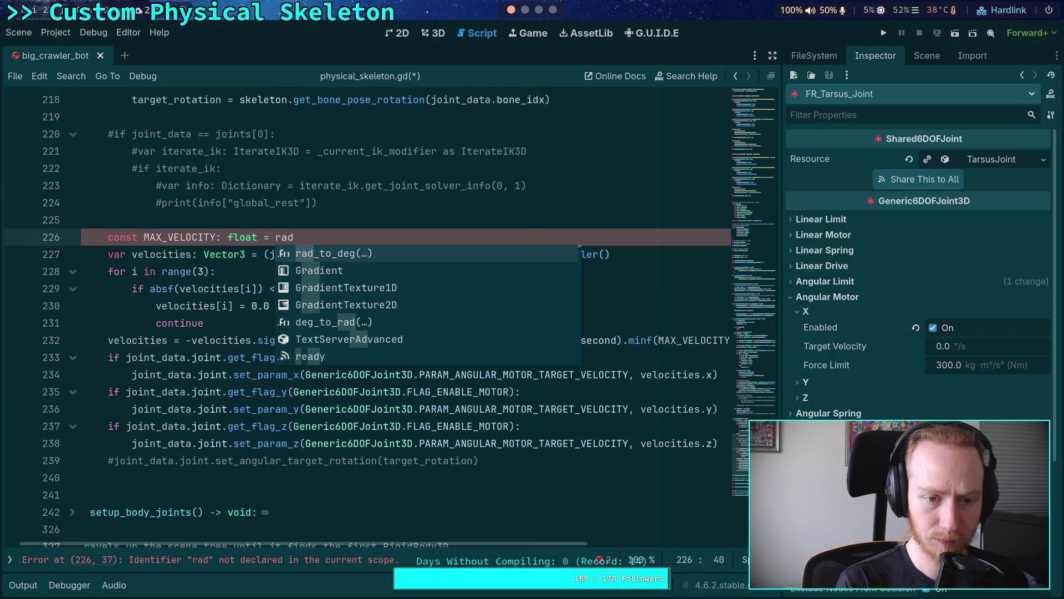
pyautogui.press('BackSpace')
pyautogui.press('BackSpace')
pyautogui.press('BackSpace')
pyautogui.write('deg')
pyautogui.press('Return')
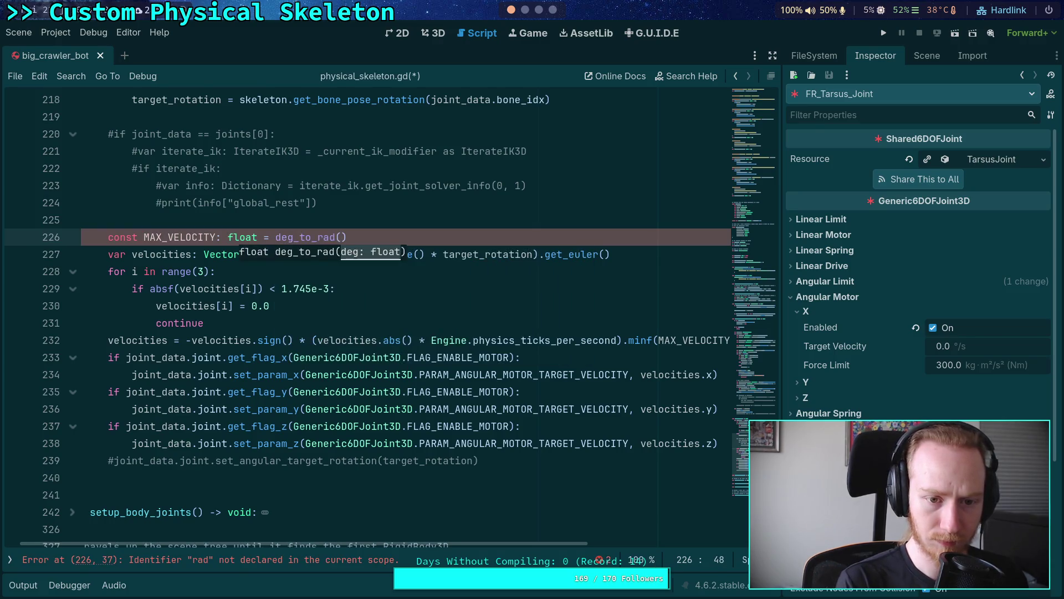
pyautogui.write('1.0')
# - Save the script and run a crawler bot test, then stop it
pyautogui.hotkey('ctrl', 's')
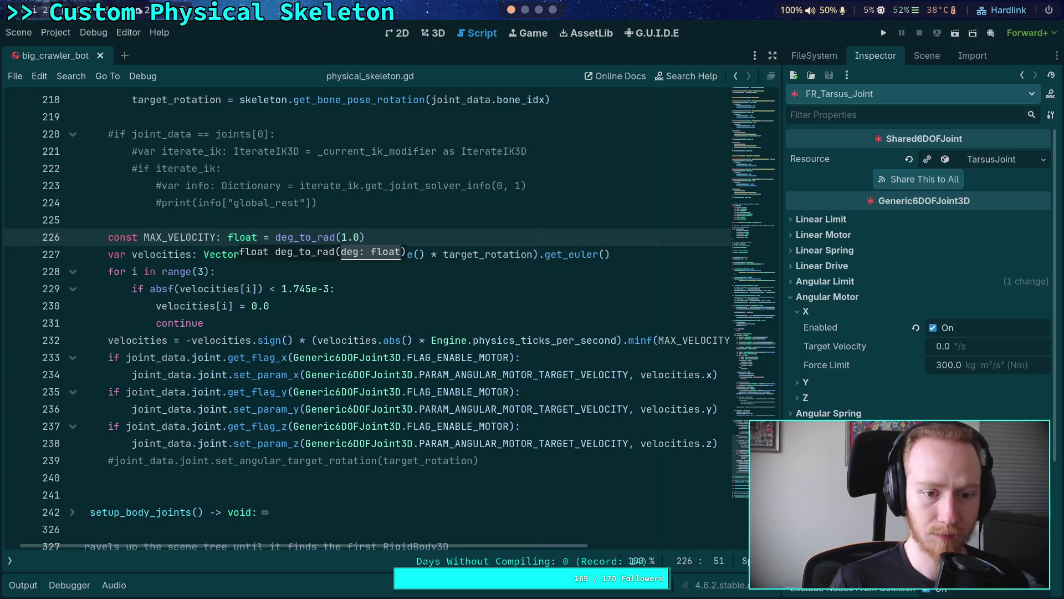
pyautogui.press('Up')
pyautogui.press('Up')
pyautogui.press('Up')
pyautogui.click(883, 32)
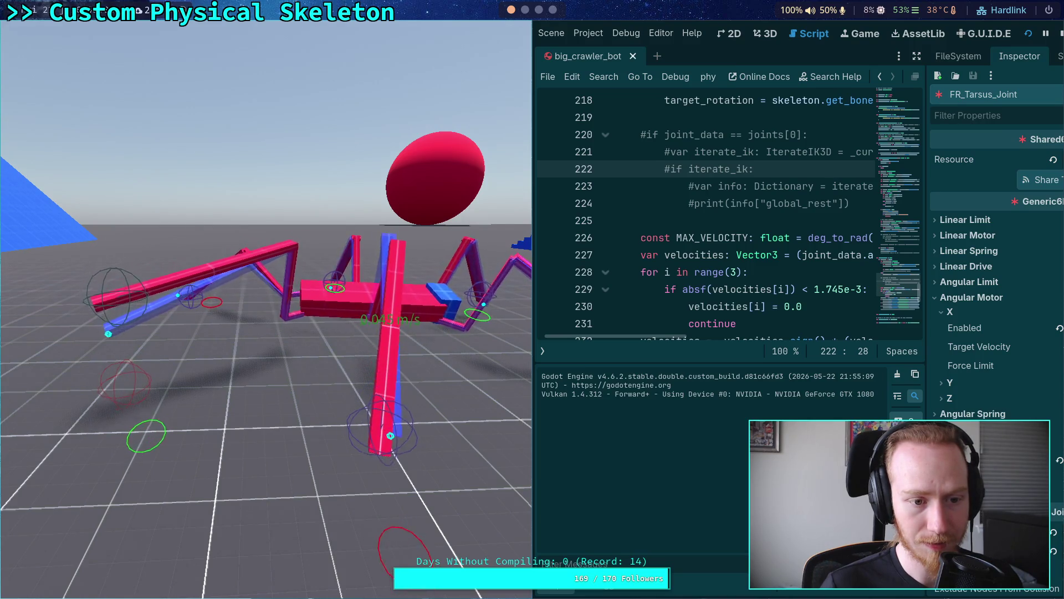
pyautogui.click(1060, 33)
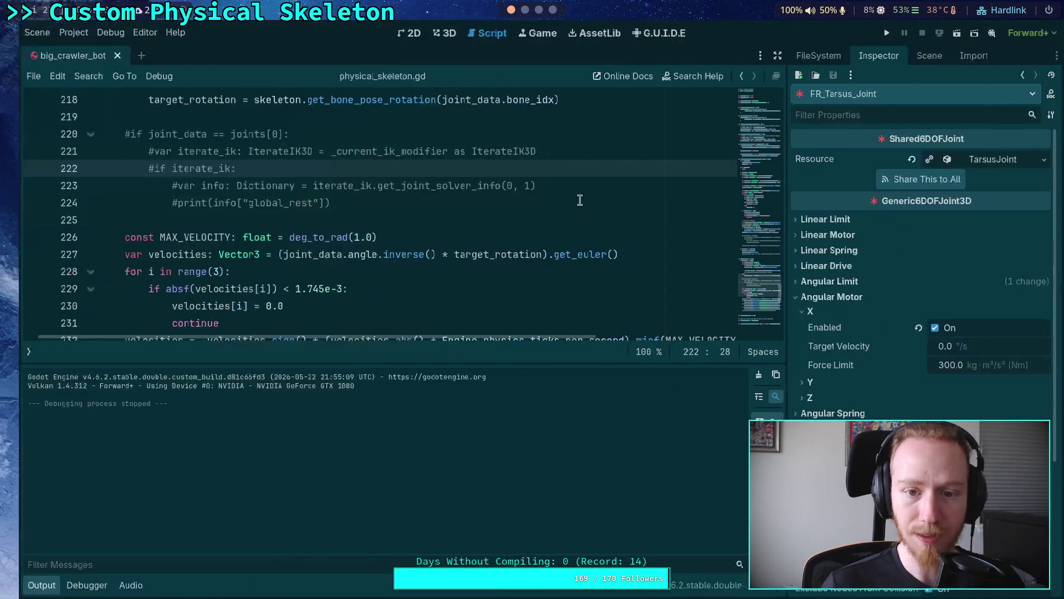
# - Change the MAX_VELOCITY argument to deg_to_rad(4.0) and save
pyautogui.click(22, 585)
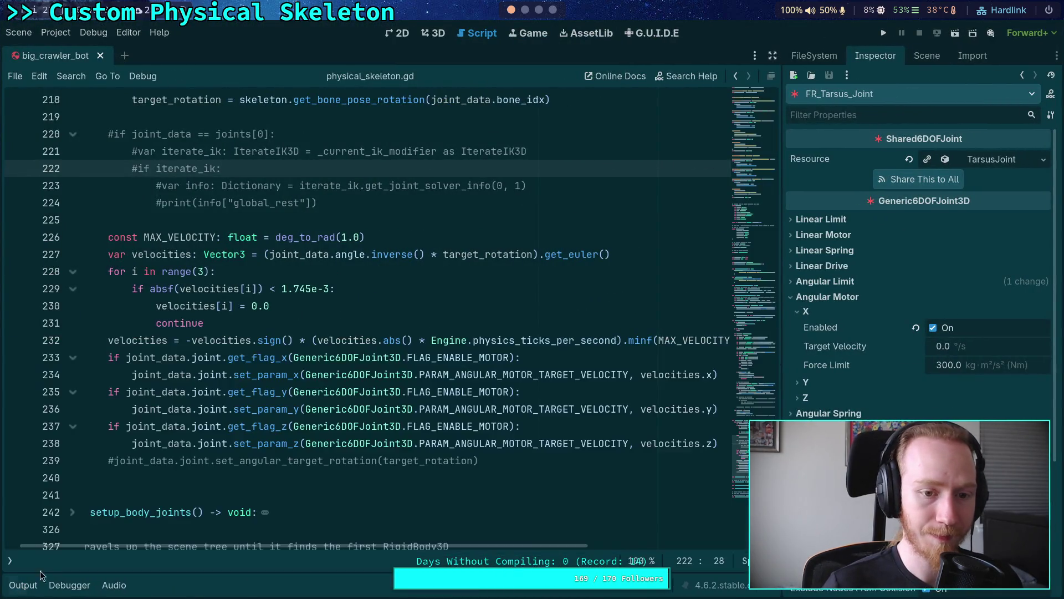
pyautogui.click(341, 237)
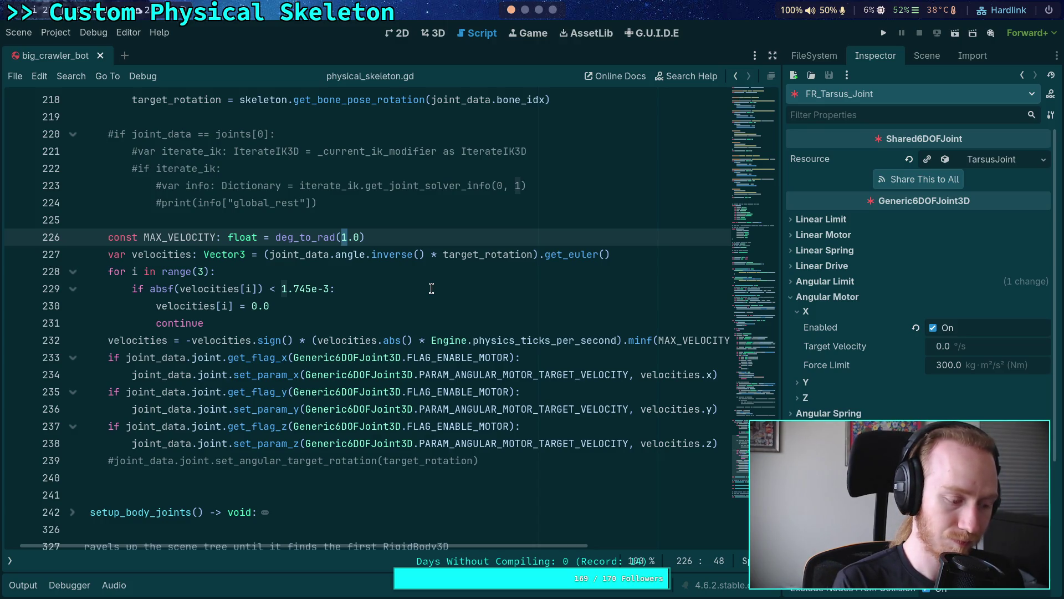
pyautogui.press('Delete')
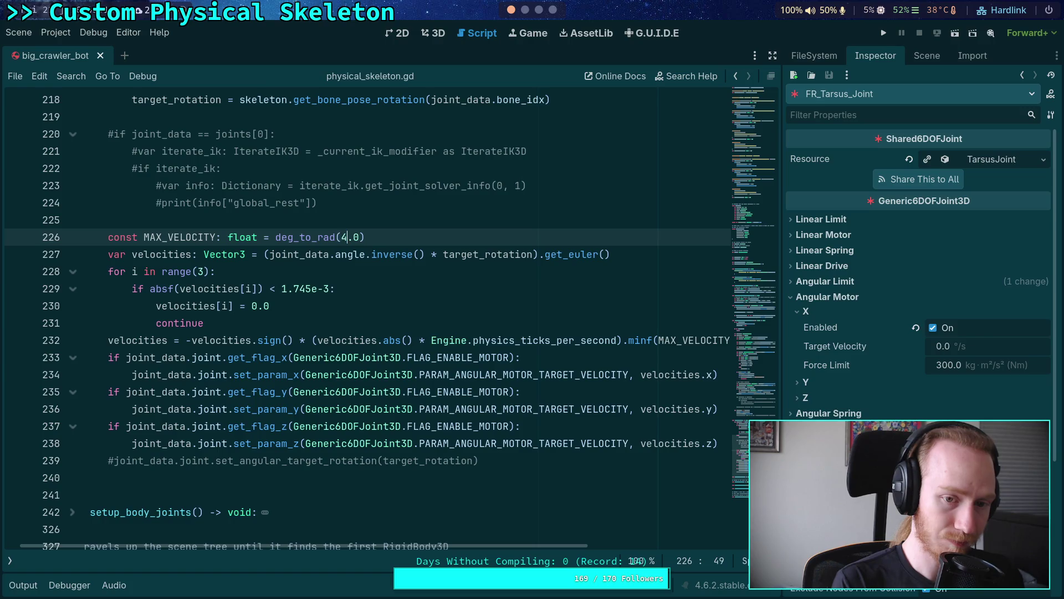
pyautogui.write('4')
pyautogui.hotkey('ctrl', 's')
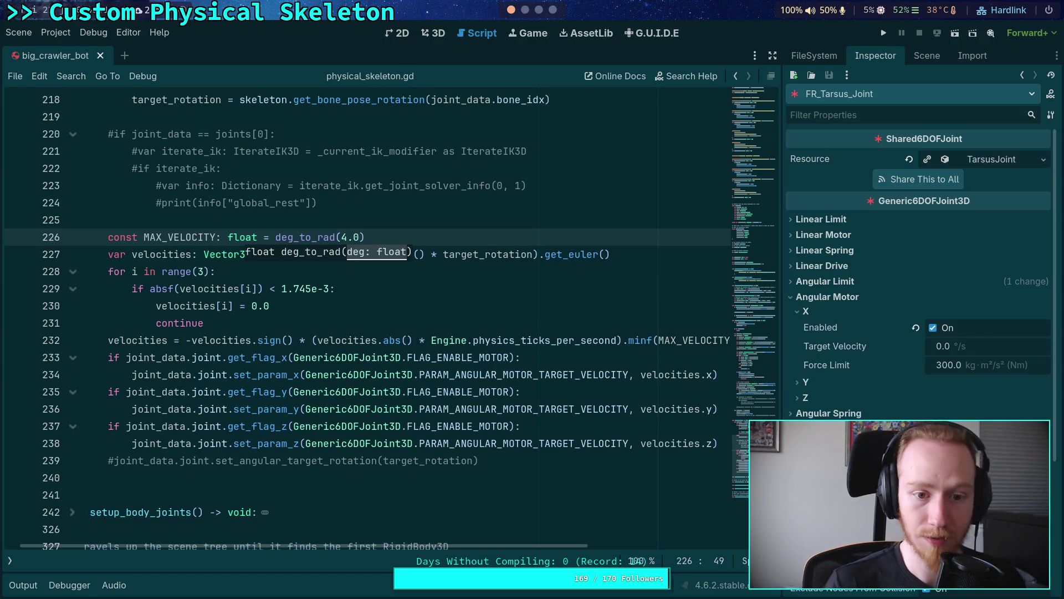
pyautogui.press('Up')
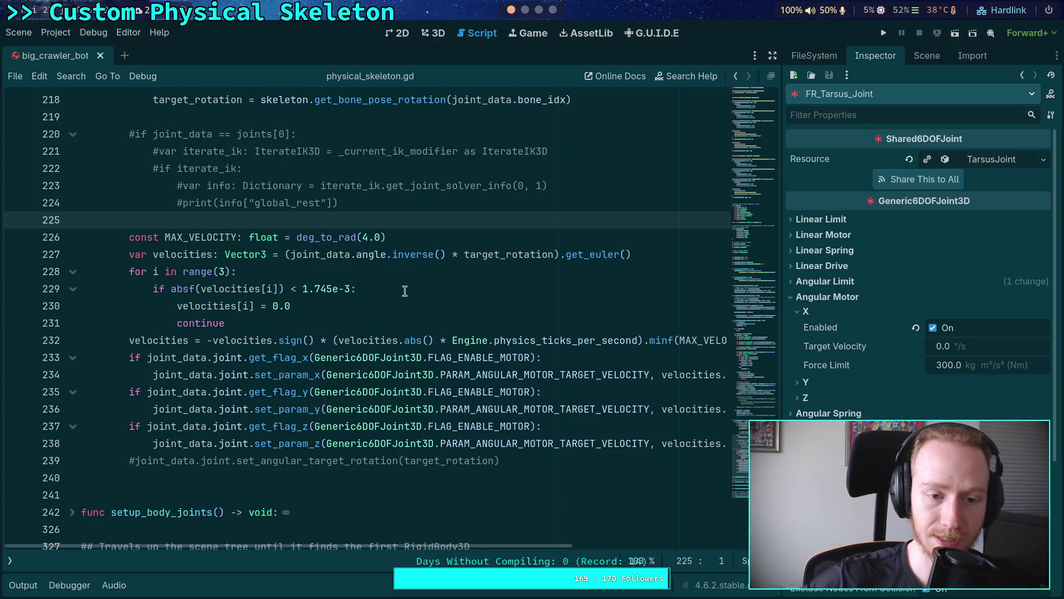
# - Replace deg_to_rad(4.0) with a plain 1.0 and add a blank line below
pyautogui.moveTo(297, 237); pyautogui.dragTo(416, 237)
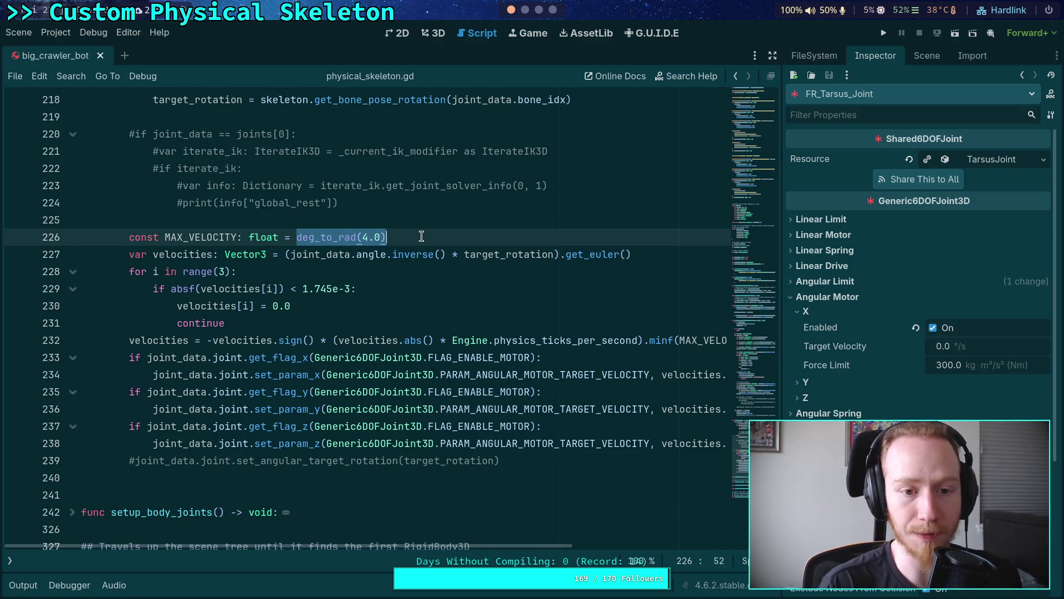
pyautogui.scroll(3, 421, 239)
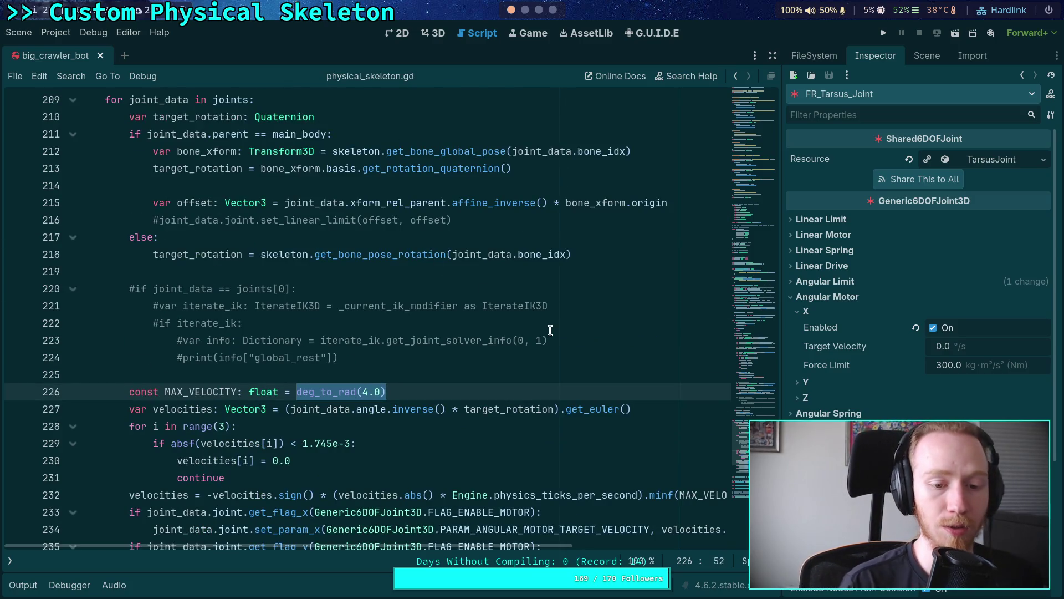
pyautogui.write('1')
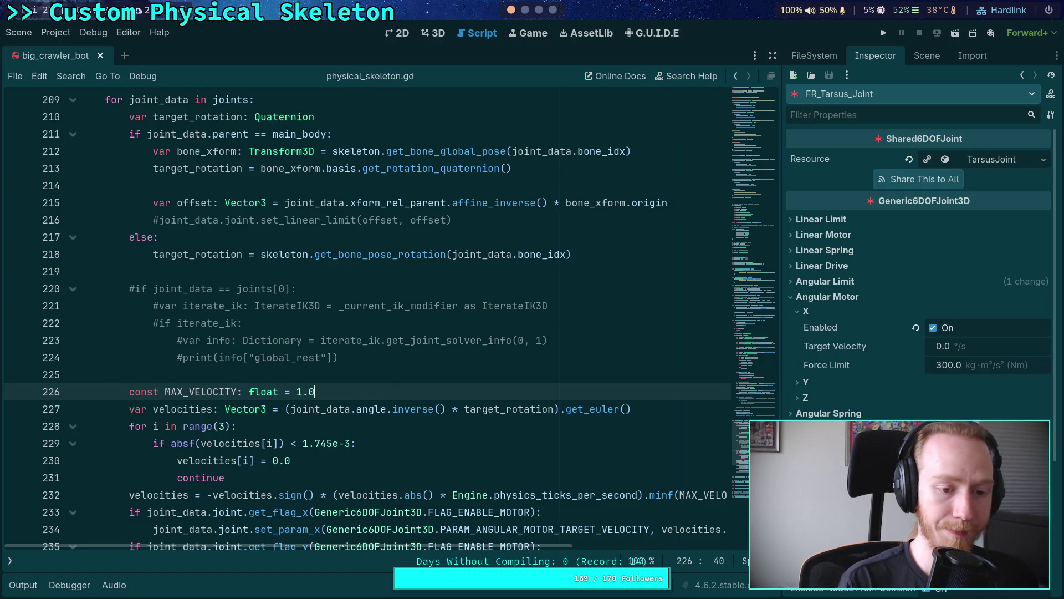
pyautogui.press('Return')
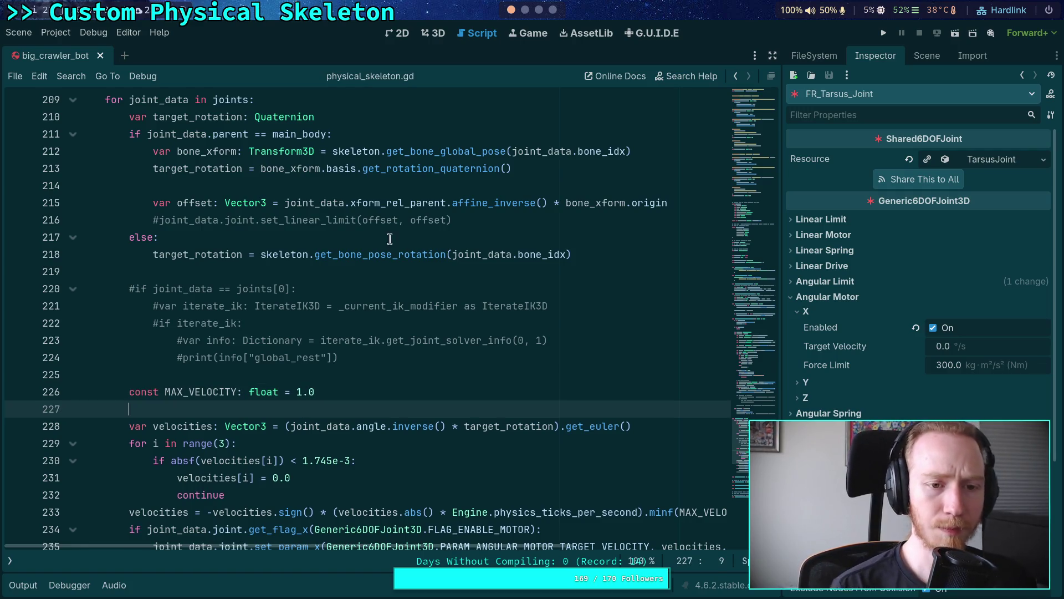
pyautogui.scroll(20, 332, 238)
pyautogui.scroll(19, 324, 238)
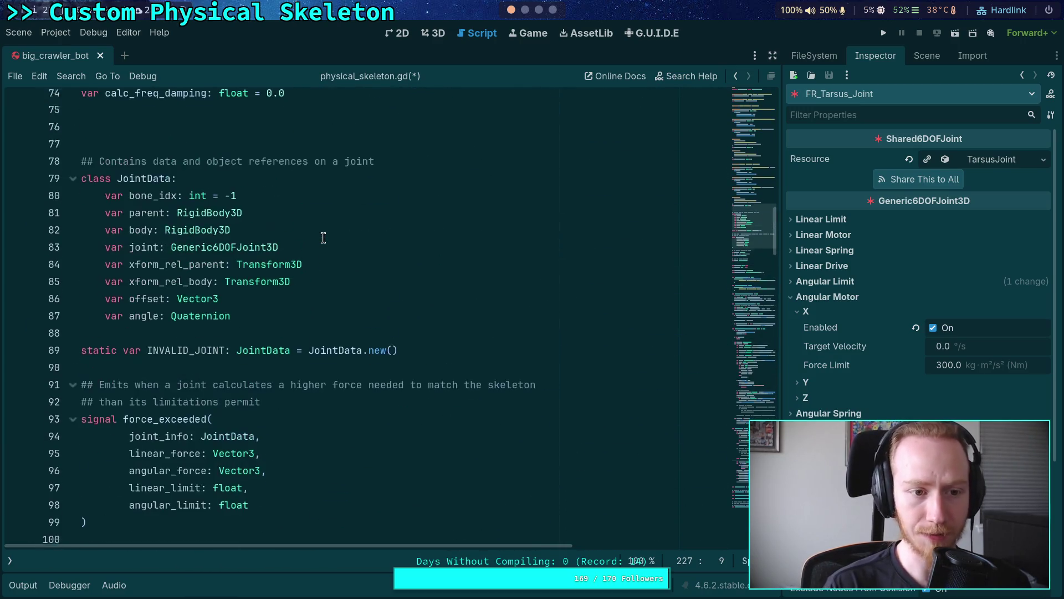
# - Highlight bone_idx in the JointData class and scroll through its fields
pyautogui.doubleClick(164, 203)
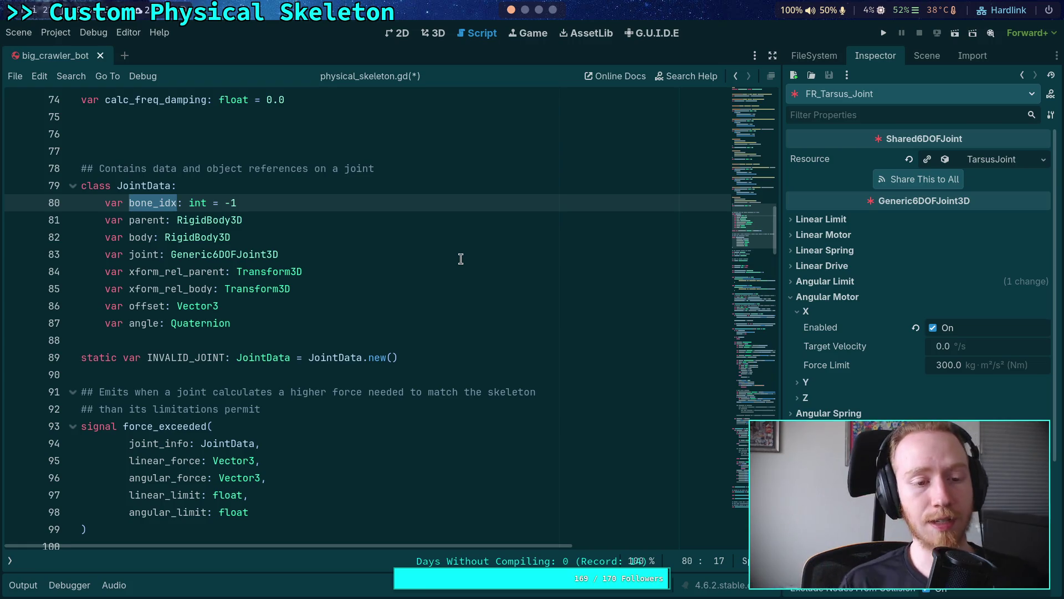
pyautogui.click(268, 339)
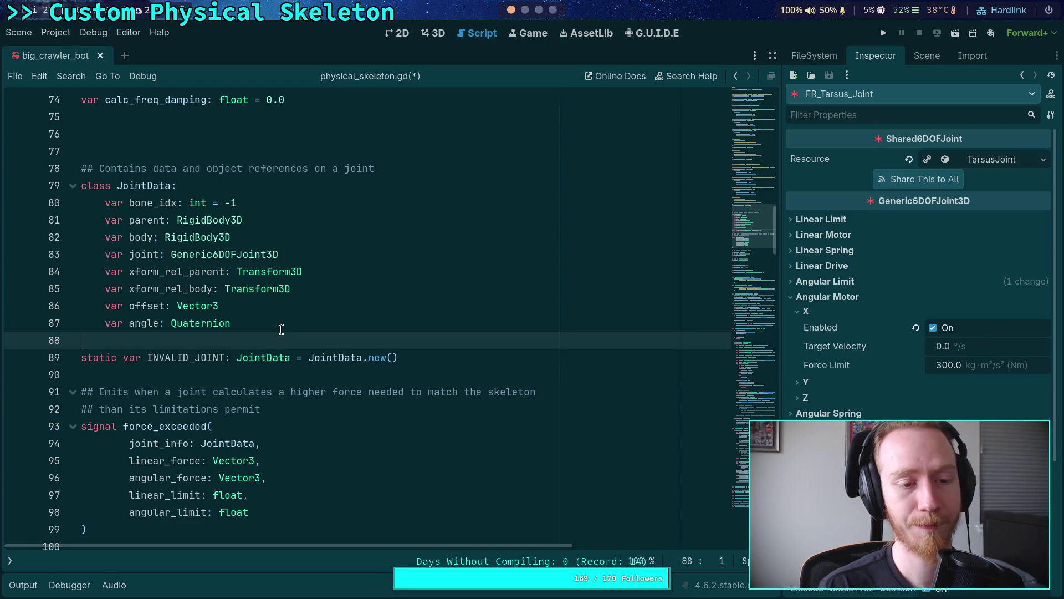
pyautogui.scroll(-20, 277, 326)
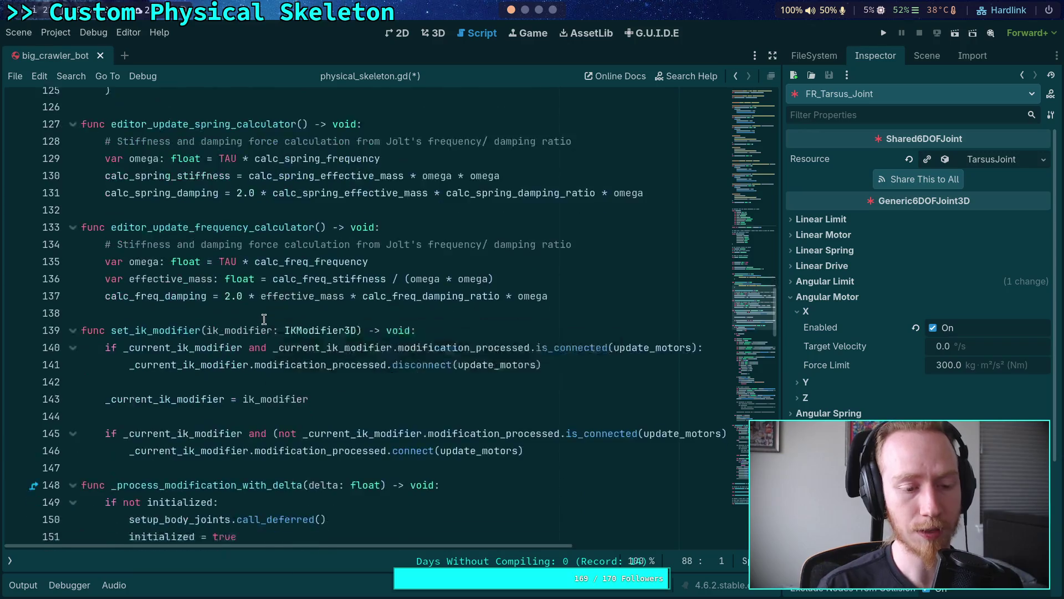
pyautogui.scroll(-4, 213, 314)
pyautogui.scroll(13, 217, 313)
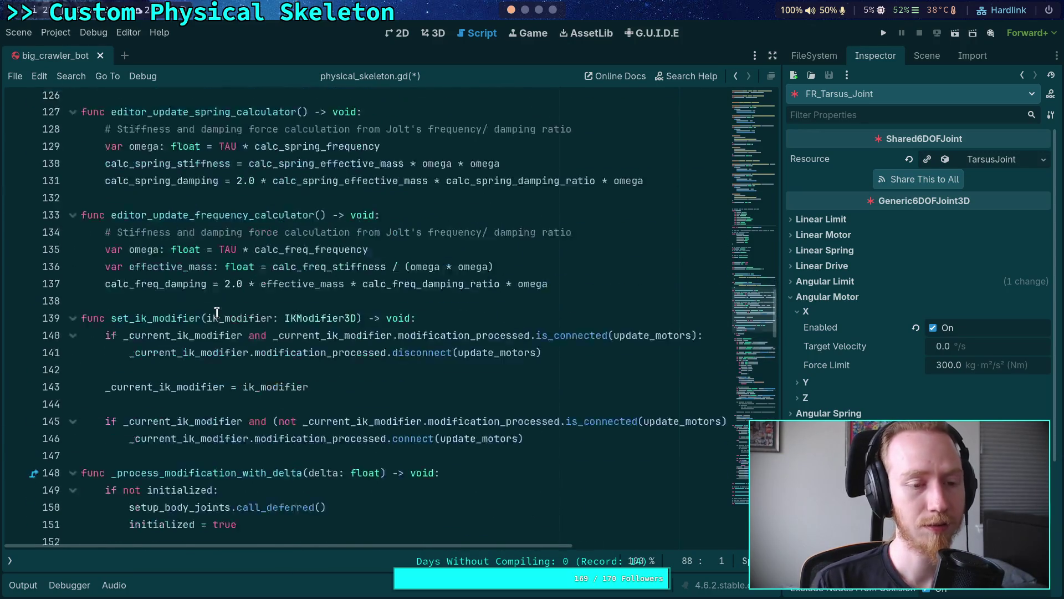
pyautogui.scroll(4, 217, 313)
pyautogui.scroll(-13, 224, 309)
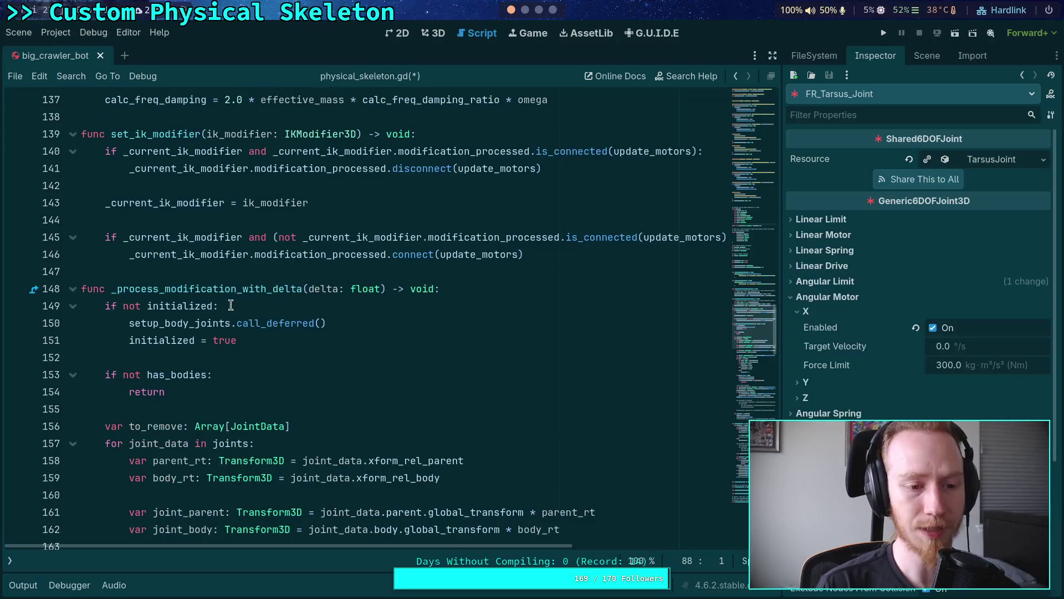
# - Highlight the setup_body_joints call and fold _process_modification_with_delta
pyautogui.doubleClick(210, 327)
pyautogui.scroll(1, 259, 336)
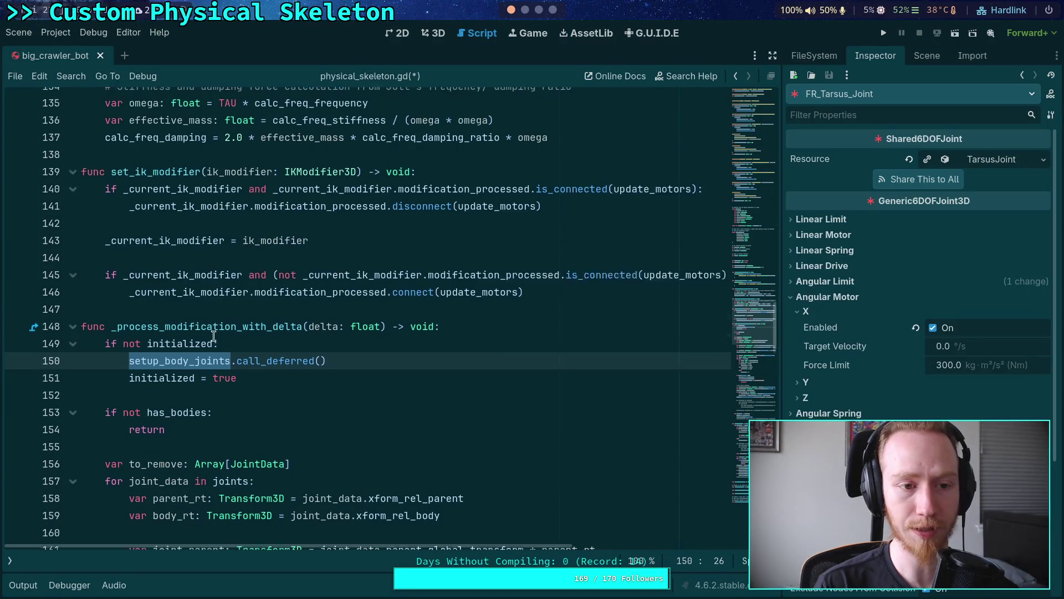
pyautogui.click(75, 342)
pyautogui.scroll(-6, 75, 332)
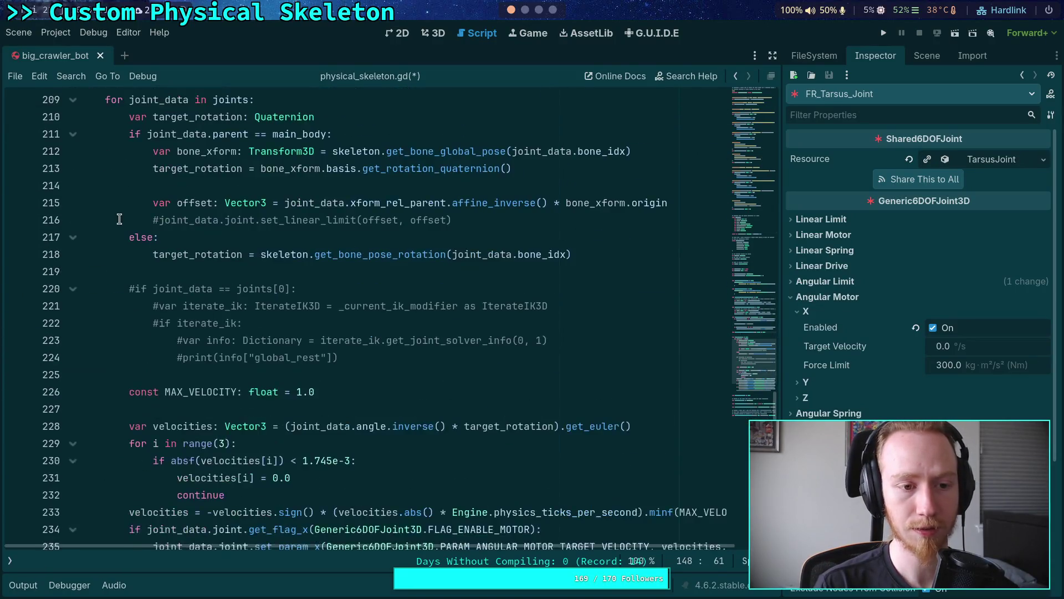
# - Fold update_motors and unfold setup_body_joints to read it
pyautogui.scroll(3, 71, 238)
pyautogui.click(71, 238)
pyautogui.scroll(-2, 142, 260)
pyautogui.click(71, 186)
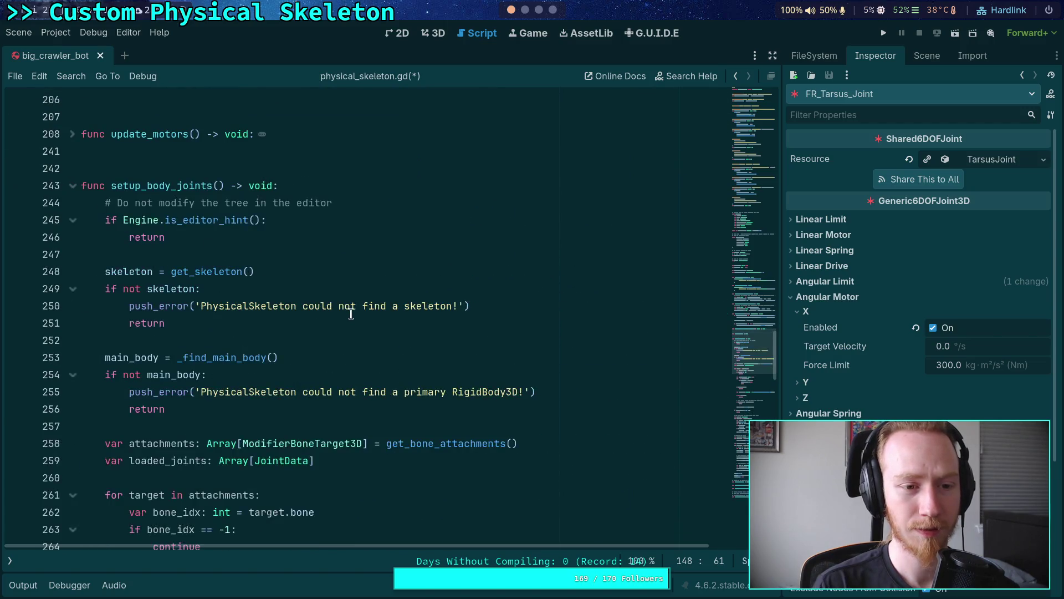
pyautogui.scroll(-7, 351, 313)
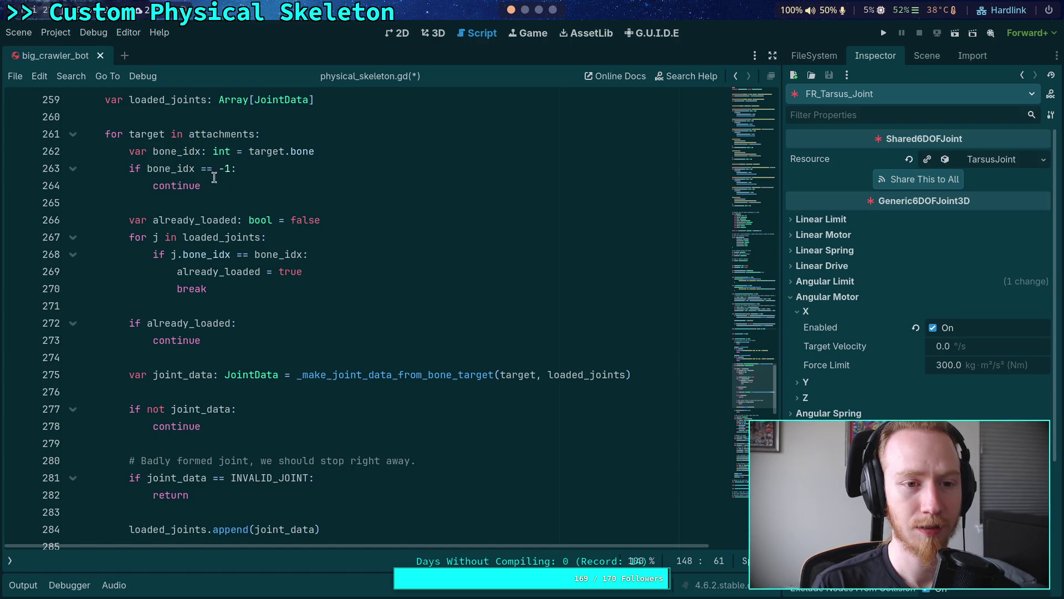
pyautogui.scroll(2, 214, 177)
# - Highlight bone_idx, the _make_joint_data_from_bone_target call and the joint variable while reading
pyautogui.doubleClick(176, 249)
pyautogui.scroll(-3, 298, 295)
pyautogui.doubleClick(411, 324)
pyautogui.scroll(-2, 286, 324)
pyautogui.moveTo(286, 316)
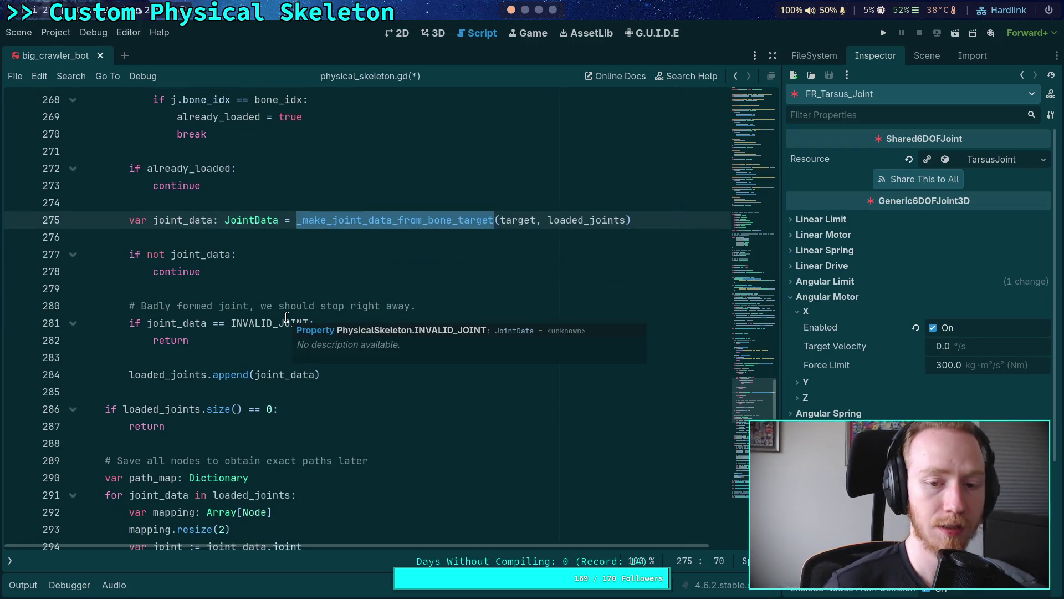
pyautogui.scroll(-9, 208, 308)
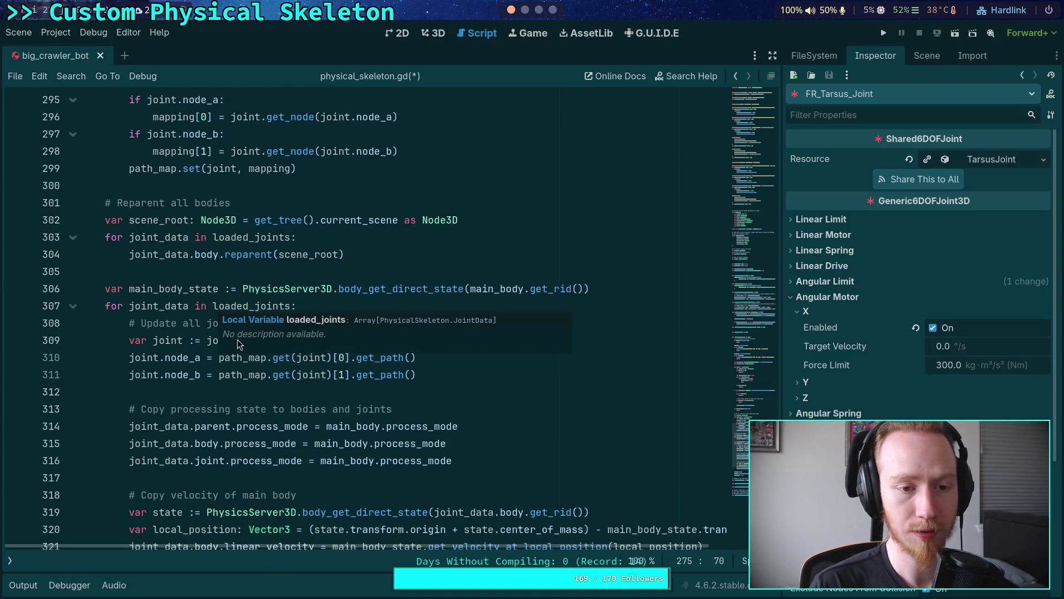
pyautogui.scroll(2, 237, 339)
pyautogui.doubleClick(327, 221)
pyautogui.scroll(-3, 197, 325)
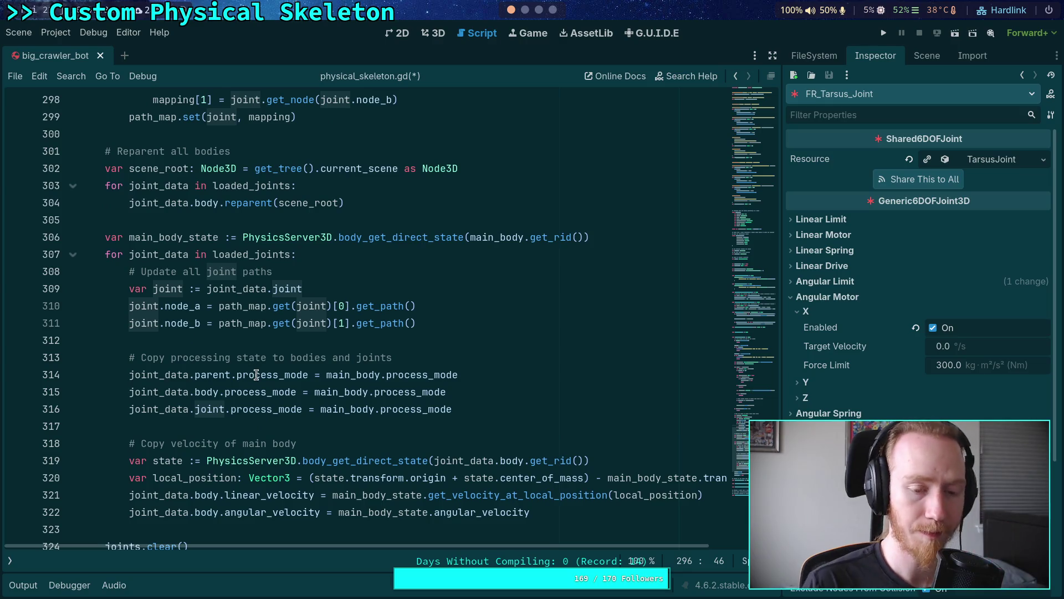
pyautogui.scroll(-7, 244, 367)
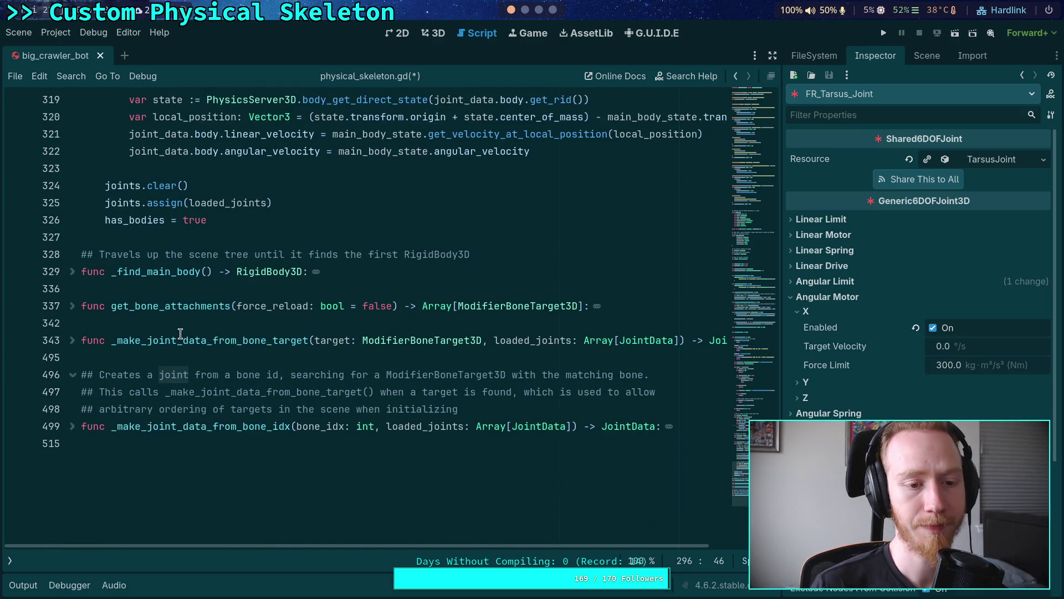
# - Unfold _make_joint_data_from_bone_target, mark the missing-joint warning, and highlight parent_bone uses
pyautogui.click(74, 341)
pyautogui.scroll(-8, 266, 353)
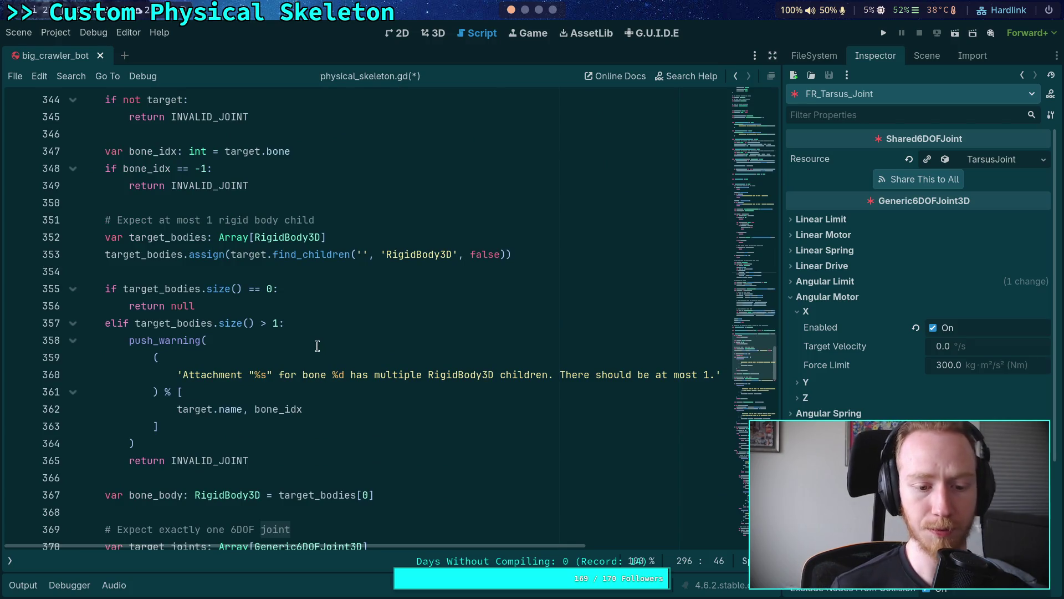
pyautogui.scroll(-6, 327, 355)
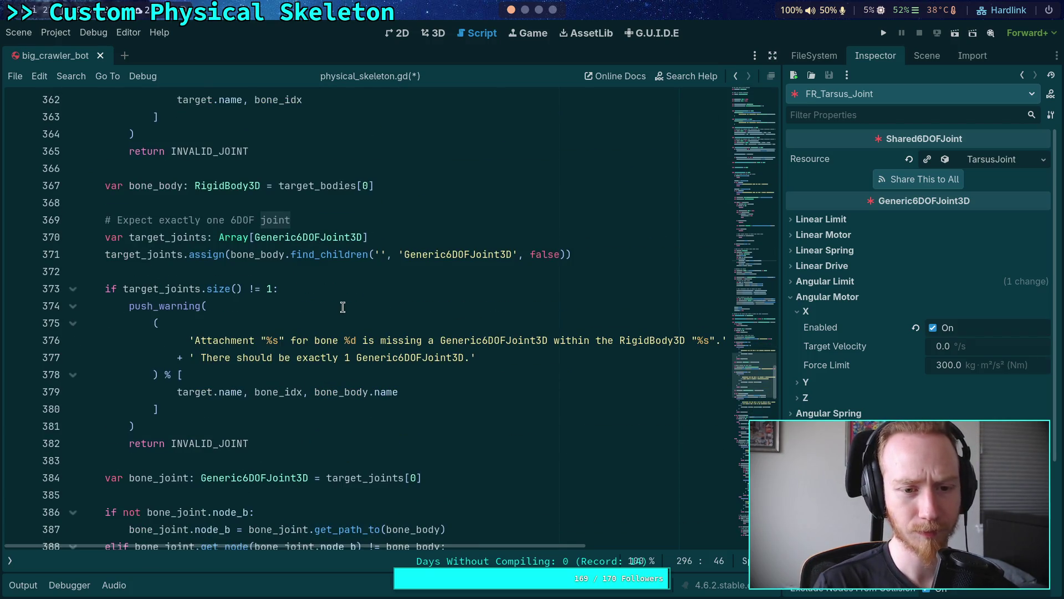
pyautogui.click(343, 306)
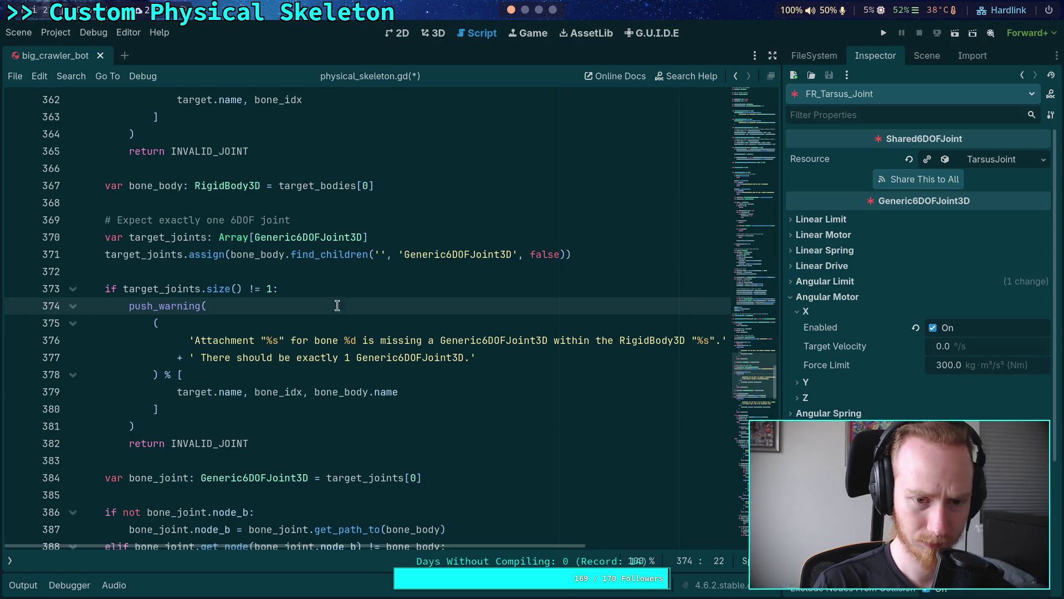
pyautogui.scroll(-6, 337, 305)
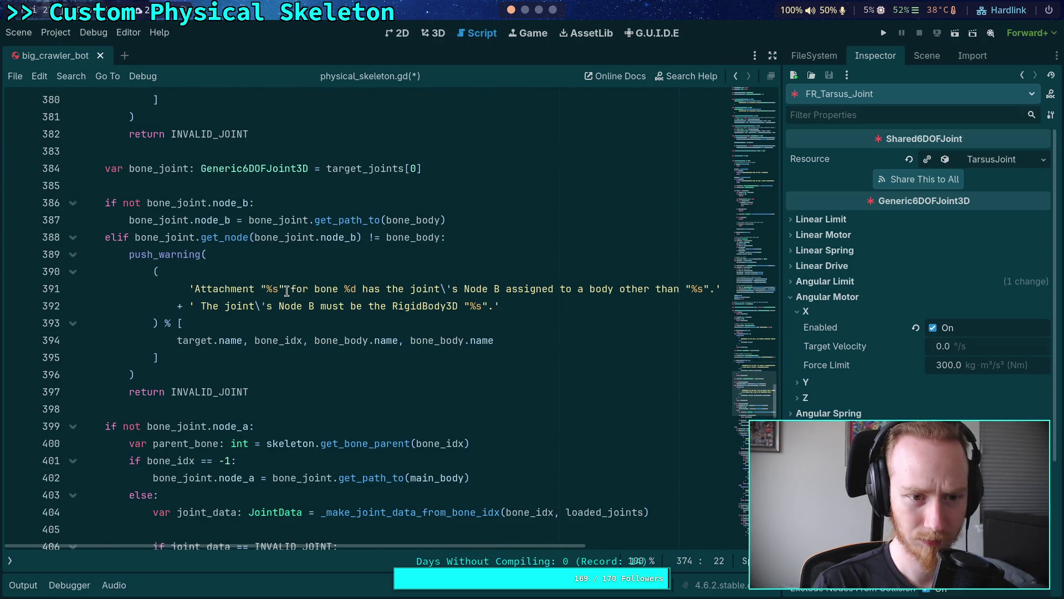
pyautogui.scroll(4, 287, 291)
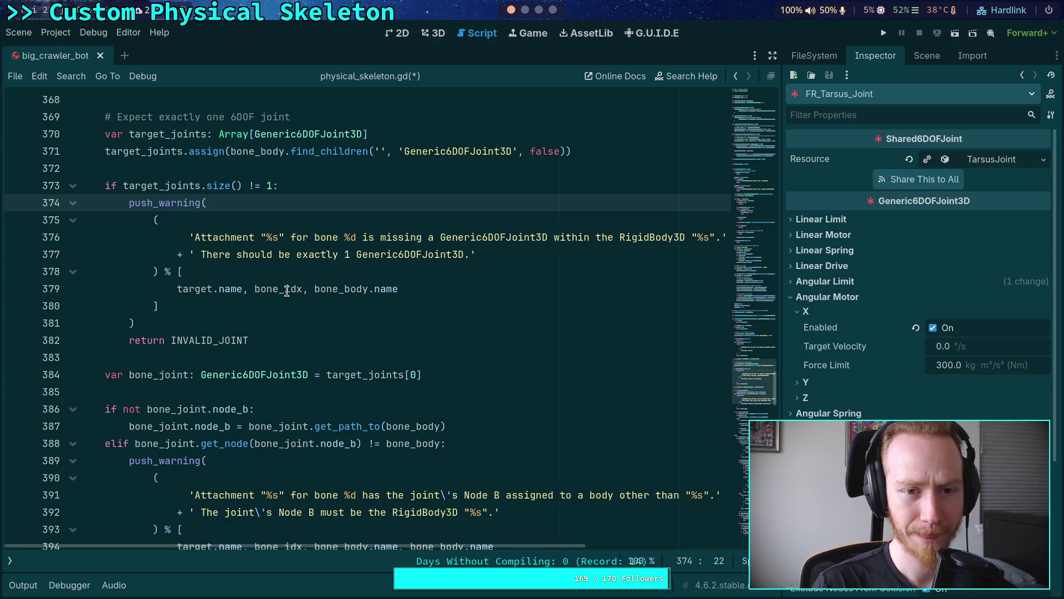
pyautogui.scroll(-8, 287, 291)
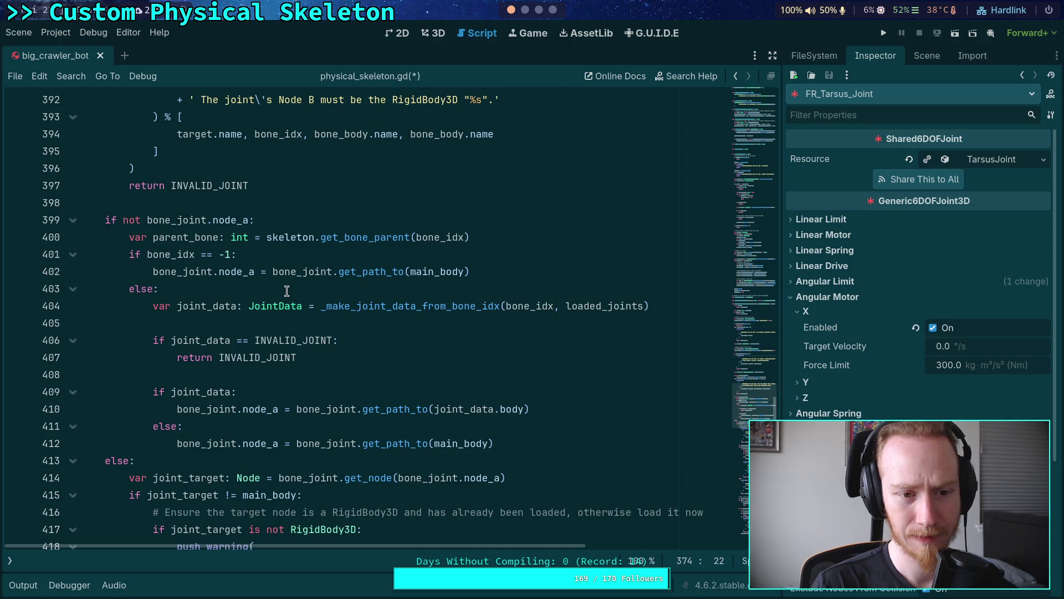
pyautogui.moveTo(243, 275)
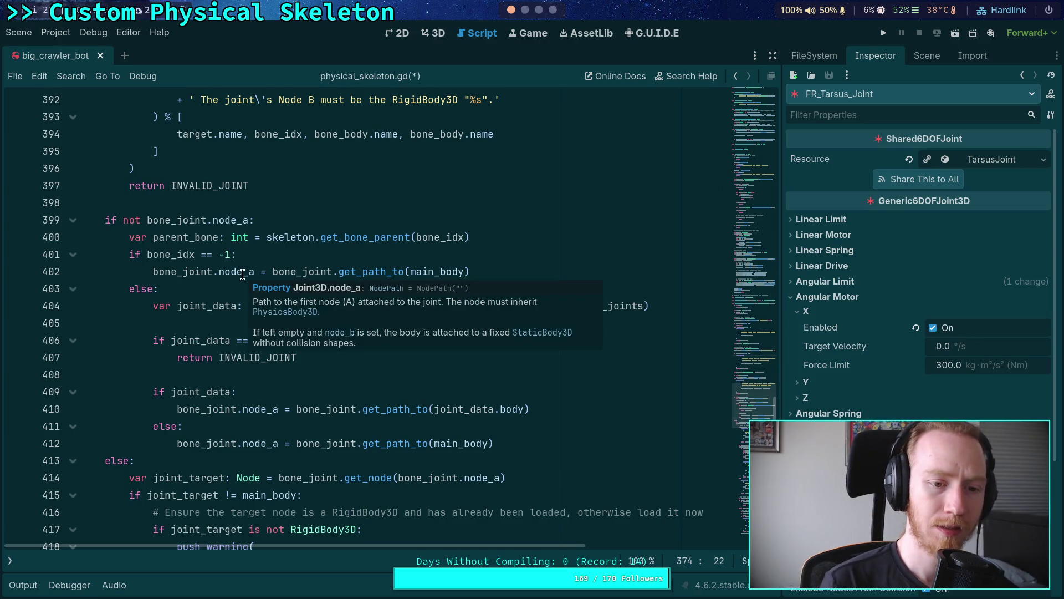
pyautogui.click(157, 221)
pyautogui.doubleClick(157, 238)
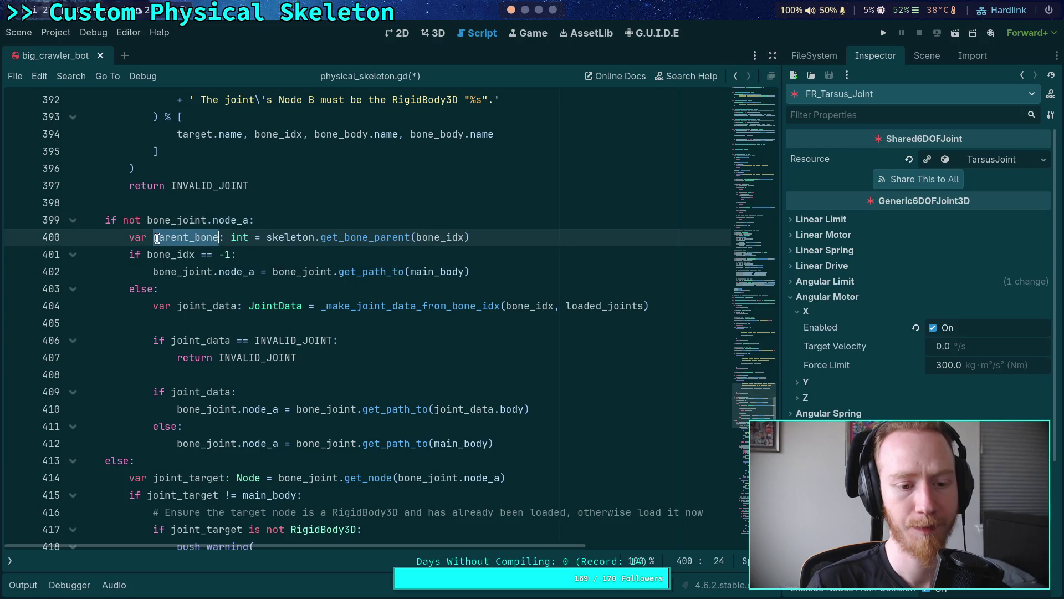
pyautogui.click(187, 368)
# - Read on to the JointData return, then unfold and refold _make_joint_data_from_bone_idx
pyautogui.scroll(-2, 188, 367)
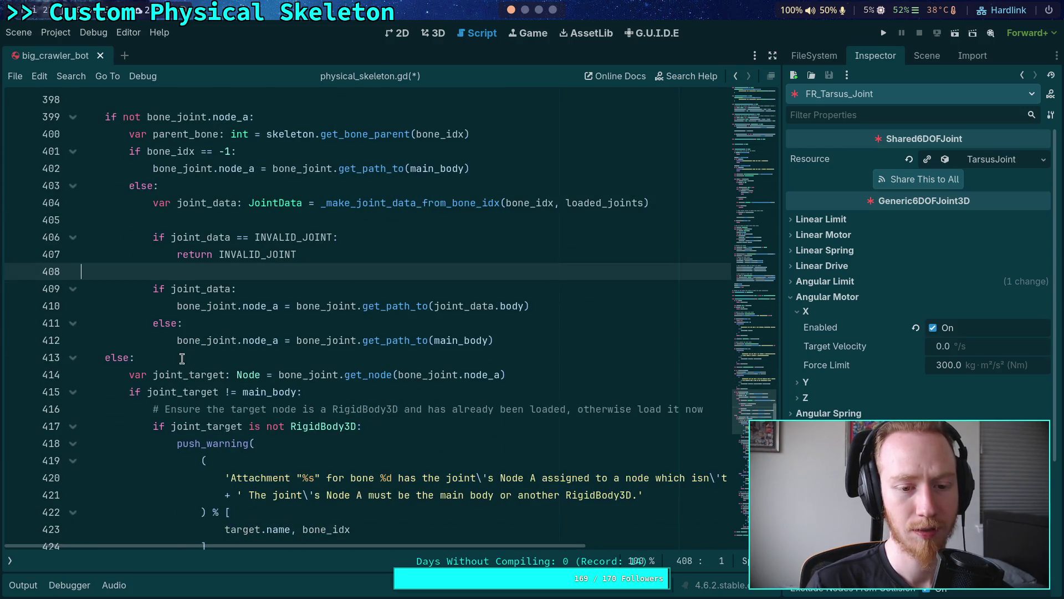
pyautogui.scroll(-2, 162, 341)
pyautogui.scroll(-13, 148, 304)
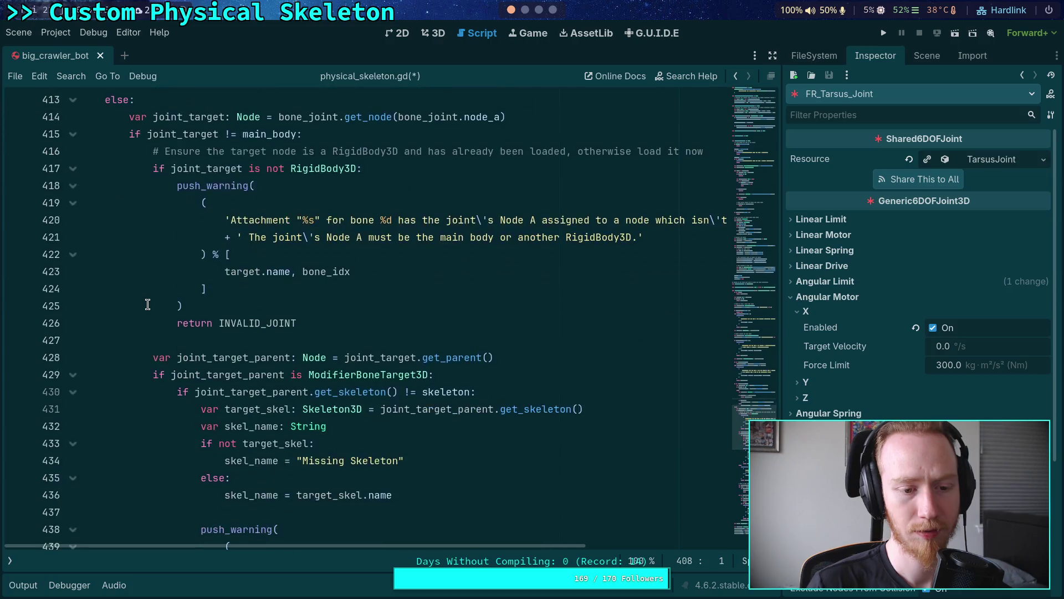
pyautogui.scroll(-3, 148, 304)
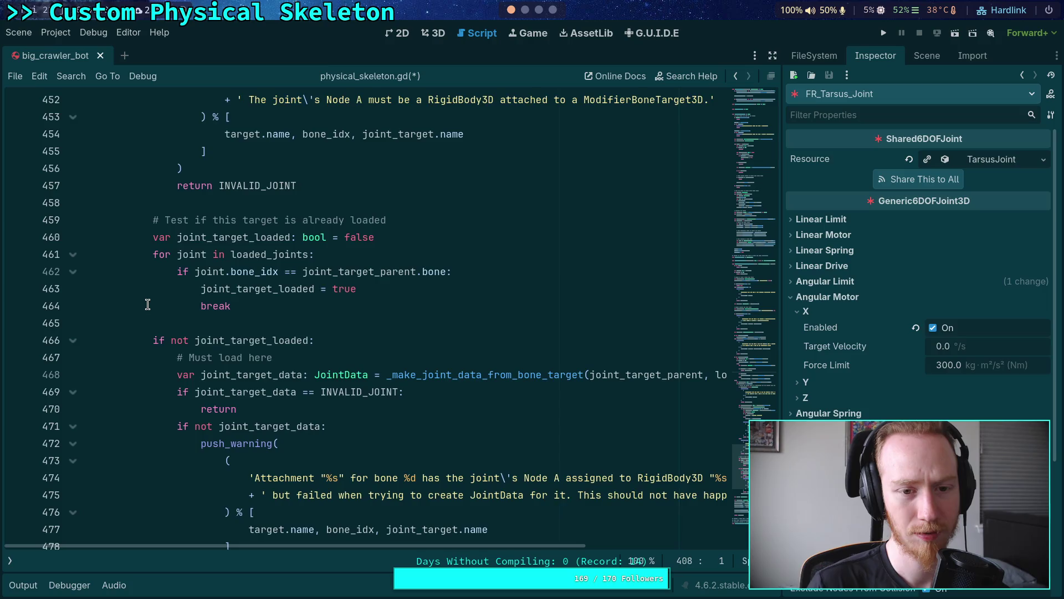
pyautogui.scroll(-4, 147, 304)
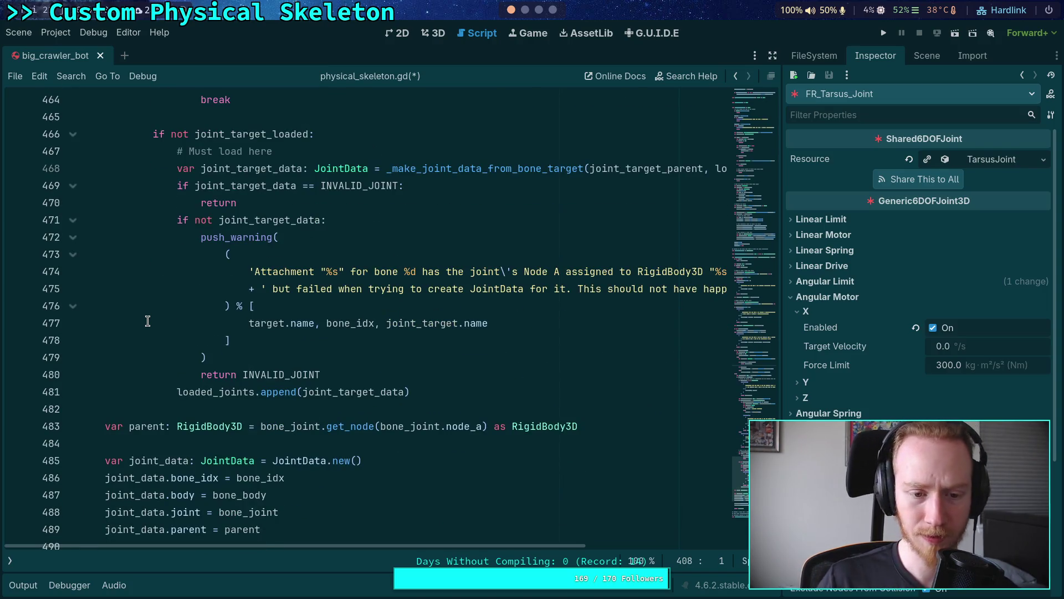
pyautogui.scroll(-3, 148, 321)
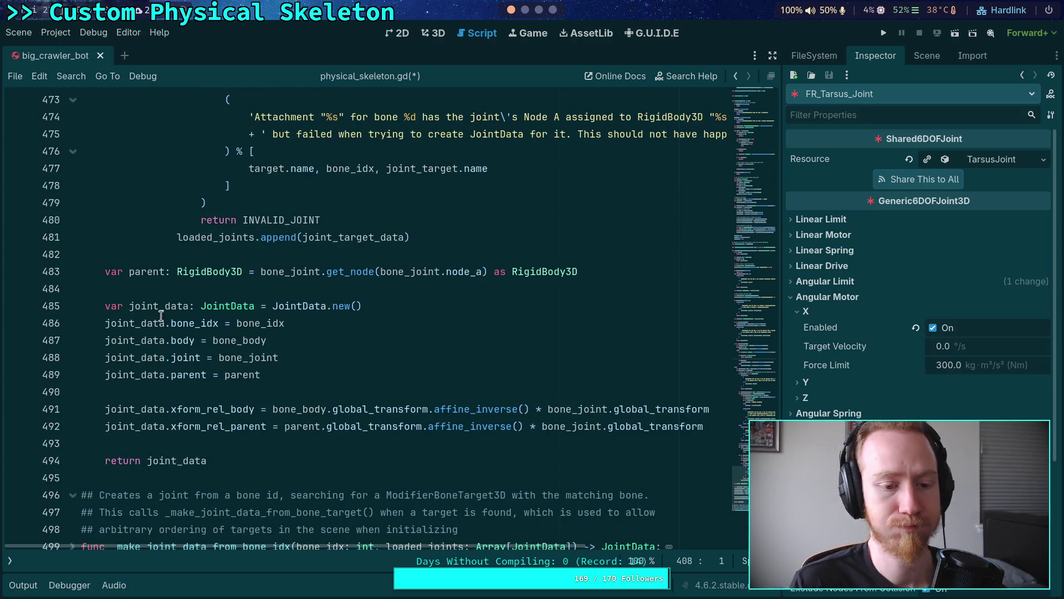
pyautogui.scroll(-3, 176, 319)
pyautogui.click(73, 392)
pyautogui.scroll(-5, 115, 364)
pyautogui.scroll(2, 120, 363)
pyautogui.click(73, 237)
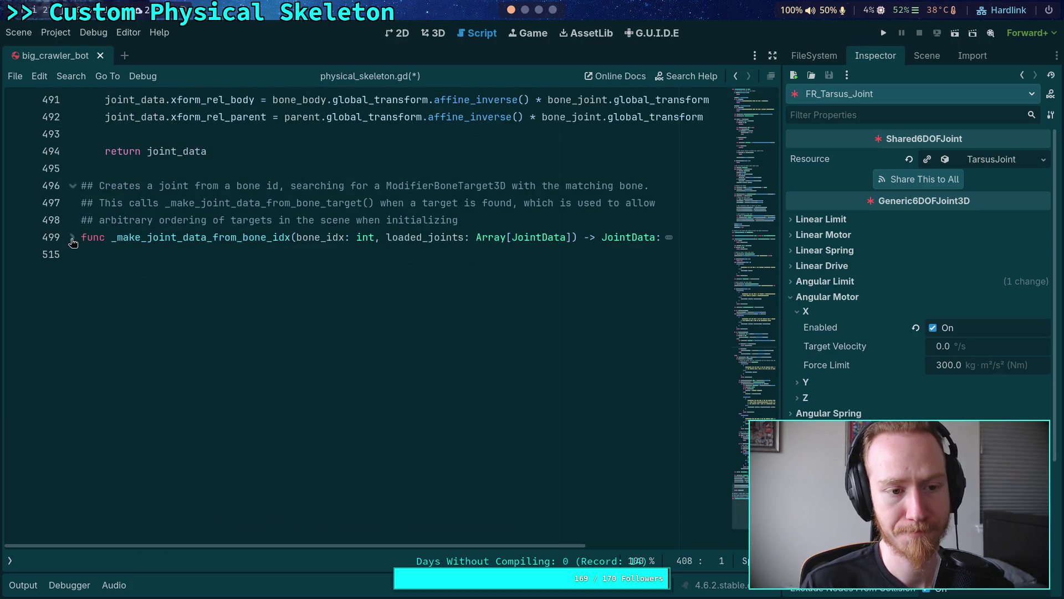
pyautogui.scroll(4, 166, 278)
pyautogui.scroll(3, 201, 337)
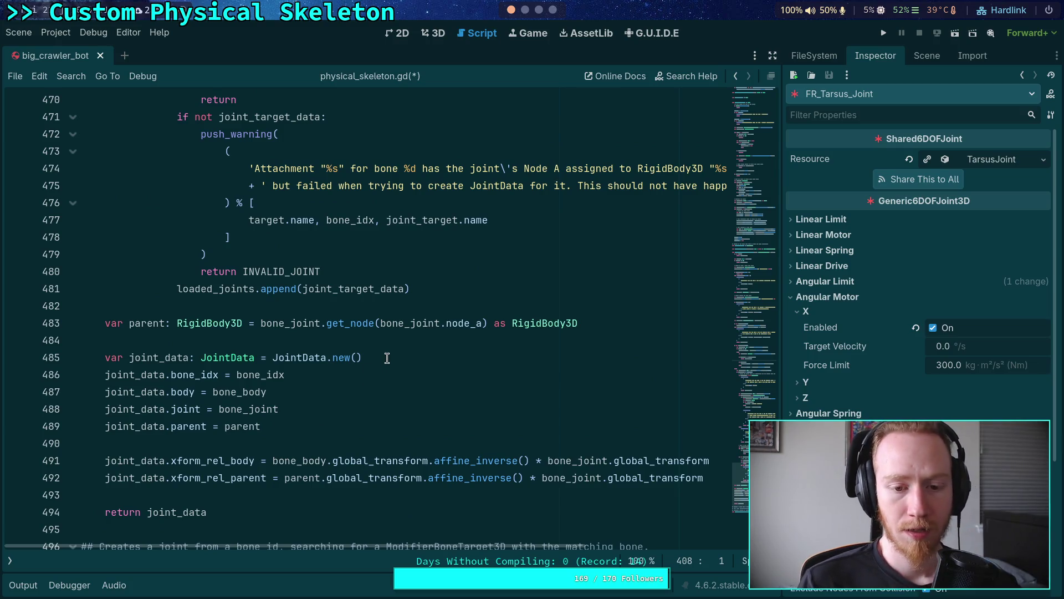
pyautogui.scroll(8, 387, 366)
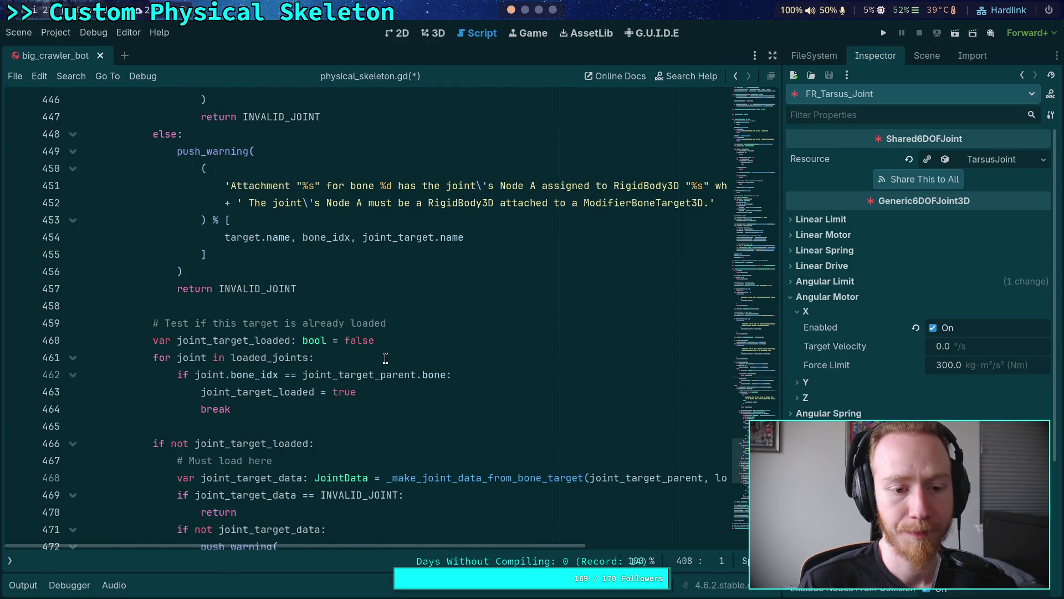
pyautogui.scroll(10, 388, 356)
pyautogui.scroll(4, 421, 350)
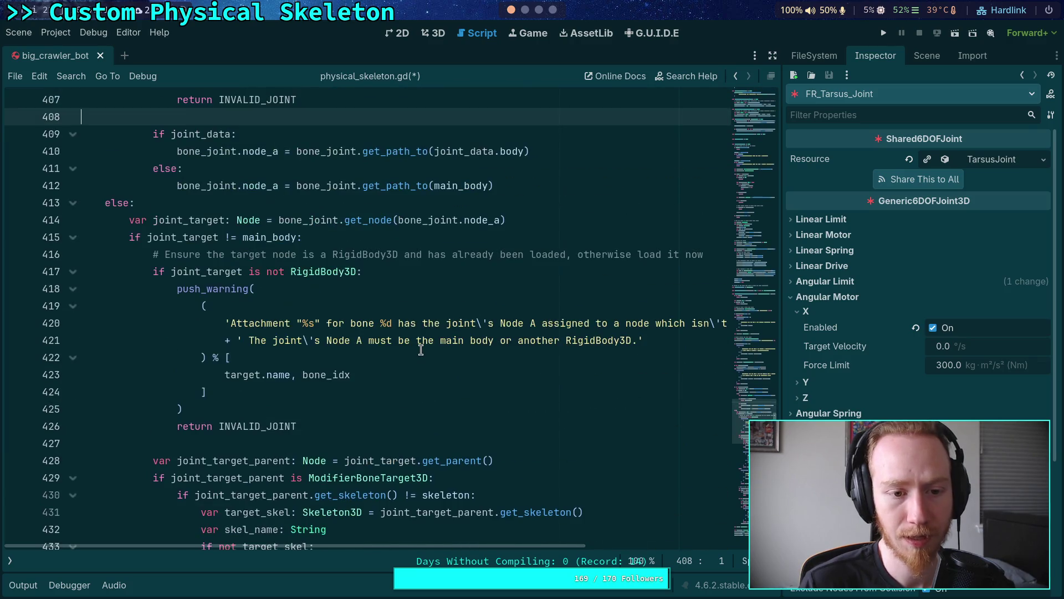
pyautogui.scroll(3, 422, 350)
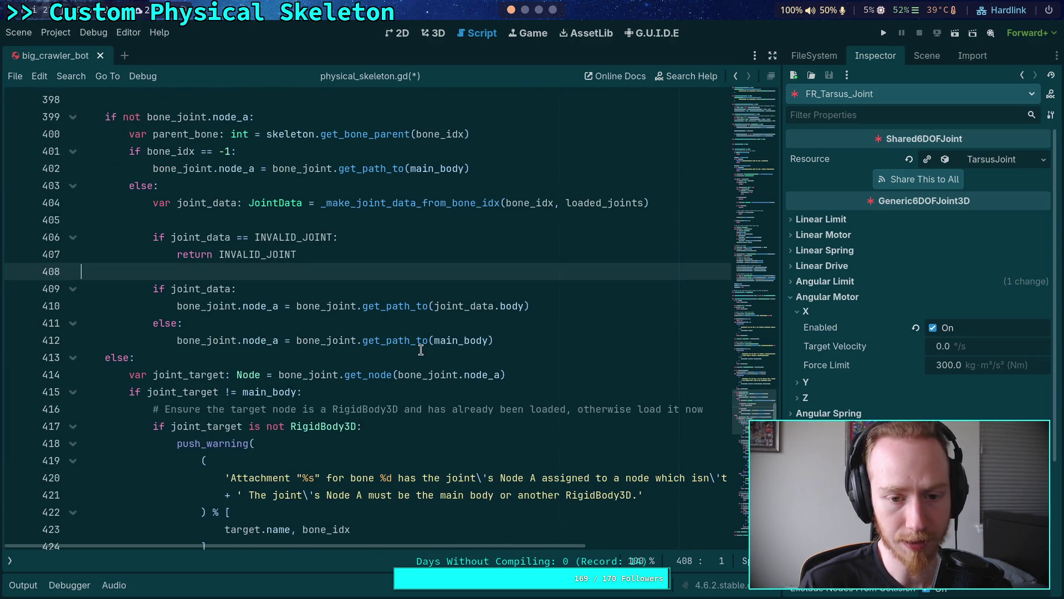
pyautogui.scroll(4, 322, 305)
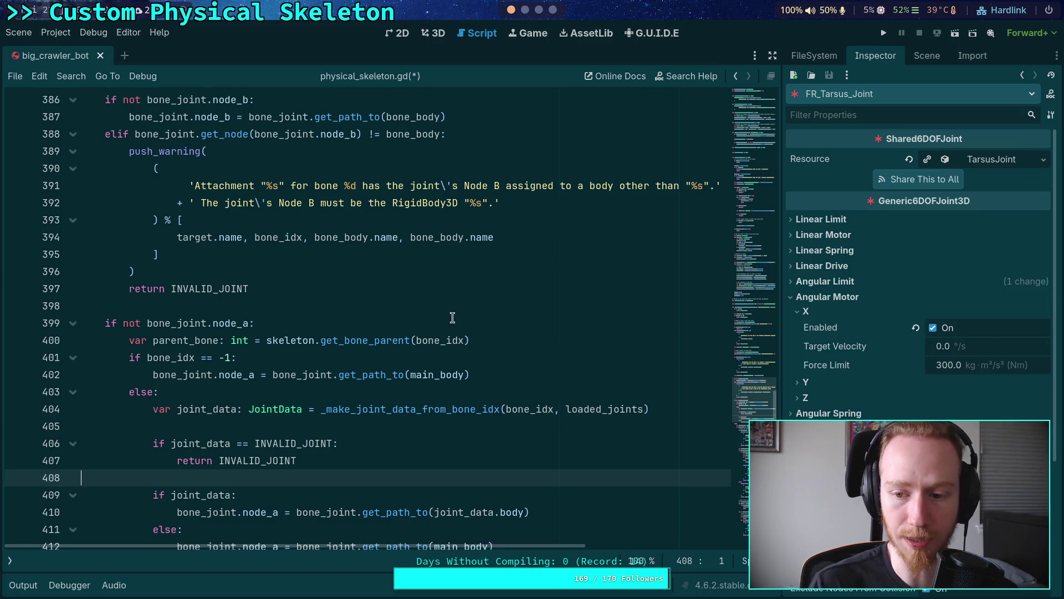
pyautogui.scroll(9, 441, 302)
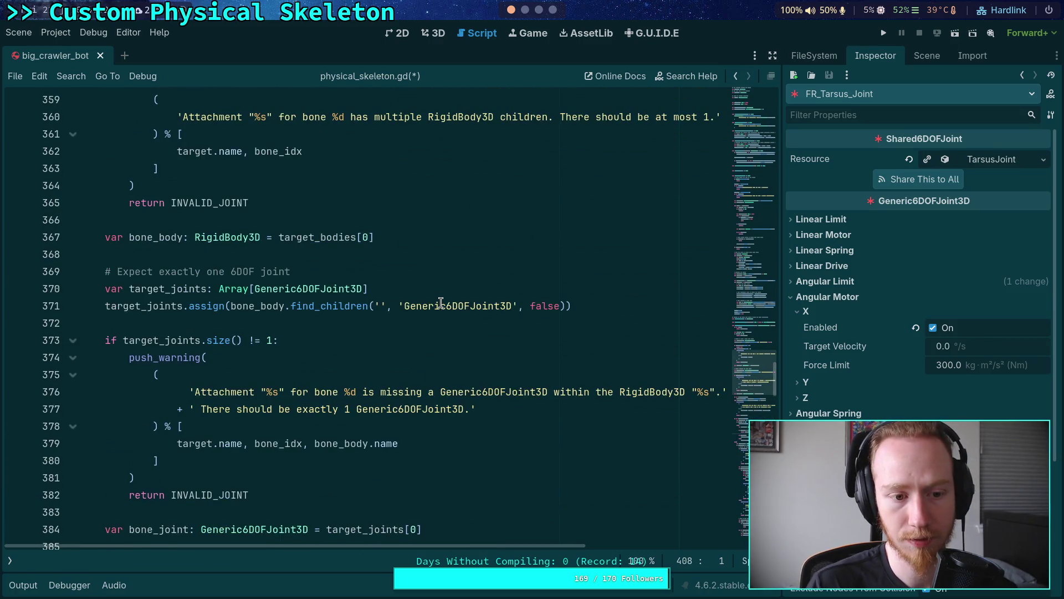
pyautogui.scroll(2, 441, 302)
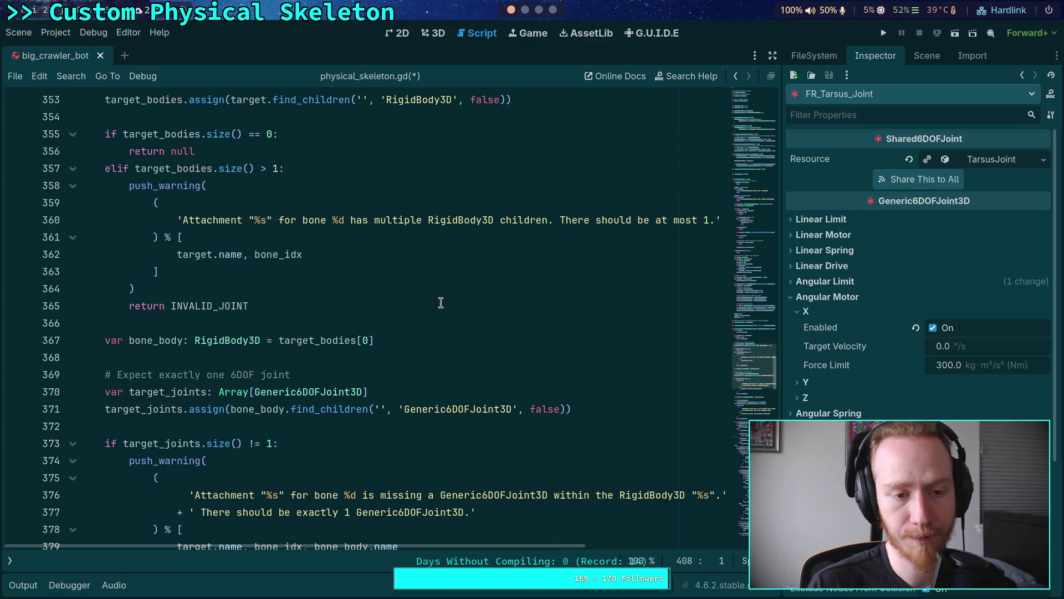
pyautogui.scroll(3, 440, 302)
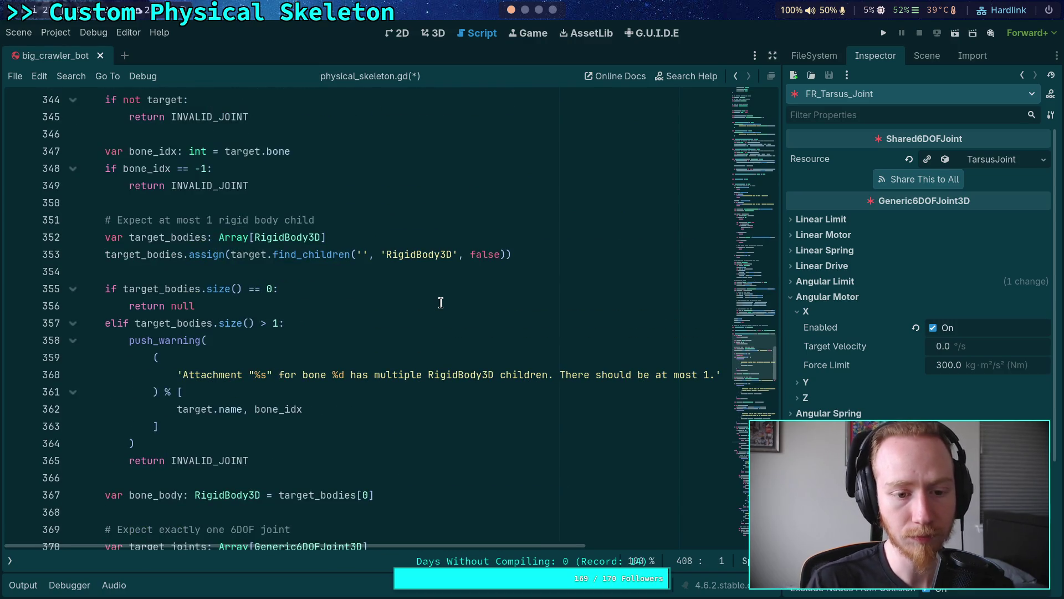
pyautogui.scroll(4, 440, 303)
pyautogui.scroll(-5, 432, 303)
pyautogui.scroll(-12, 339, 297)
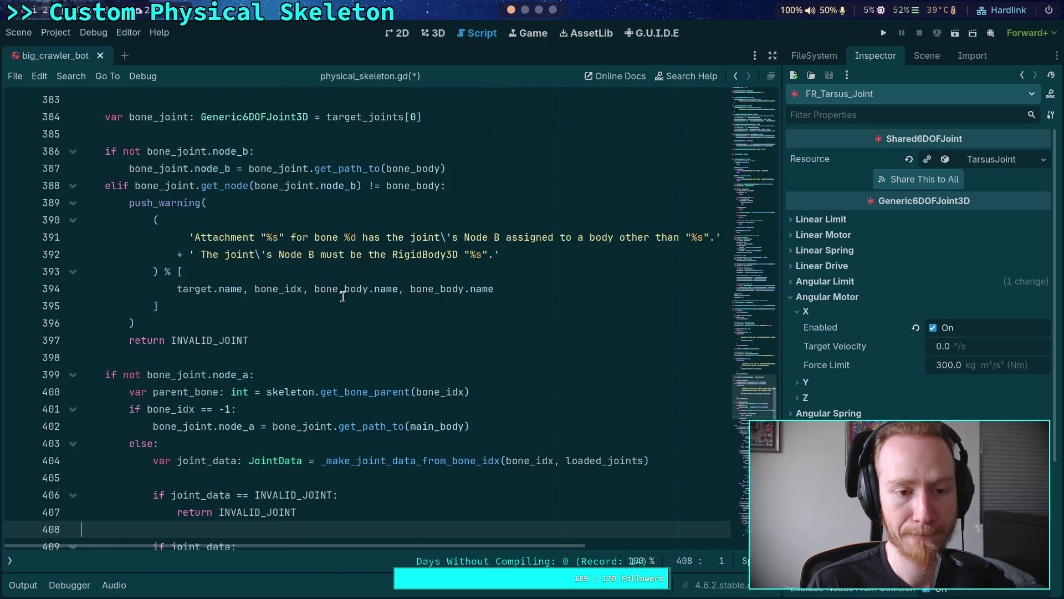
pyautogui.scroll(-4, 343, 297)
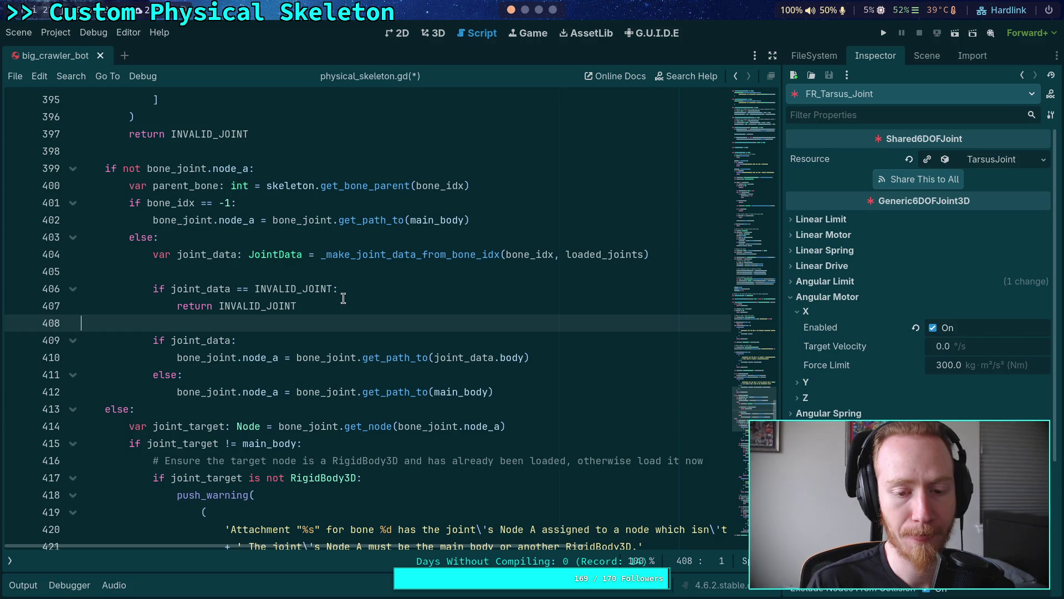
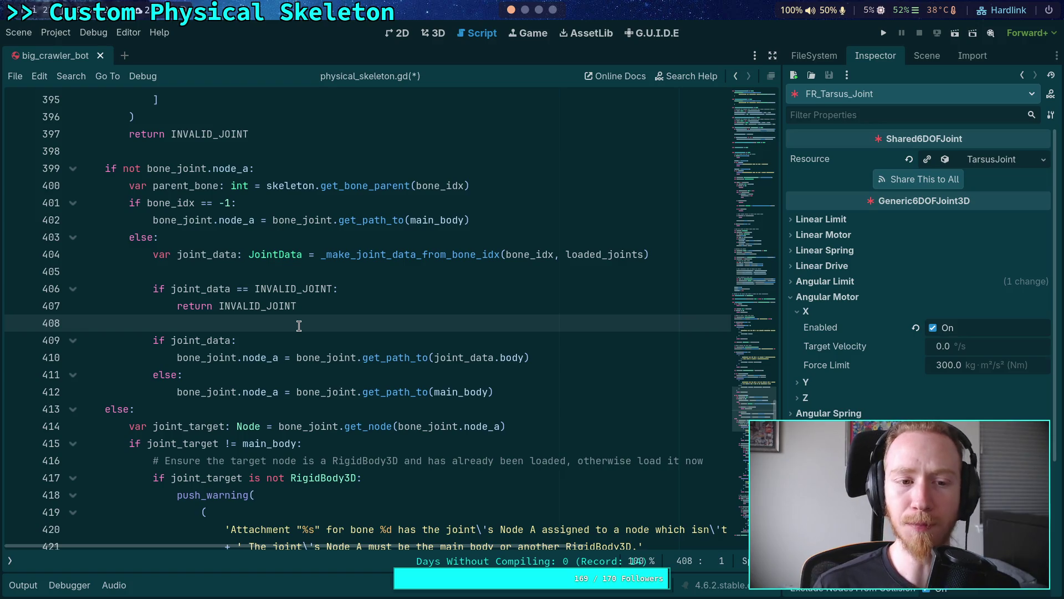
# - Look at bone_idx near line 349, adding a blank line there and then removing it
pyautogui.scroll(3, 388, 322)
pyautogui.doubleClick(439, 338)
pyautogui.scroll(3, 368, 306)
pyautogui.scroll(12, 369, 305)
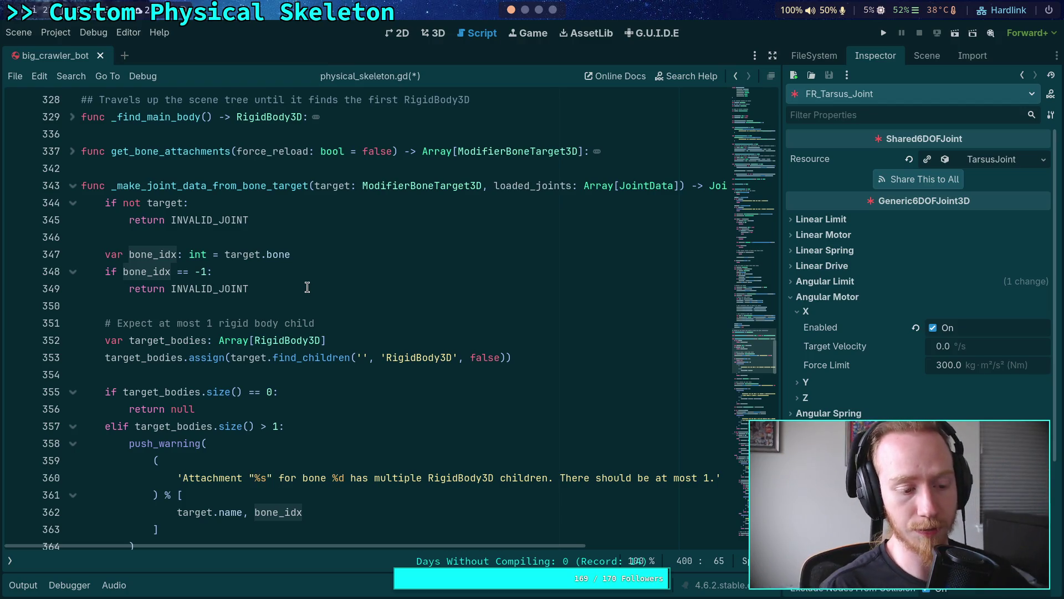
pyautogui.click(339, 289)
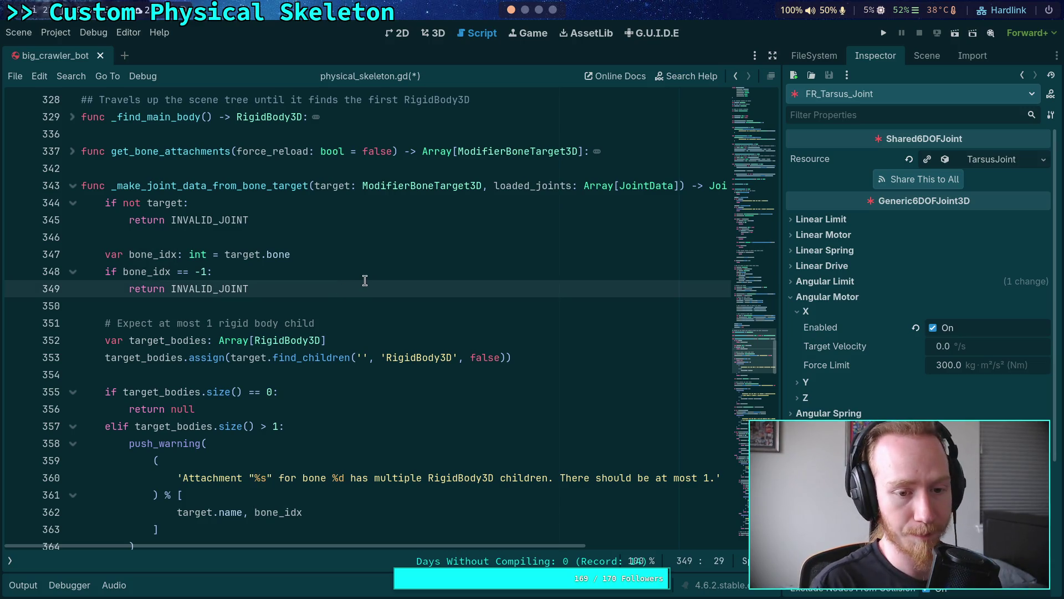
pyautogui.press('Return')
pyautogui.press('Return')
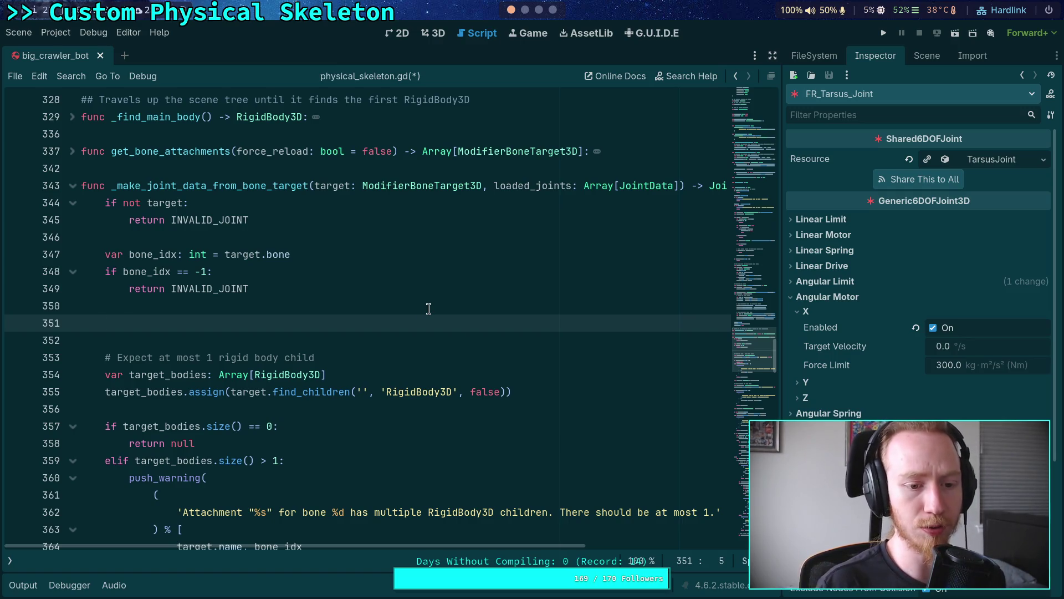
pyautogui.press('BackSpace')
pyautogui.press('BackSpace')
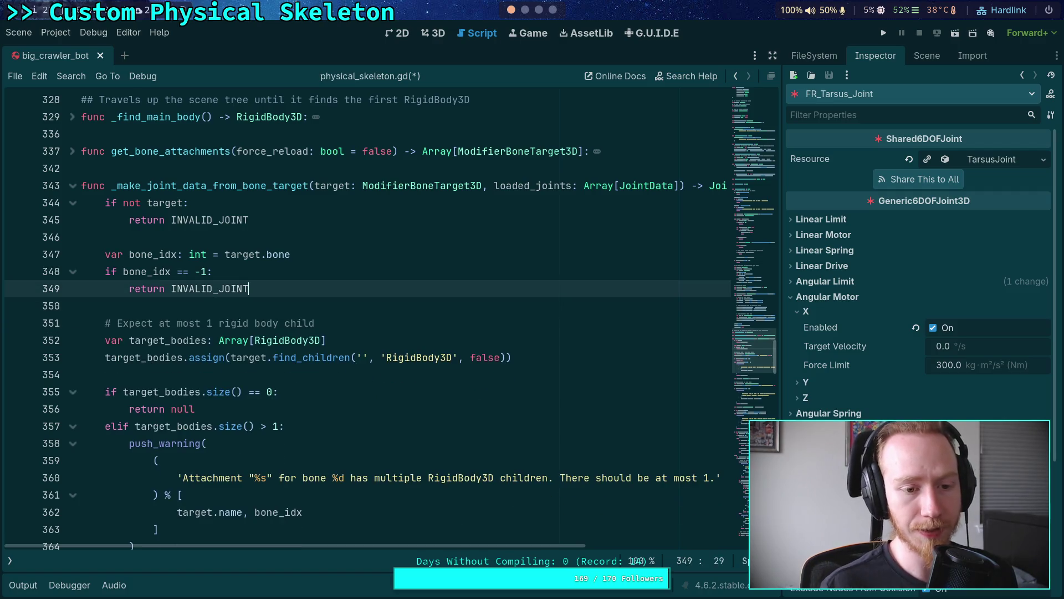
# - Highlight bone_idx on line 347 and follow its uses down to line 484
pyautogui.doubleClick(163, 259)
pyautogui.scroll(-9, 178, 269)
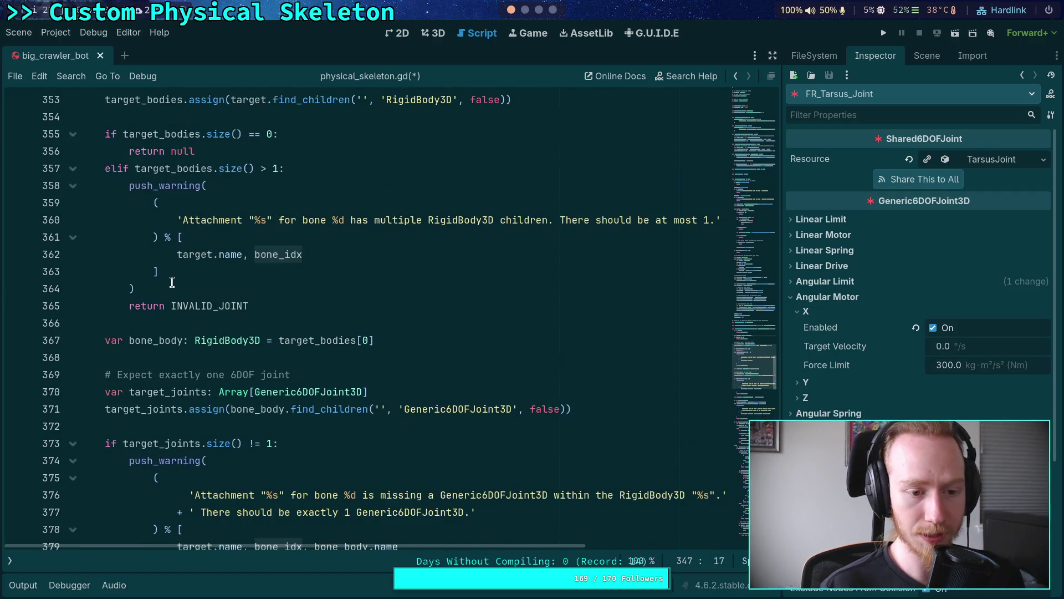
pyautogui.scroll(-5, 196, 277)
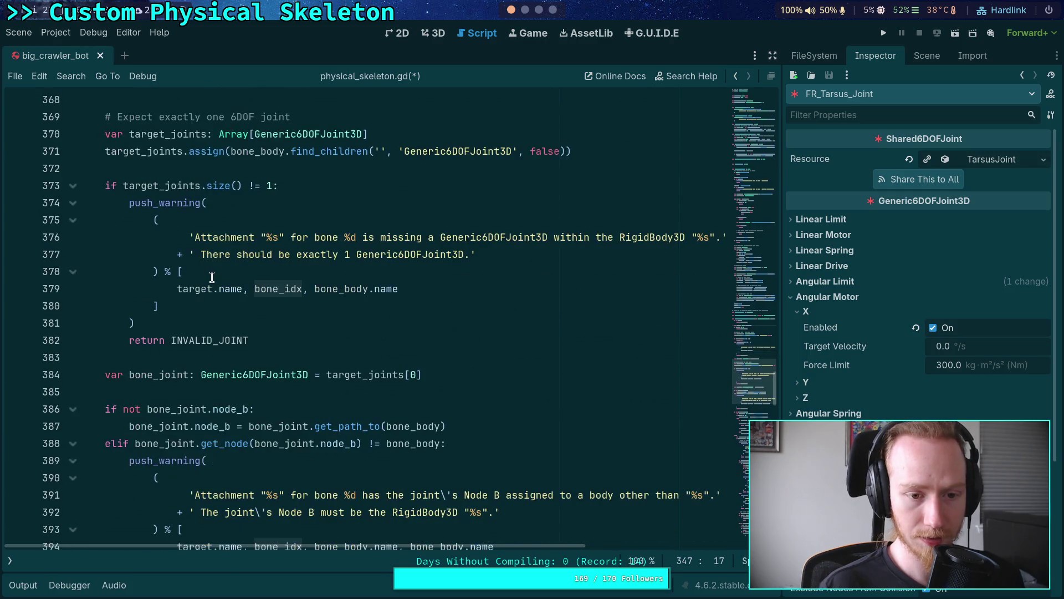
pyautogui.scroll(-5, 305, 316)
pyautogui.scroll(2, 283, 305)
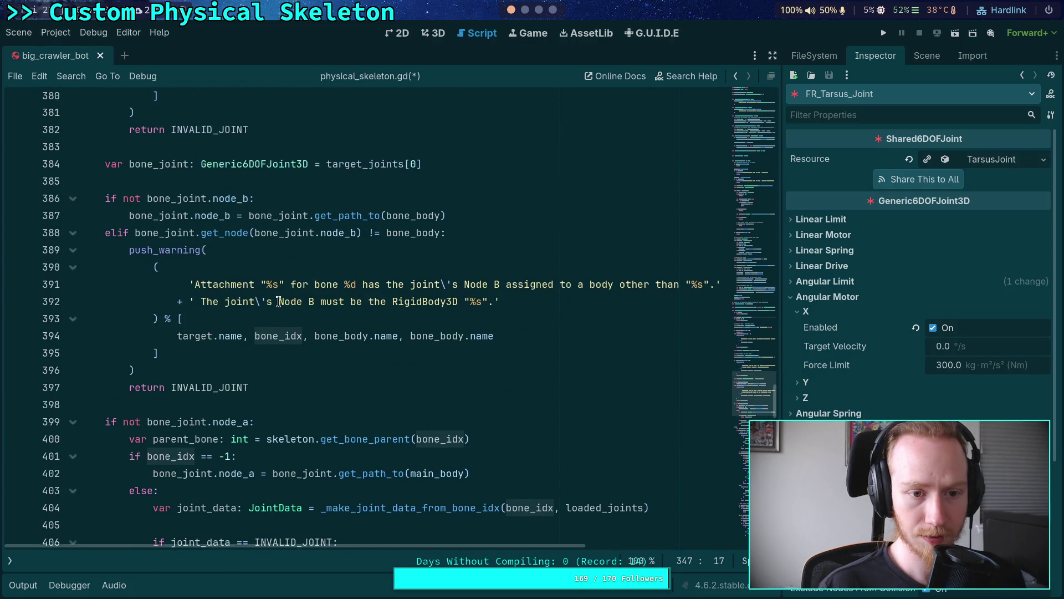
pyautogui.scroll(-4, 278, 301)
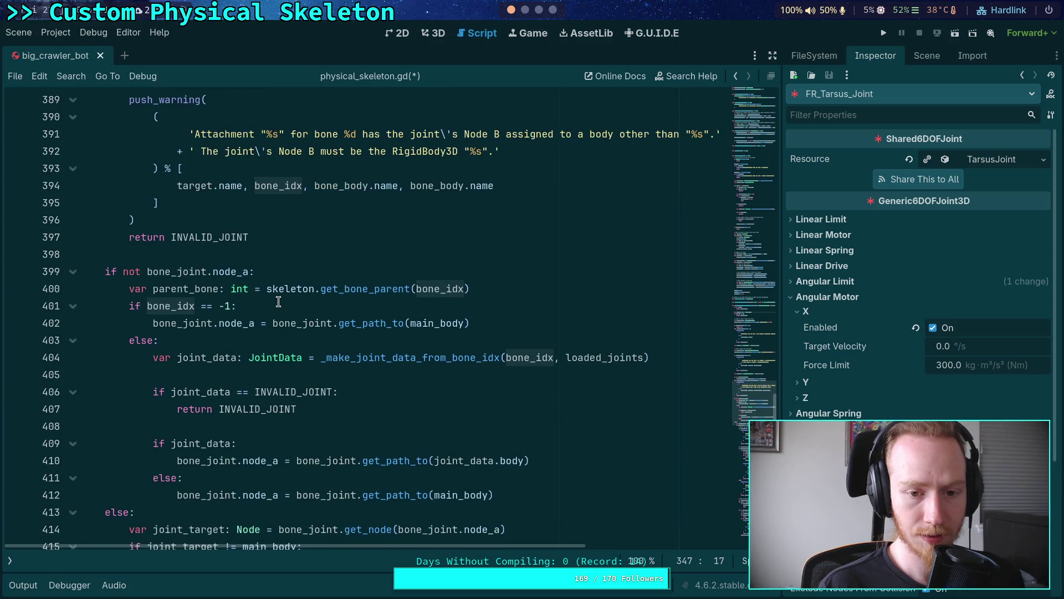
pyautogui.scroll(-14, 278, 301)
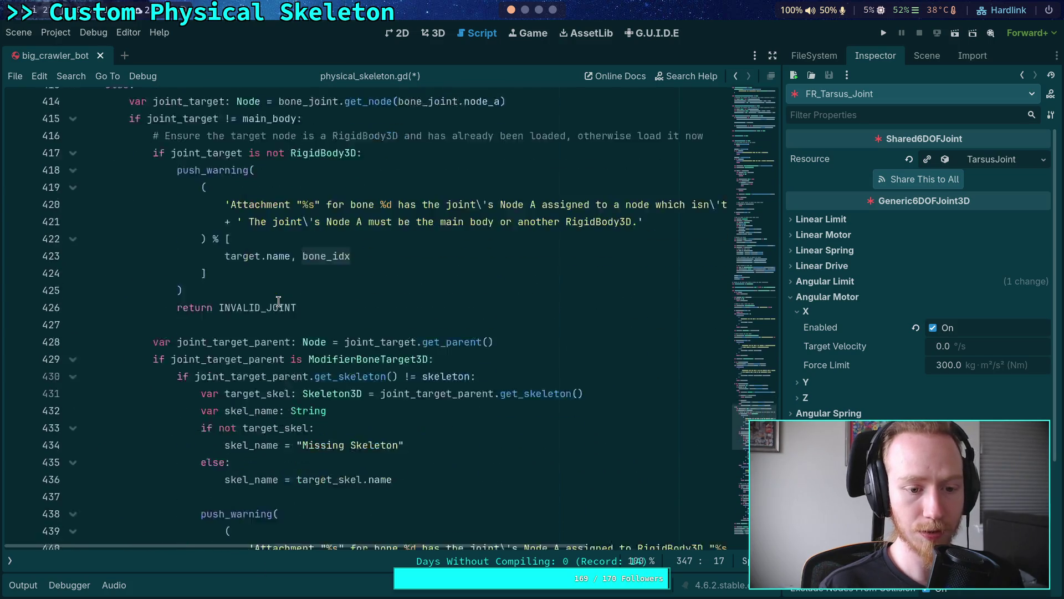
pyautogui.scroll(-13, 278, 301)
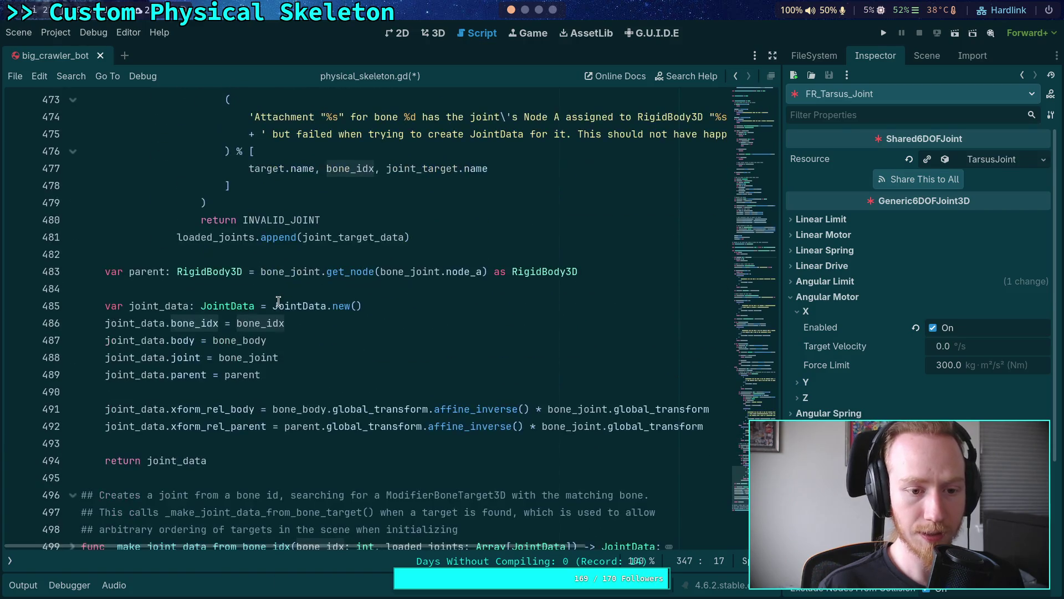
# - Insert '# Obtain a length by finding an IK setting with this bone in the chain' at line 484
pyautogui.click(465, 289)
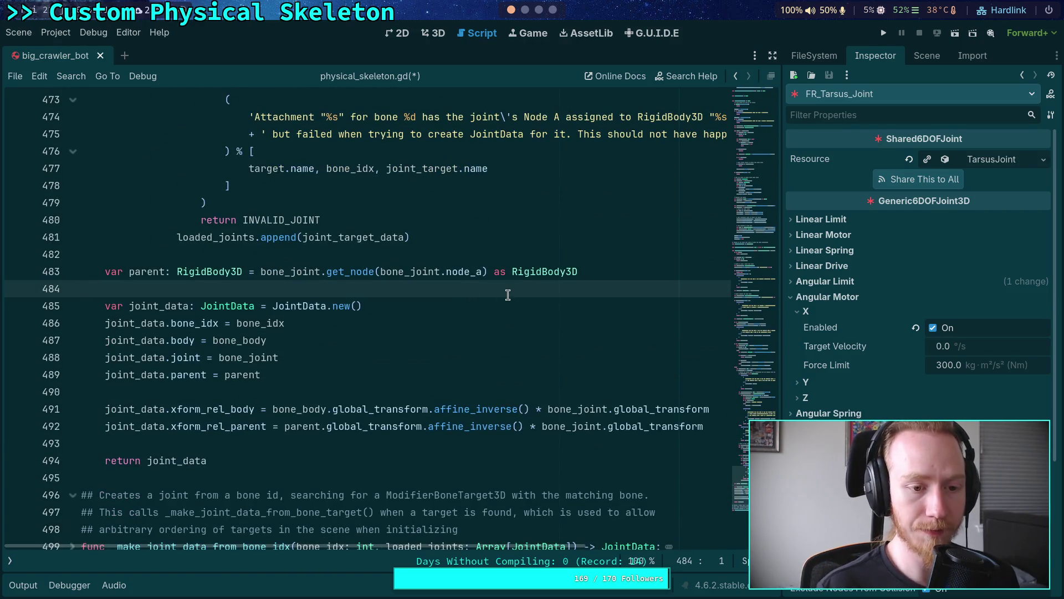
pyautogui.press('Return')
pyautogui.hotkey('ctrl', 'shift', 'Return')
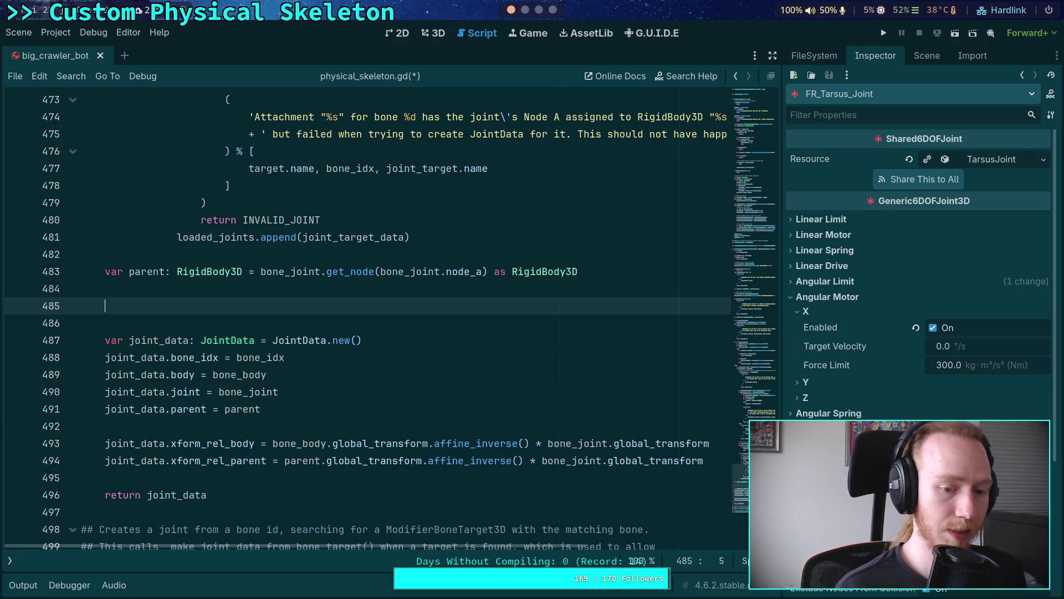
pyautogui.write('# ')
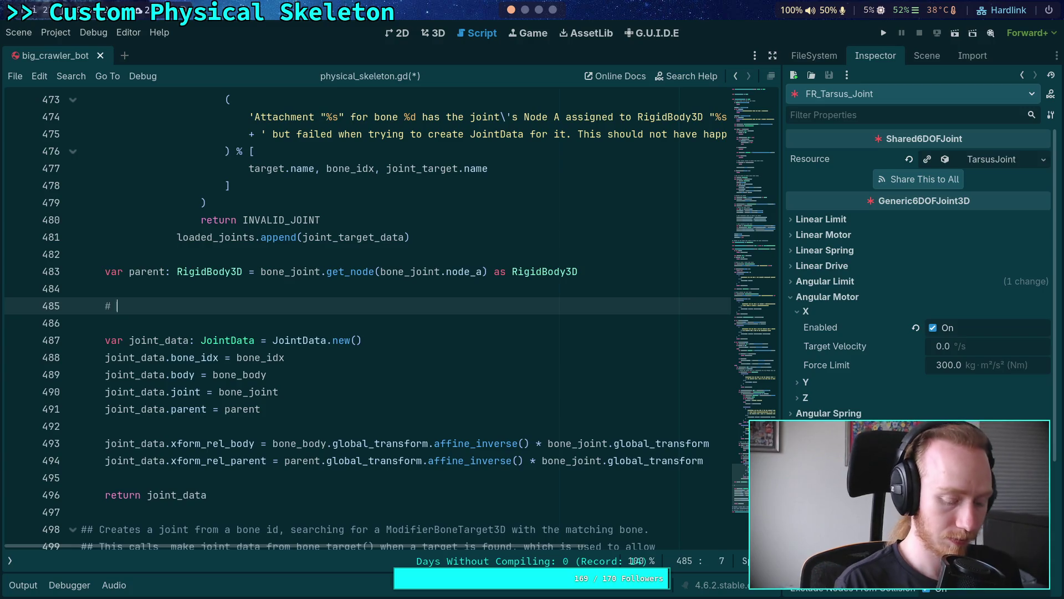
pyautogui.write('Obtain ale')
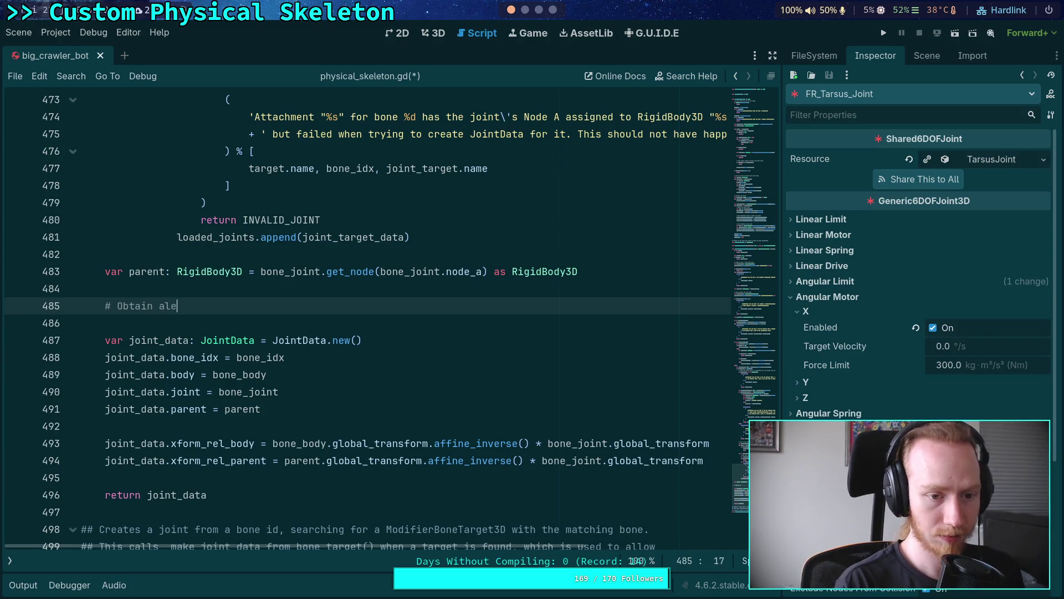
pyautogui.press('BackSpace')
pyautogui.press('BackSpace')
pyautogui.write('length ')
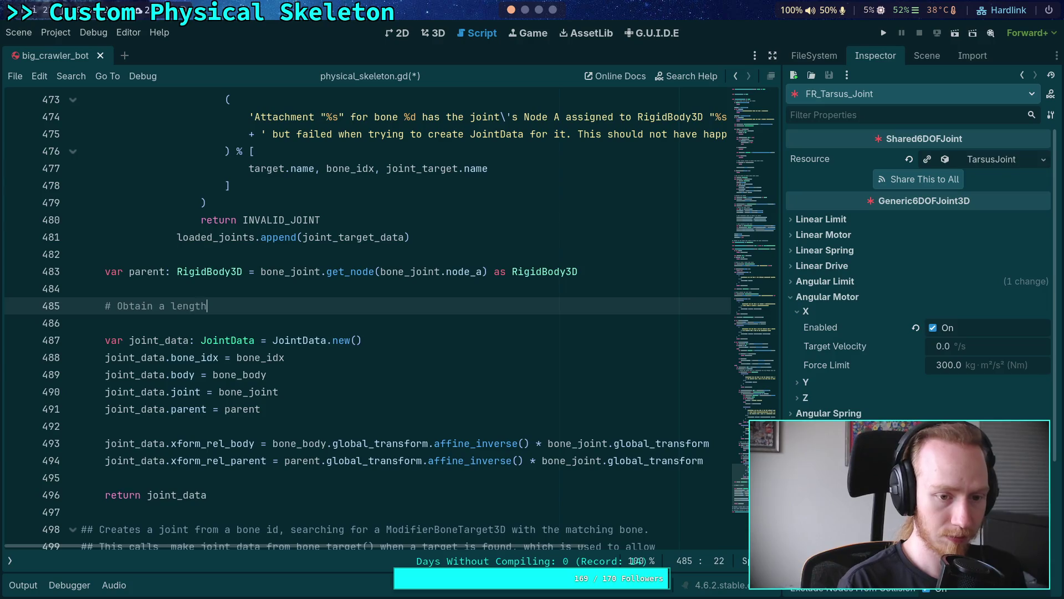
pyautogui.write('by')
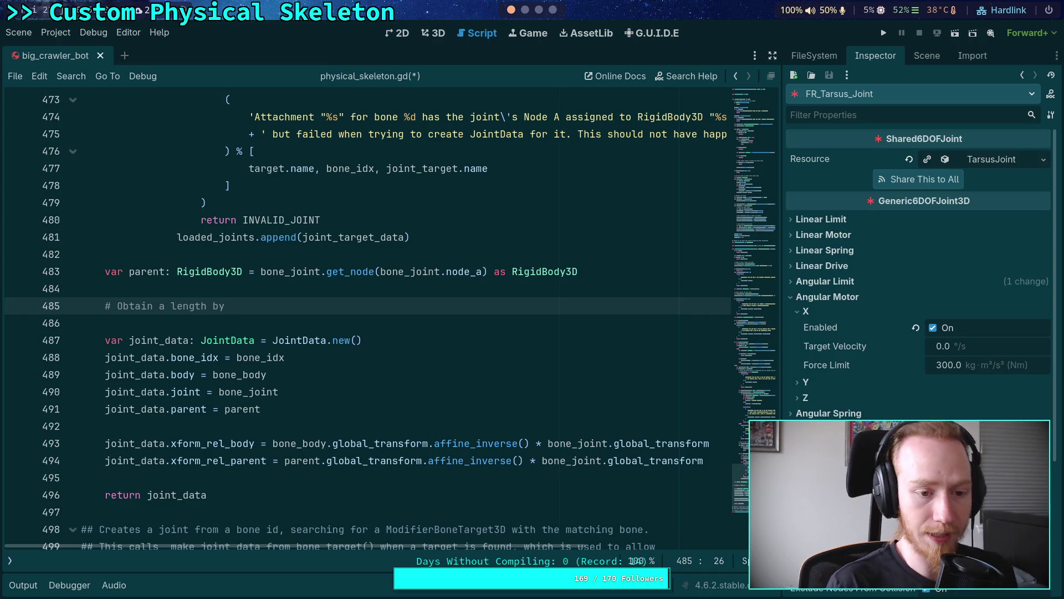
pyautogui.write('finding ')
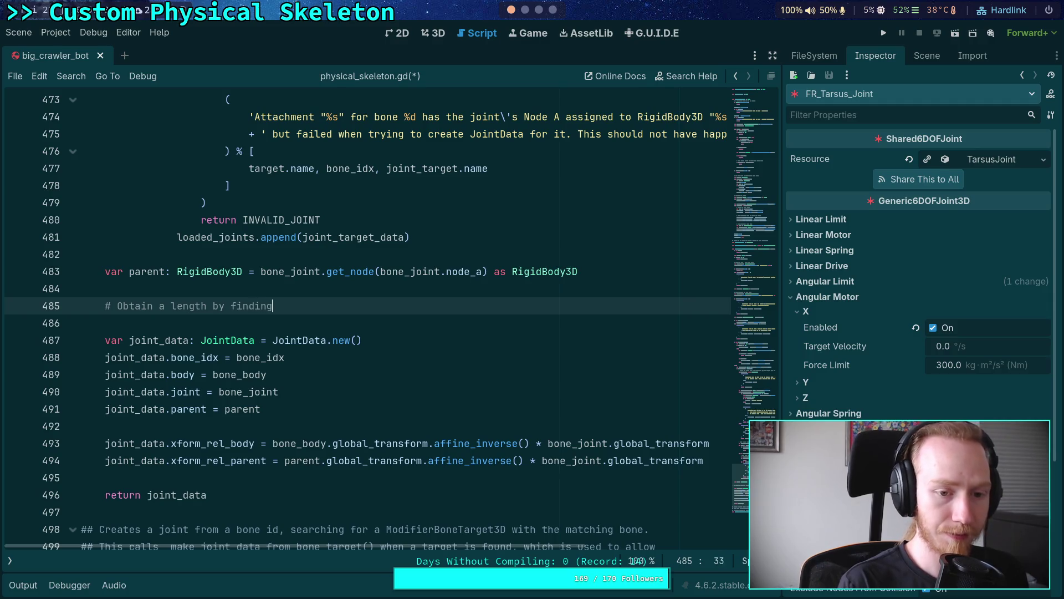
pyautogui.write('a set')
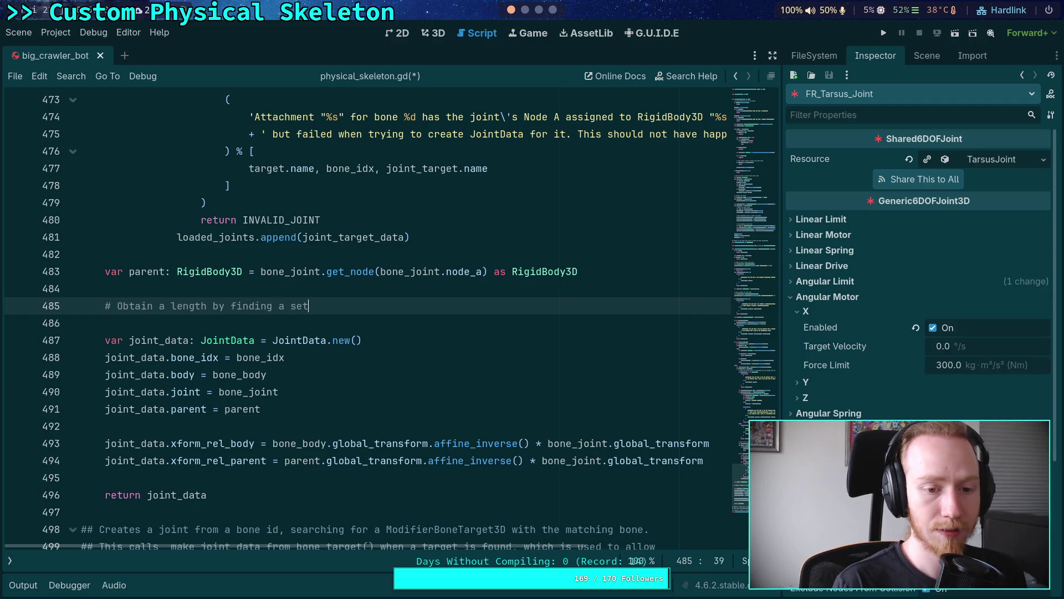
pyautogui.press('BackSpace')
pyautogui.press('BackSpace')
pyautogui.press('BackSpace')
pyautogui.press('BackSpace')
pyautogui.write('n IK ')
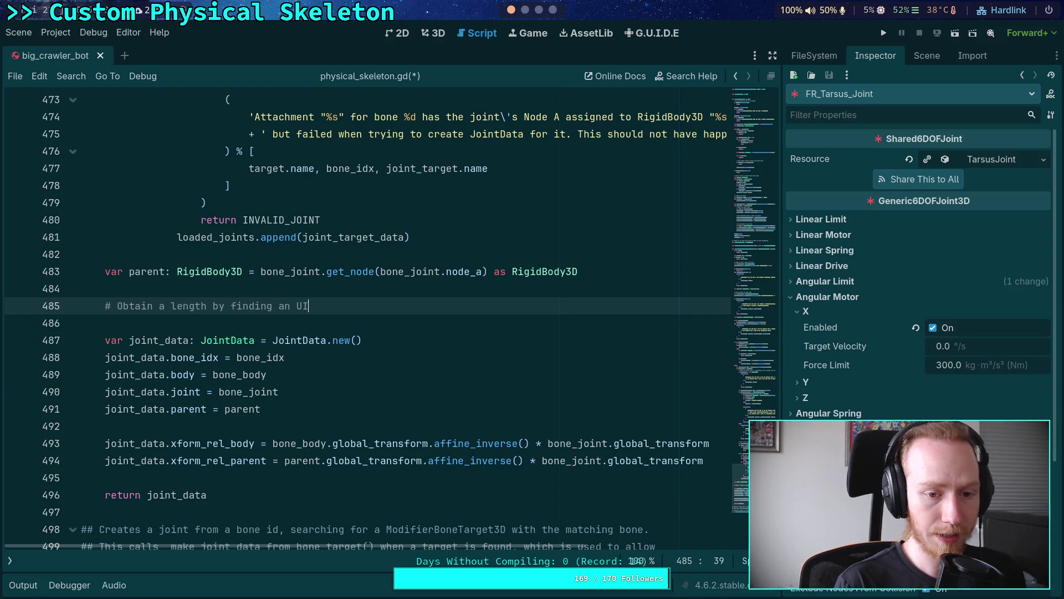
pyautogui.write('setting')
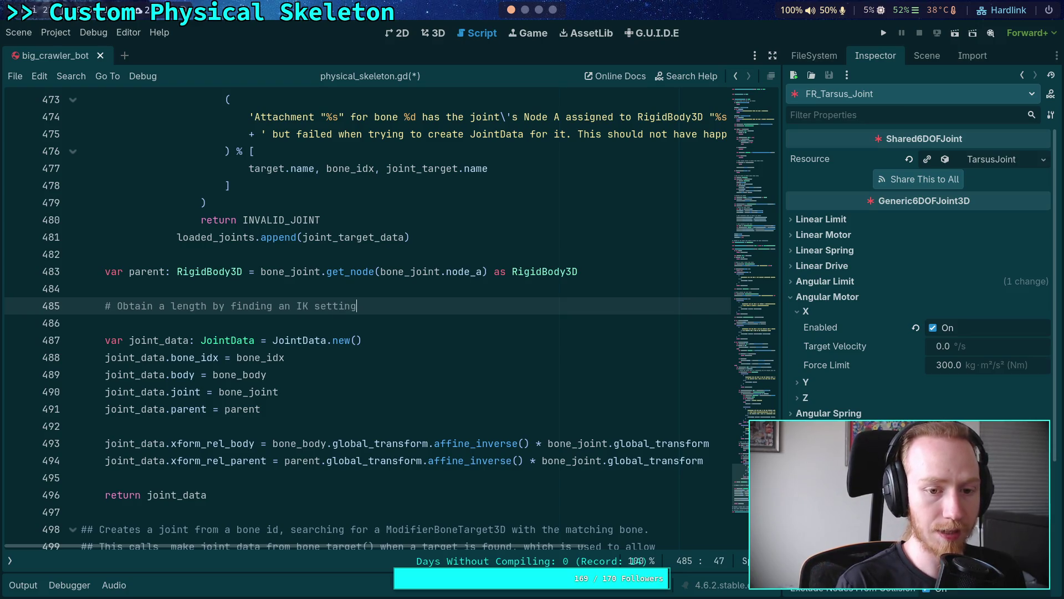
pyautogui.write(' with this ')
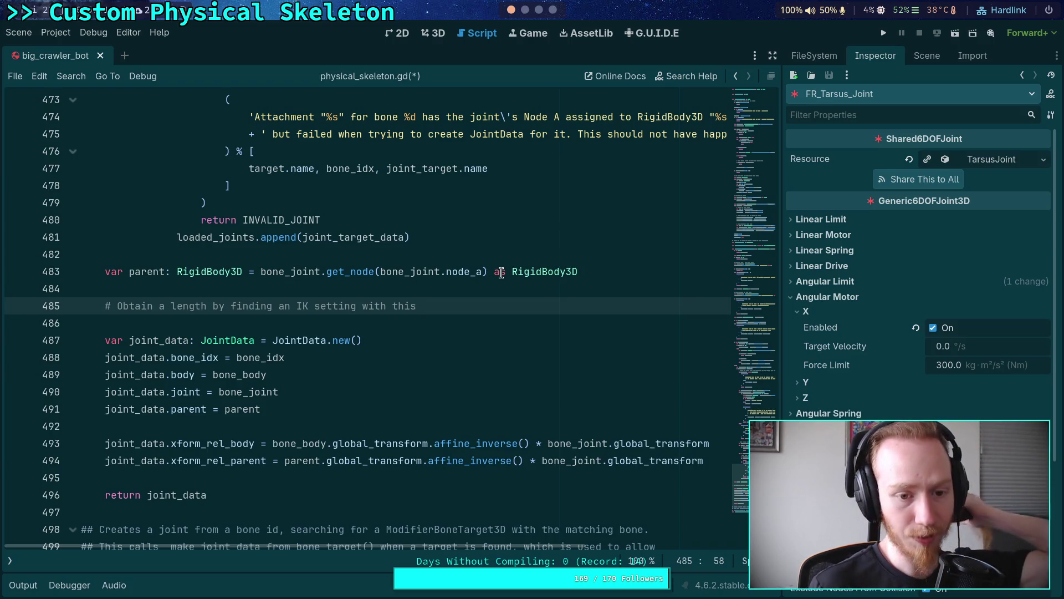
pyautogui.write('bone in the chain')
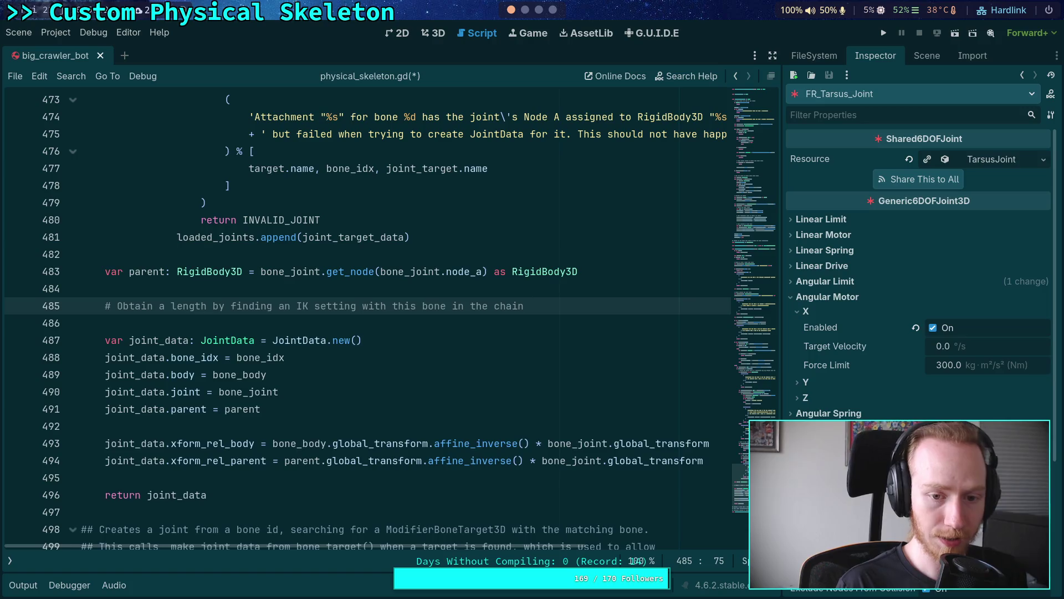
pyautogui.press('Return')
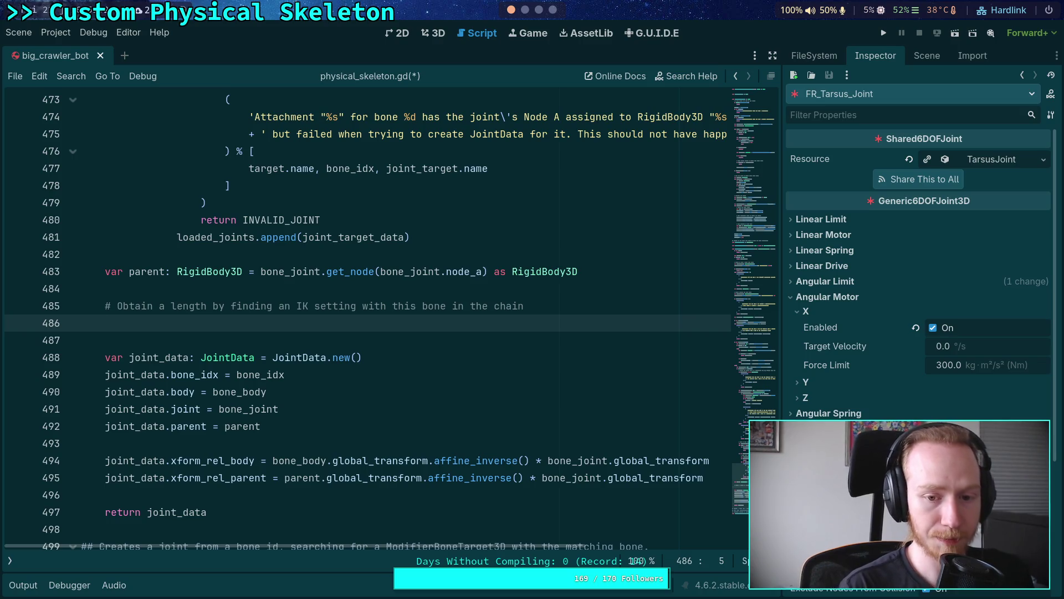
pyautogui.press('BackSpace')
pyautogui.press('BackSpace')
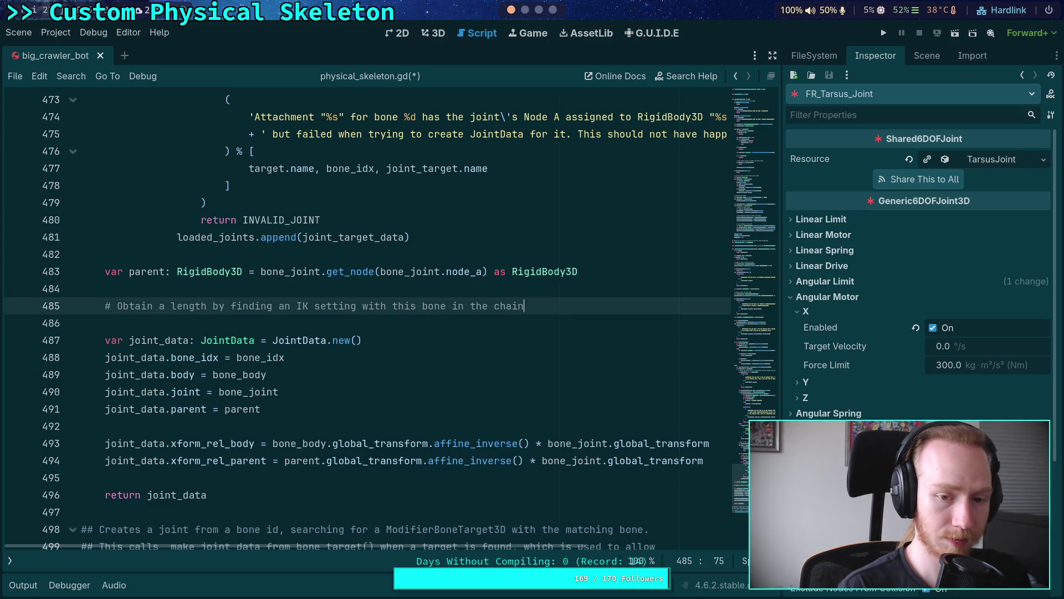
# - Extend the comment with 'using the next bone as the length', kept on one line
pyautogui.write(',using the ne')
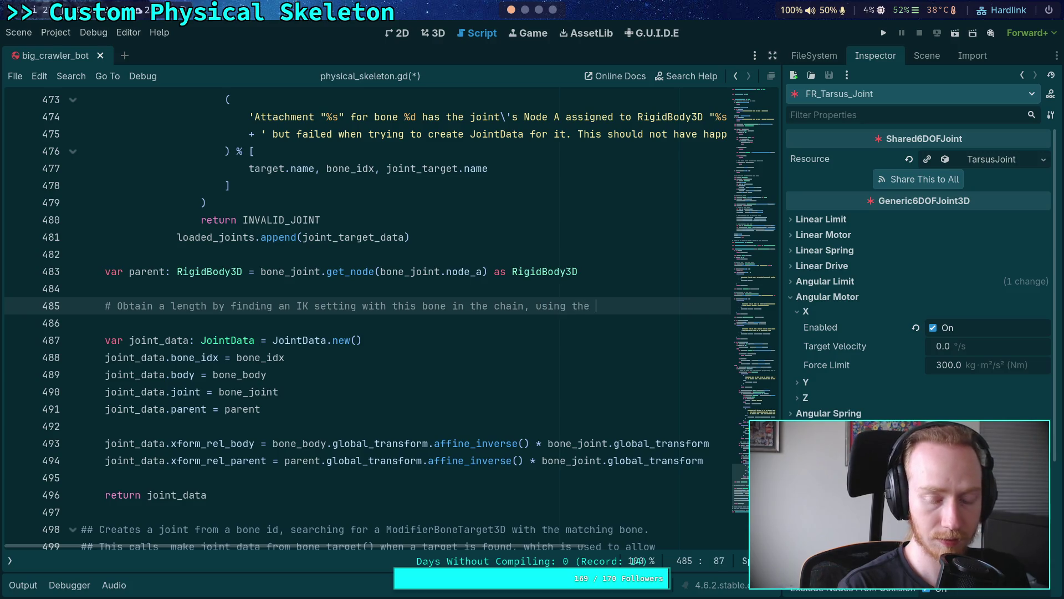
pyautogui.write('xt b')
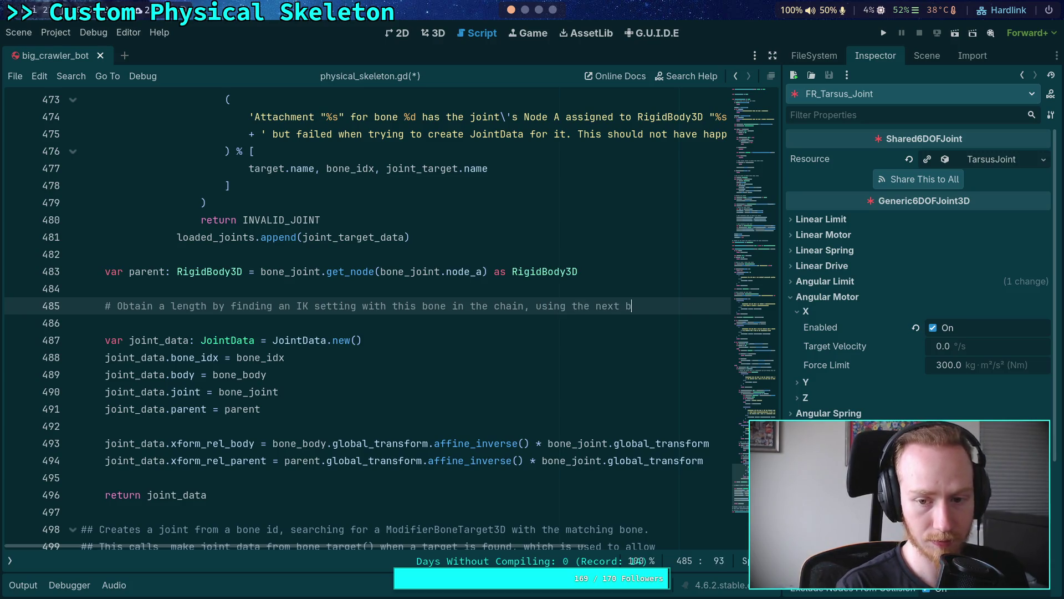
pyautogui.write('one as')
pyautogui.press('Return')
pyautogui.write('# ')
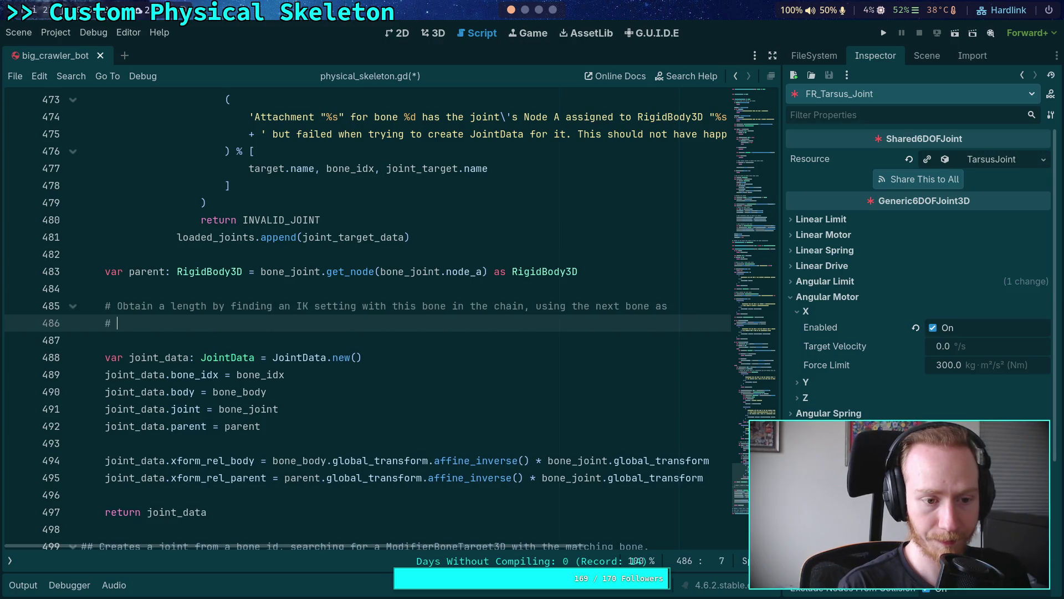
pyautogui.write('the length')
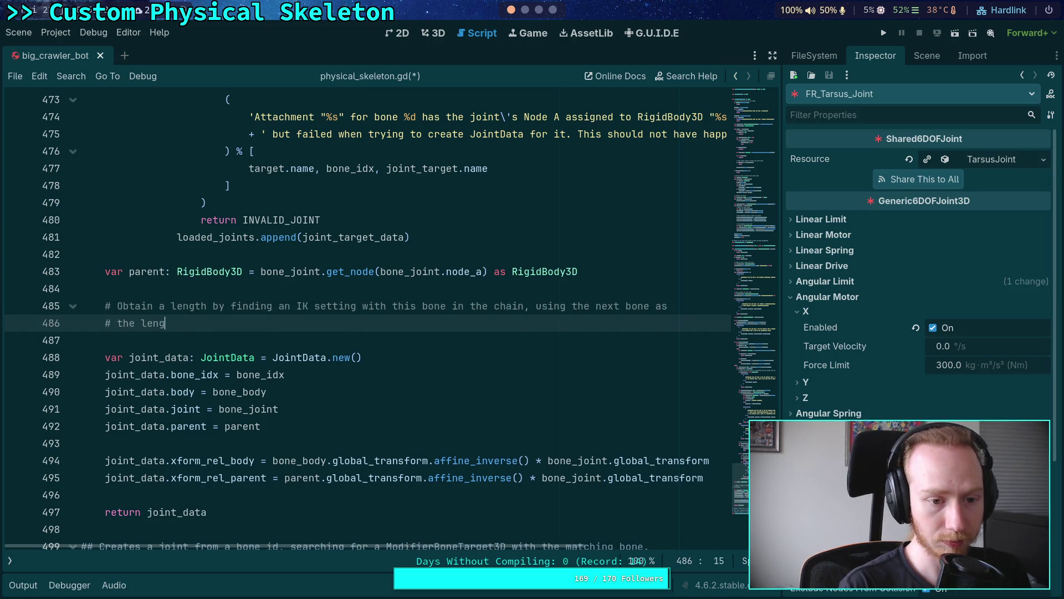
pyautogui.click(174, 323)
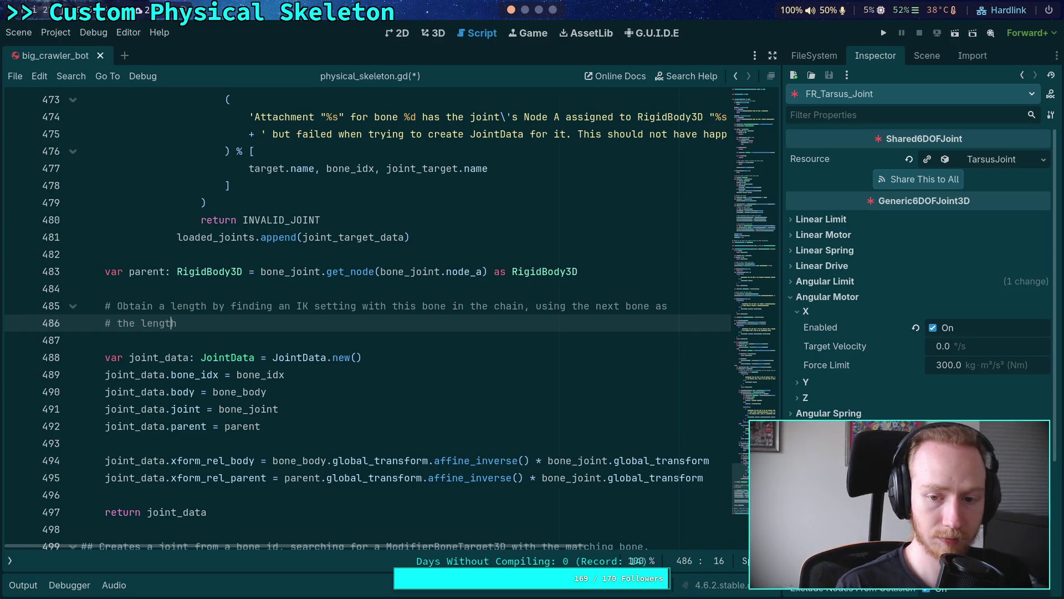
pyautogui.click(117, 323)
pyautogui.press('BackSpace')
pyautogui.press('BackSpace')
pyautogui.press('BackSpace')
pyautogui.press('Down')
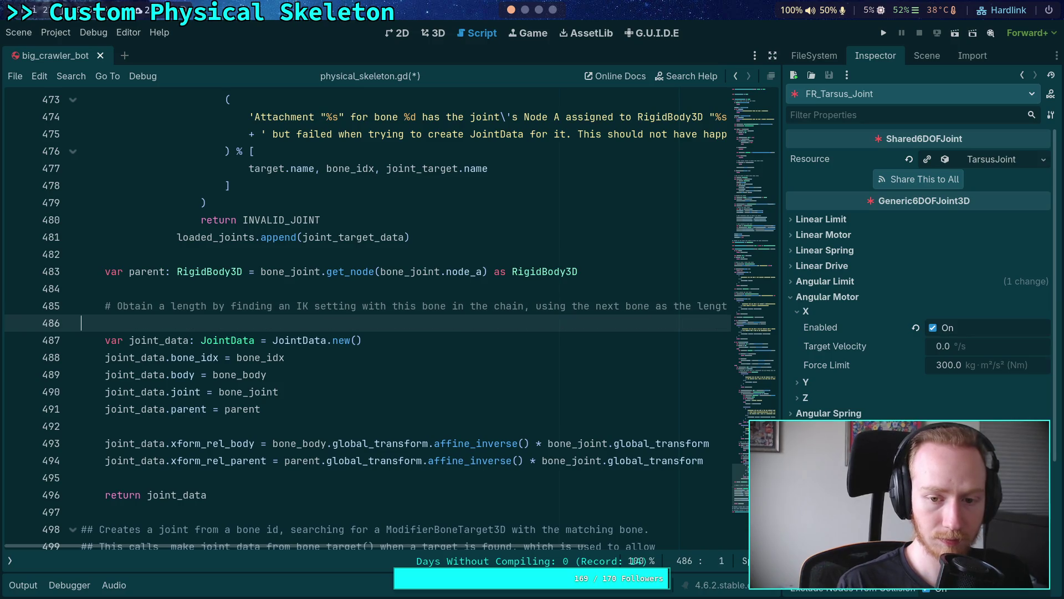
pyautogui.press('Return')
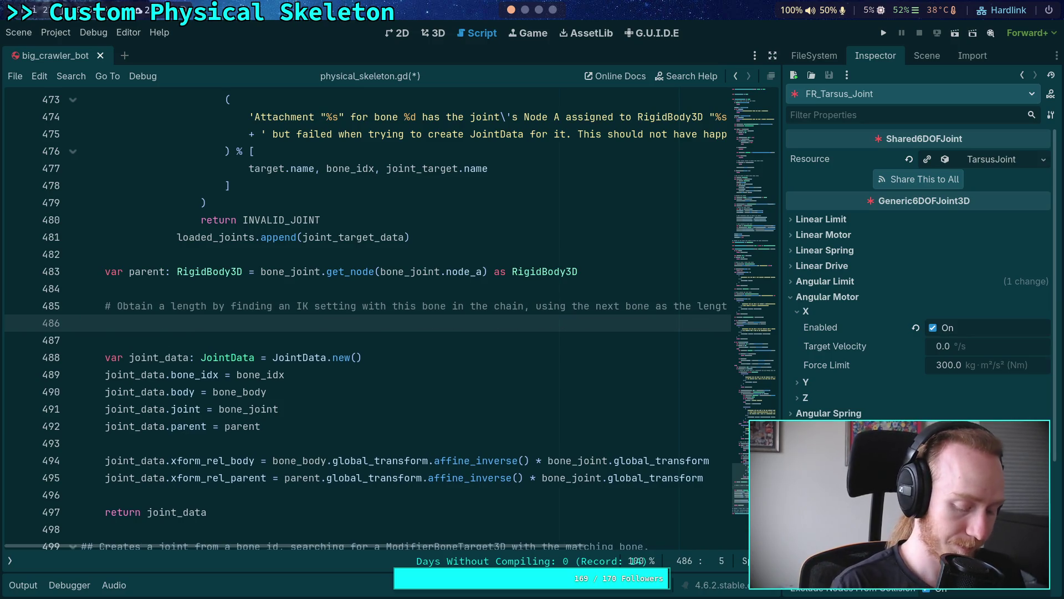
# - Declare 'var length: float' on a new line below the comment
pyautogui.write('var ik')
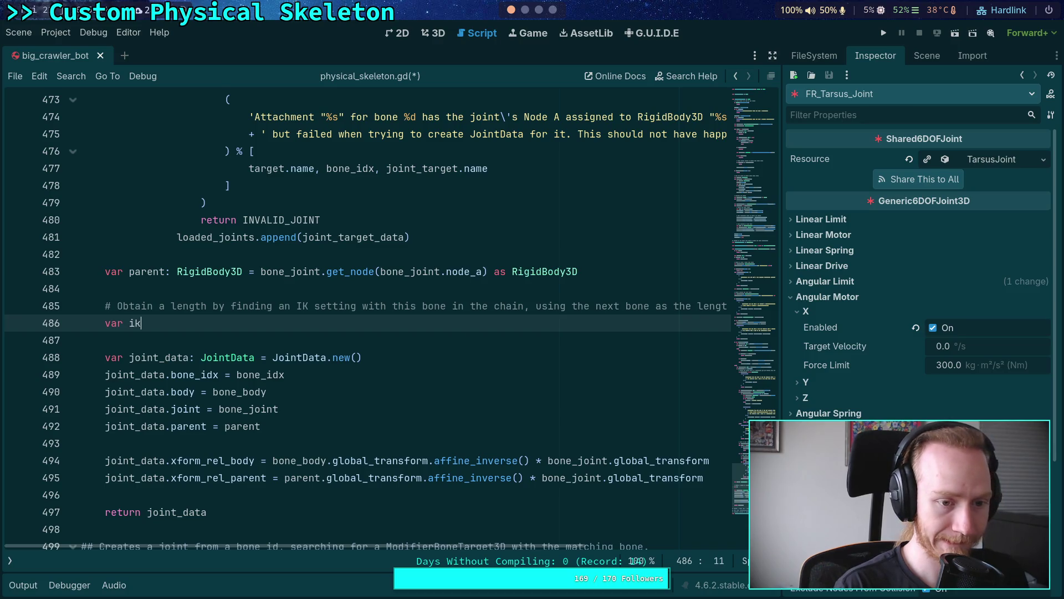
pyautogui.write('_setti')
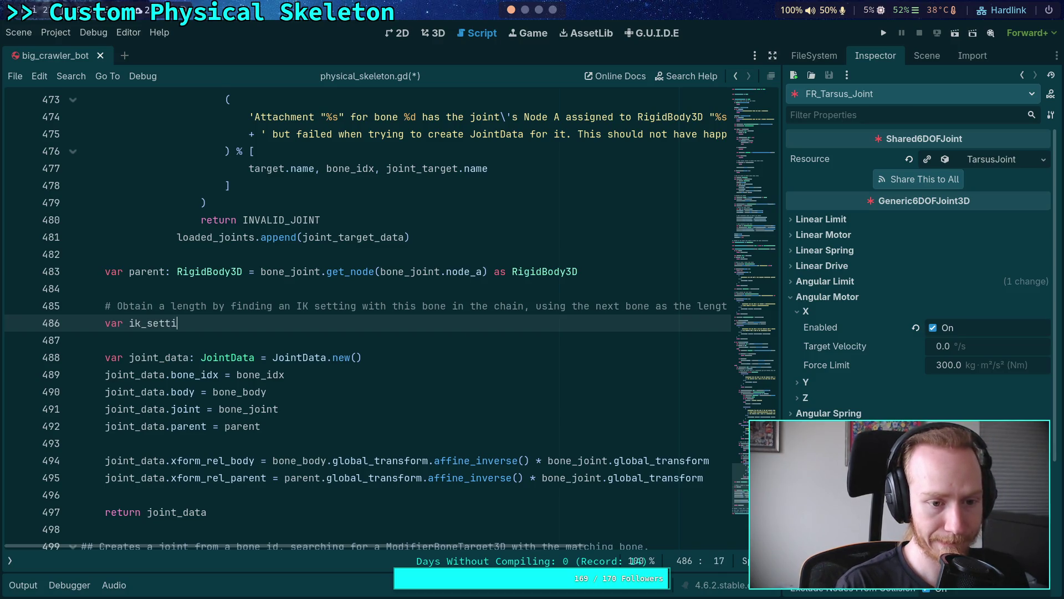
pyautogui.write('ng: IK')
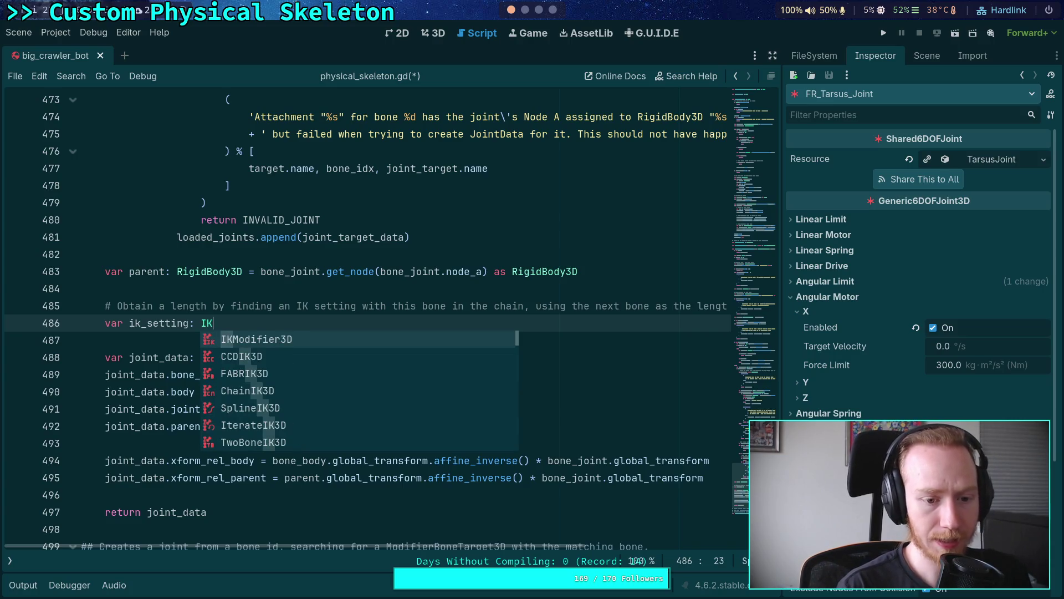
pyautogui.press('BackSpace')
pyautogui.press('BackSpace')
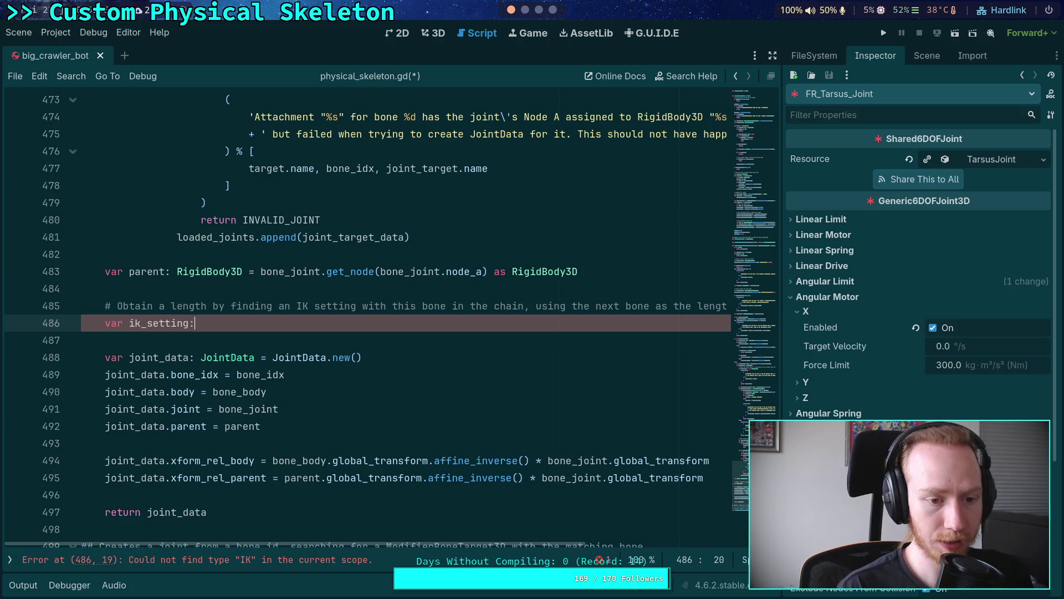
pyautogui.press('BackSpace')
pyautogui.press('BackSpace')
pyautogui.press('BackSpace')
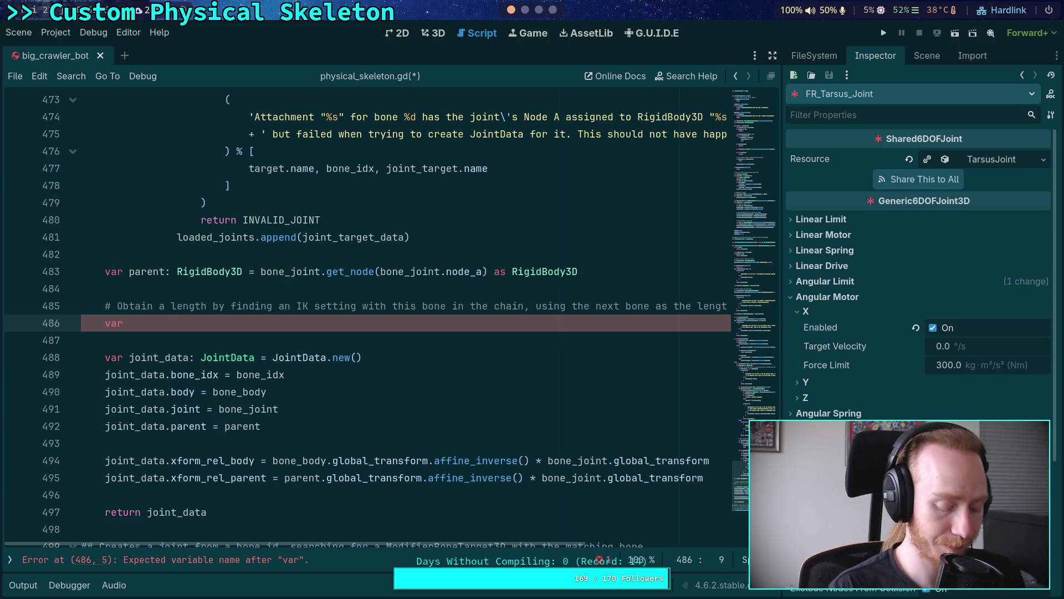
pyautogui.write('length: float')
pyautogui.press('Escape')
pyautogui.press('Return')
# - Add an 'if _current_ik_modifier:' block with an empty indented body
pyautogui.write('for')
pyautogui.press('BackSpace')
pyautogui.press('BackSpace')
pyautogui.press('BackSpace')
pyautogui.write('if ')
pyautogui.write('_cur')
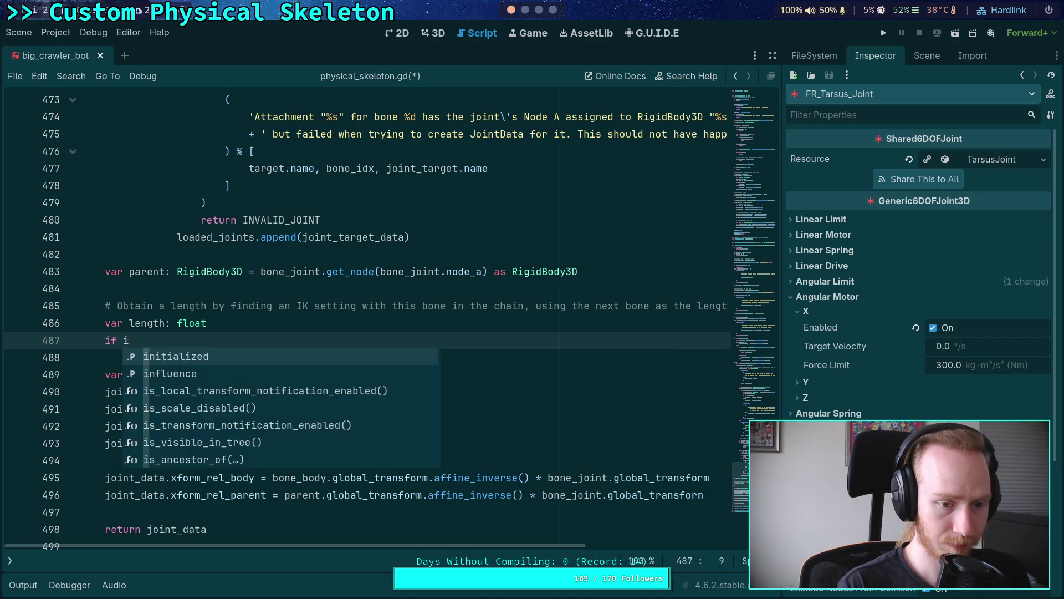
pyautogui.press('Return')
pyautogui.write(':')
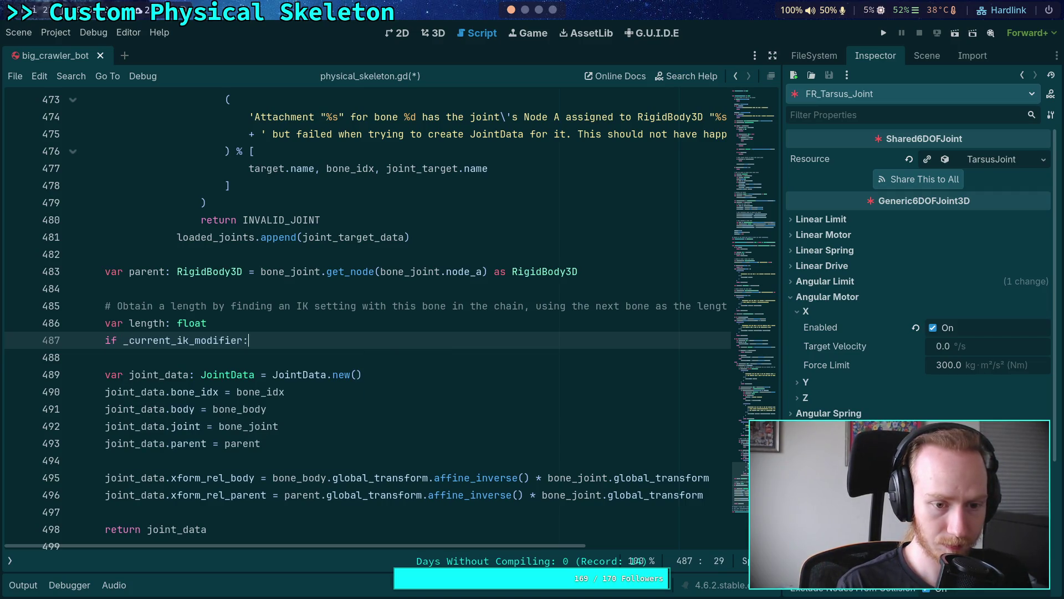
pyautogui.press('Return')
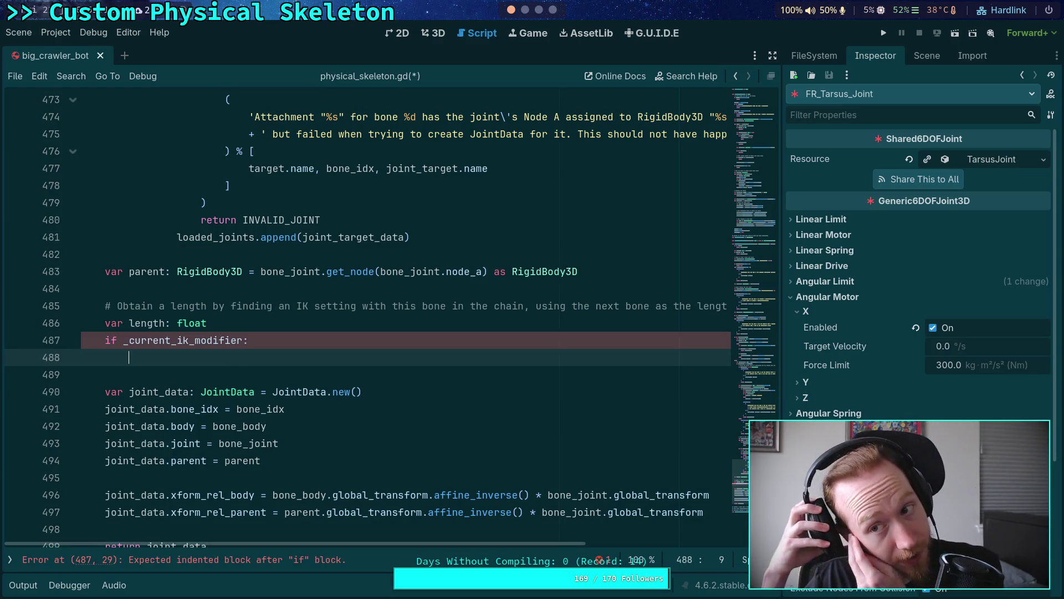
pyautogui.click(926, 55)
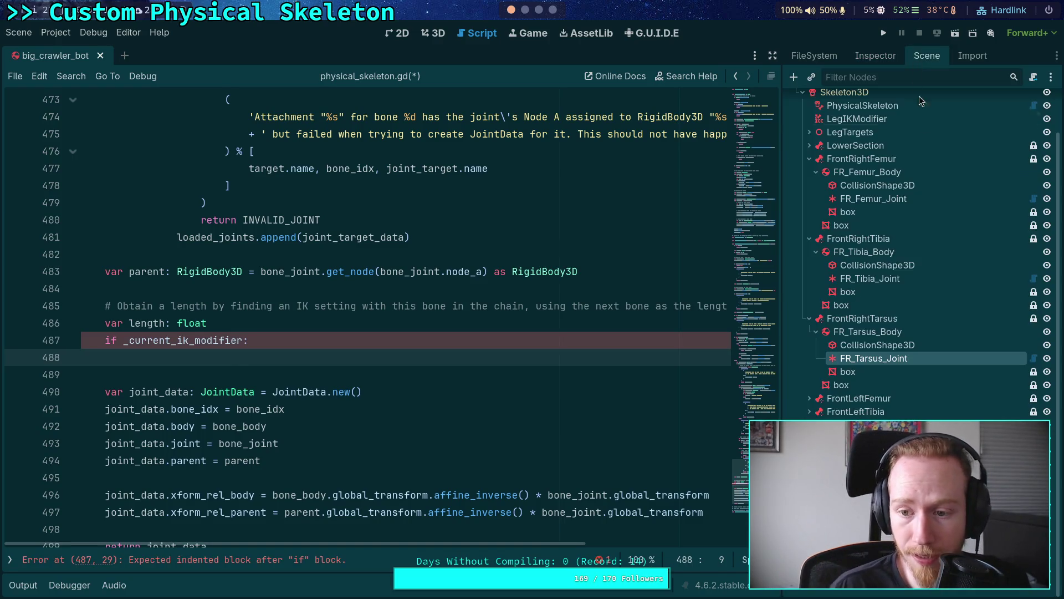
# - Confirm LegIKModifier is an IterateIK3D, then begin 'is Iterat' before the colon on line 487
pyautogui.click(857, 167)
pyautogui.click(876, 55)
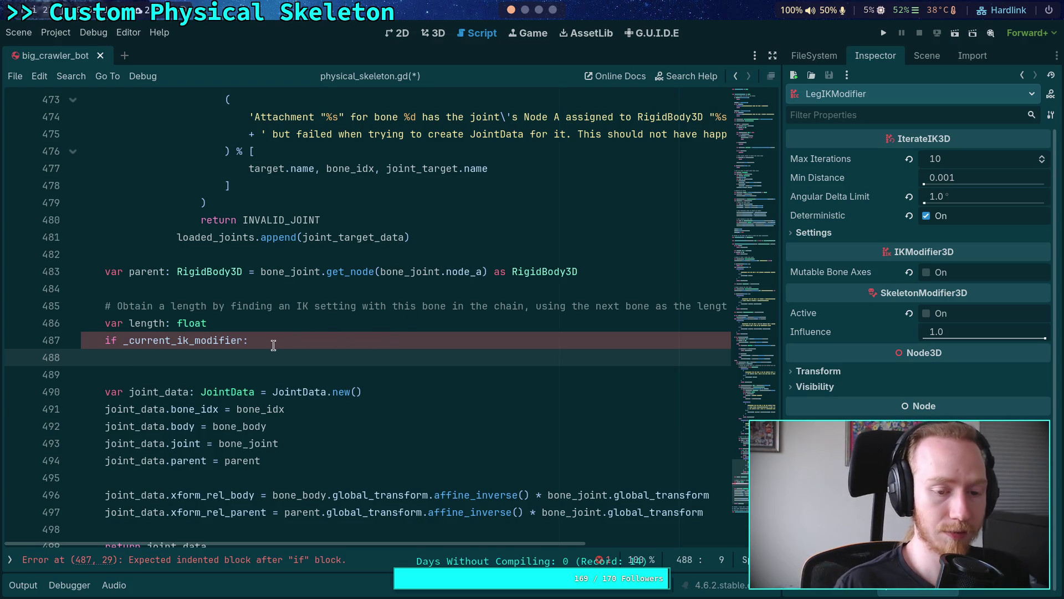
pyautogui.click(247, 340)
pyautogui.write('is Itera')
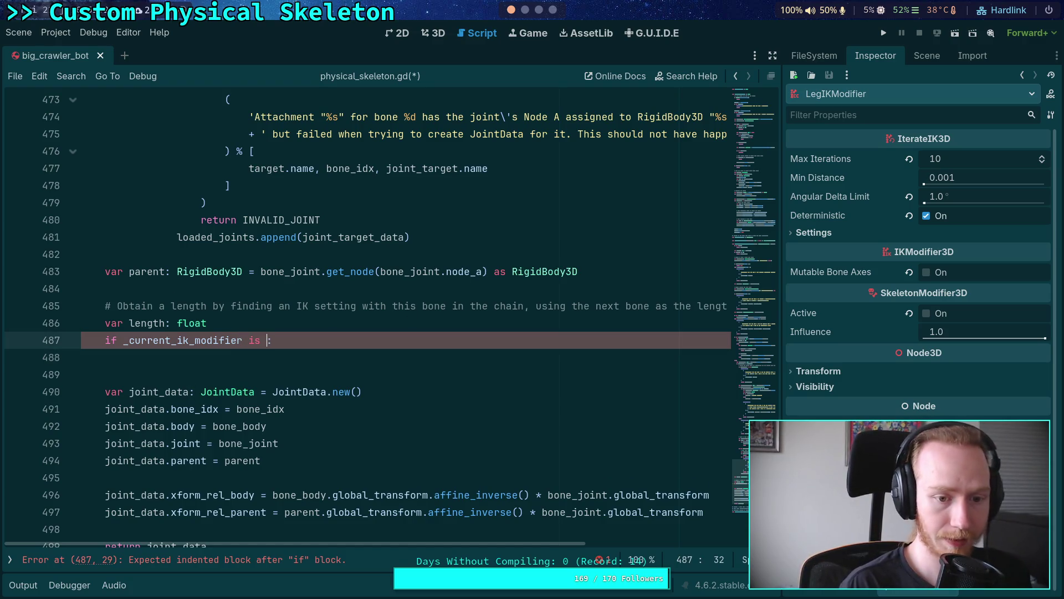
pyautogui.write('t')
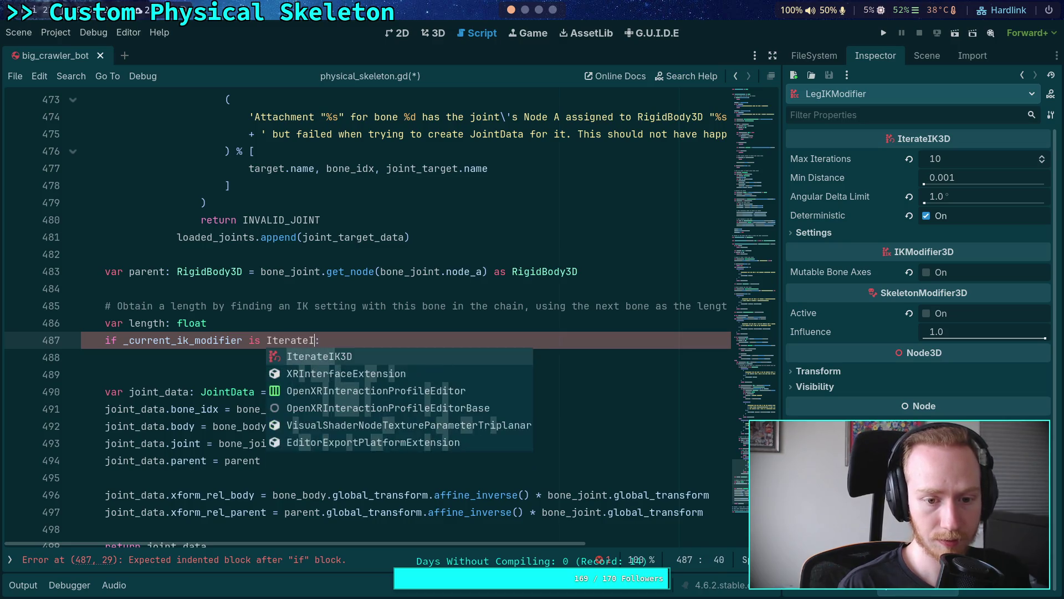
# - Complete the IterateIK3D check and add 'for setting in range(_current_ik_modifier.setting_count):'
pyautogui.press('Return')
pyautogui.press('Down')
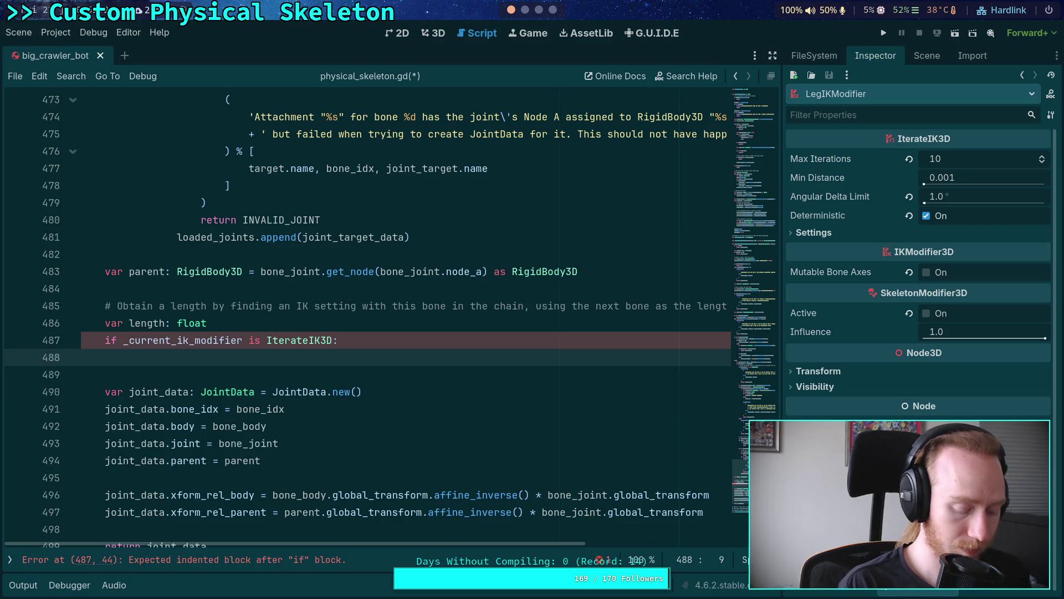
pyautogui.write('for setting in range(')
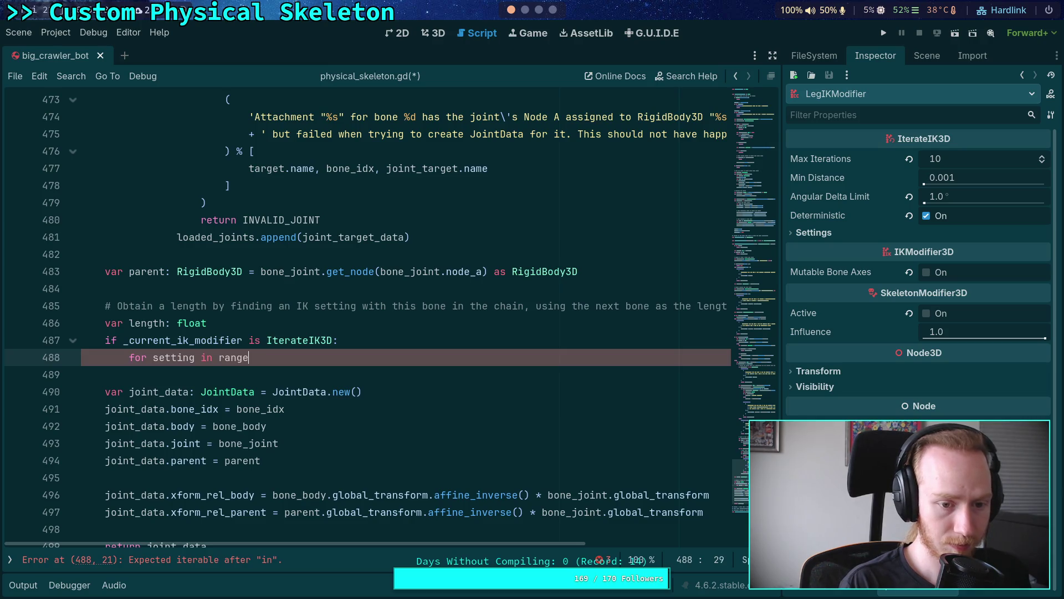
pyautogui.write('_curre')
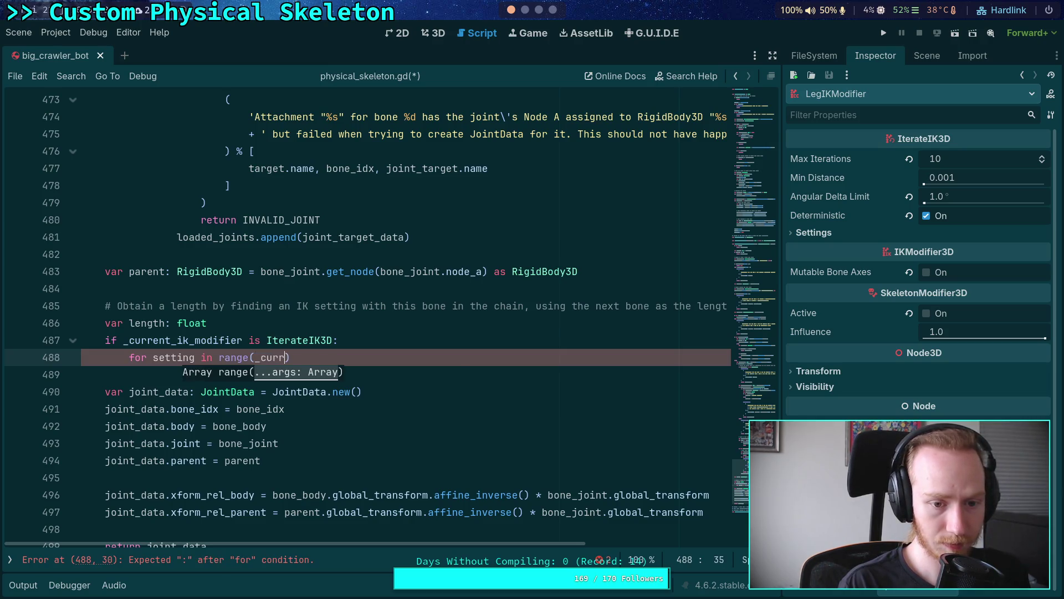
pyautogui.press('Return')
pyautogui.write('.sett')
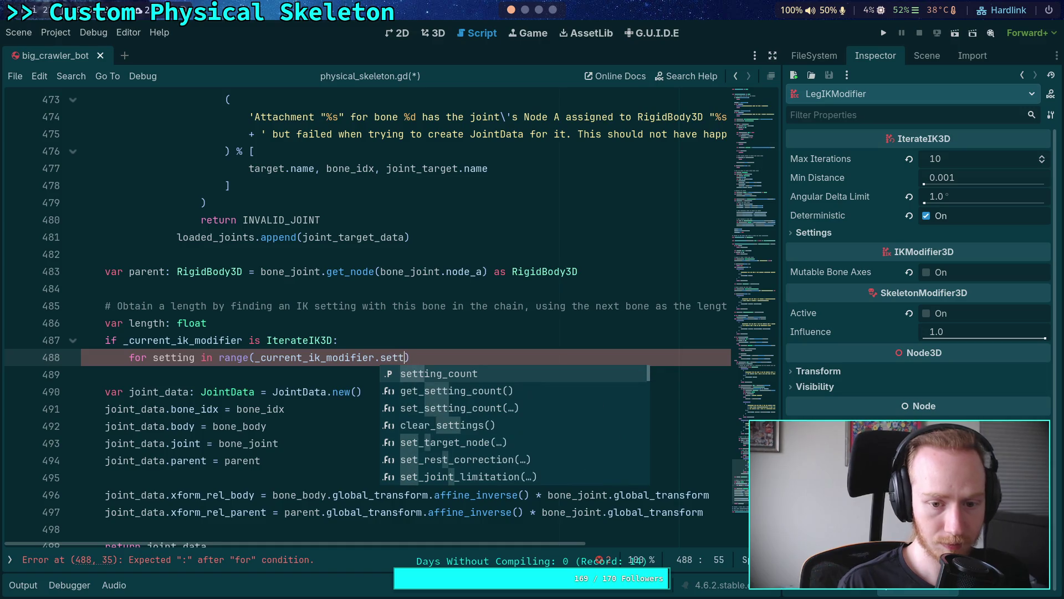
pyautogui.press('Return')
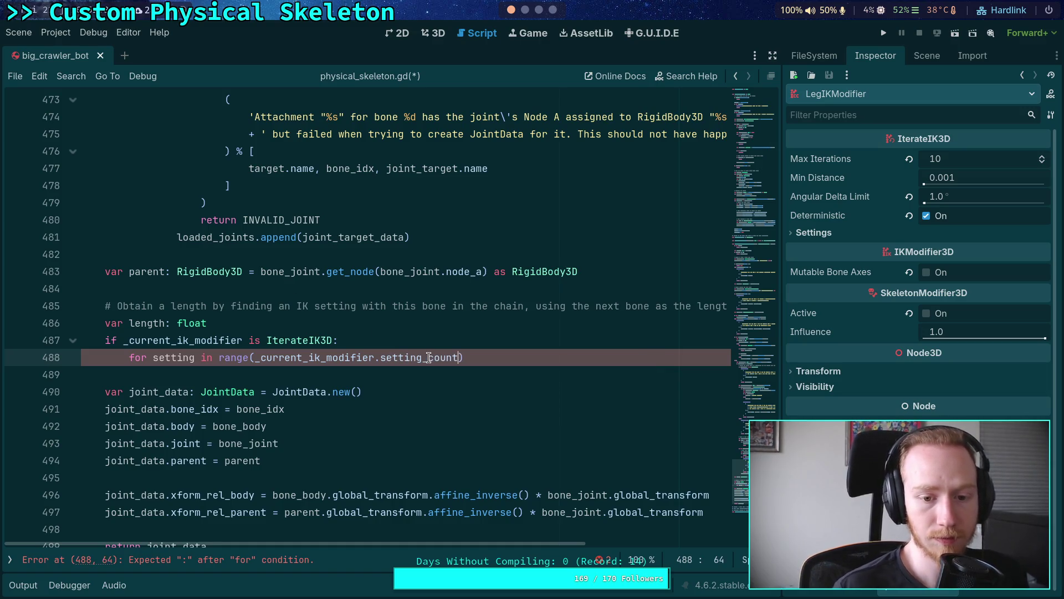
pyautogui.press('End')
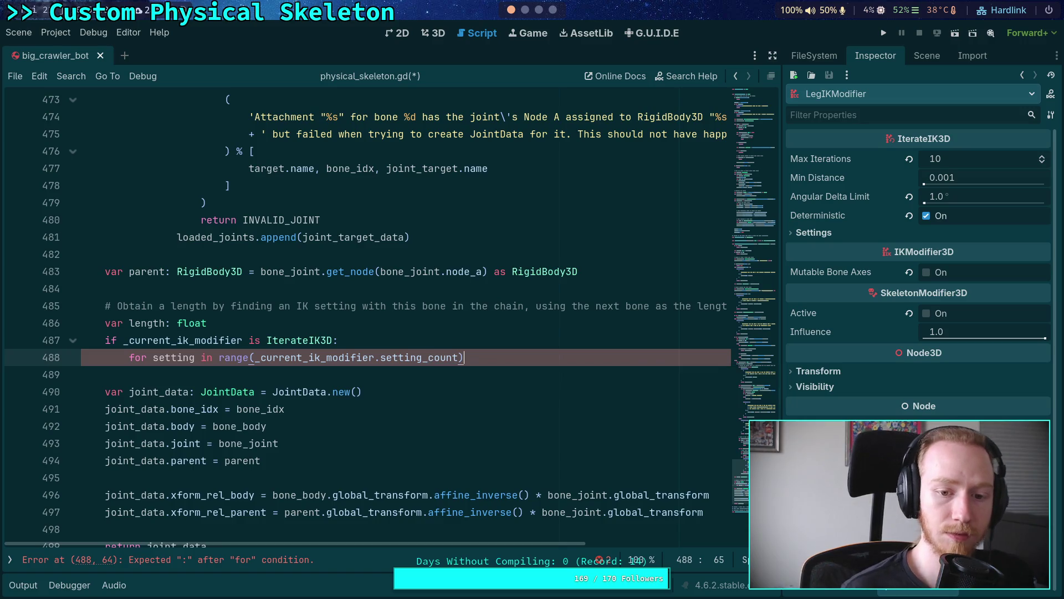
pyautogui.write(':')
pyautogui.press('Return')
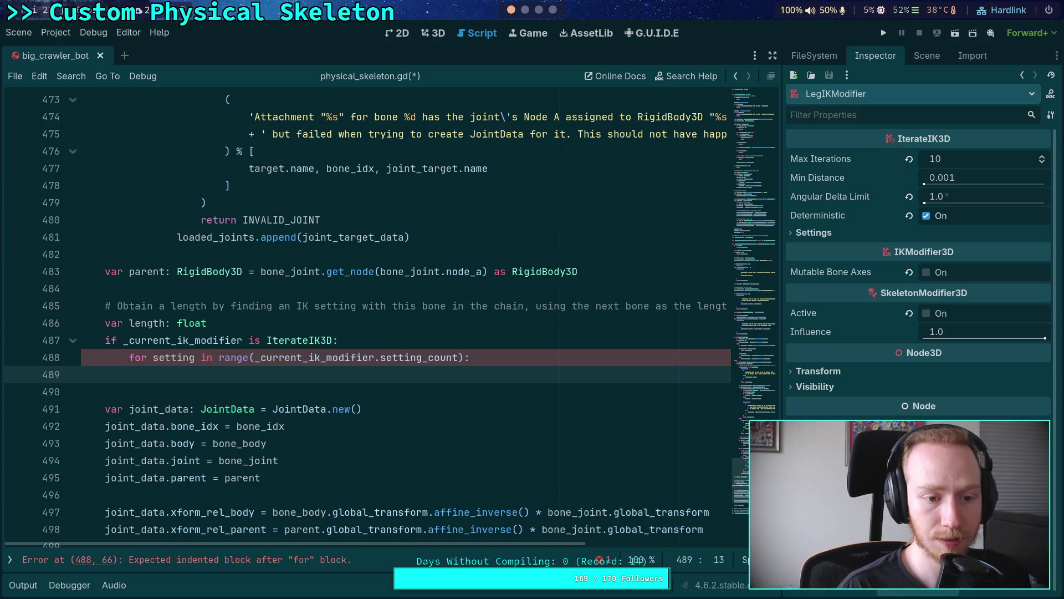
# - Add the loop 'for joint in range(_current_ik_modifier.get_joint_count(setting)):'
pyautogui.write('for joint in range(-')
pyautogui.write('_curr')
pyautogui.press('Return')
pyautogui.write('.')
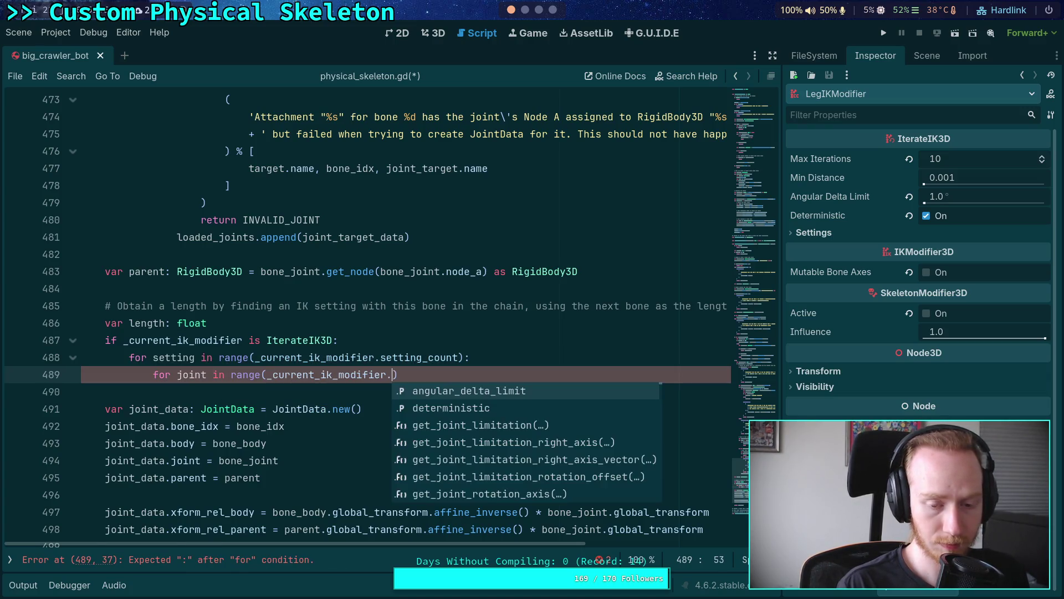
pyautogui.write('join')
pyautogui.press('Down')
pyautogui.press('Down')
pyautogui.press('Down')
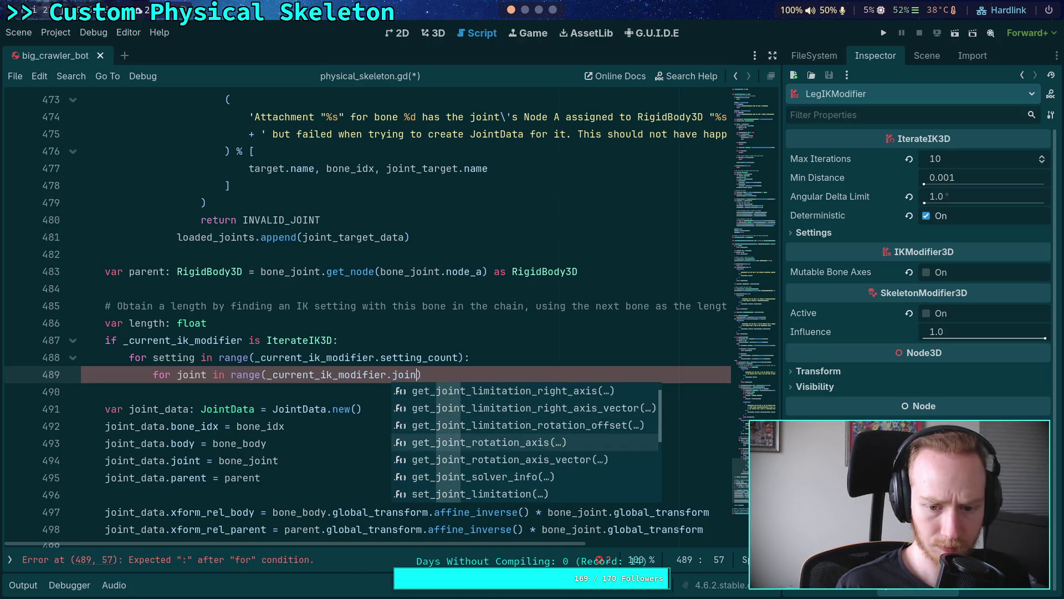
pyautogui.press('Down')
pyautogui.press('Down')
pyautogui.press('Down')
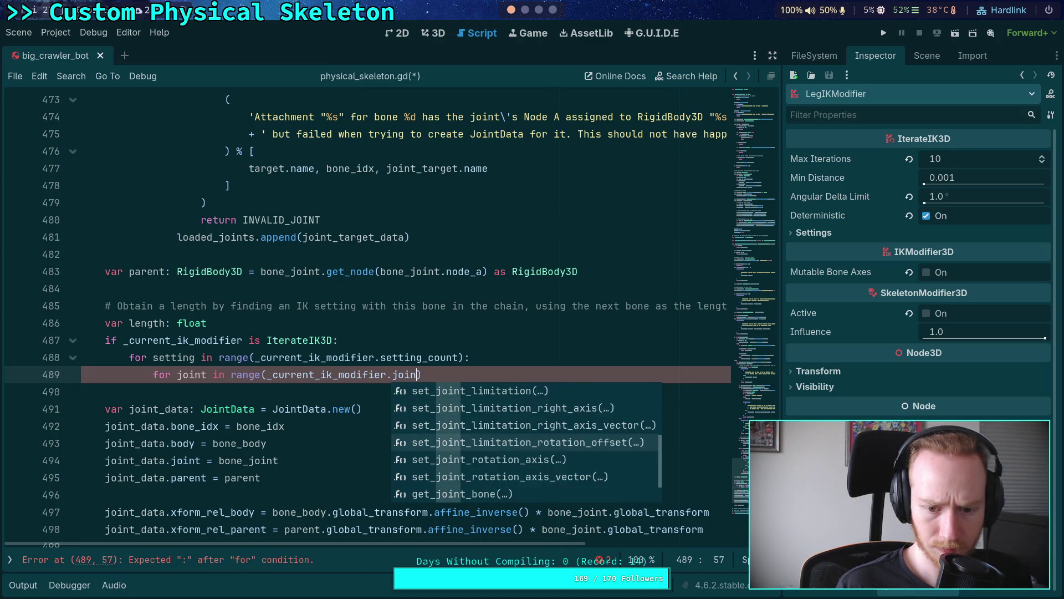
pyautogui.press('Down')
pyautogui.press('Down')
pyautogui.press('Return')
pyautogui.write('setting)):')
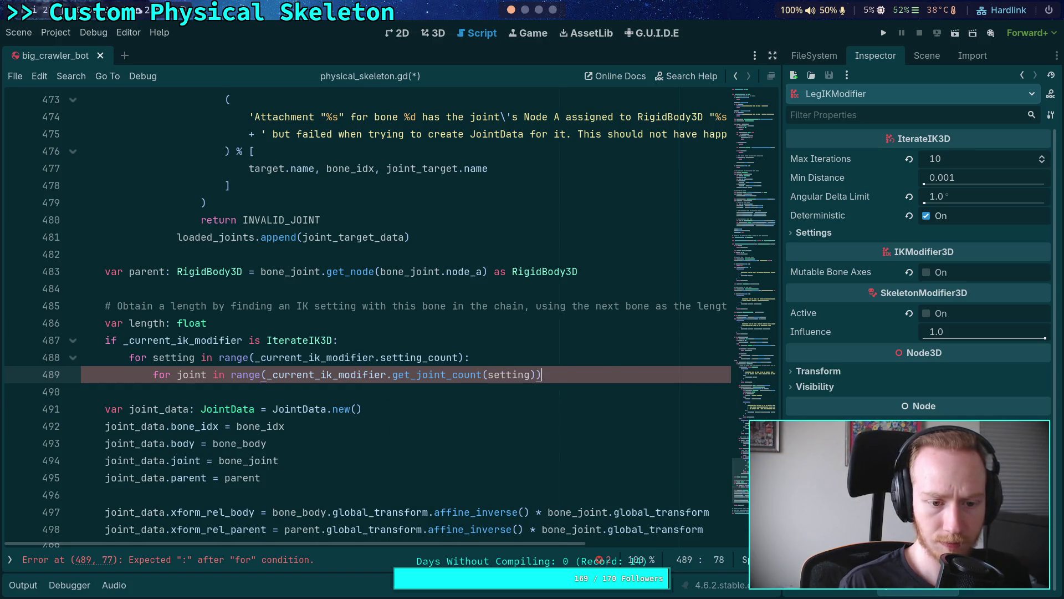
pyautogui.press('Return')
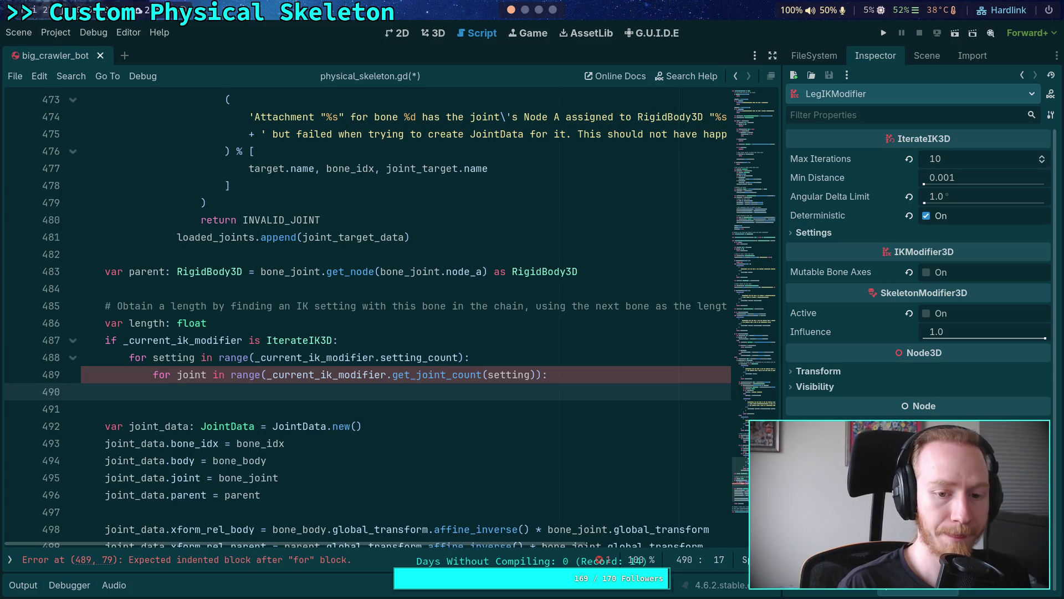
# - Add 'if bone_idx == _current_ik_modifier.get_joint_bone(setting, joint):' inside the joint loop
pyautogui.write('if ')
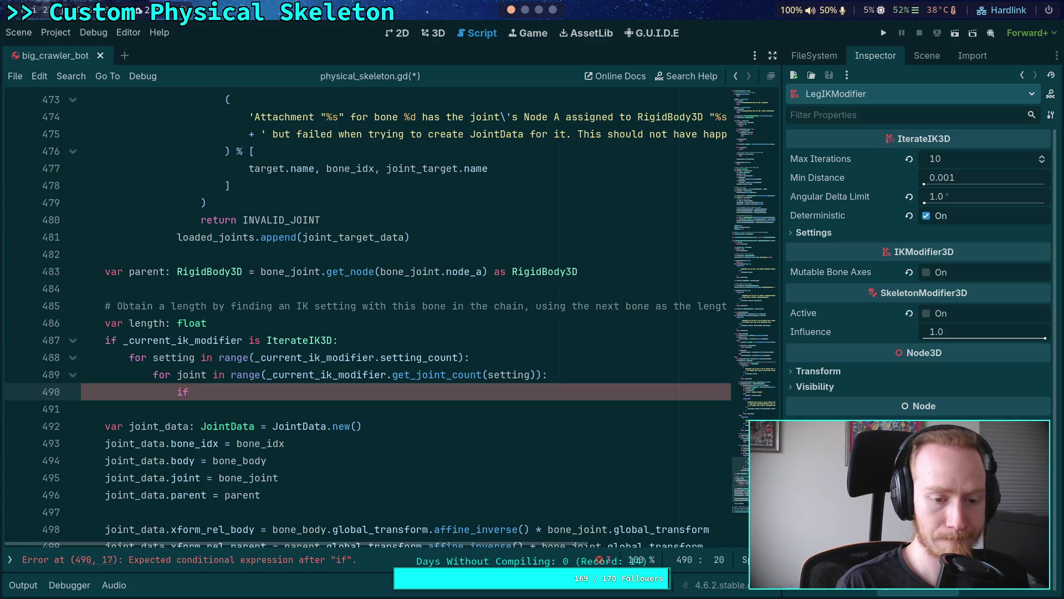
pyautogui.write('bone_bo')
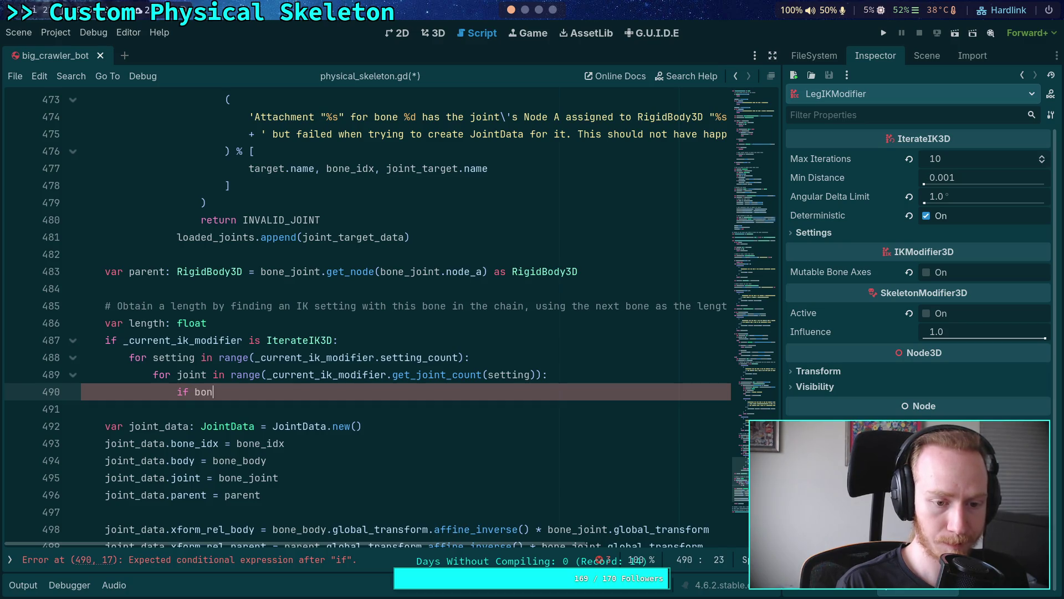
pyautogui.press('BackSpace')
pyautogui.press('BackSpace')
pyautogui.write('i')
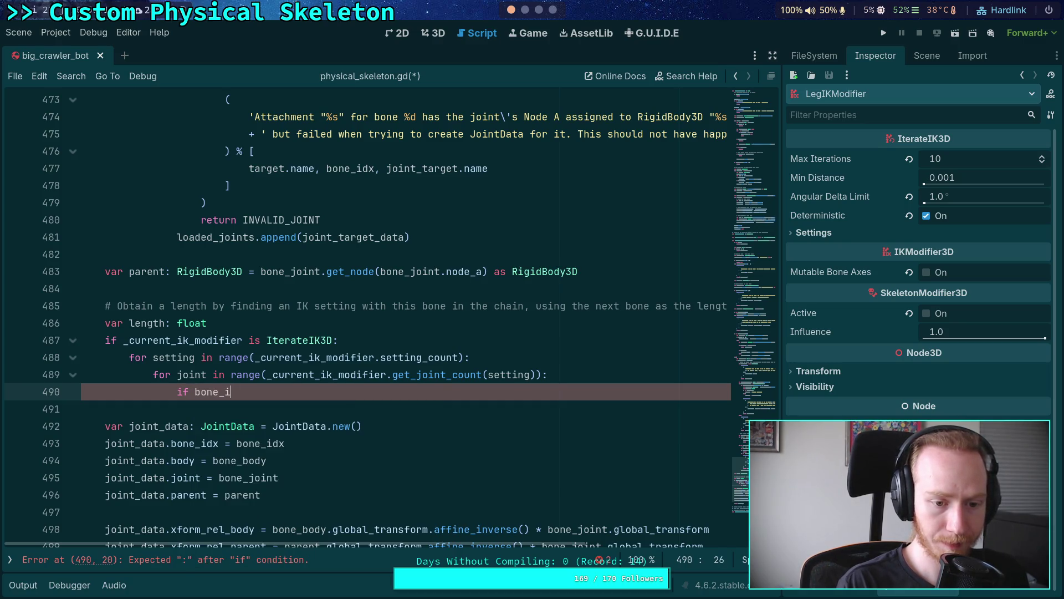
pyautogui.write('dx == join')
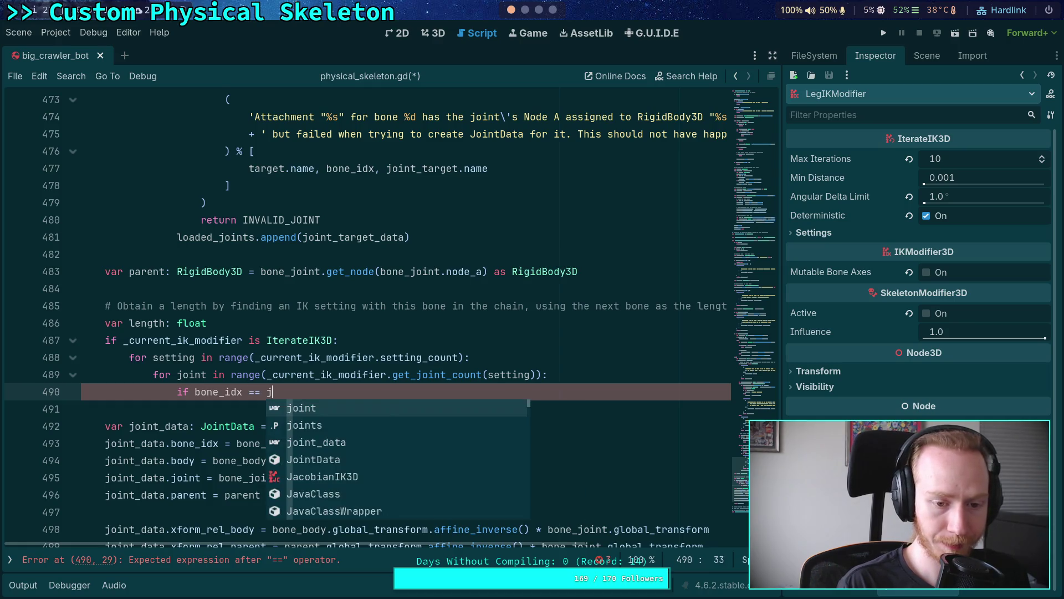
pyautogui.press('BackSpace')
pyautogui.press('BackSpace')
pyautogui.press('BackSpace')
pyautogui.write('_current_ik')
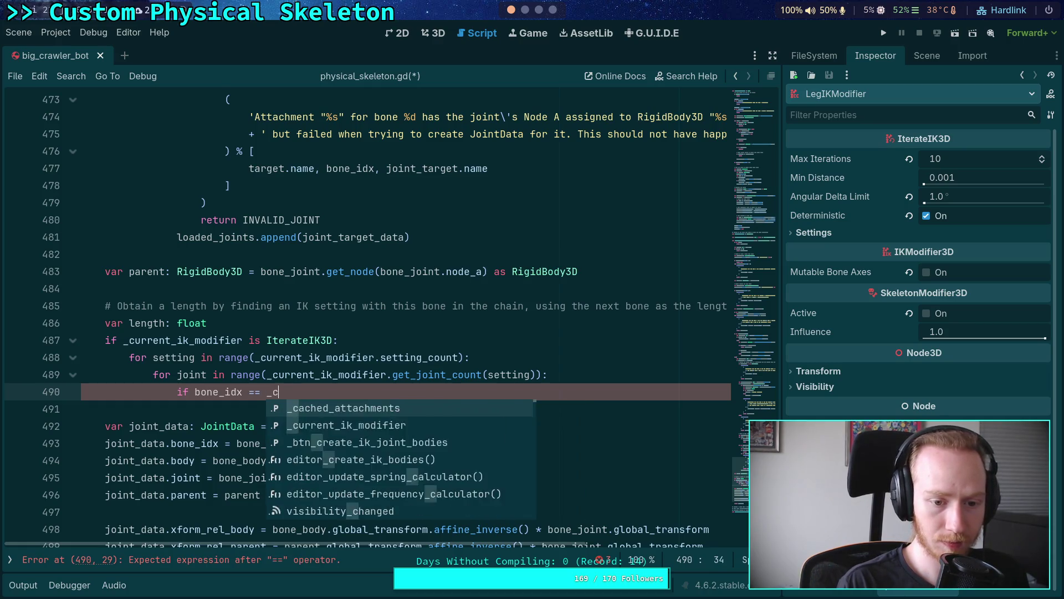
pyautogui.press('Return')
pyautogui.write('get_joint_b')
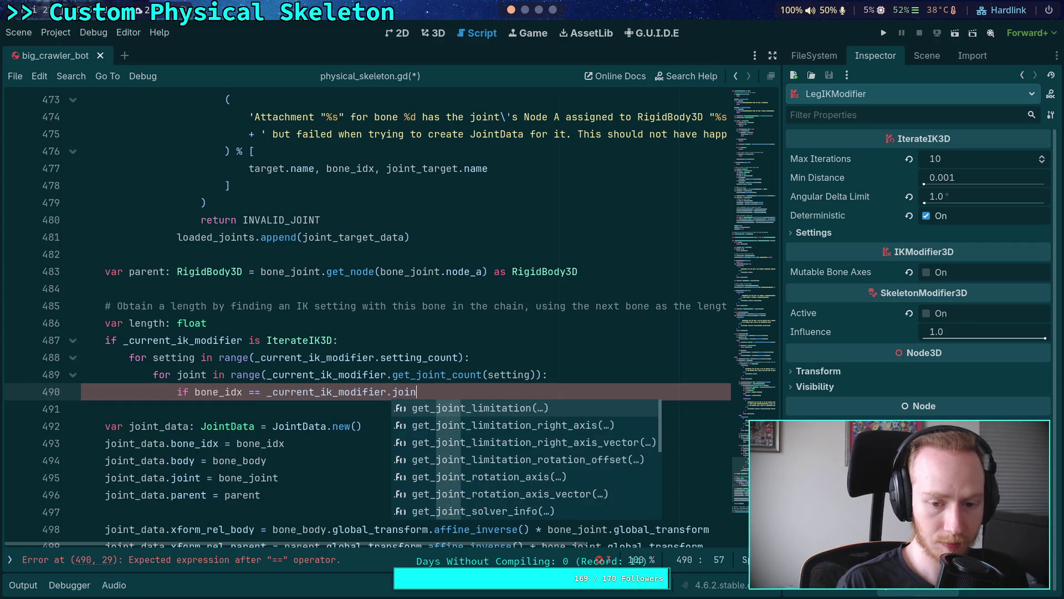
pyautogui.press('Return')
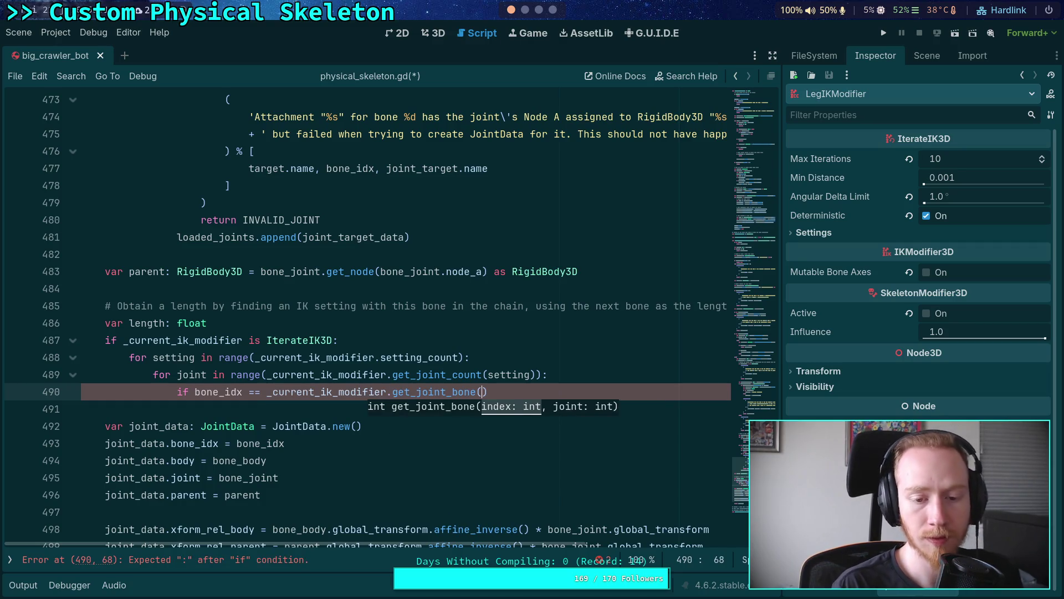
pyautogui.write('setting,')
pyautogui.write(' joint):')
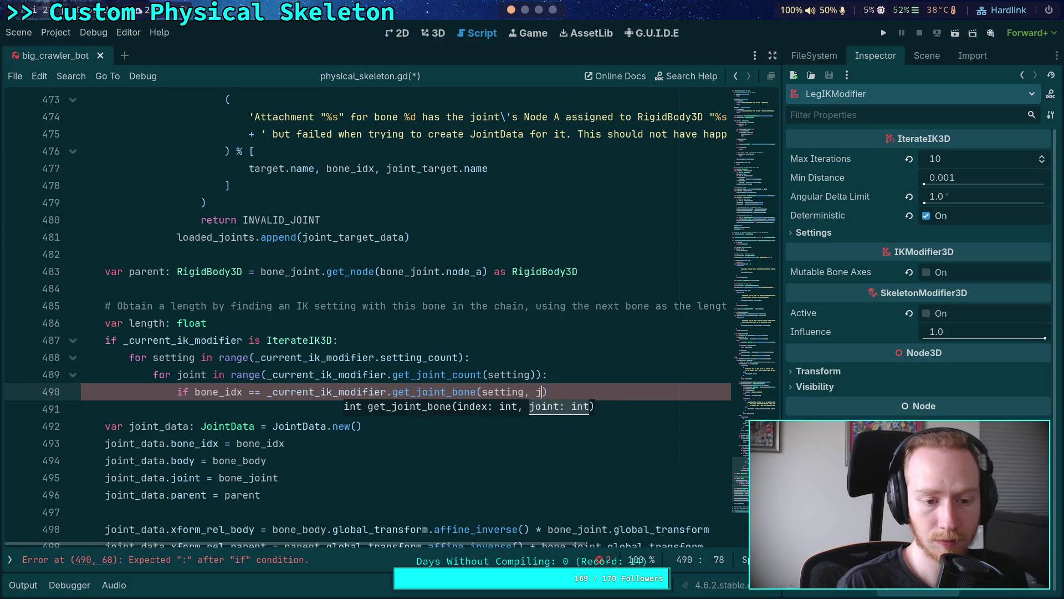
pyautogui.press('Return')
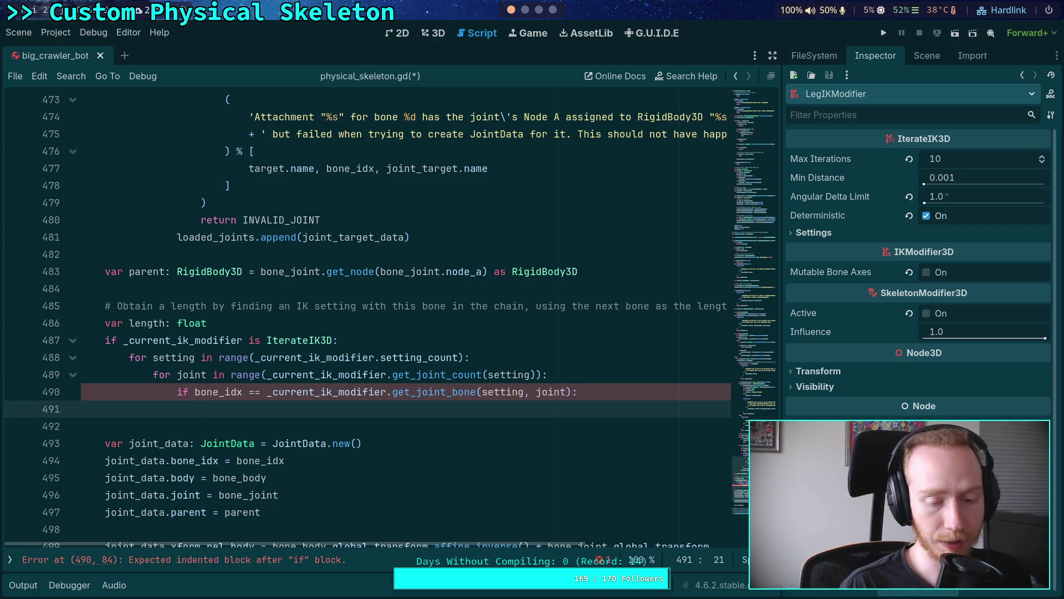
# - Declare 'var length_bone: int = _current_ik_modifier.get_joint_bone(setting, joint + 1)'
pyautogui.write('var length_bone: int = ')
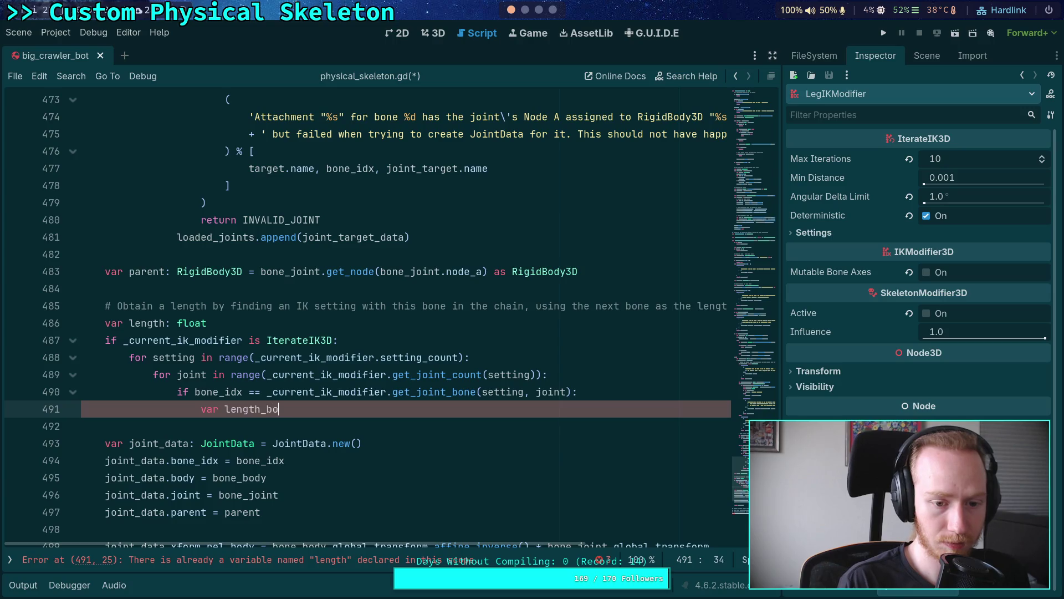
pyautogui.write('_cur')
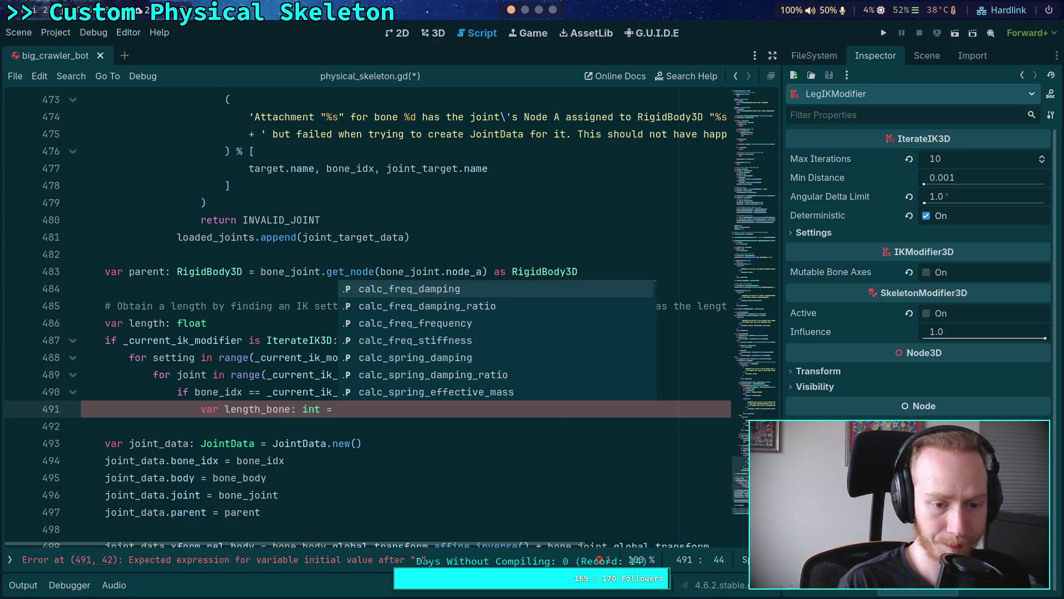
pyautogui.press('Return')
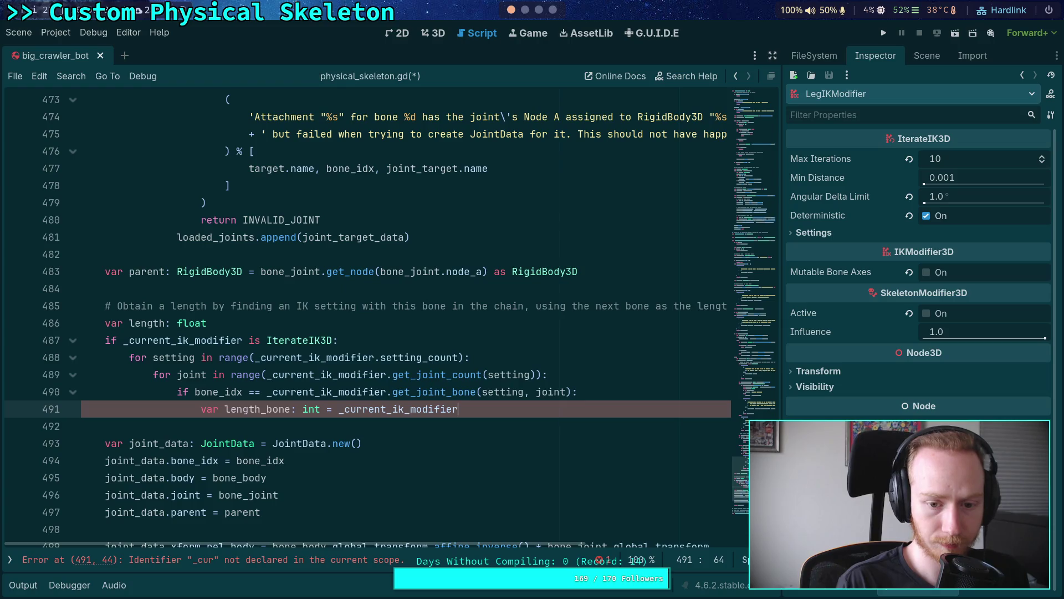
pyautogui.write('.get_joint_bon')
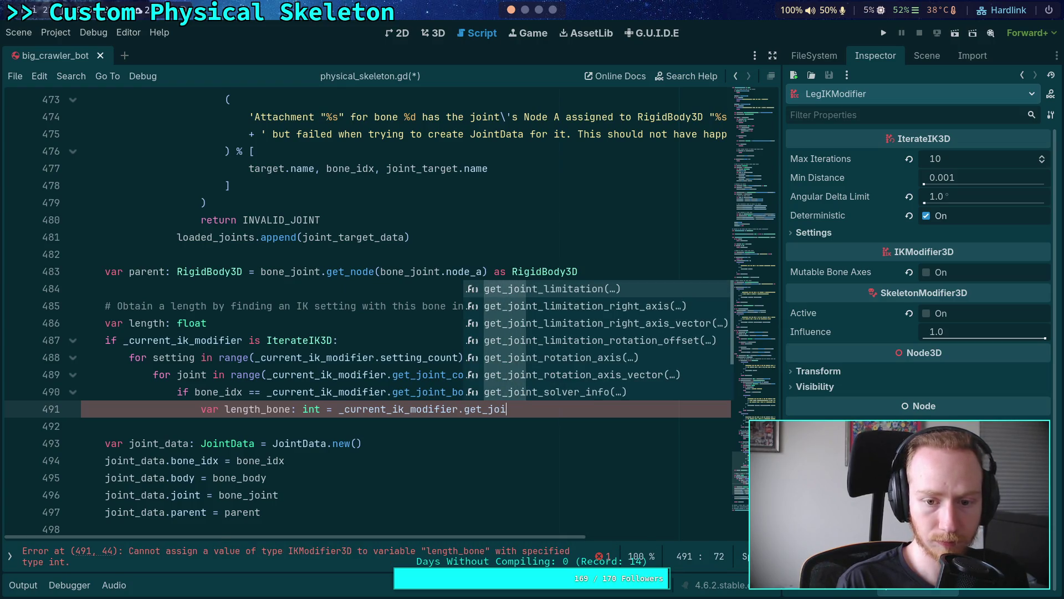
pyautogui.press('Return')
pyautogui.write('setting, joint + 1')
pyautogui.press('End')
pyautogui.press('Return')
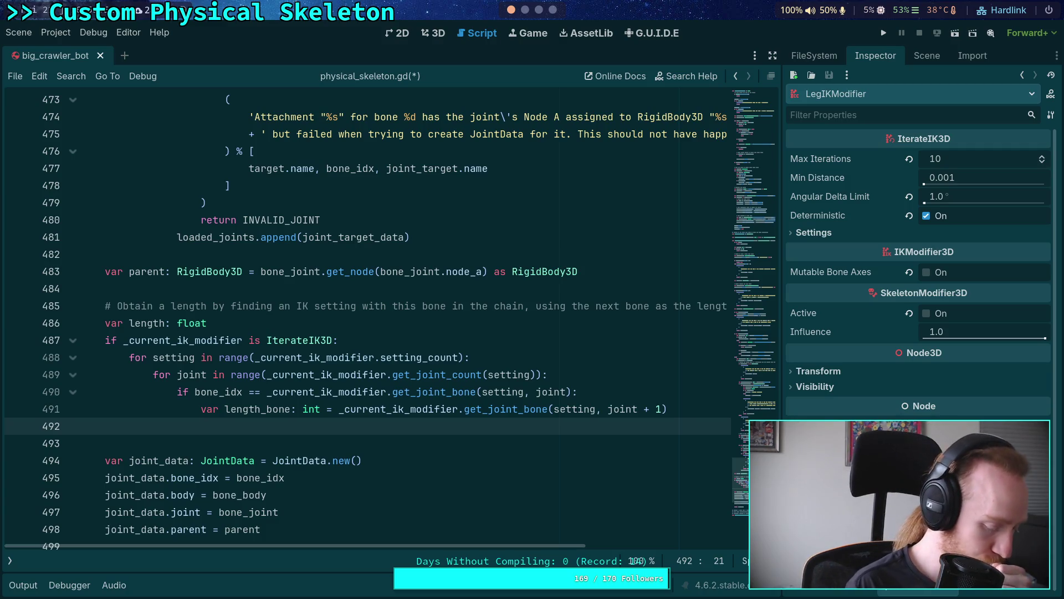
# - Set 'length = skeleton.get_bone_pose_position(length_bone).length()'
pyautogui.write('length = ')
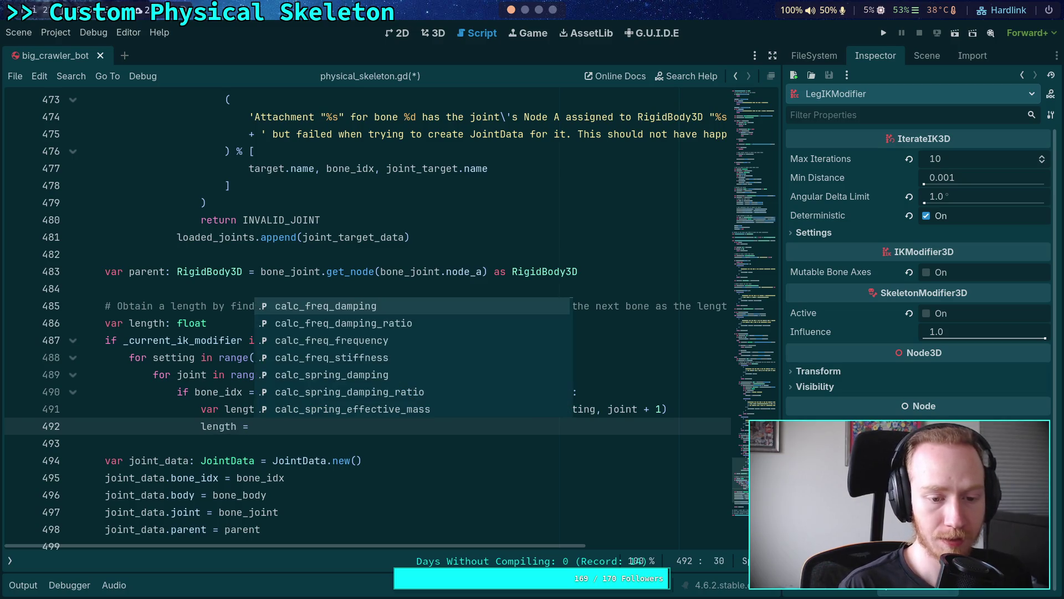
pyautogui.write('skel')
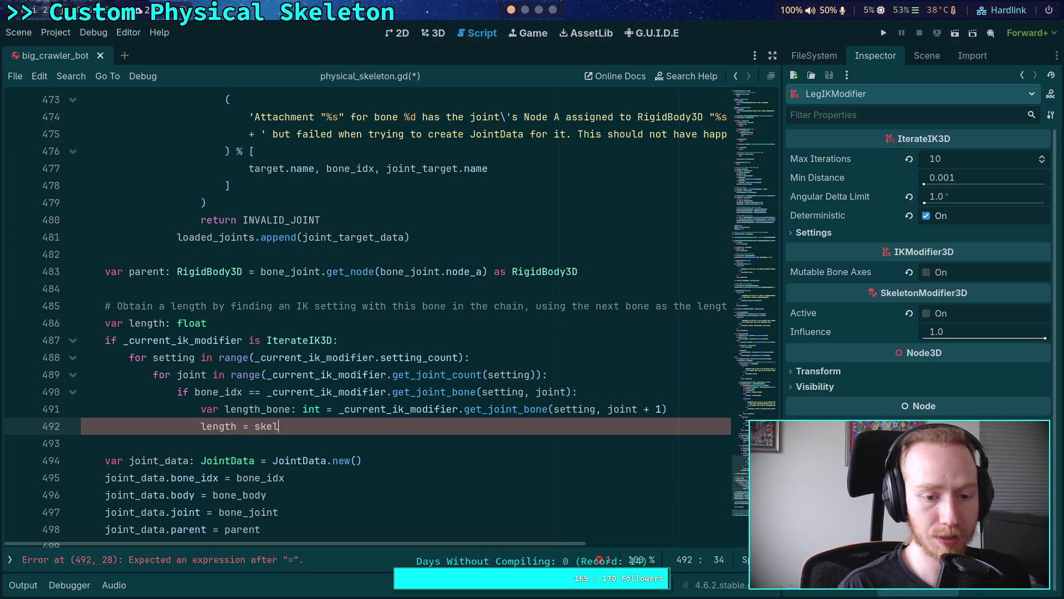
pyautogui.press('Return')
pyautogui.write('.get')
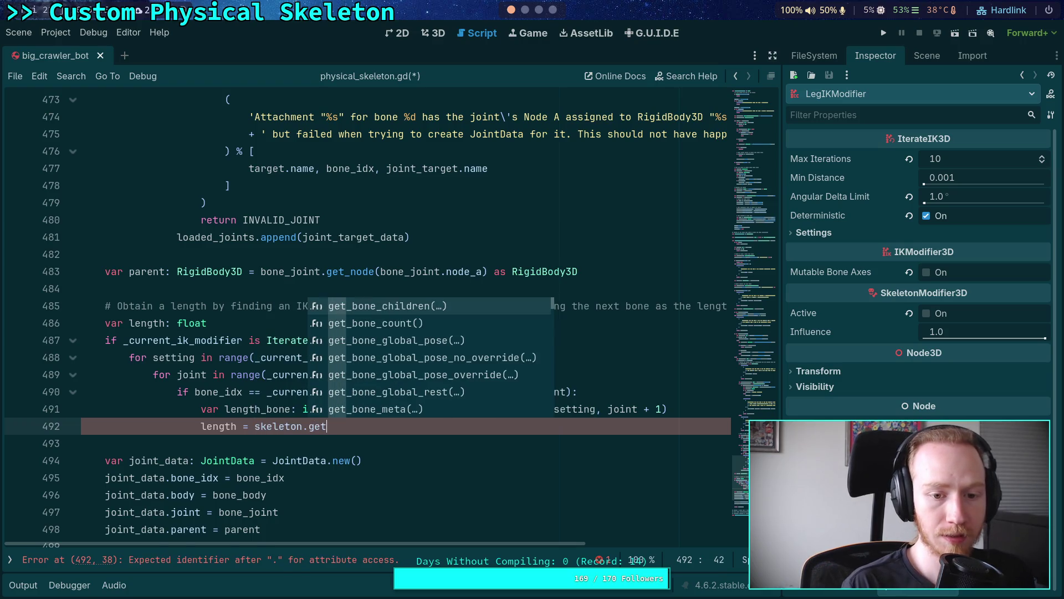
pyautogui.write('_bone_pos')
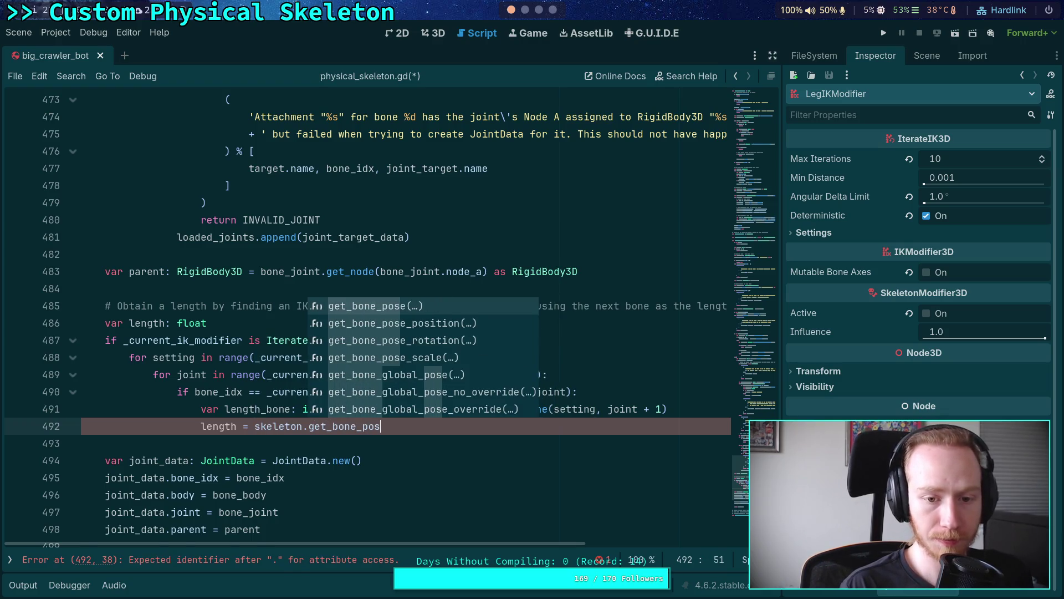
pyautogui.press('Down')
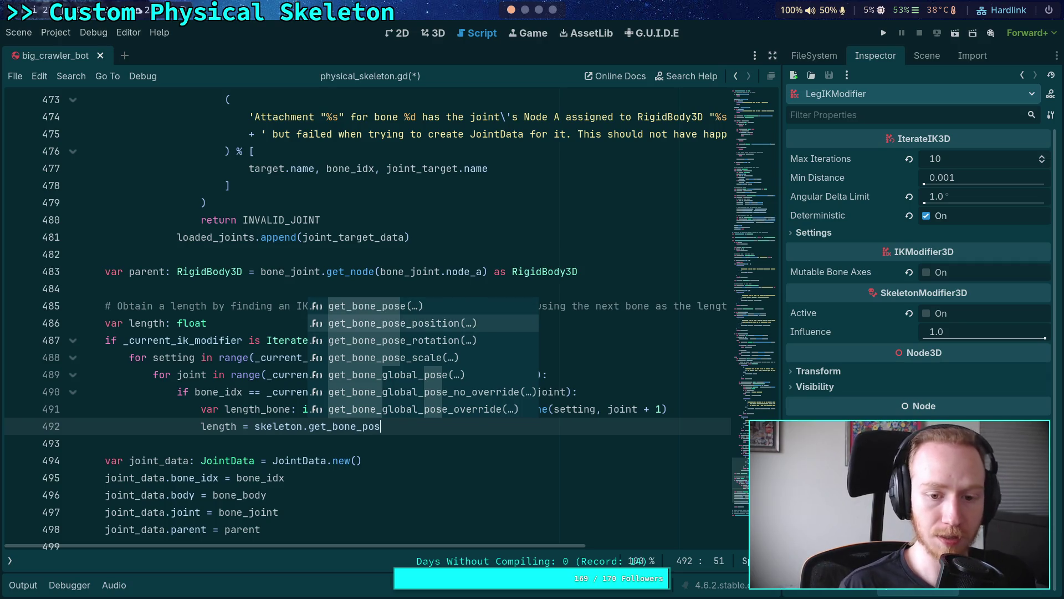
pyautogui.press('Return')
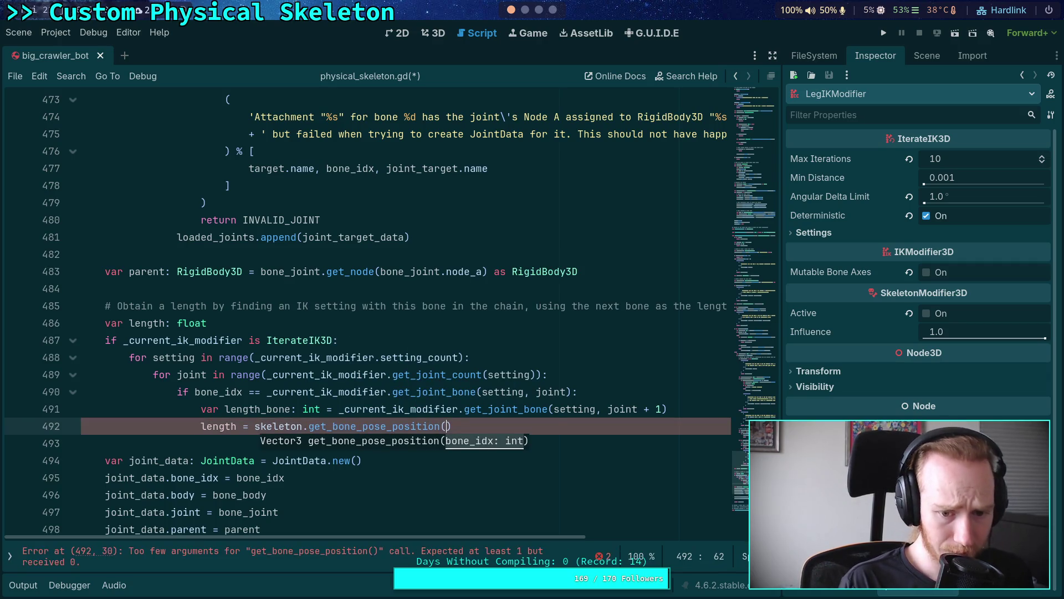
pyautogui.write('le')
pyautogui.press('Escape')
pyautogui.write('ngth_bone).')
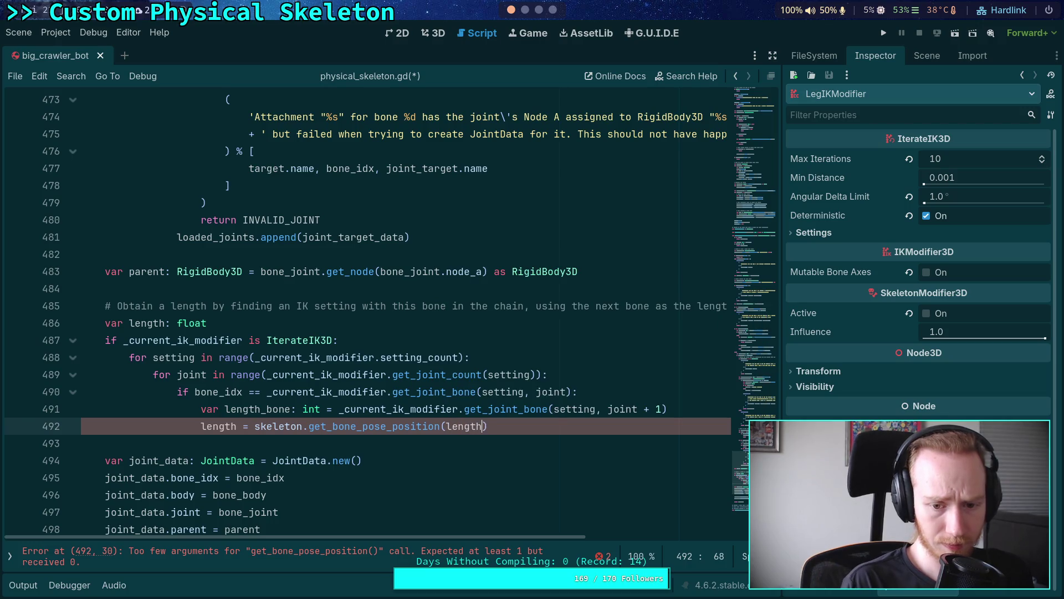
pyautogui.write('len')
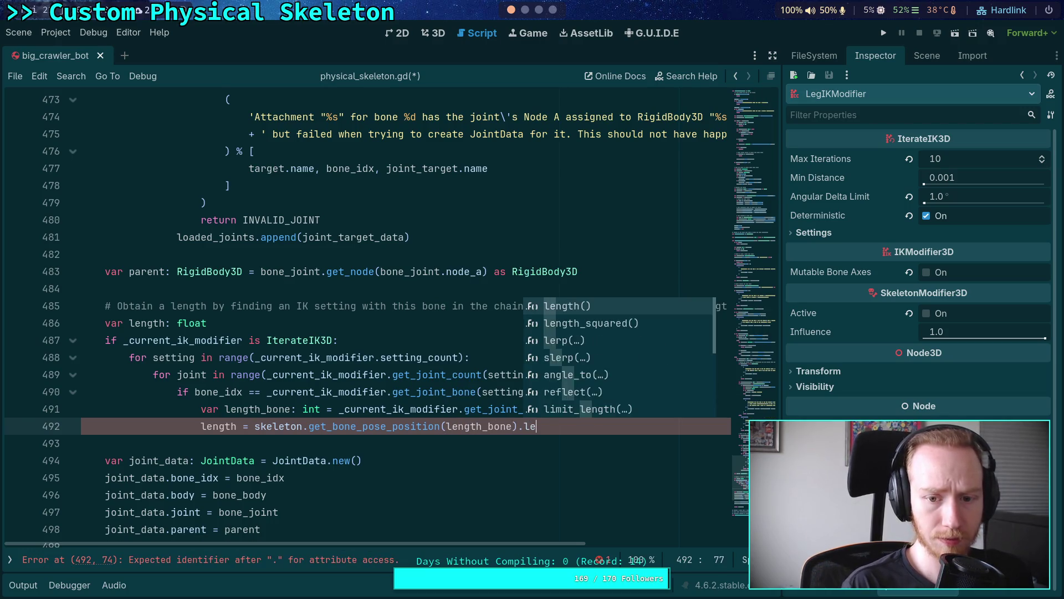
pyautogui.press('Return')
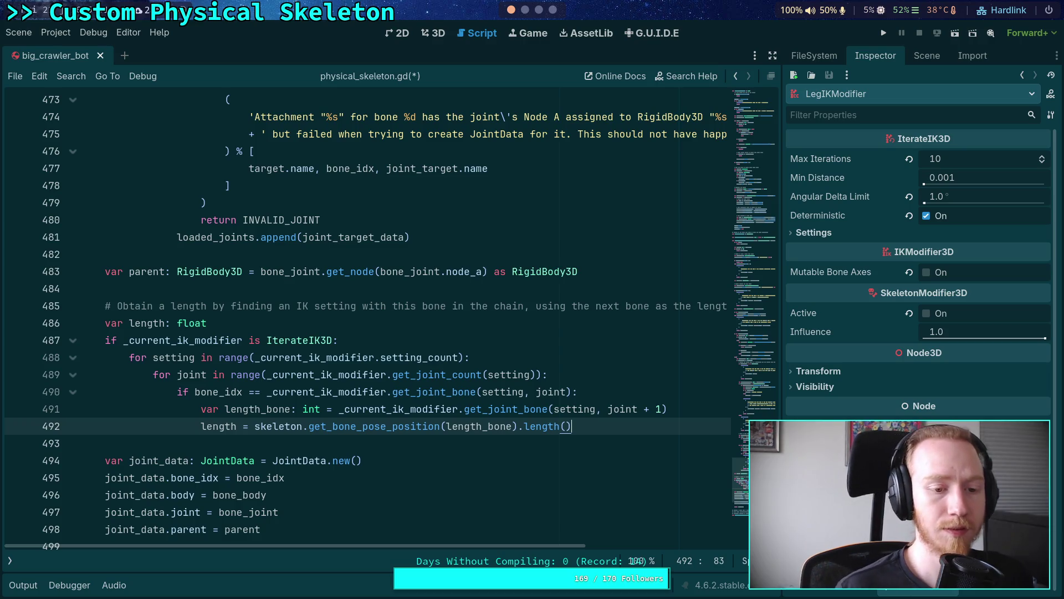
pyautogui.scroll(-1, 399, 352)
# - Add 'joint_data.bone_length = length' after the bone_idx assignment and save the script
pyautogui.click(352, 468)
pyautogui.click(352, 471)
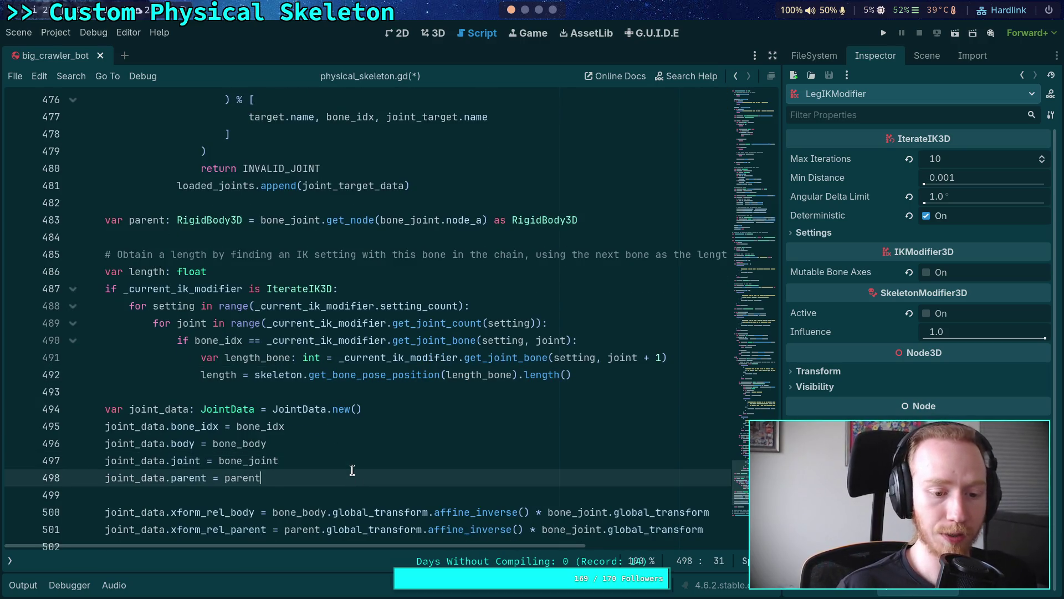
pyautogui.scroll(-1, 357, 460)
pyautogui.click(351, 381)
pyautogui.press('Return')
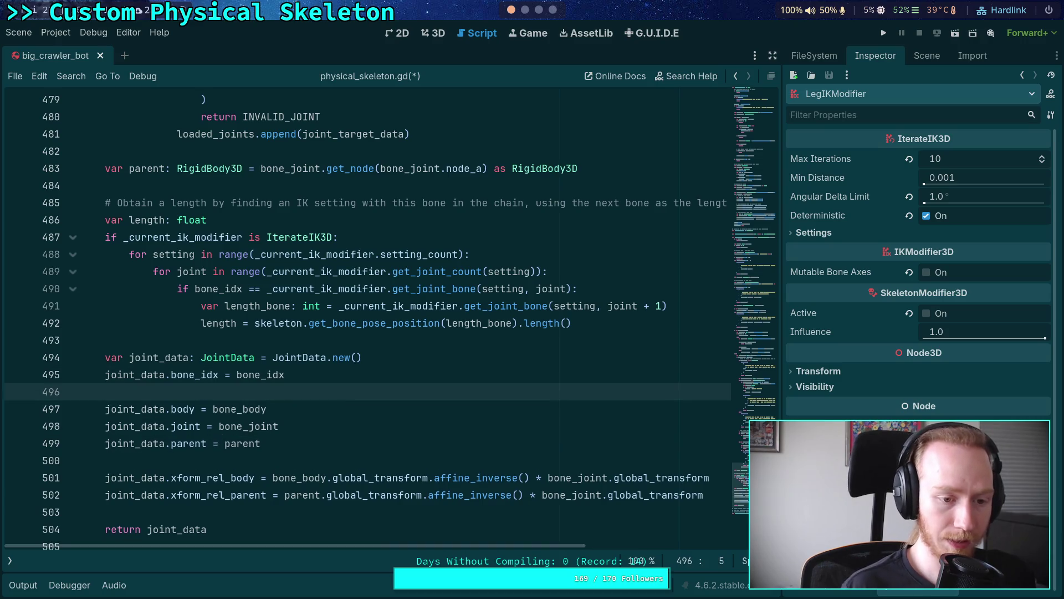
pyautogui.write('joint_data.bone_le')
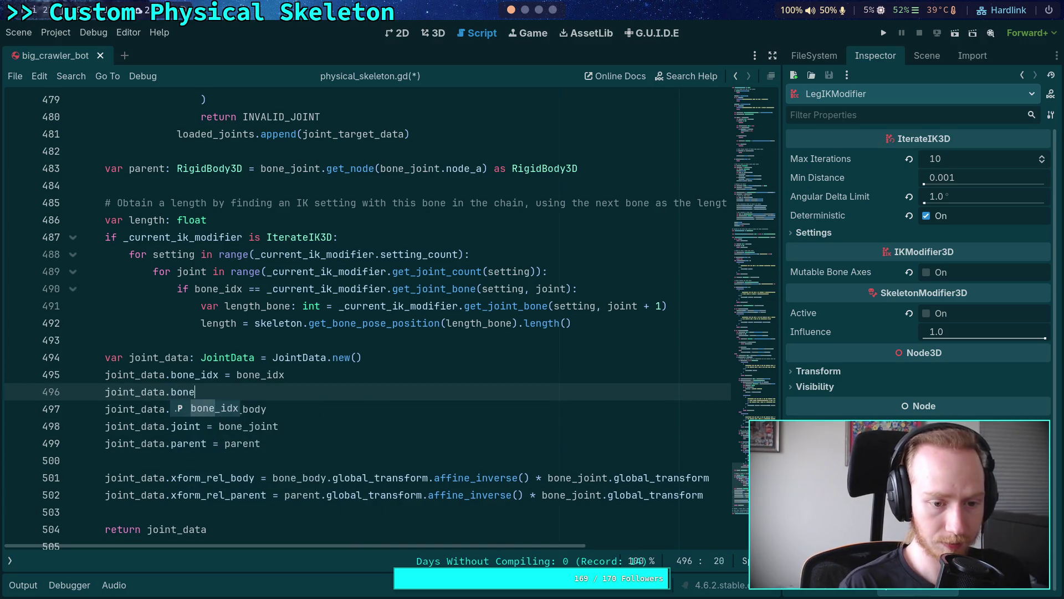
pyautogui.write('ngth = length')
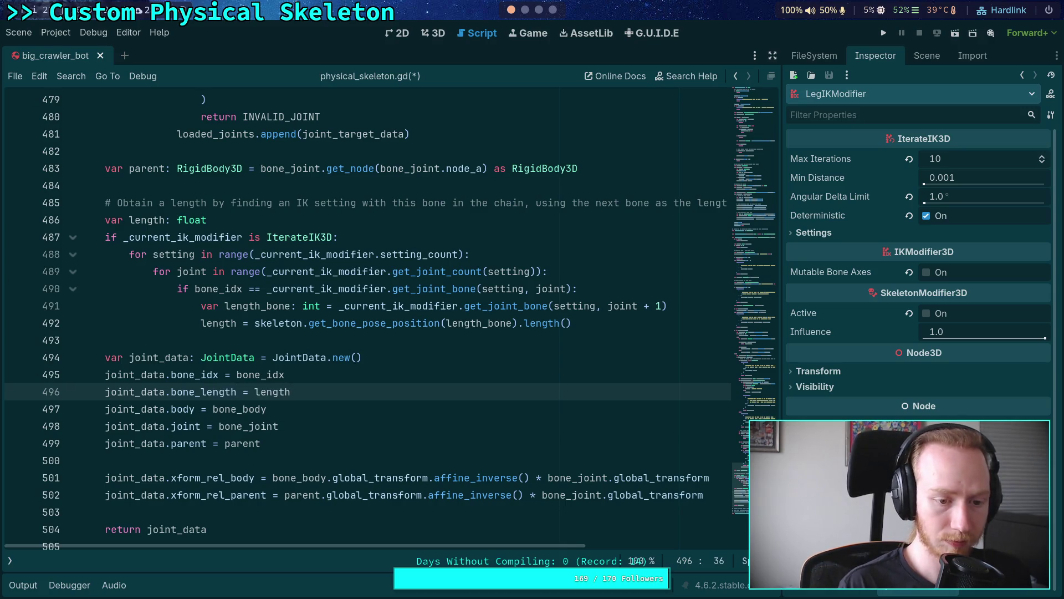
pyautogui.hotkey('ctrl', 's')
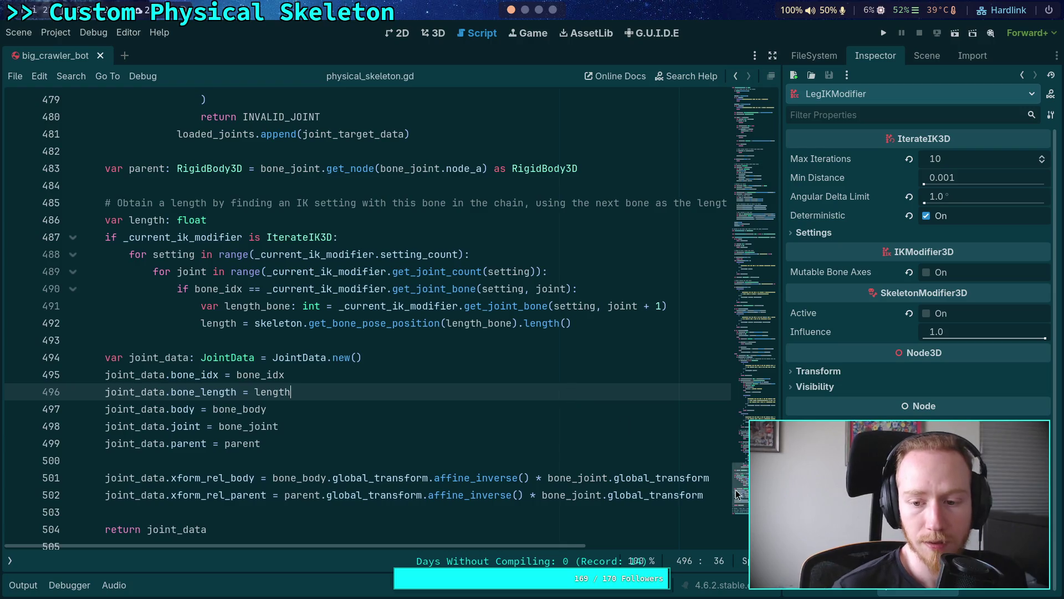
# - Give the 'var length: float' declaration a default of 0.5
pyautogui.moveTo(743, 482); pyautogui.dragTo(744, 186)
pyautogui.moveTo(744, 187)
pyautogui.mouseDown()
pyautogui.moveTo(723, 311)
pyautogui.moveTo(747, 495)
pyautogui.mouseUp()
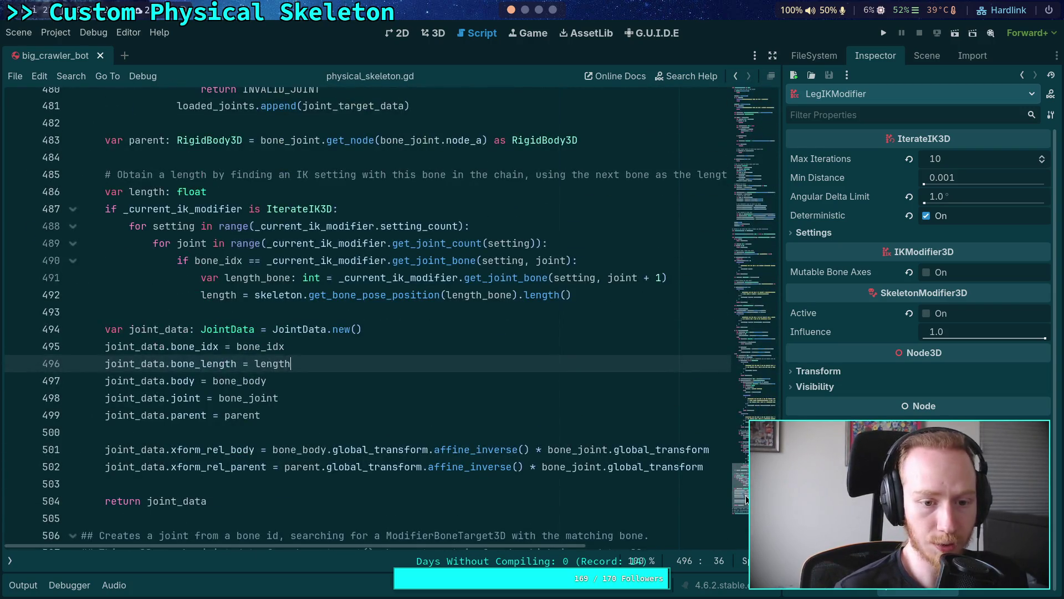
pyautogui.click(328, 193)
pyautogui.write('= ')
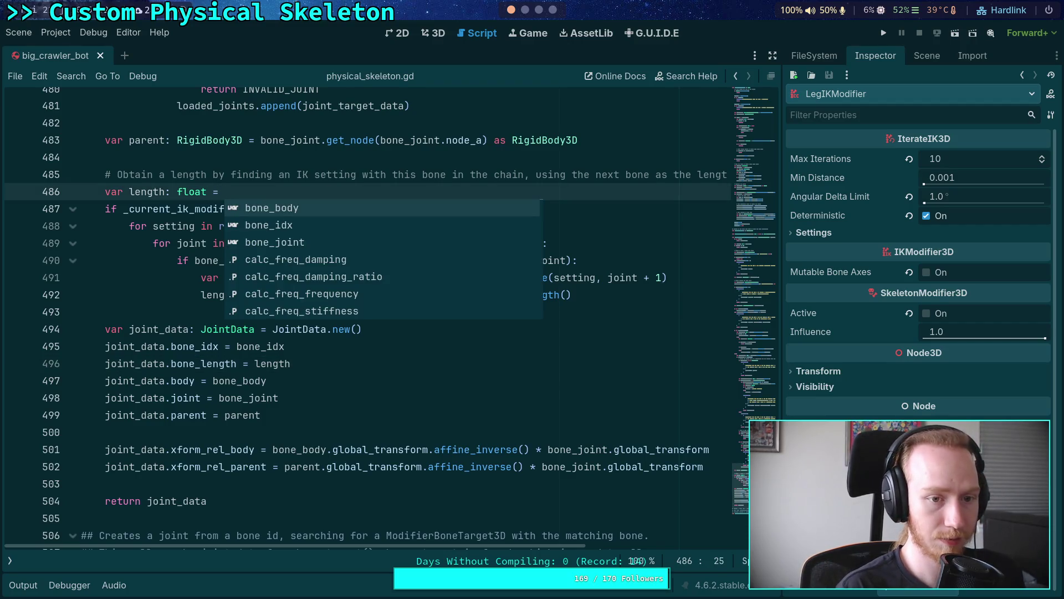
pyautogui.write('0.5')
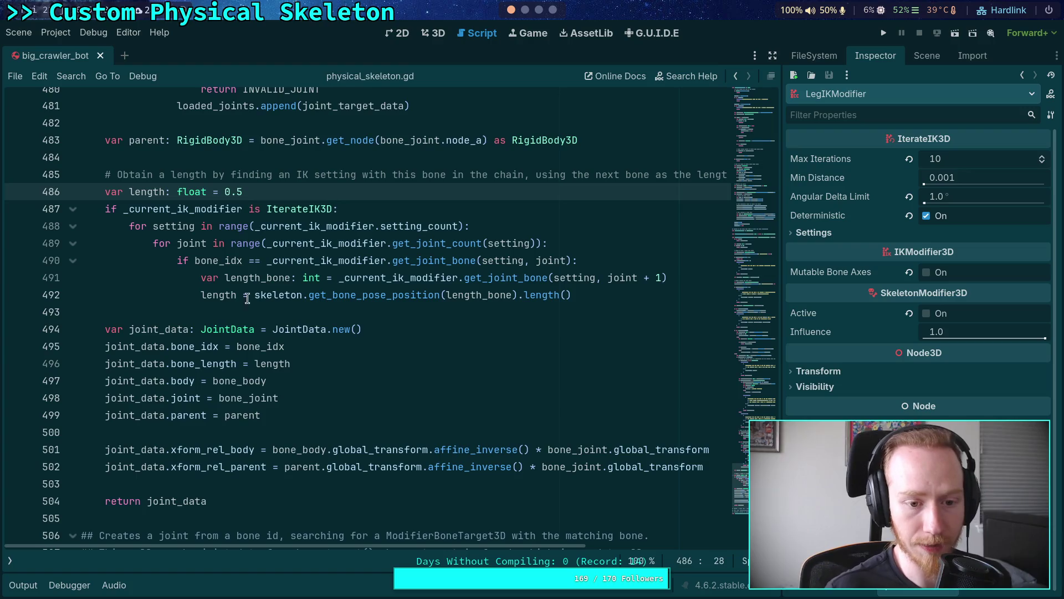
pyautogui.click(250, 313)
pyautogui.scroll(20, 758, 174)
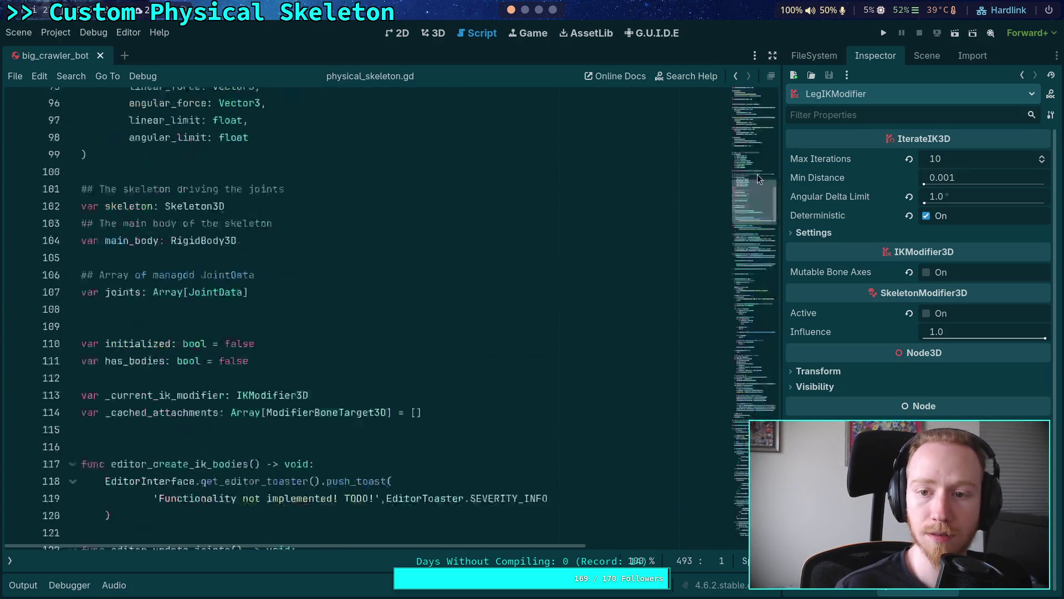
# - Add 'var bone_length: float = 0.0' under bone_idx in class JointData and save
pyautogui.scroll(-20, 365, 341)
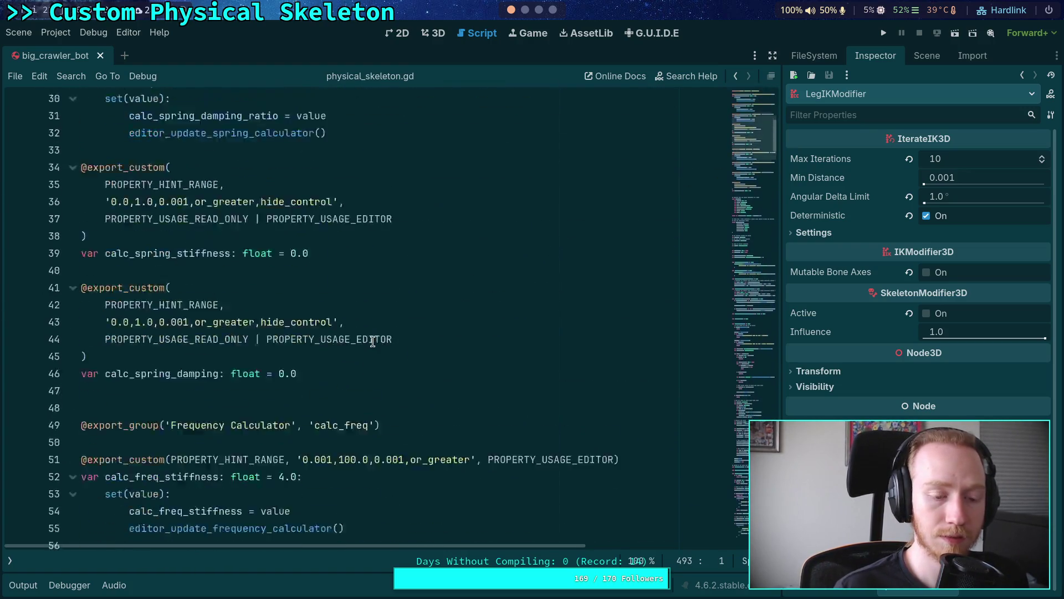
pyautogui.scroll(2, 270, 280)
pyautogui.click(304, 221)
pyautogui.press('Return')
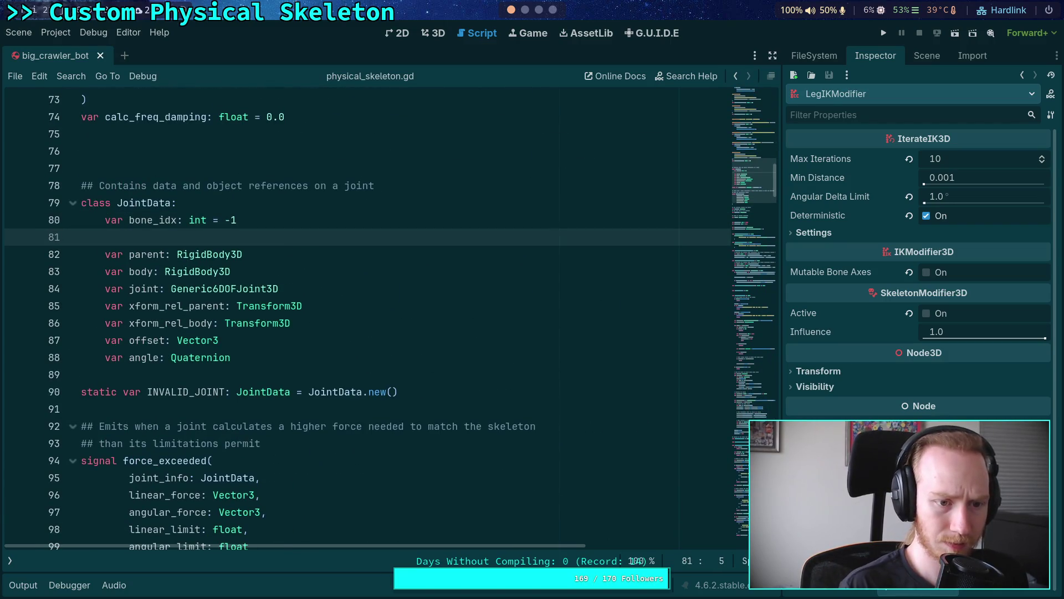
pyautogui.write('var bone_le')
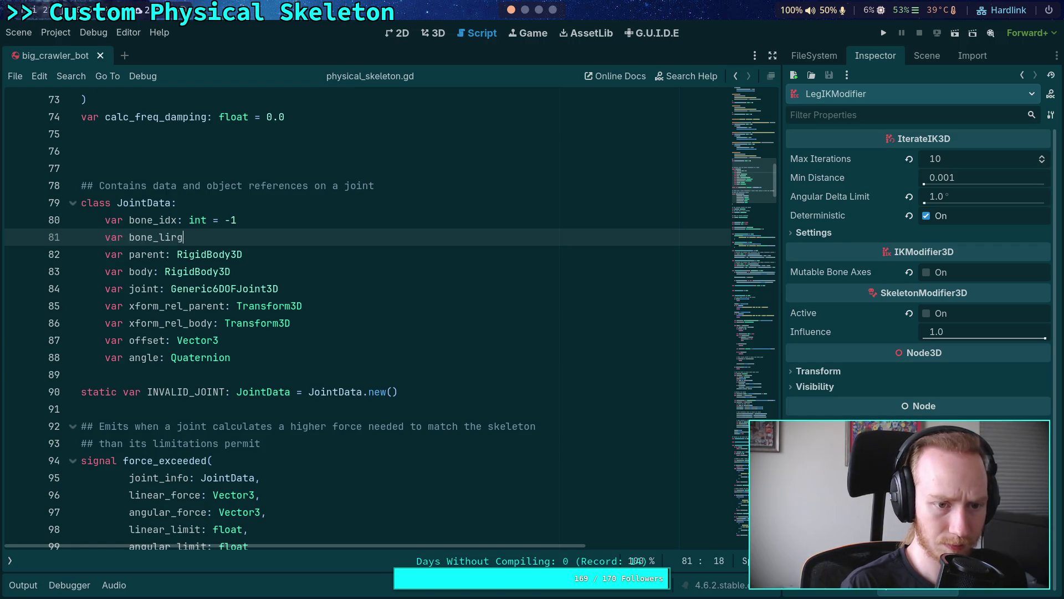
pyautogui.write('ngth: float = ')
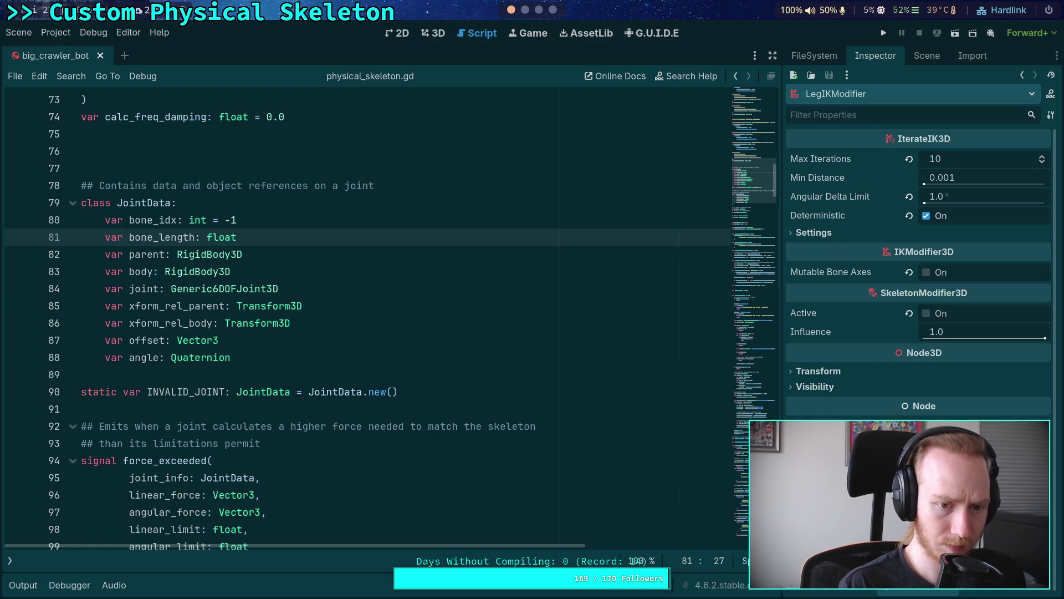
pyautogui.write('0.')
pyautogui.hotkey('ctrl', 's')
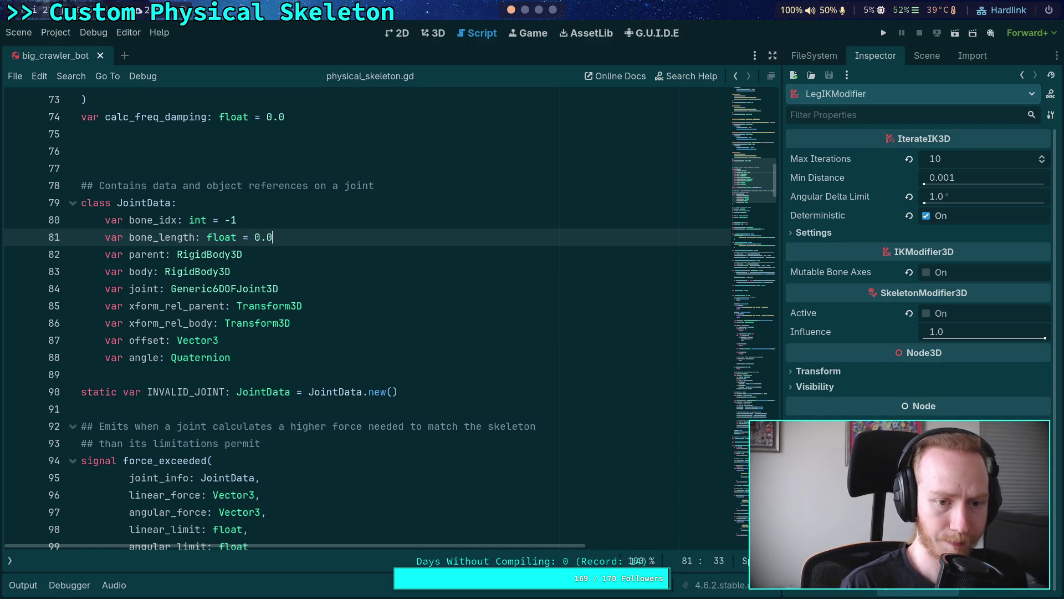
pyautogui.click(394, 271)
pyautogui.moveTo(754, 180); pyautogui.dragTo(754, 452)
pyautogui.scroll(20, 127, 300)
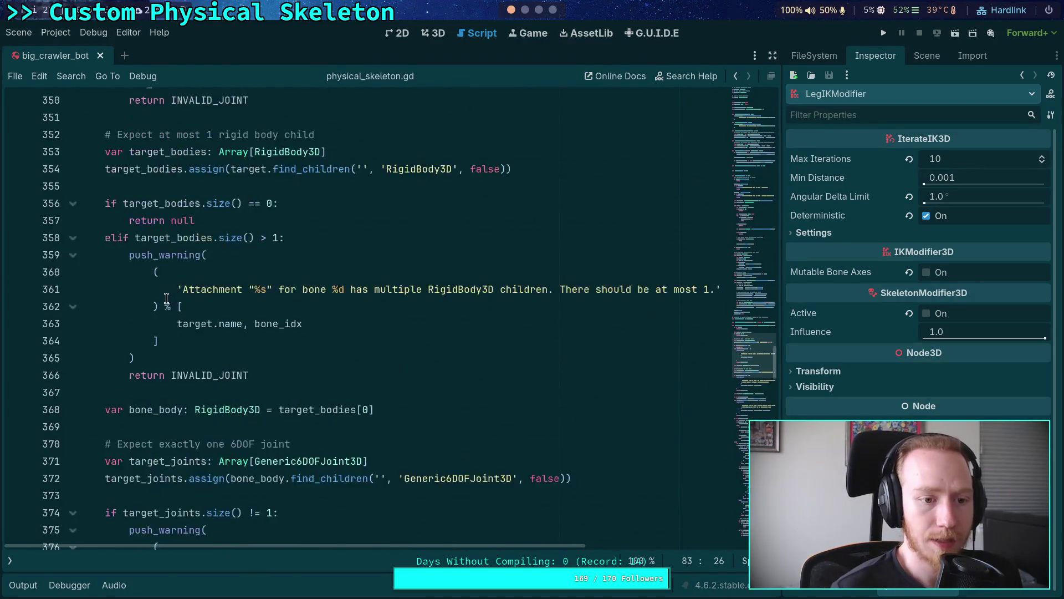
# - Add 'break' after the length assignment and an empty line below the IterateIK3D check
pyautogui.scroll(-20, 73, 466)
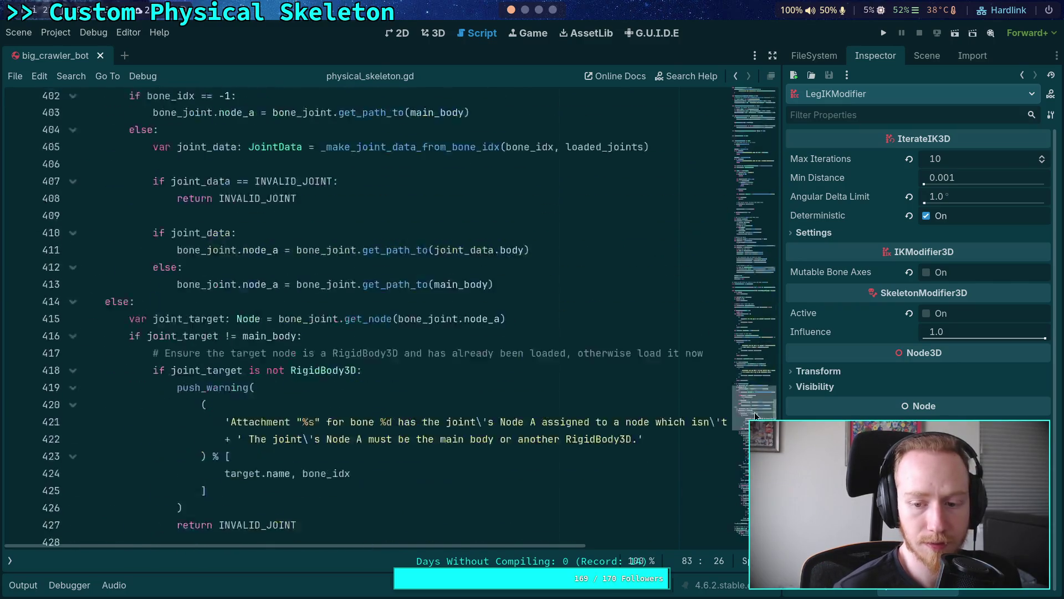
pyautogui.scroll(5, 661, 468)
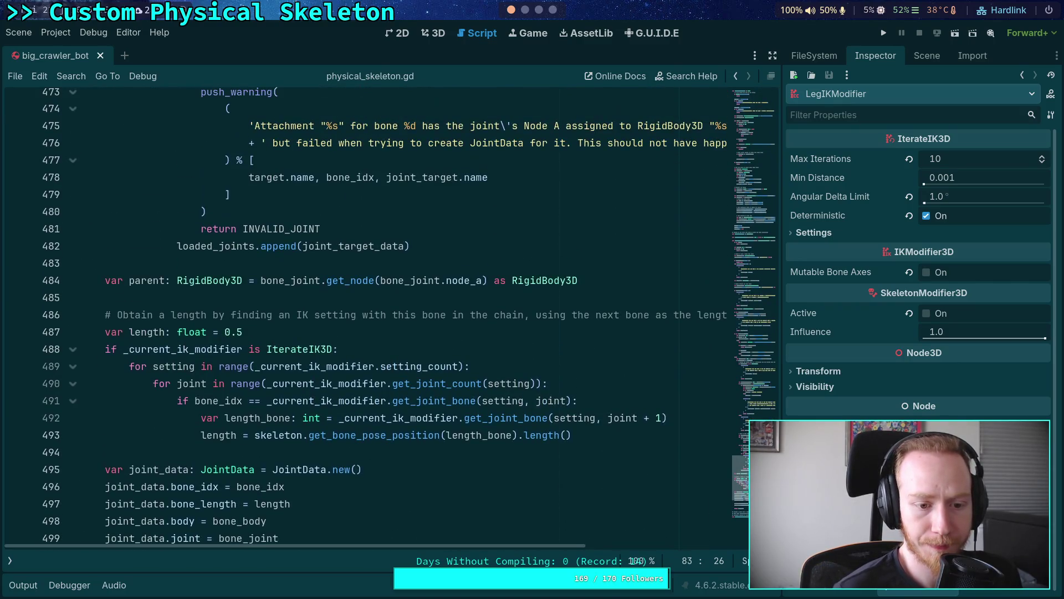
pyautogui.click(606, 437)
pyautogui.press('Return')
pyautogui.write('break')
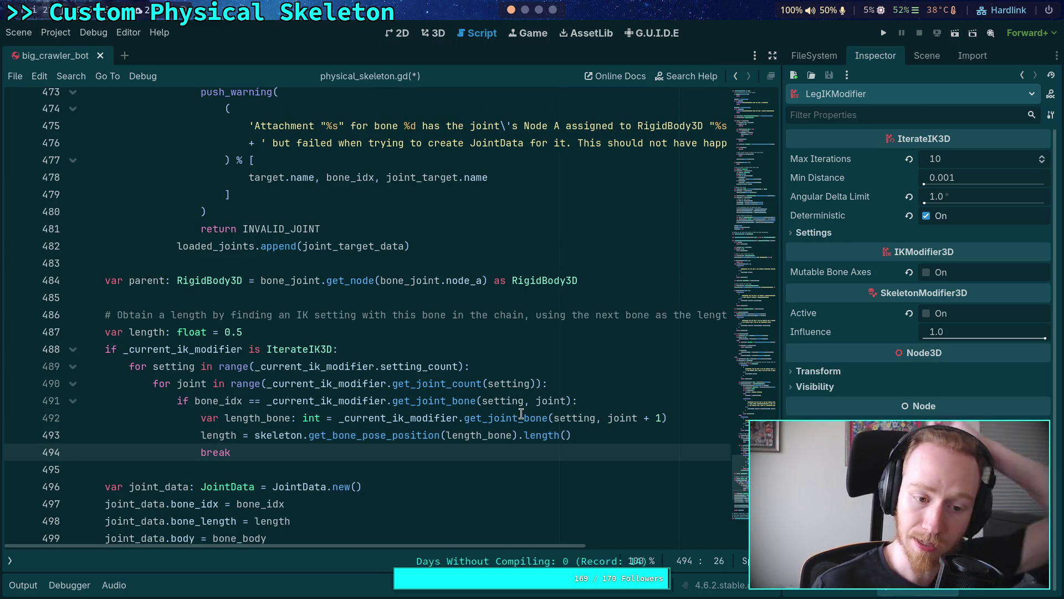
pyautogui.click(385, 347)
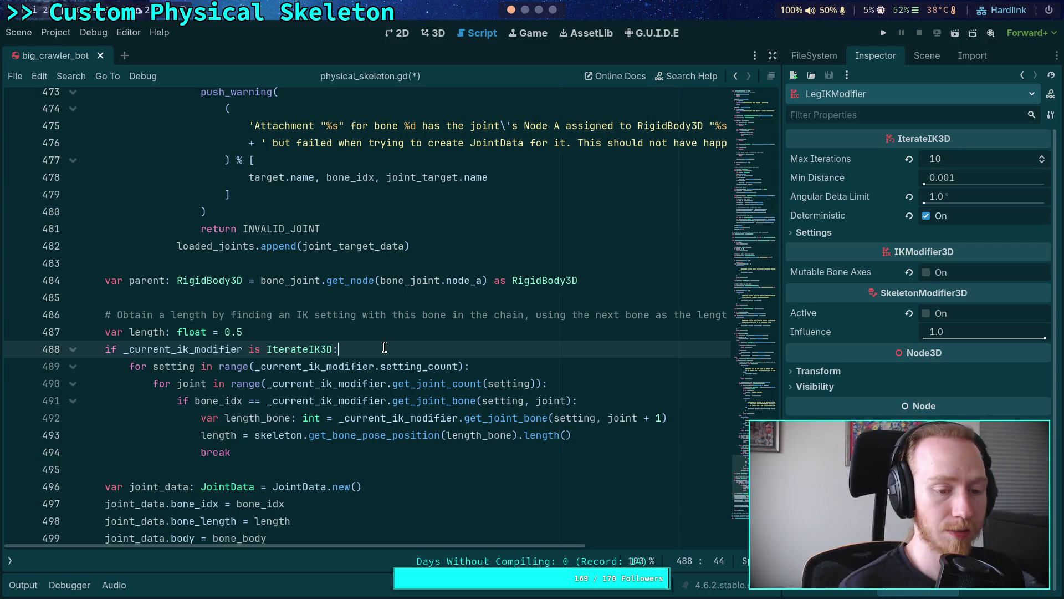
pyautogui.press('Return')
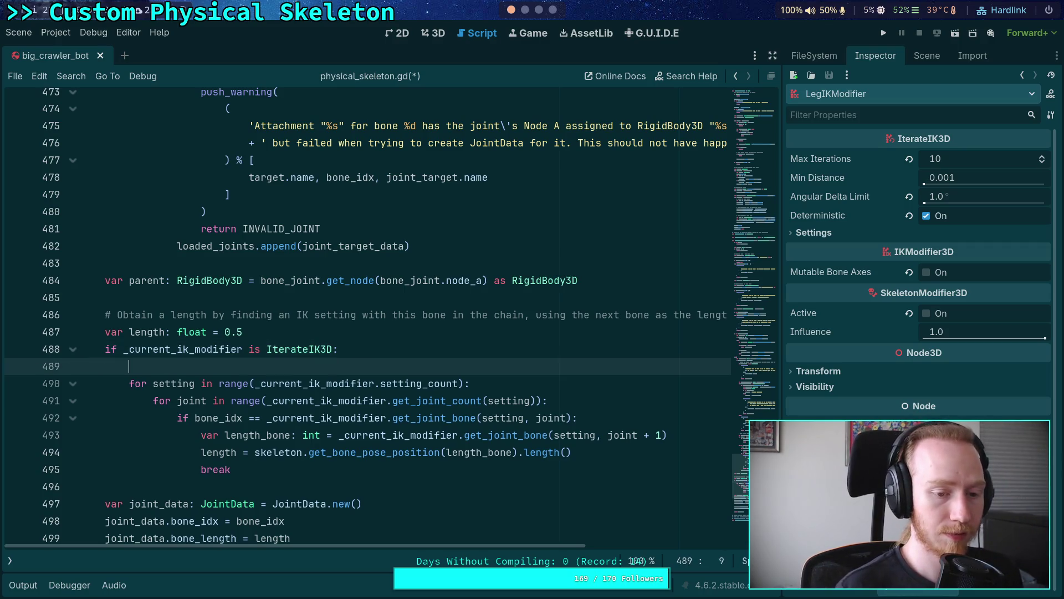